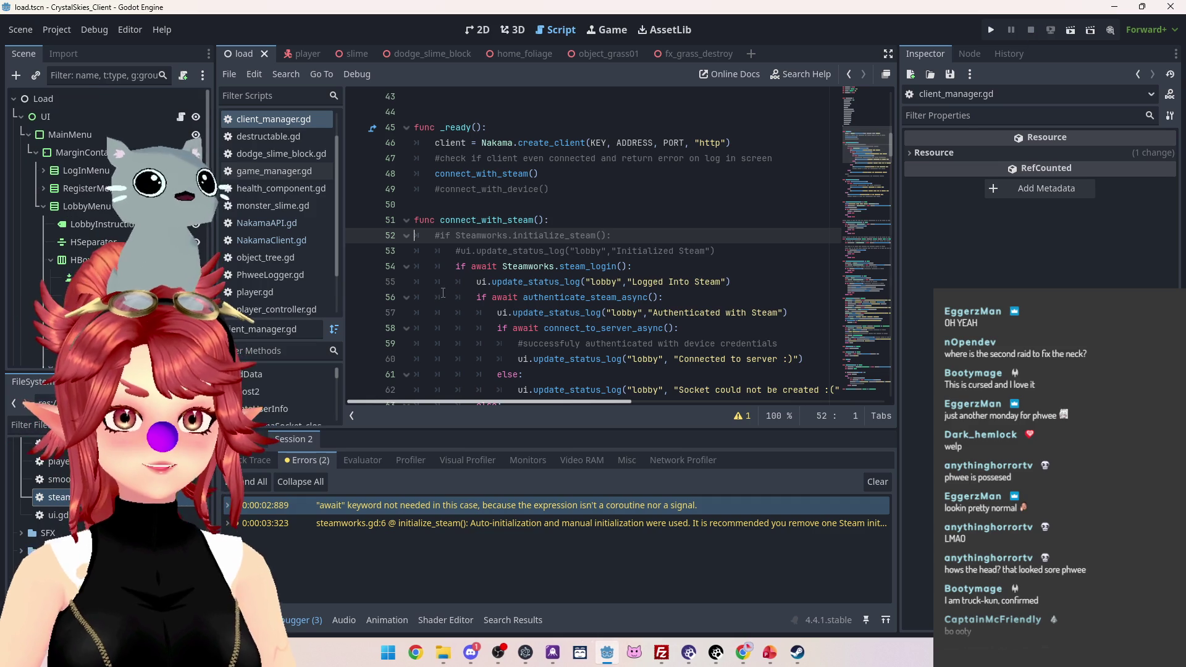
Step: Switch the stream view to the Godot editor showing client_manager.gd's Steam login code
{"action": "scroll", "coordinate": [484, 295], "scroll_direction": "down", "scroll_amount": 4}
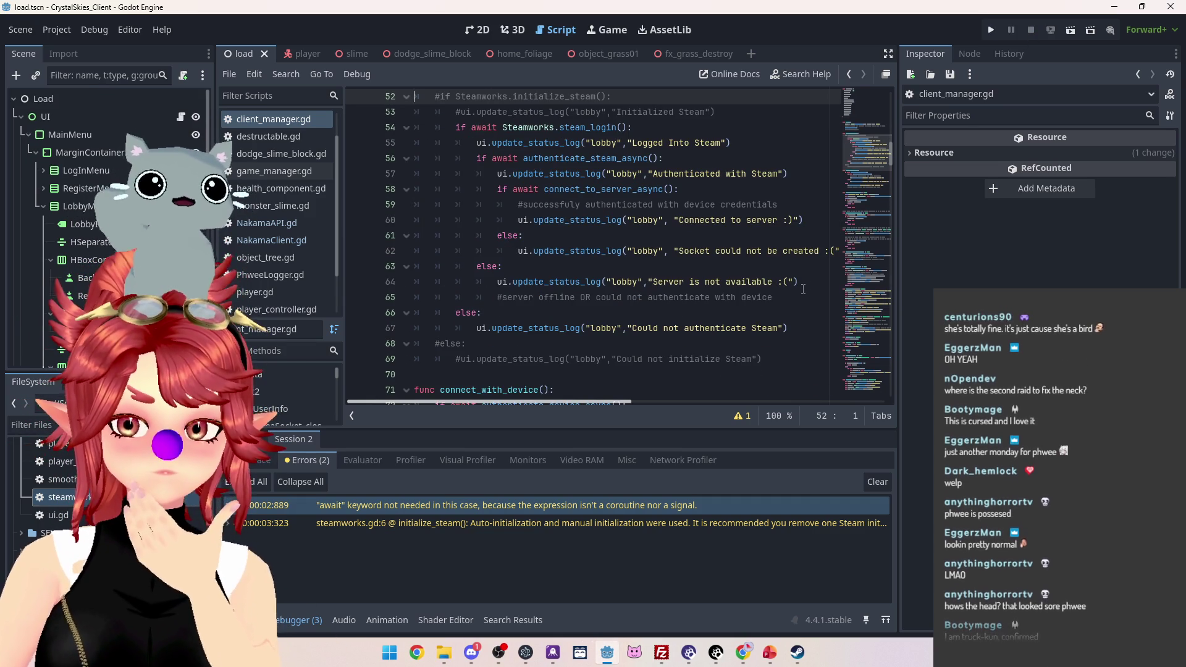
{"action": "left_click_drag", "start_coordinate": [803, 284], "coordinate": [479, 281]}
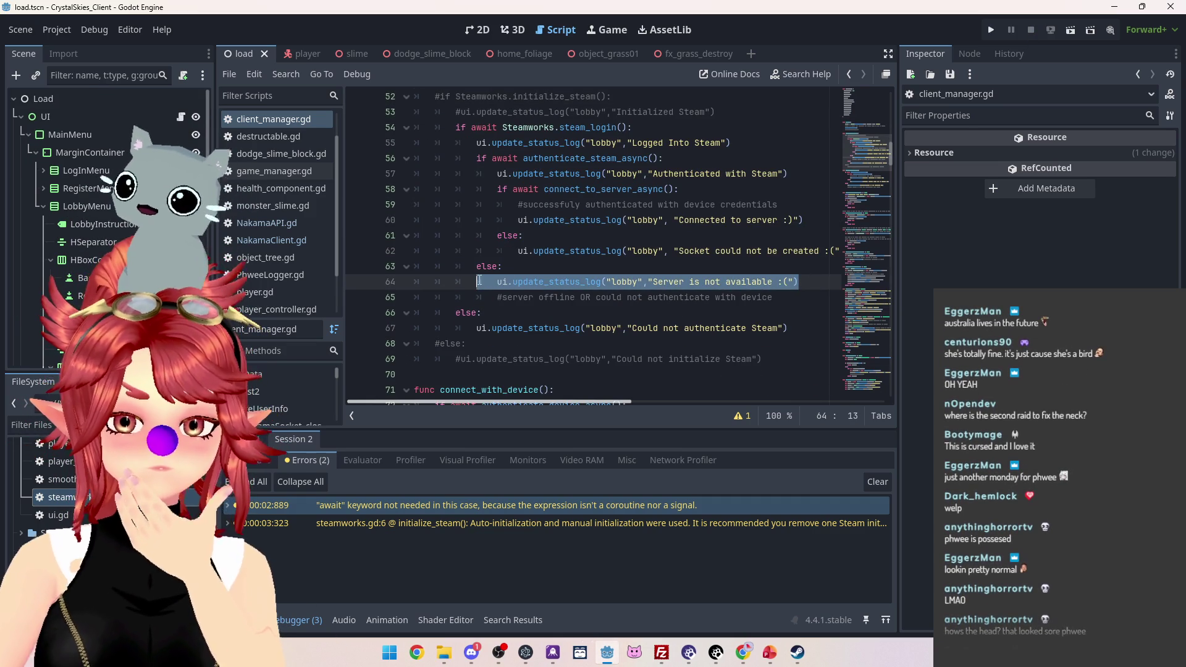
{"action": "left_click_drag", "start_coordinate": [479, 158], "coordinate": [663, 158]}
{"action": "scroll", "coordinate": [609, 270], "scroll_direction": "up", "scroll_amount": 4}
{"action": "scroll", "coordinate": [579, 271], "scroll_direction": "down", "scroll_amount": 1}
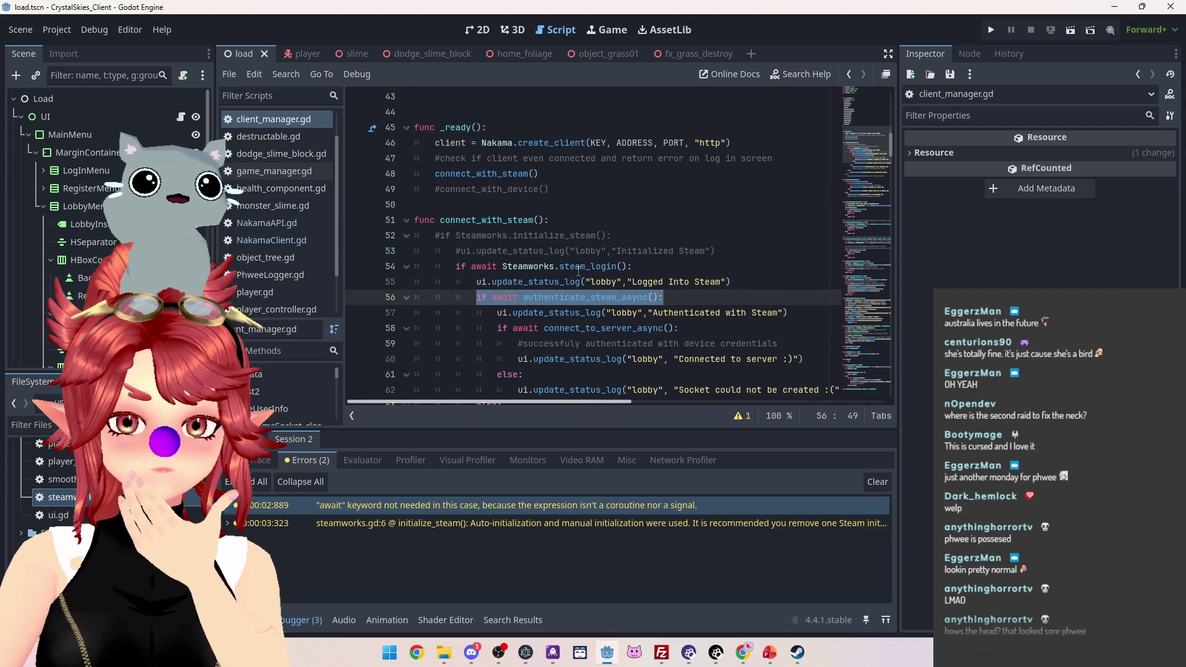
{"action": "scroll", "coordinate": [579, 271], "scroll_direction": "down", "scroll_amount": 6}
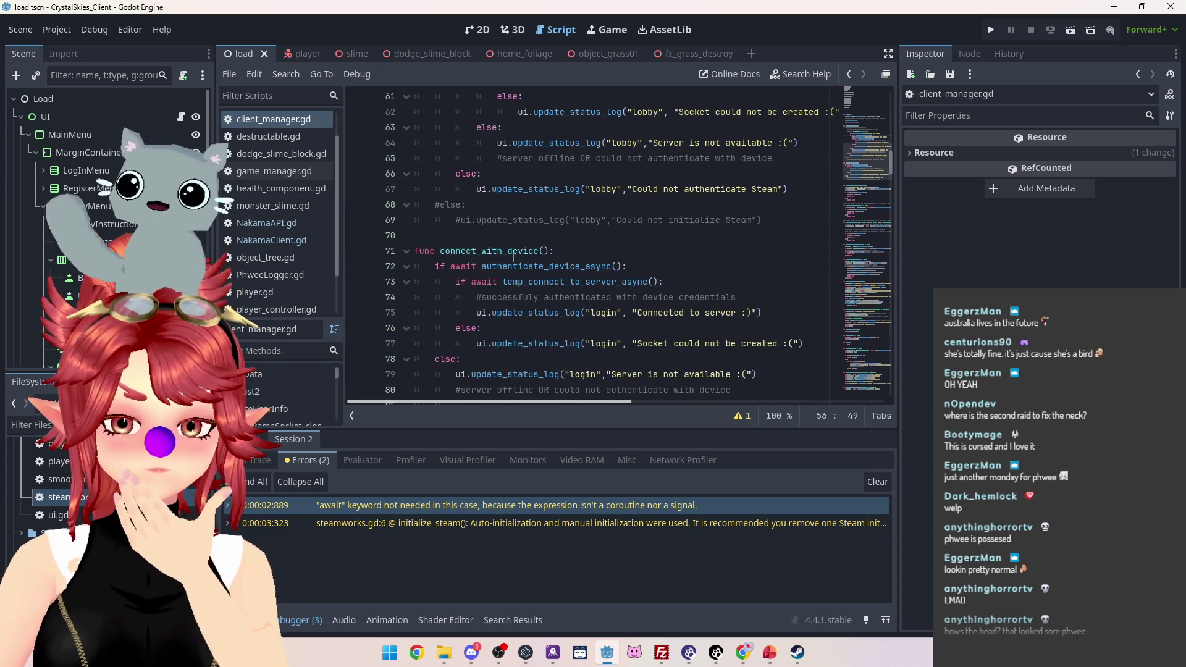
{"action": "scroll", "coordinate": [514, 259], "scroll_direction": "down", "scroll_amount": 1}
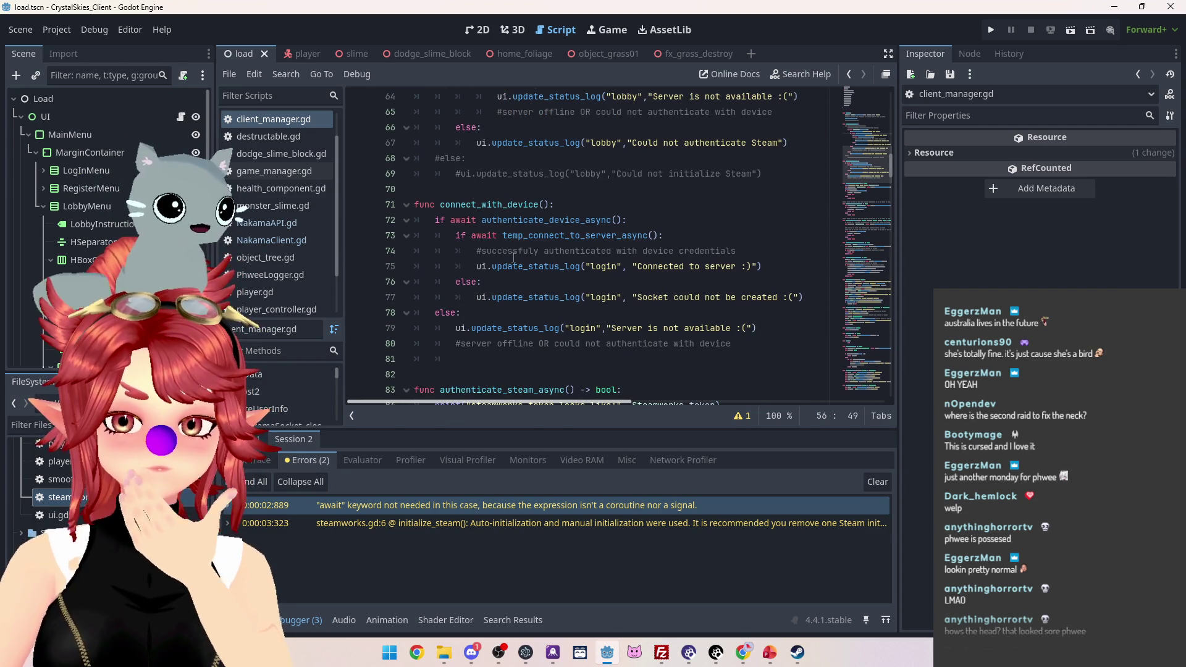
{"action": "scroll", "coordinate": [513, 258], "scroll_direction": "up", "scroll_amount": 1}
{"action": "scroll", "coordinate": [513, 258], "scroll_direction": "down", "scroll_amount": 1}
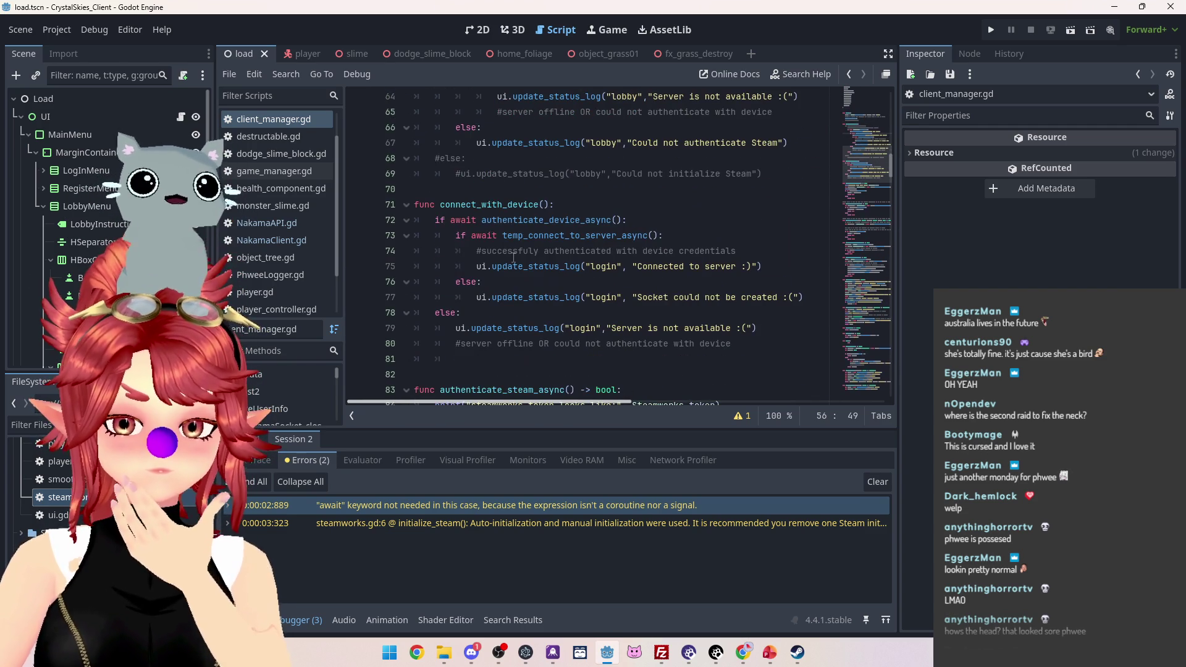
{"action": "scroll", "coordinate": [513, 258], "scroll_direction": "down", "scroll_amount": 3}
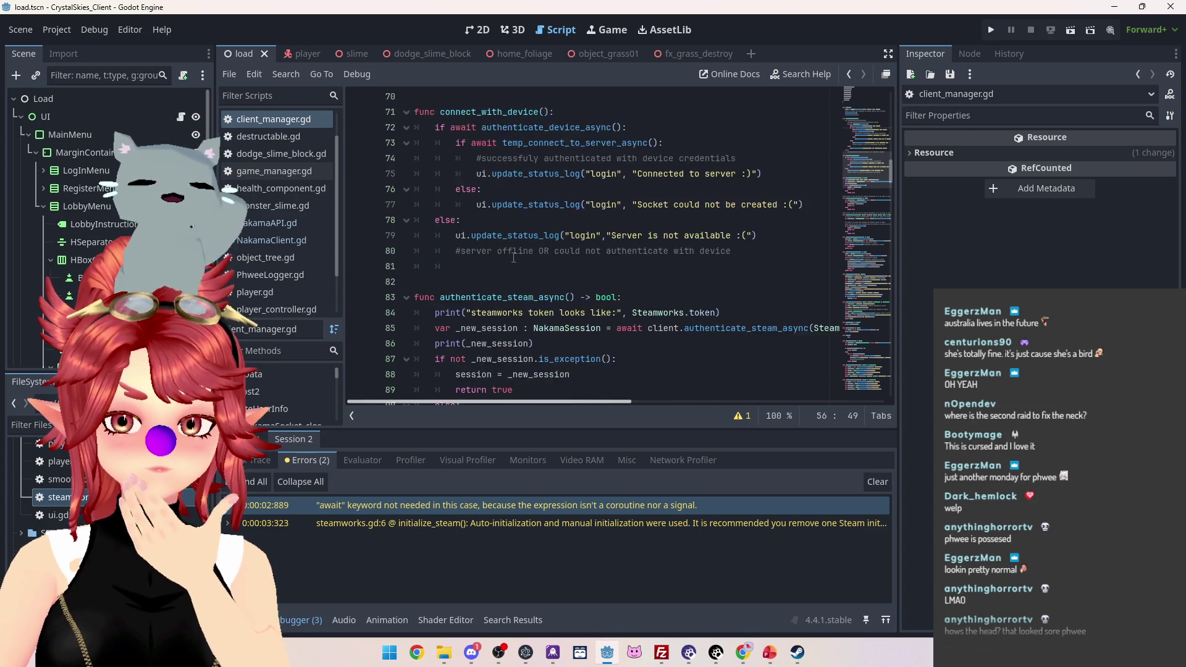
{"action": "scroll", "coordinate": [514, 258], "scroll_direction": "down", "scroll_amount": 3}
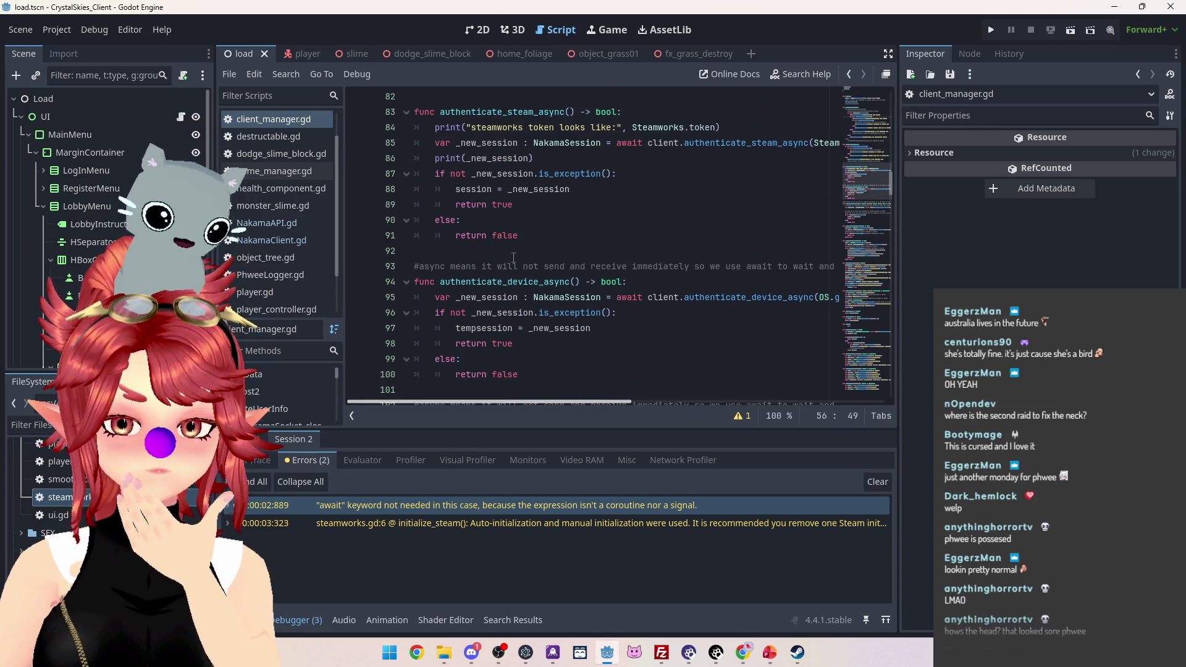
{"action": "scroll", "coordinate": [514, 255], "scroll_direction": "up", "scroll_amount": 1}
{"action": "scroll", "coordinate": [513, 255], "scroll_direction": "down", "scroll_amount": 4}
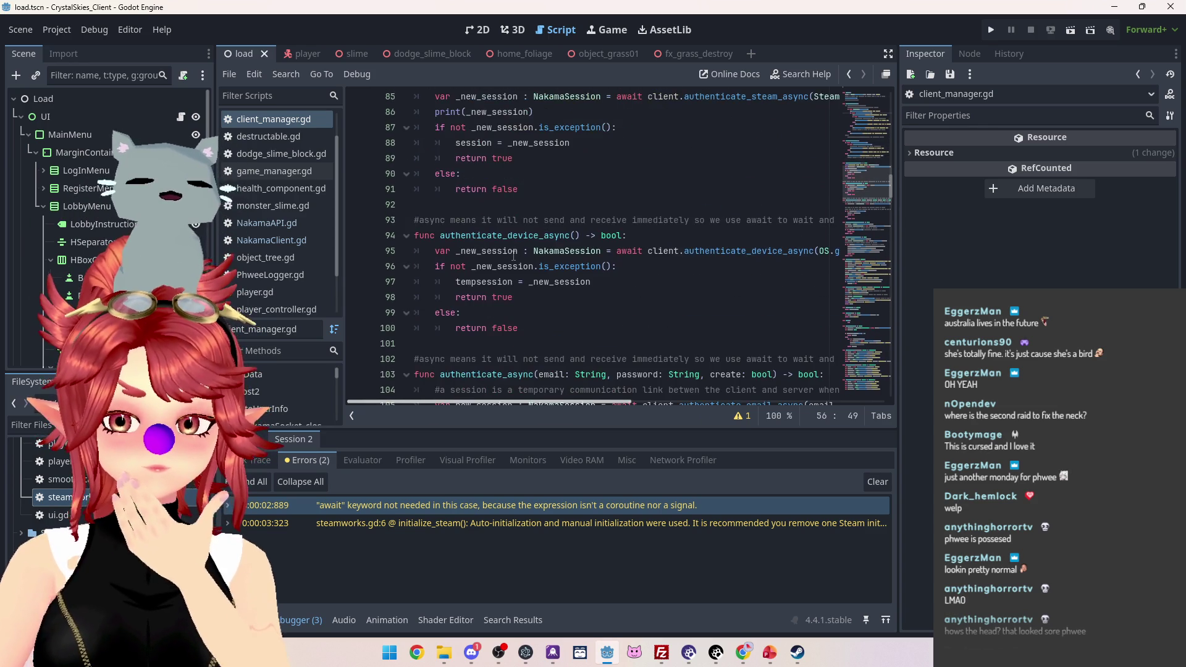
{"action": "scroll", "coordinate": [513, 255], "scroll_direction": "up", "scroll_amount": 2}
{"action": "scroll", "coordinate": [514, 256], "scroll_direction": "down", "scroll_amount": 2}
{"action": "scroll", "coordinate": [513, 255], "scroll_direction": "up", "scroll_amount": 4}
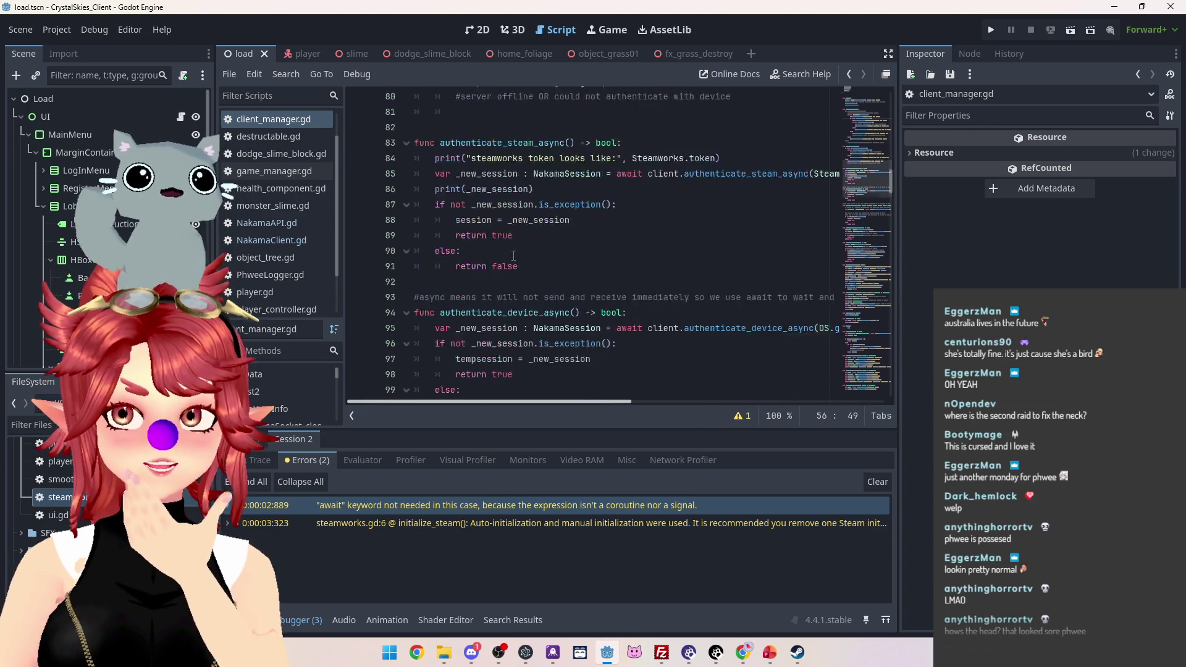
{"action": "scroll", "coordinate": [514, 255], "scroll_direction": "down", "scroll_amount": 8}
{"action": "scroll", "coordinate": [513, 255], "scroll_direction": "down", "scroll_amount": 2}
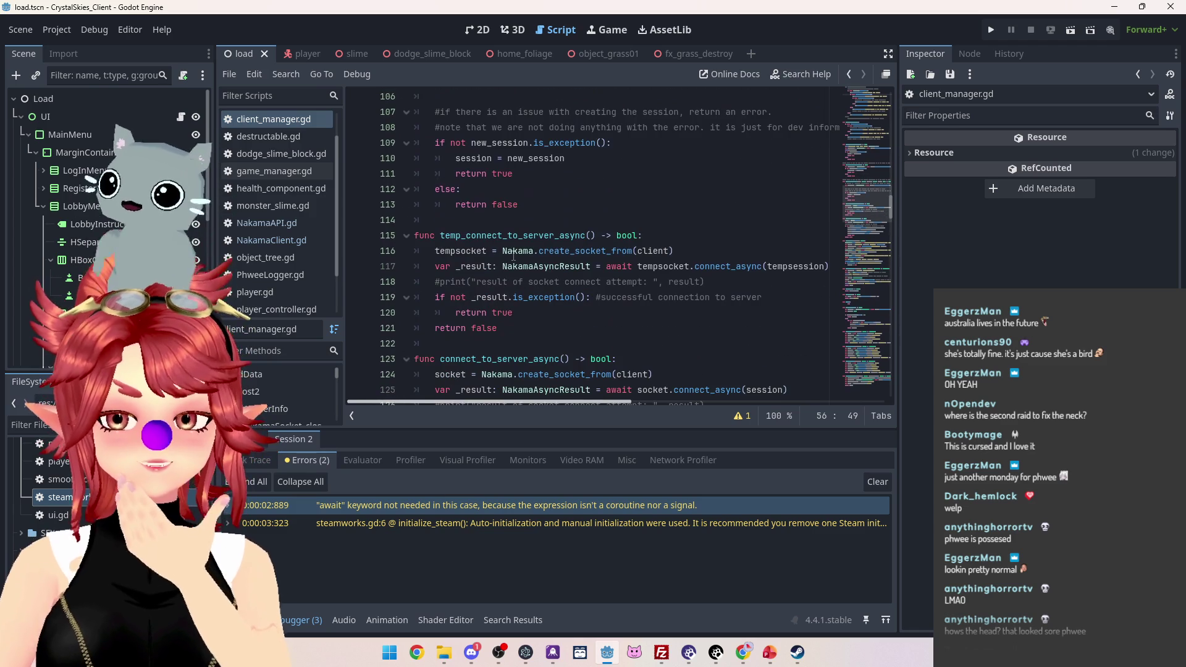
{"action": "scroll", "coordinate": [513, 255], "scroll_direction": "down", "scroll_amount": 2}
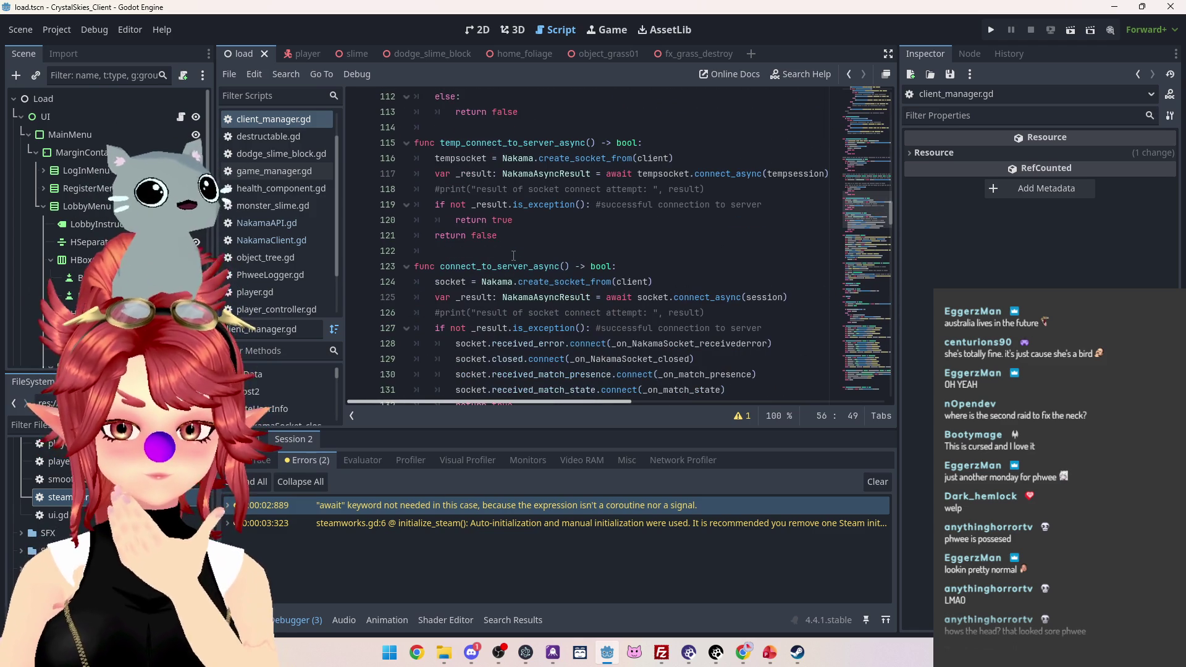
{"action": "scroll", "coordinate": [513, 255], "scroll_direction": "down", "scroll_amount": 1}
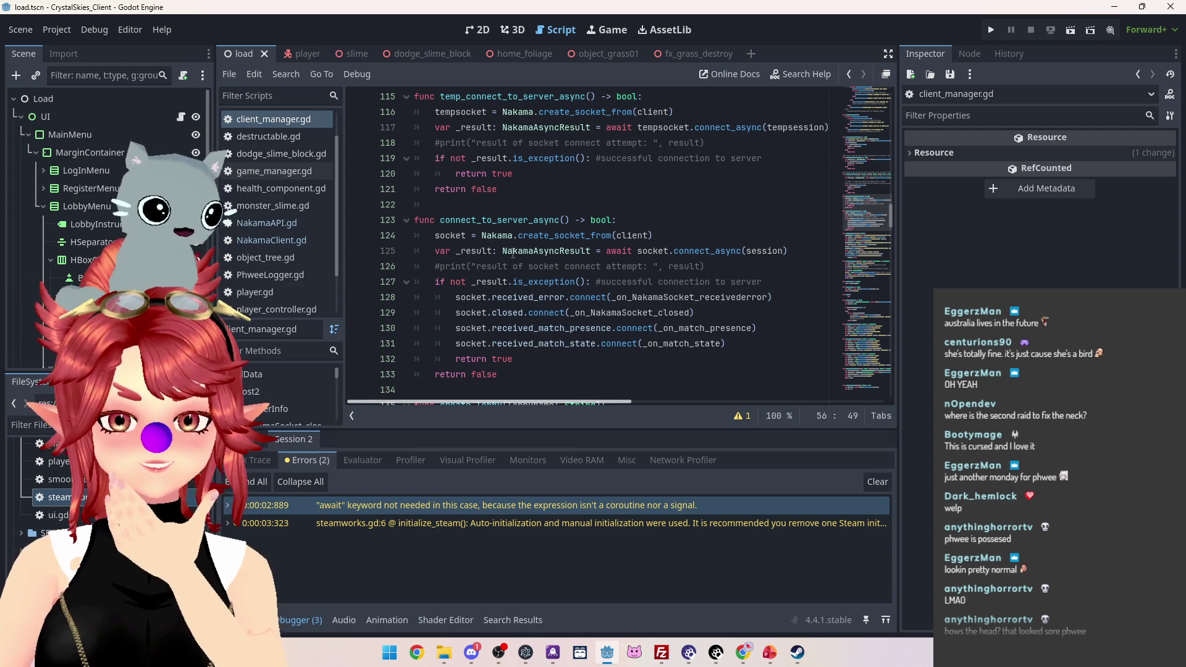
{"action": "scroll", "coordinate": [514, 253], "scroll_direction": "up", "scroll_amount": 15}
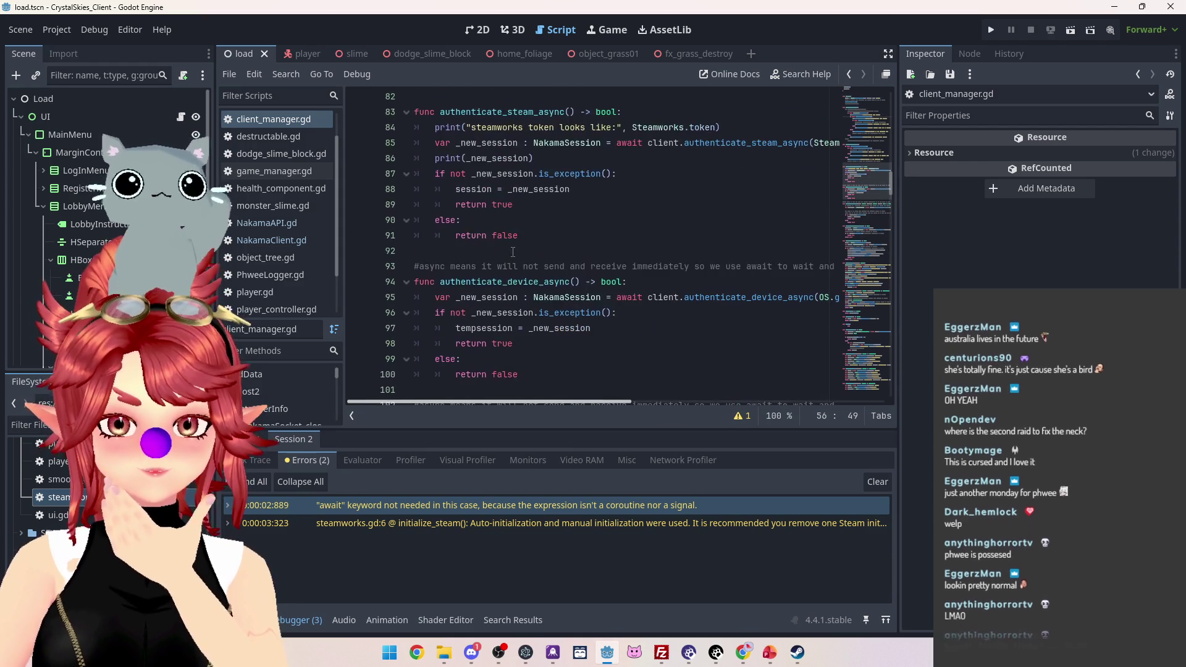
{"action": "scroll", "coordinate": [514, 252], "scroll_direction": "up", "scroll_amount": 7}
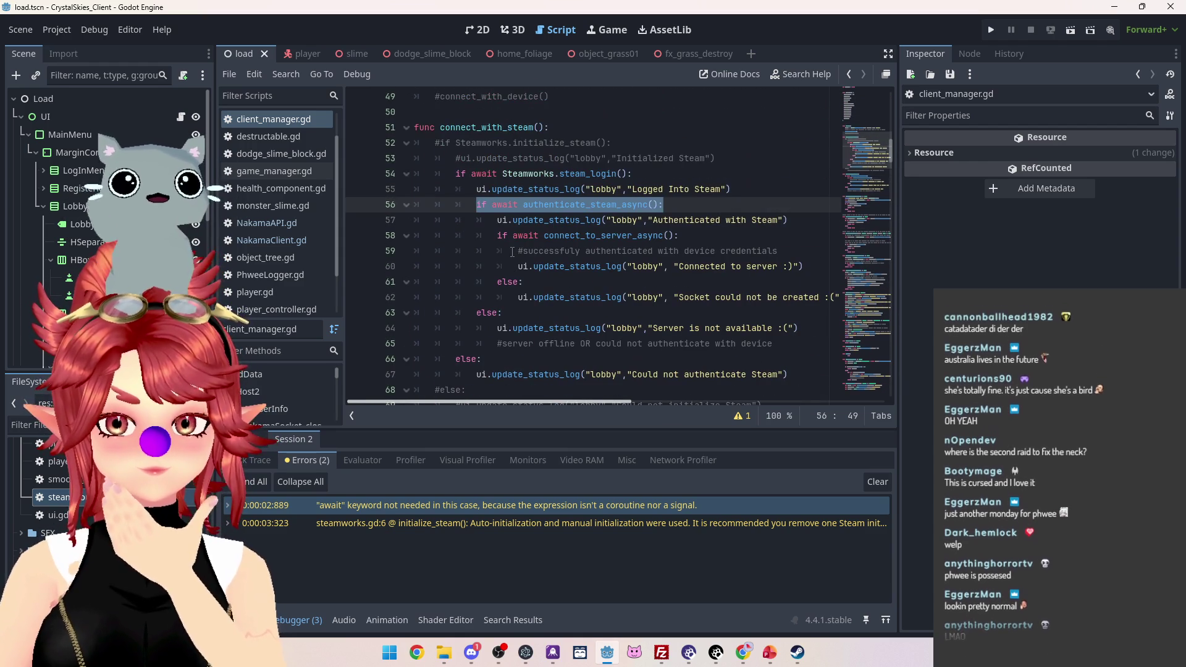
{"action": "scroll", "coordinate": [513, 252], "scroll_direction": "down", "scroll_amount": 4}
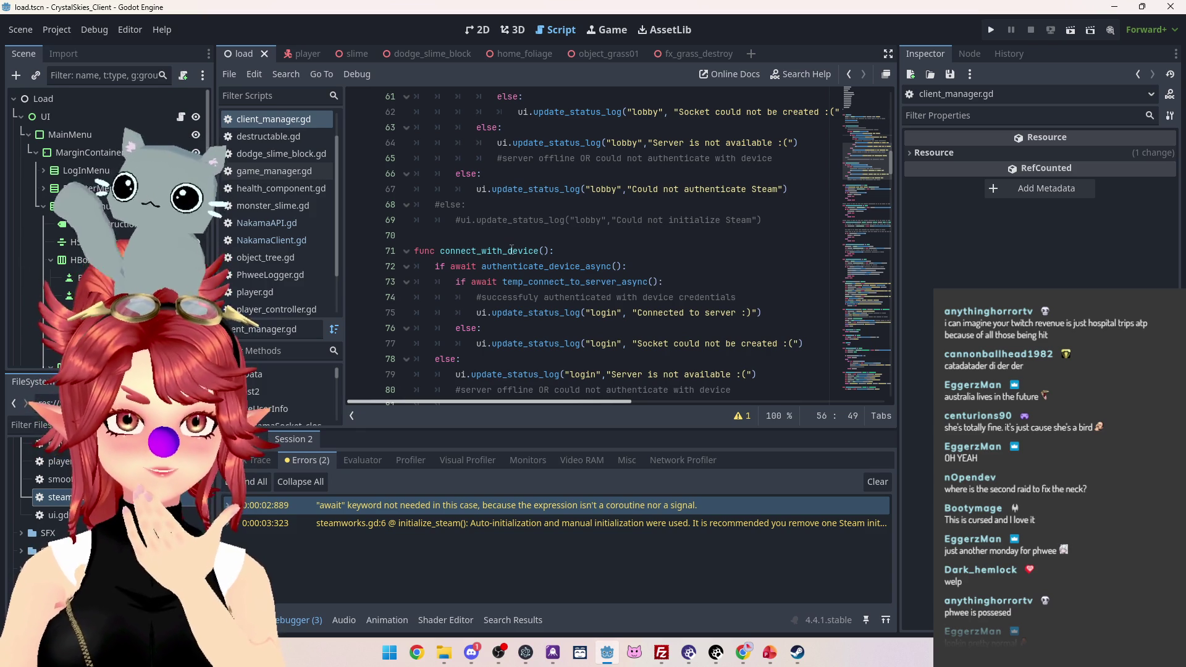
{"action": "scroll", "coordinate": [511, 249], "scroll_direction": "down", "scroll_amount": 3}
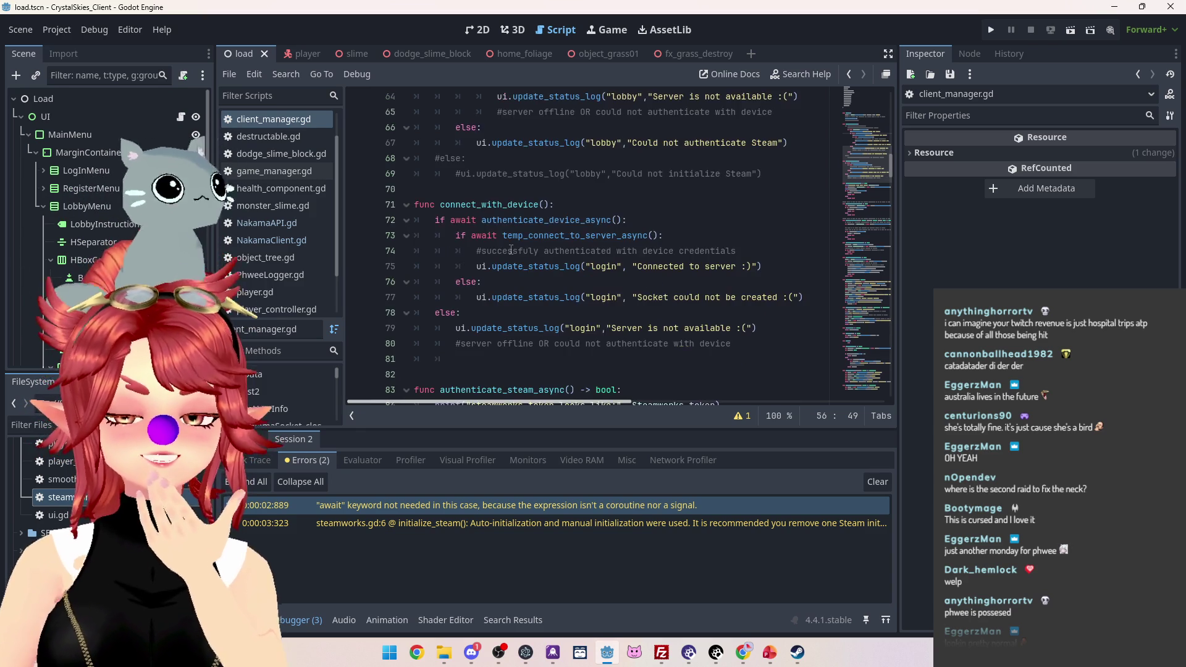
{"action": "scroll", "coordinate": [511, 249], "scroll_direction": "down", "scroll_amount": 3}
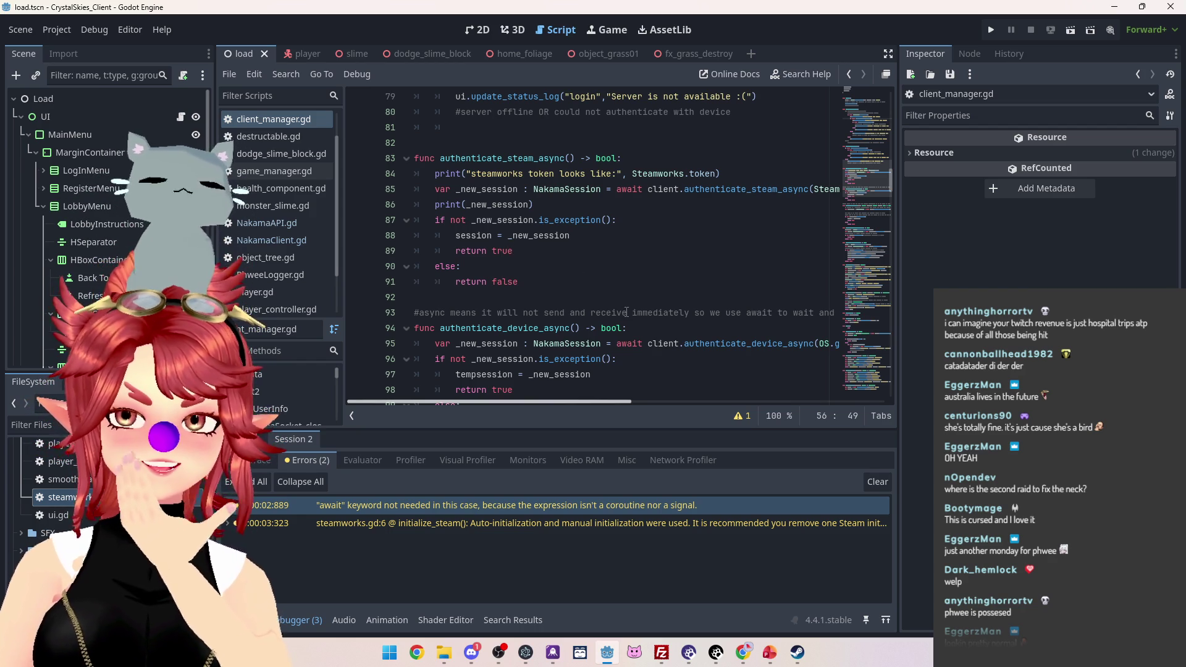
{"action": "scroll", "coordinate": [627, 312], "scroll_direction": "down", "scroll_amount": 2}
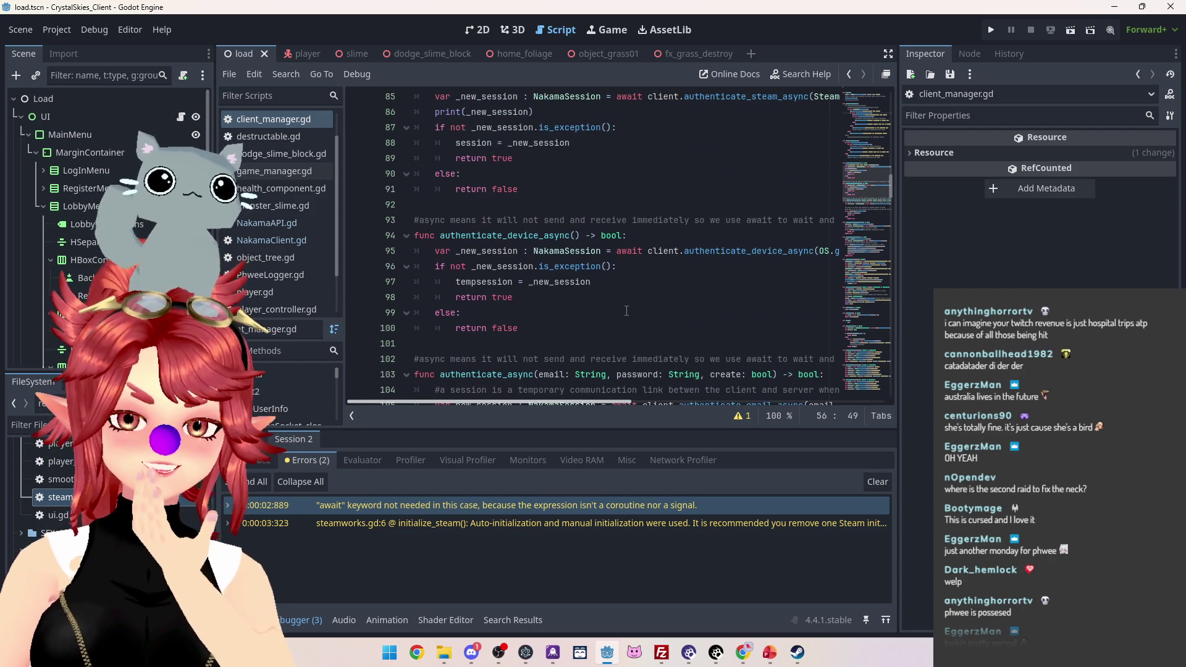
{"action": "scroll", "coordinate": [626, 311], "scroll_direction": "down", "scroll_amount": 2}
{"action": "scroll", "coordinate": [627, 311], "scroll_direction": "up", "scroll_amount": 3}
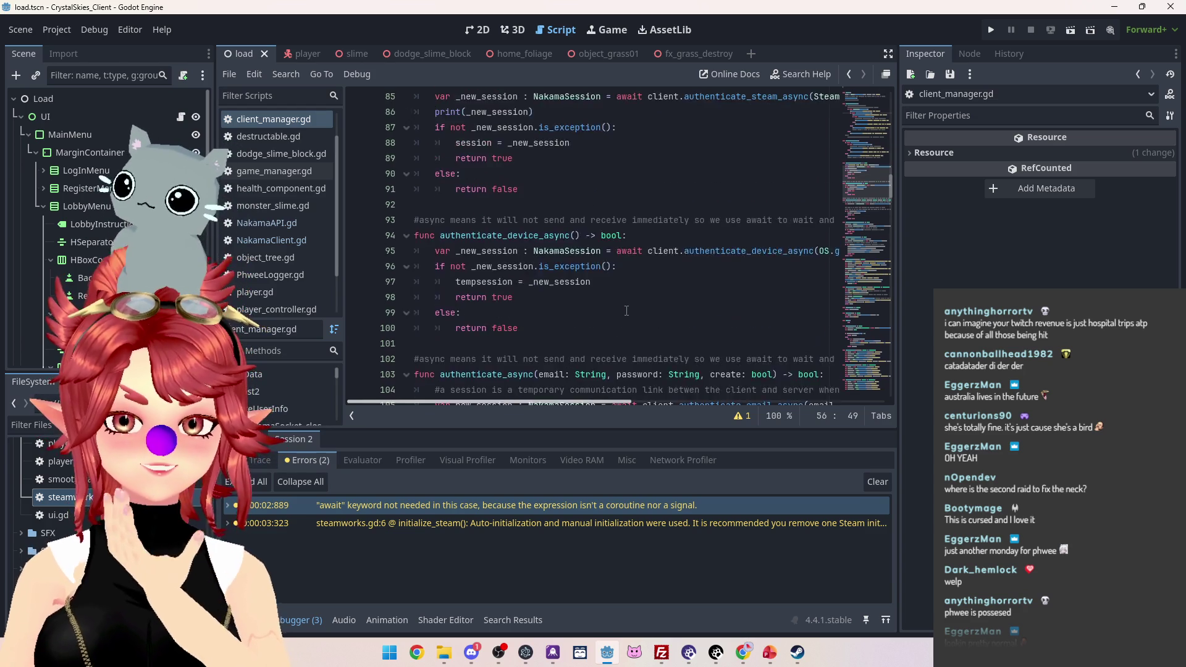
{"action": "scroll", "coordinate": [627, 311], "scroll_direction": "up", "scroll_amount": 1}
{"action": "scroll", "coordinate": [626, 311], "scroll_direction": "up", "scroll_amount": 14}
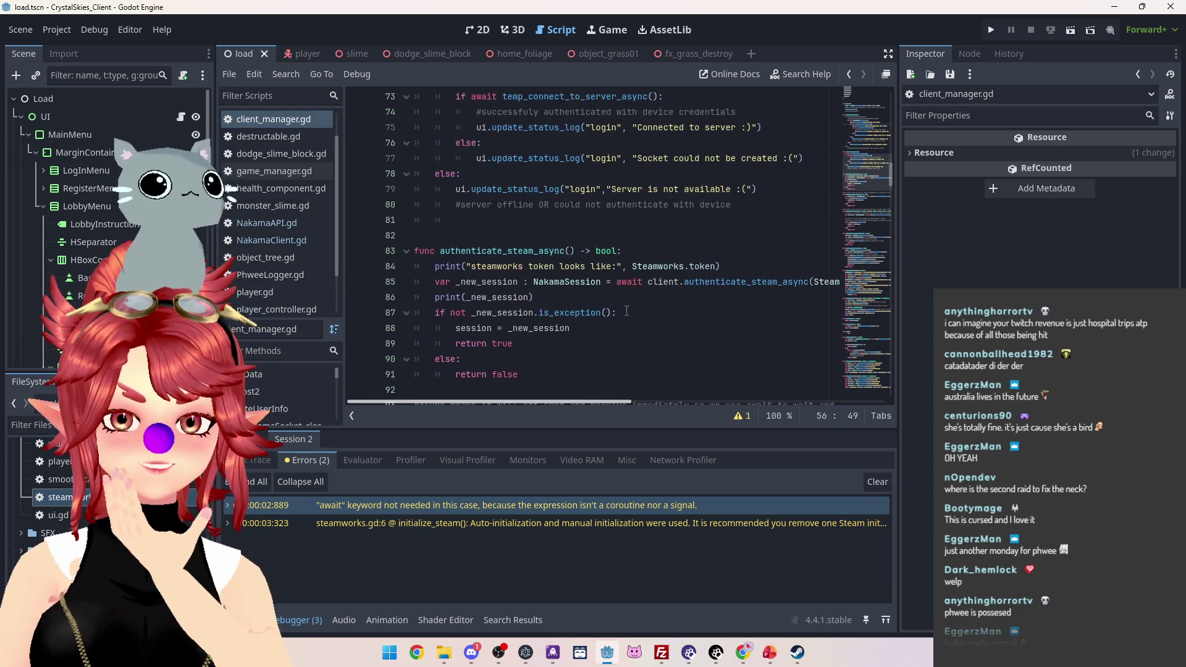
{"action": "scroll", "coordinate": [627, 311], "scroll_direction": "up", "scroll_amount": 7}
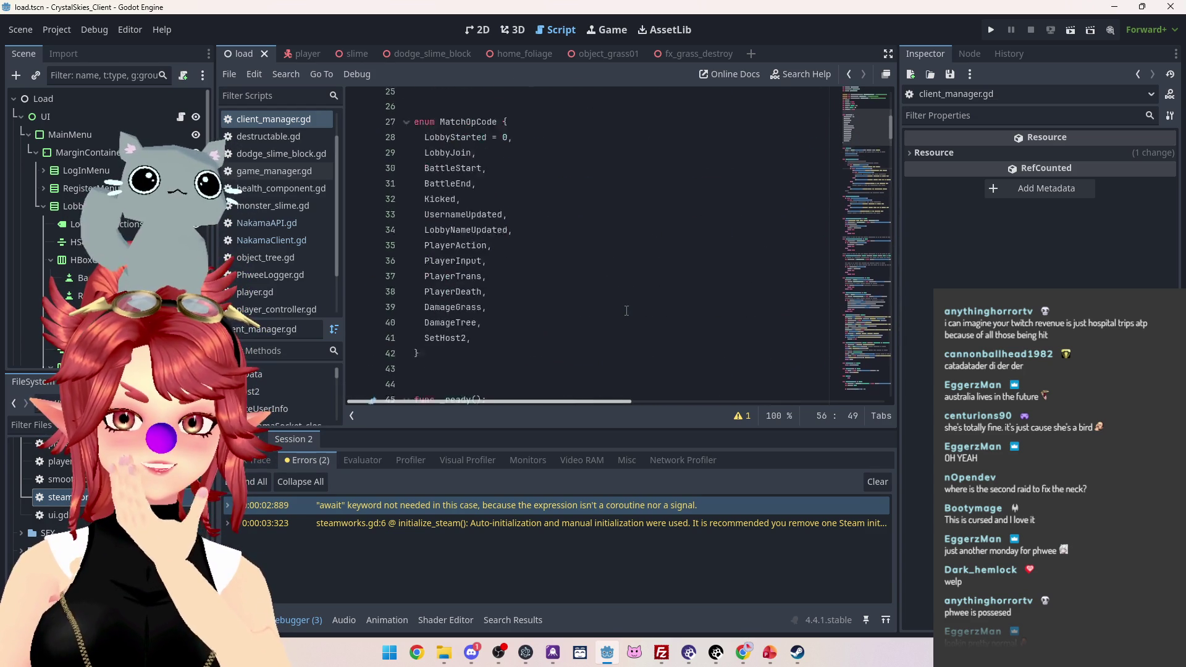
{"action": "scroll", "coordinate": [626, 311], "scroll_direction": "down", "scroll_amount": 12}
{"action": "scroll", "coordinate": [627, 310], "scroll_direction": "down", "scroll_amount": 2}
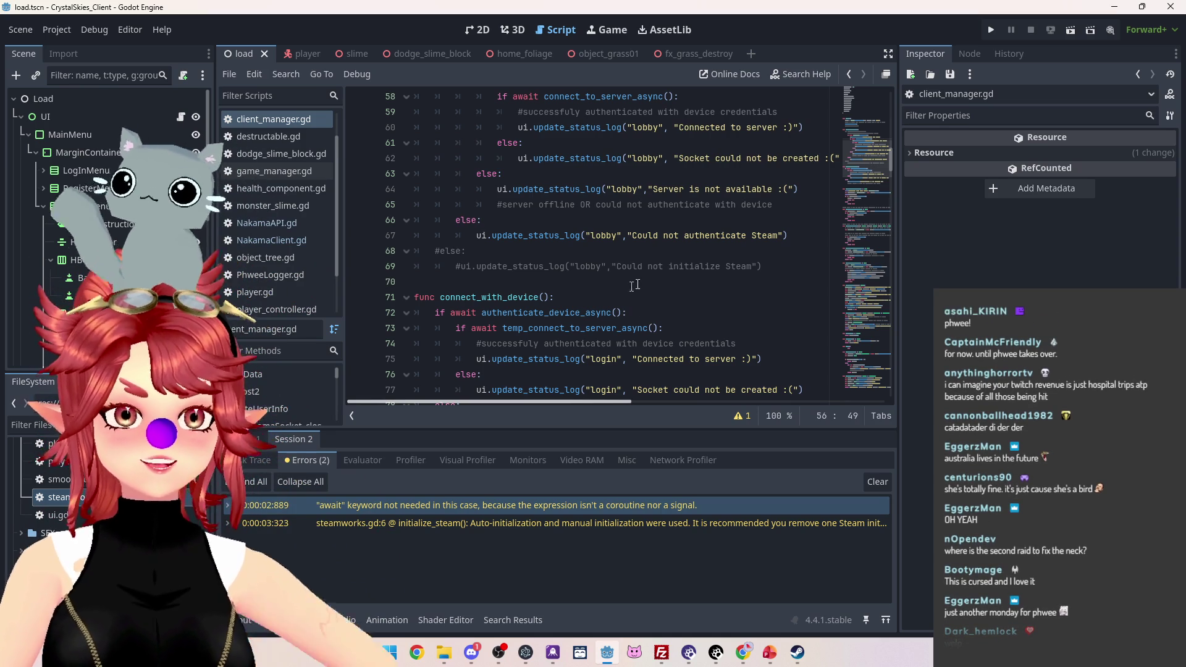
{"action": "scroll", "coordinate": [657, 284], "scroll_direction": "up", "scroll_amount": 4}
{"action": "scroll", "coordinate": [661, 284], "scroll_direction": "up", "scroll_amount": 2}
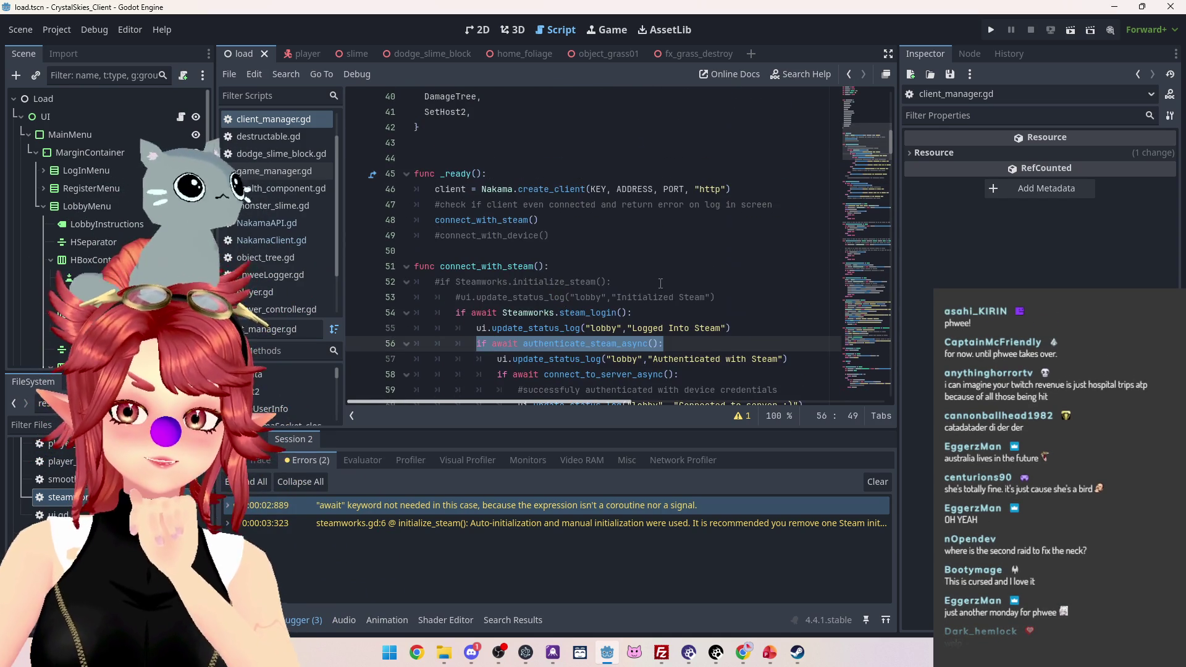
{"action": "scroll", "coordinate": [661, 283], "scroll_direction": "down", "scroll_amount": 4}
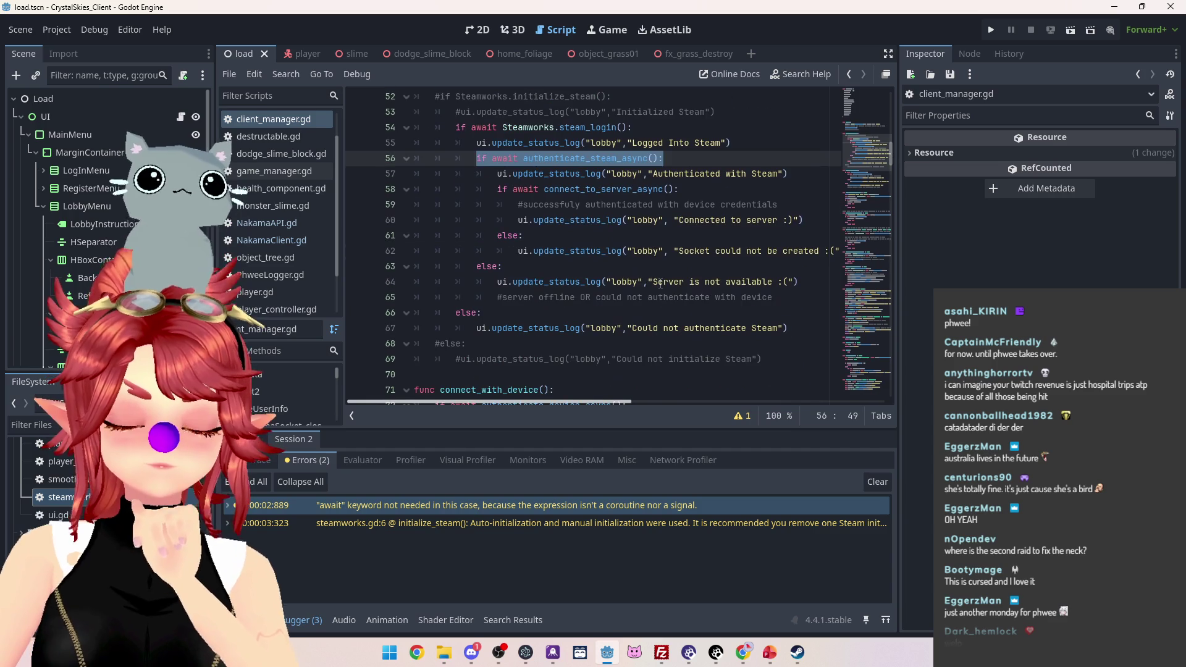
{"action": "left_click", "coordinate": [594, 158]}
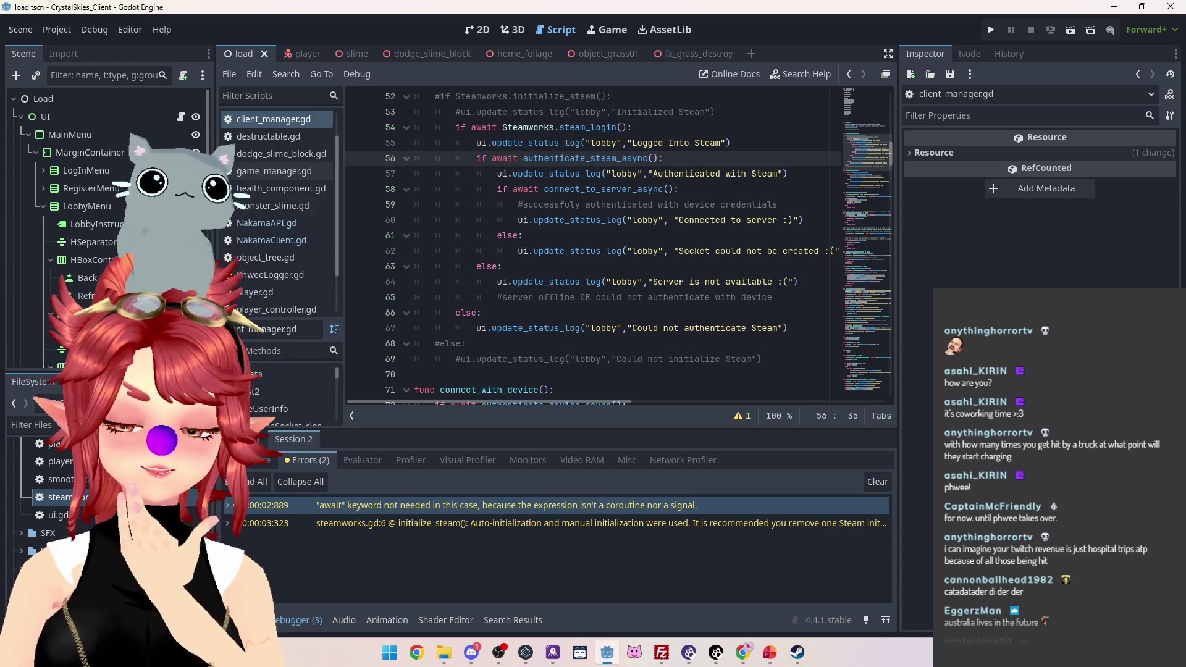
{"action": "scroll", "coordinate": [659, 373], "scroll_direction": "up", "scroll_amount": 1}
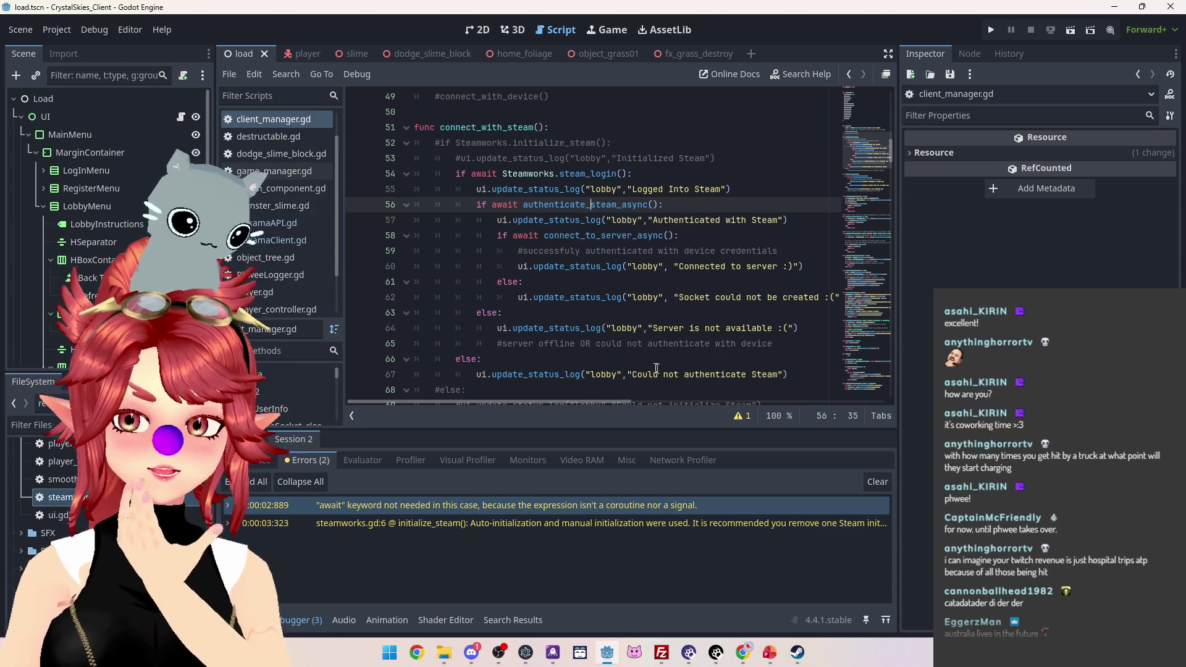
{"action": "scroll", "coordinate": [692, 257], "scroll_direction": "down", "scroll_amount": 3}
{"action": "scroll", "coordinate": [686, 251], "scroll_direction": "up", "scroll_amount": 3}
{"action": "scroll", "coordinate": [679, 244], "scroll_direction": "down", "scroll_amount": 3}
{"action": "scroll", "coordinate": [672, 237], "scroll_direction": "up", "scroll_amount": 3}
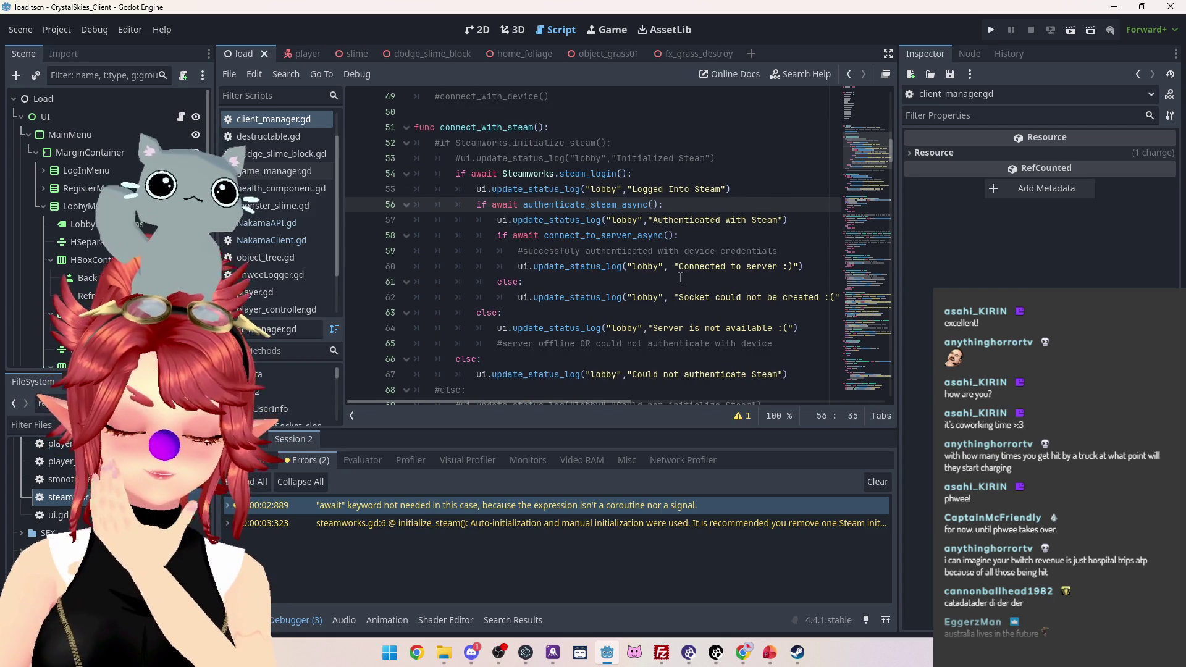
Step: Review connect_with_steam, then jump from the line-56 authenticate_steam_async call to its definition
{"action": "left_click", "coordinate": [706, 236]}
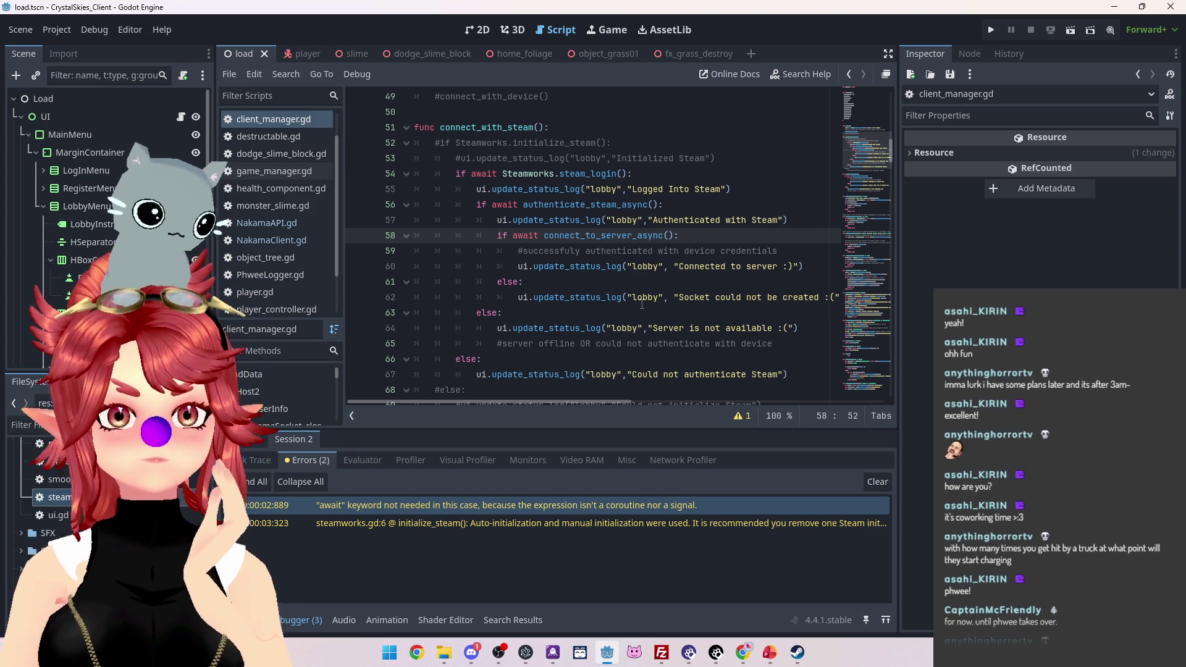
{"action": "scroll", "coordinate": [598, 296], "scroll_direction": "down", "scroll_amount": 3}
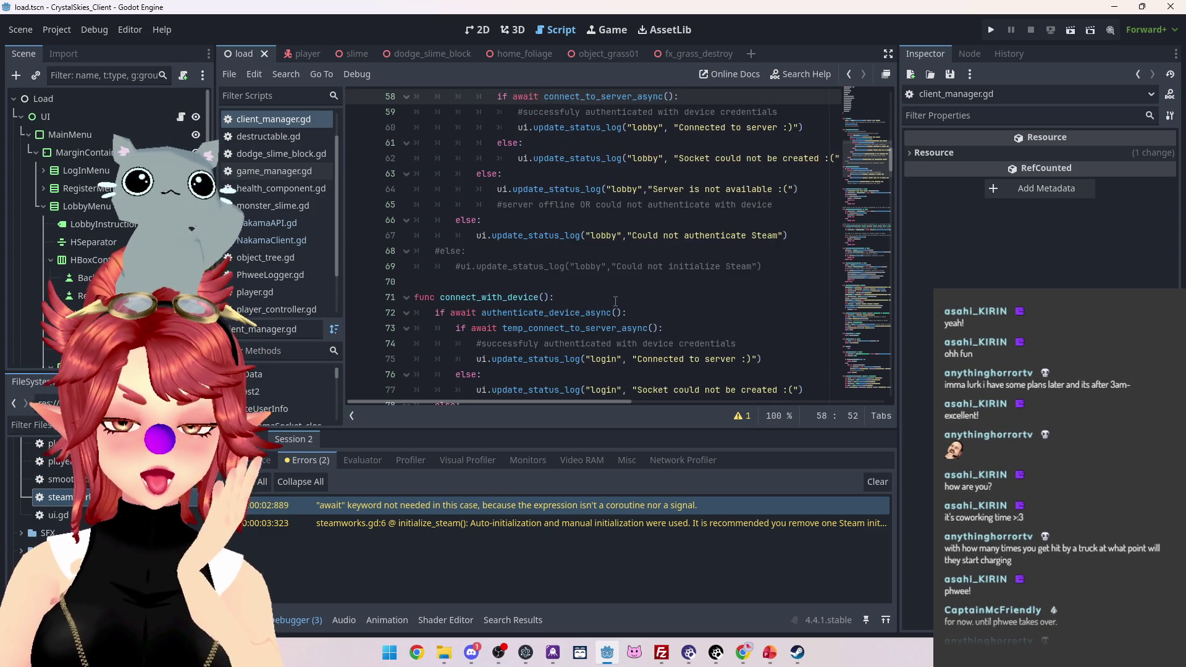
{"action": "scroll", "coordinate": [615, 301], "scroll_direction": "up", "scroll_amount": 5}
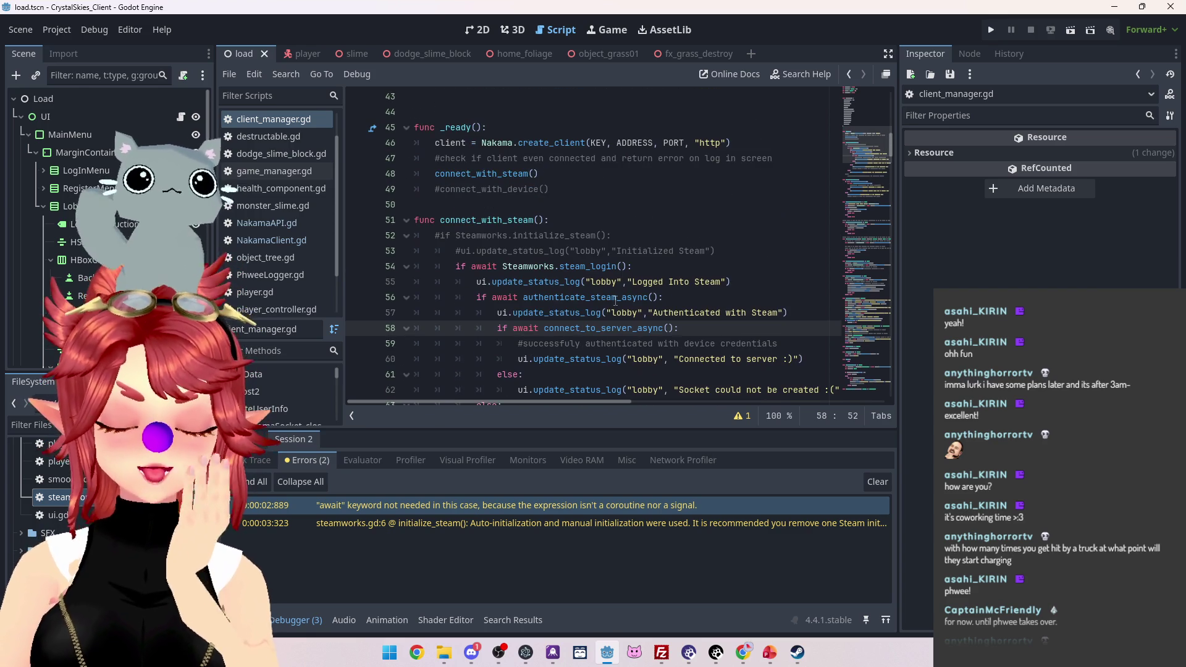
{"action": "scroll", "coordinate": [615, 299], "scroll_direction": "down", "scroll_amount": 2}
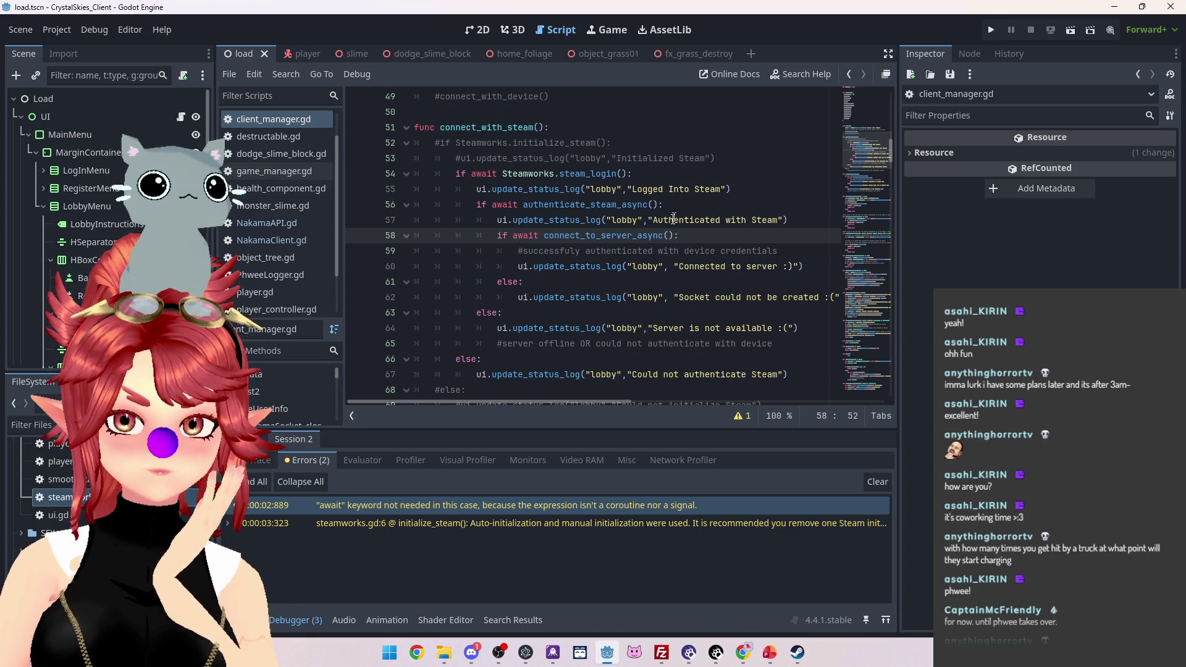
{"action": "mouse_move", "coordinate": [482, 173]}
{"action": "left_mouse_down"}
{"action": "mouse_move", "coordinate": [593, 192]}
{"action": "mouse_move", "coordinate": [594, 225]}
{"action": "left_mouse_up"}
{"action": "left_click", "coordinate": [690, 237]}
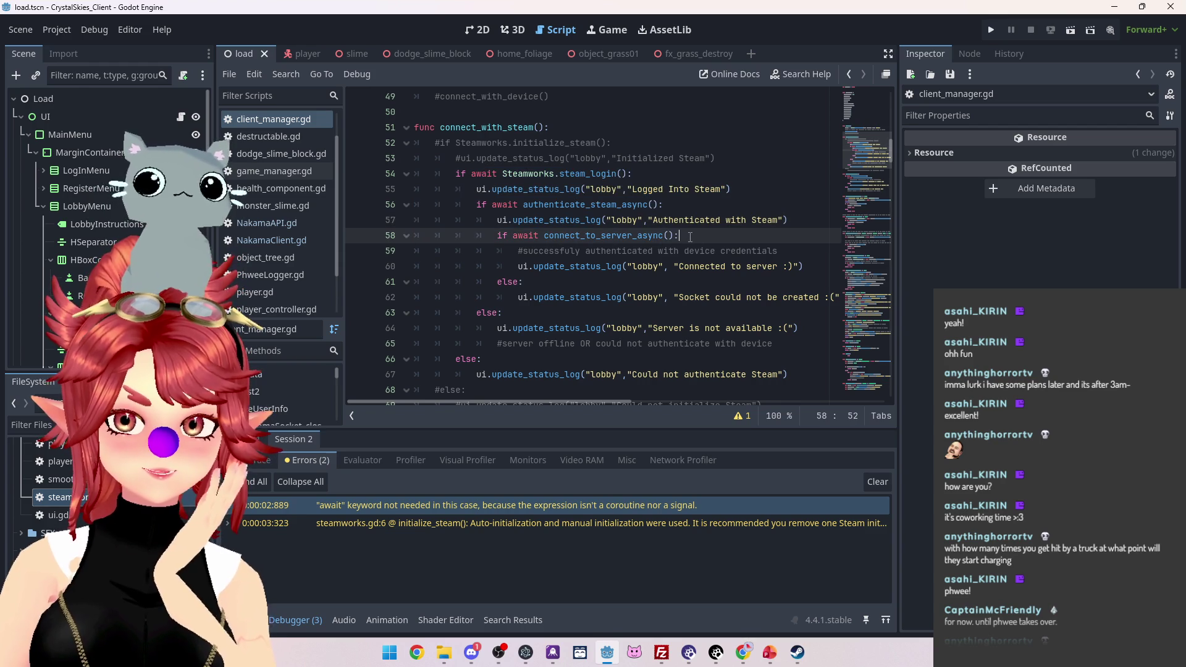
{"action": "left_click_drag", "start_coordinate": [476, 204], "coordinate": [661, 204]}
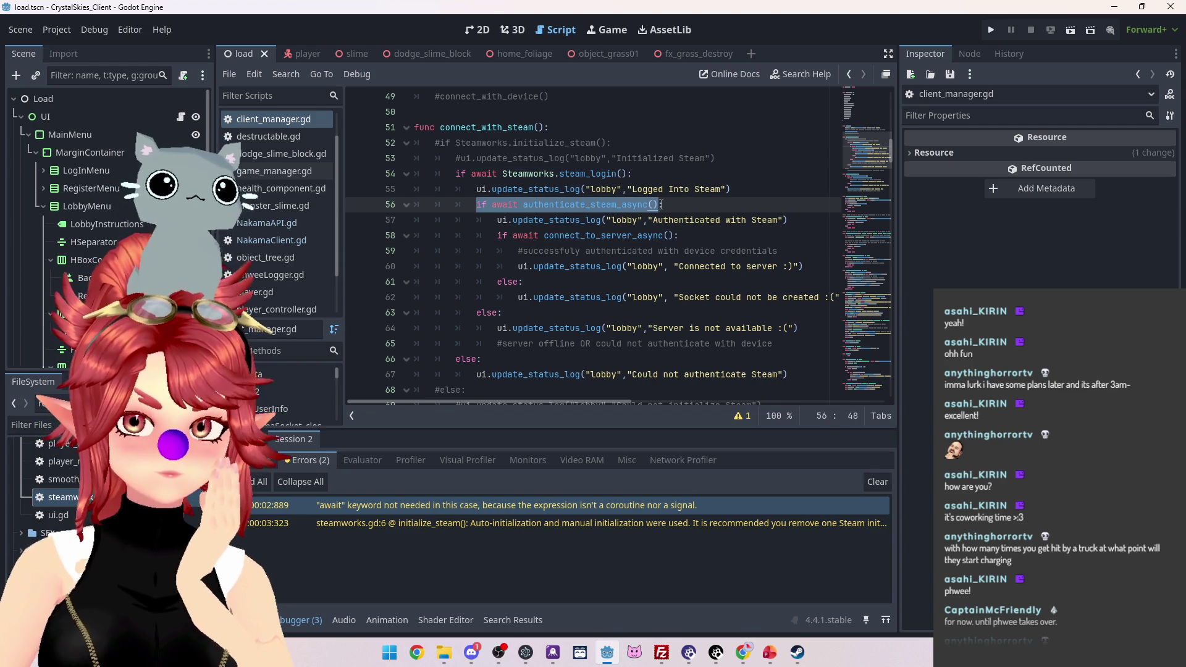
{"action": "left_click", "coordinate": [595, 208], "text": "ctrl"}
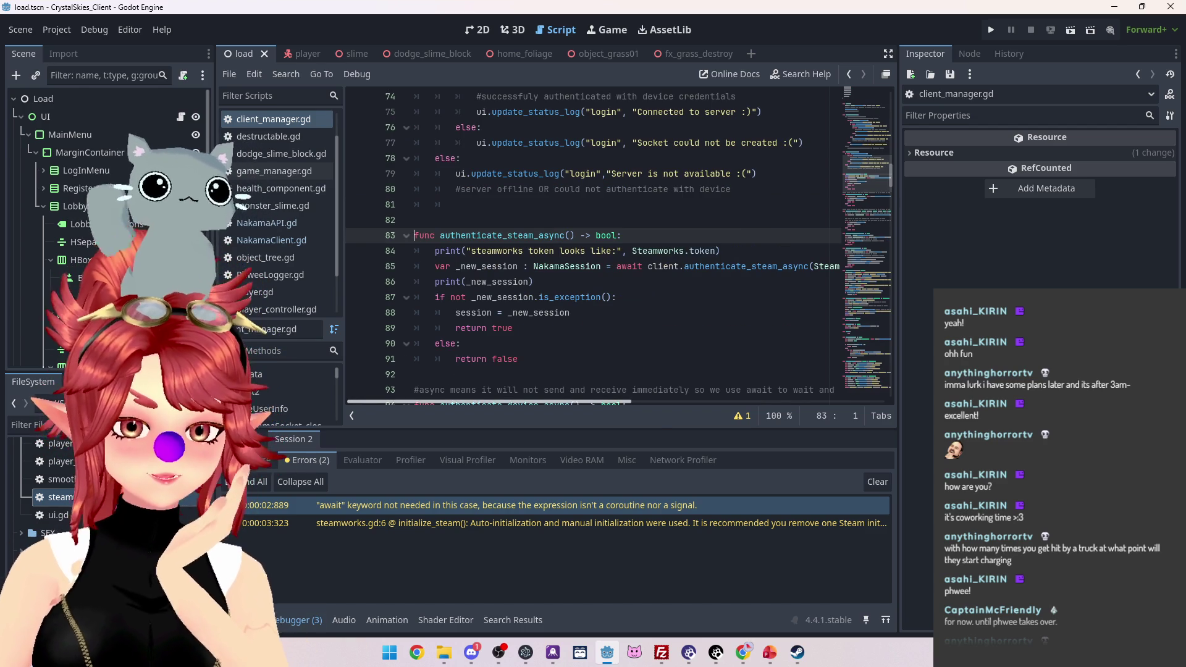
Step: Show the Output log and inspect the Steam token lines and the 401 'Server key invalid' exception
{"action": "left_click", "coordinate": [244, 620]}
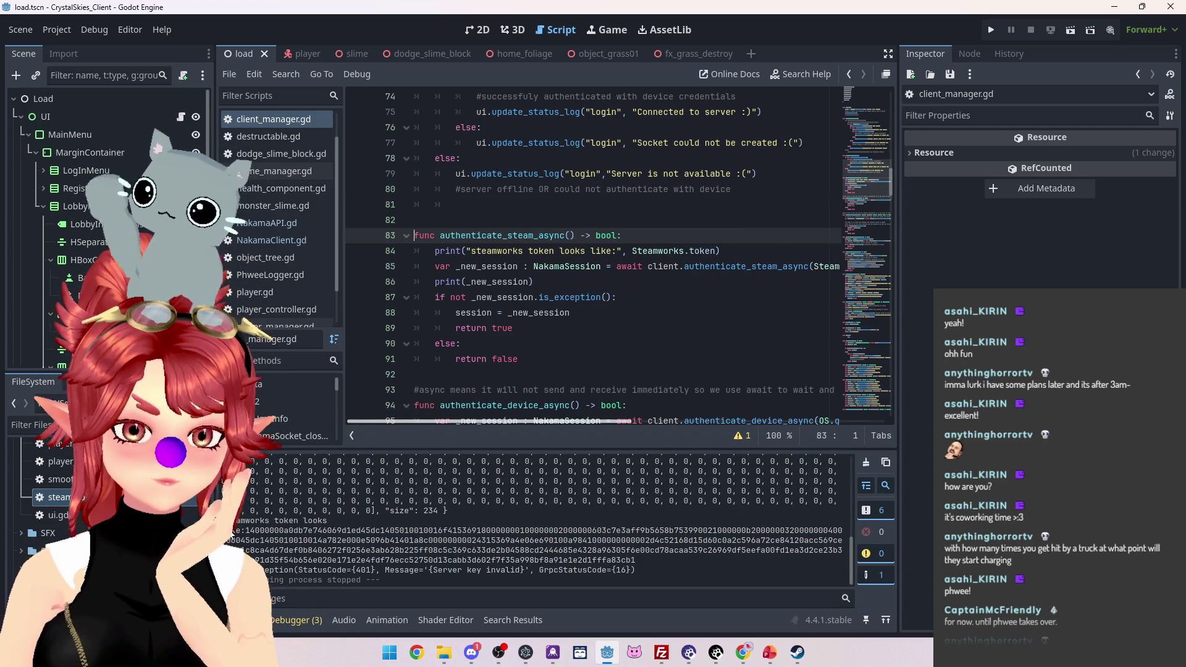
{"action": "left_click_drag", "start_coordinate": [217, 530], "coordinate": [377, 569]}
{"action": "left_click", "coordinate": [356, 571]}
{"action": "left_click_drag", "start_coordinate": [433, 569], "coordinate": [636, 570]}
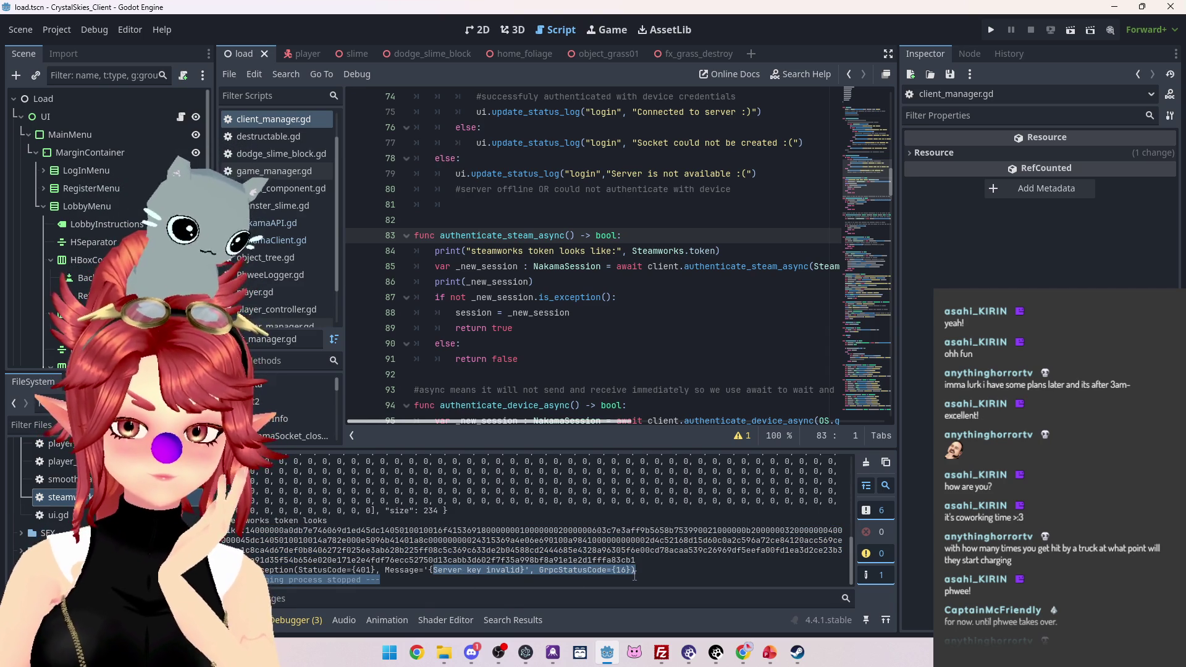
{"action": "left_click", "coordinate": [700, 602]}
Step: Search Google in a resized Chrome window for 'nakama steam authenticate server key invalid'
{"action": "mouse_move", "coordinate": [744, 652]}
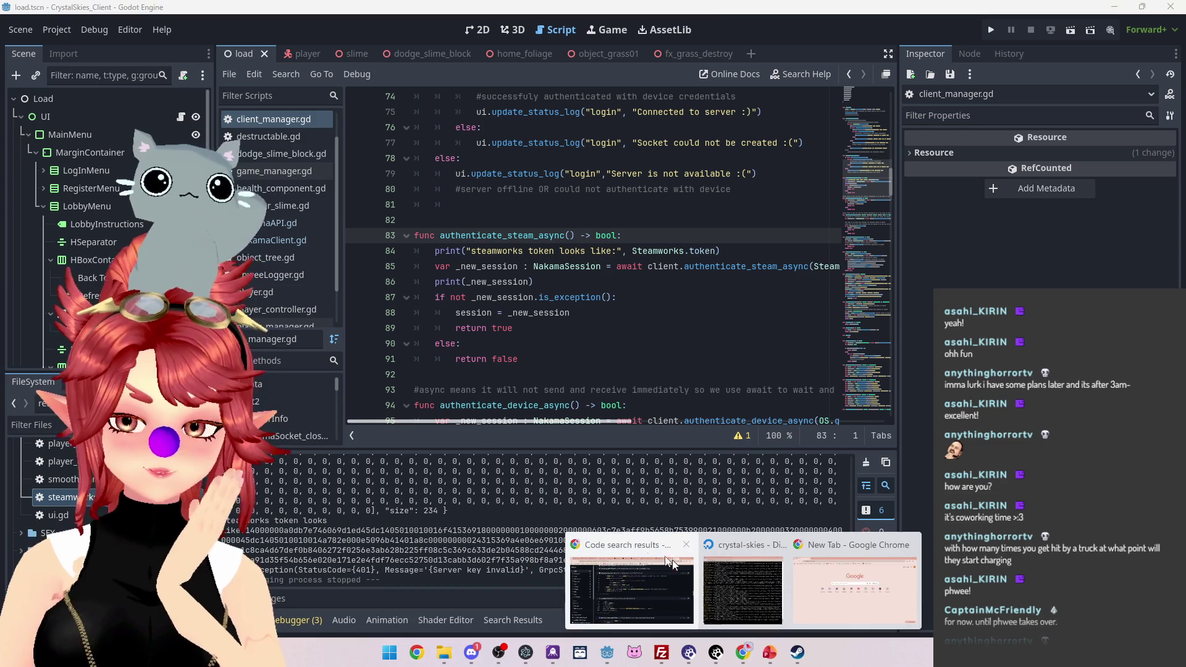
{"action": "left_click", "coordinate": [855, 586]}
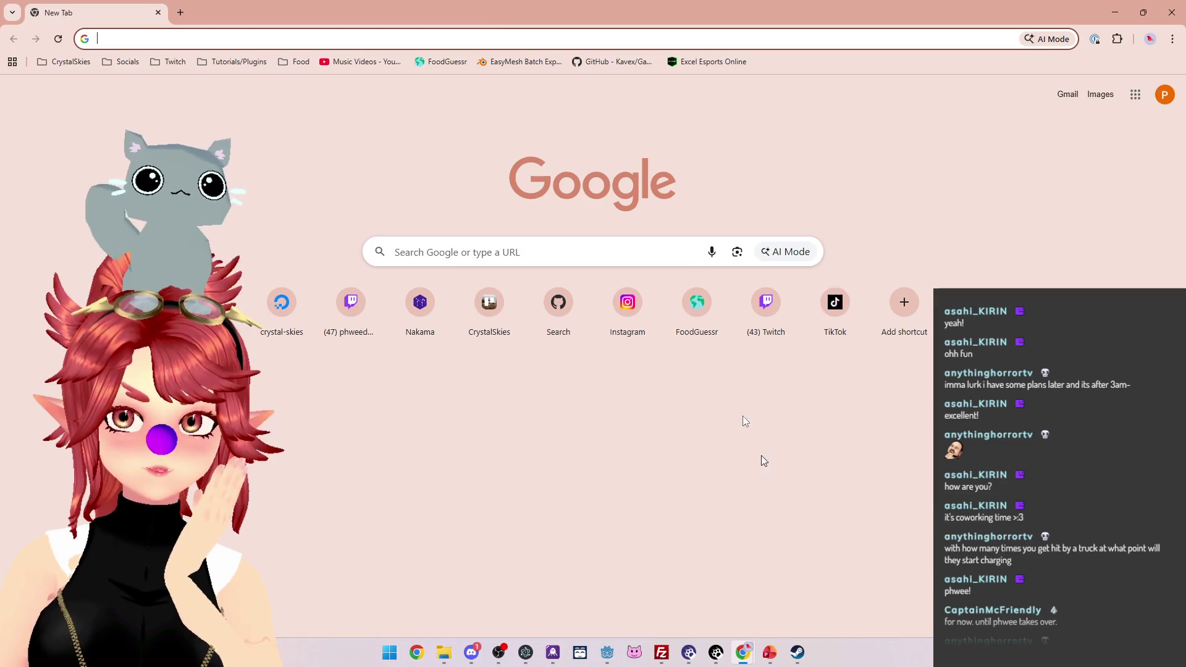
{"action": "mouse_move", "coordinate": [488, 25]}
{"action": "left_mouse_down"}
{"action": "mouse_move", "coordinate": [732, 84]}
{"action": "mouse_move", "coordinate": [815, 62]}
{"action": "left_mouse_up"}
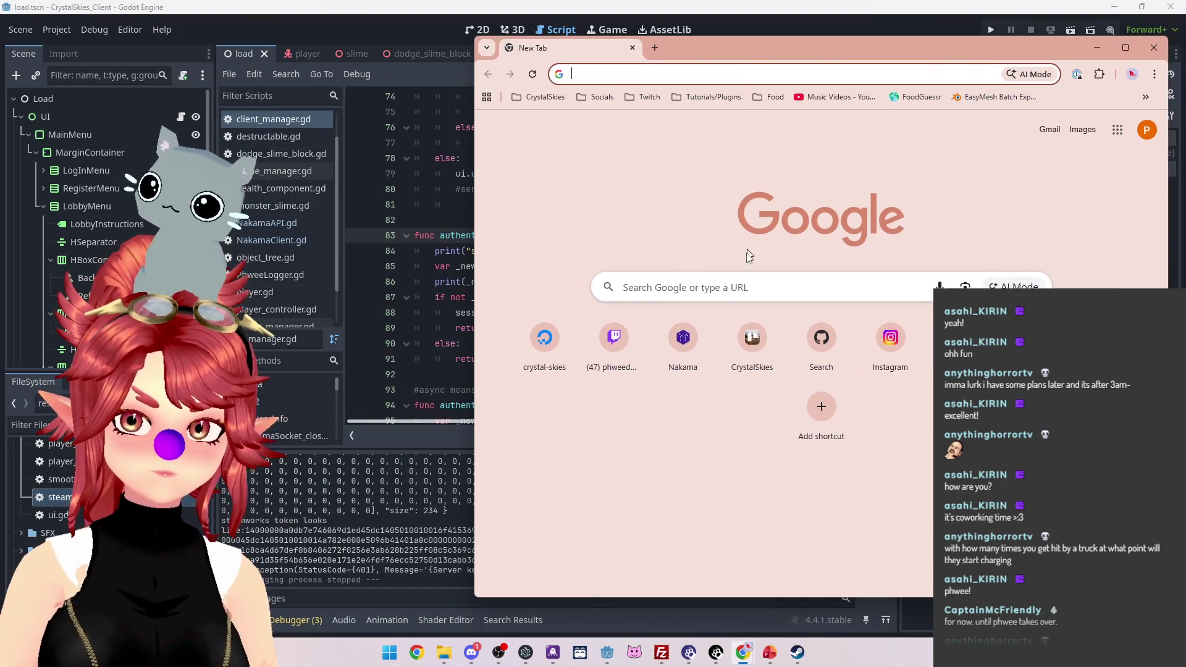
{"action": "left_click", "coordinate": [964, 295]}
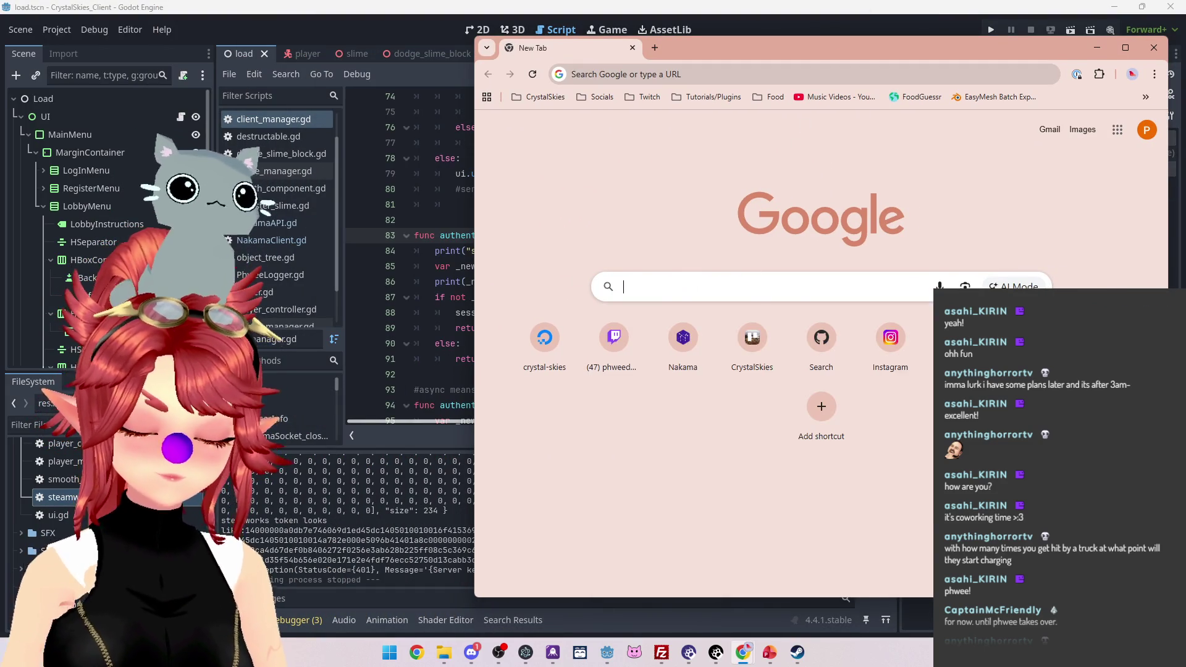
{"action": "type", "text": "nakama authentication"}
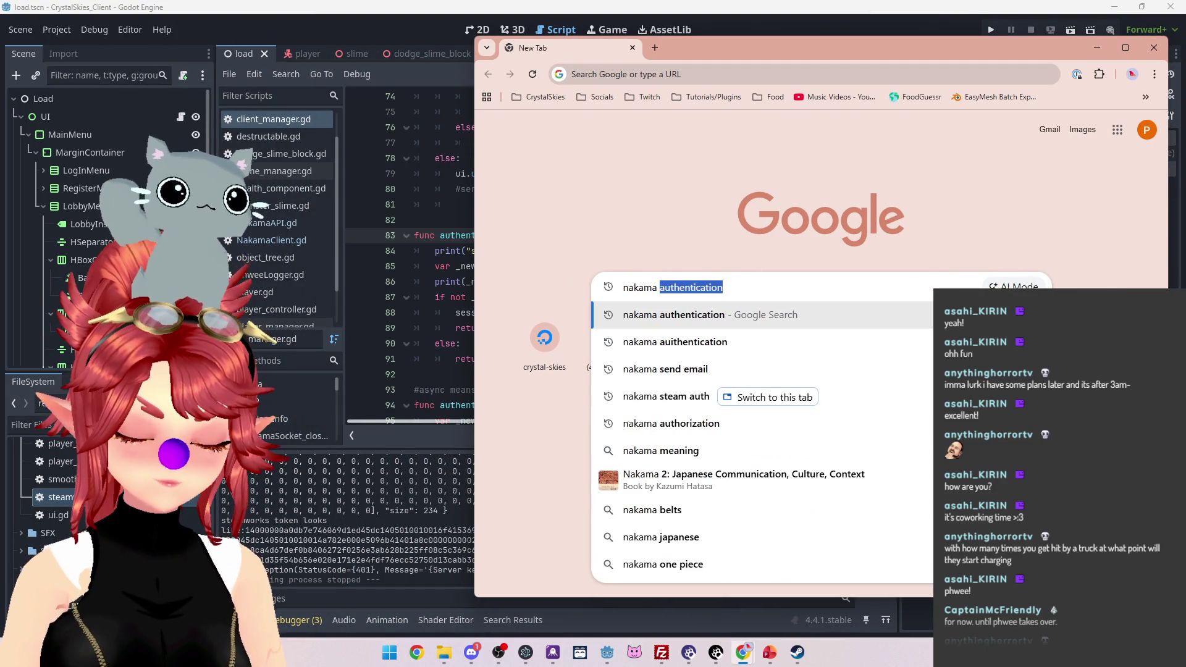
{"action": "type", "text": " steam autheti"}
{"action": "key", "text": "BackSpace"}
{"action": "key", "text": "BackSpace"}
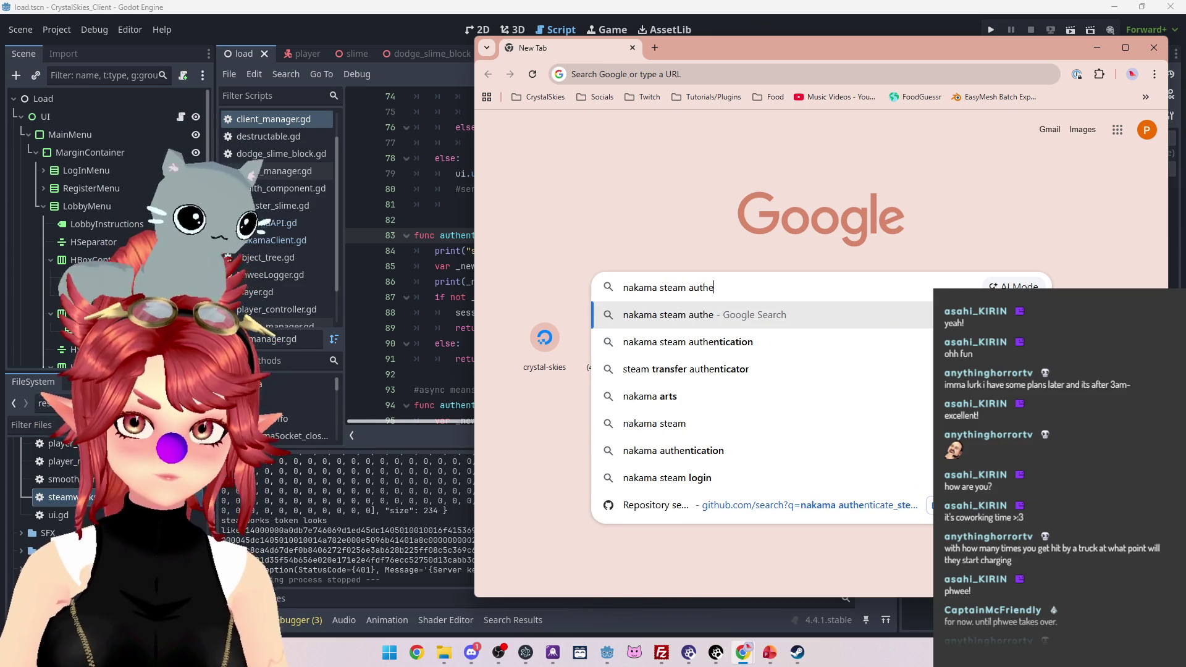
{"action": "type", "text": "nticate "}
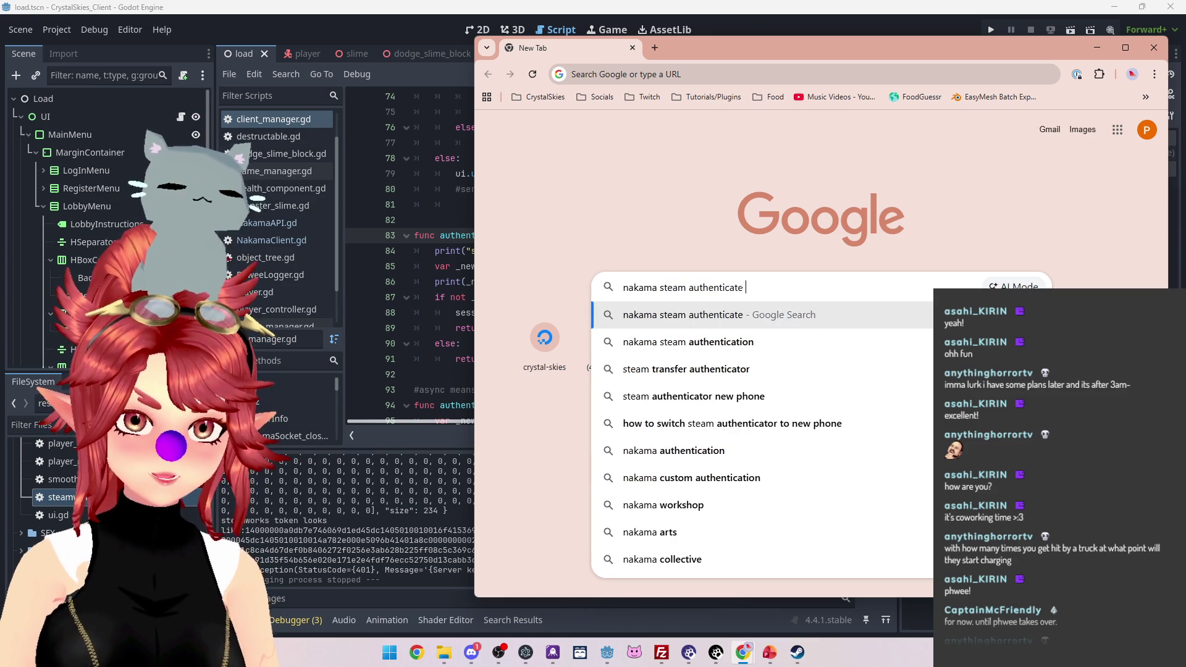
{"action": "type", "text": "server key "}
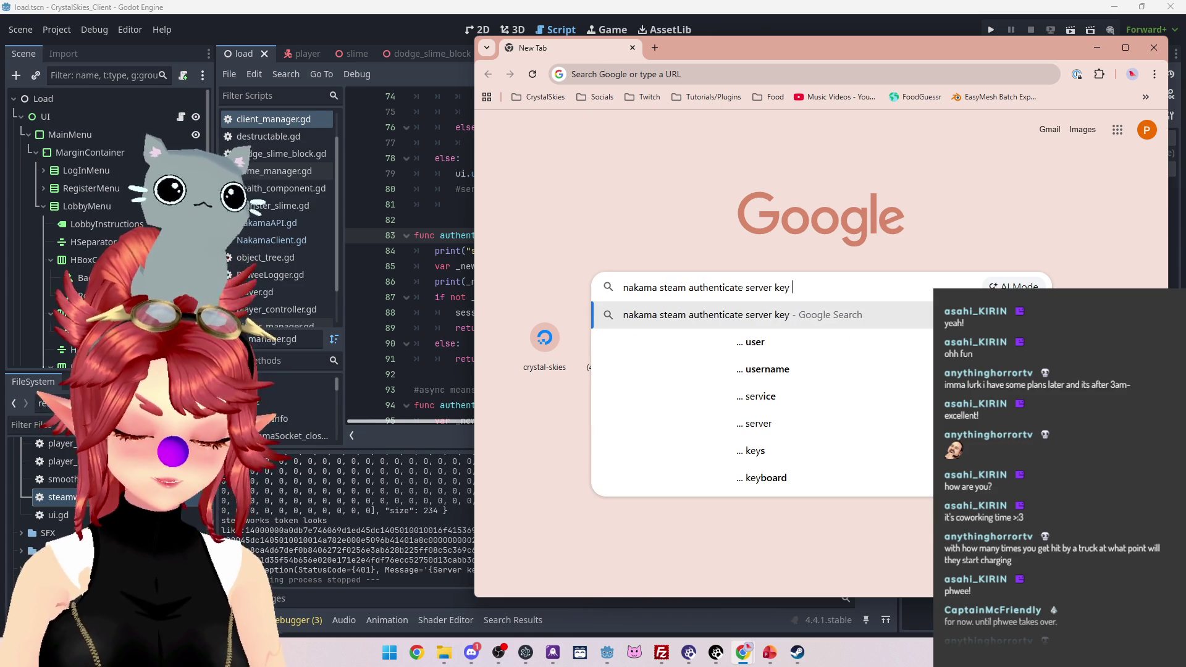
{"action": "type", "text": "invalid"}
{"action": "key", "text": "Return"}
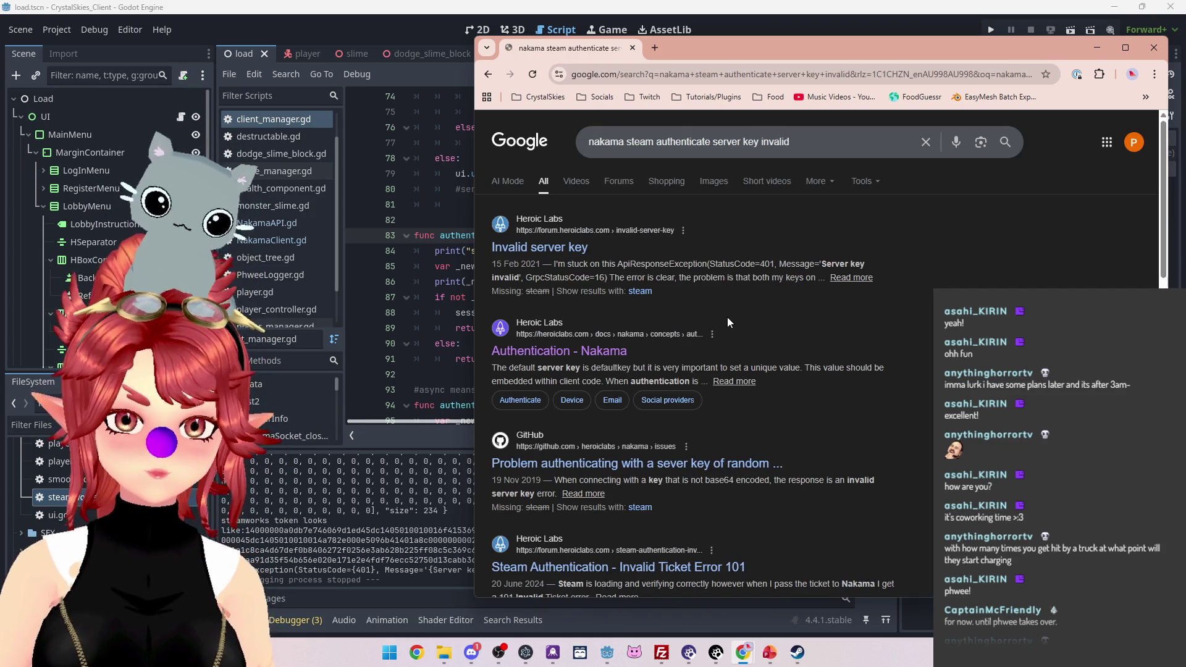
Step: Open the 'Invalid server key' forum thread in a new tab and skim it
{"action": "middle_click", "coordinate": [550, 253]}
{"action": "left_click_drag", "start_coordinate": [814, 50], "coordinate": [629, 35]}
{"action": "left_click", "coordinate": [520, 38]}
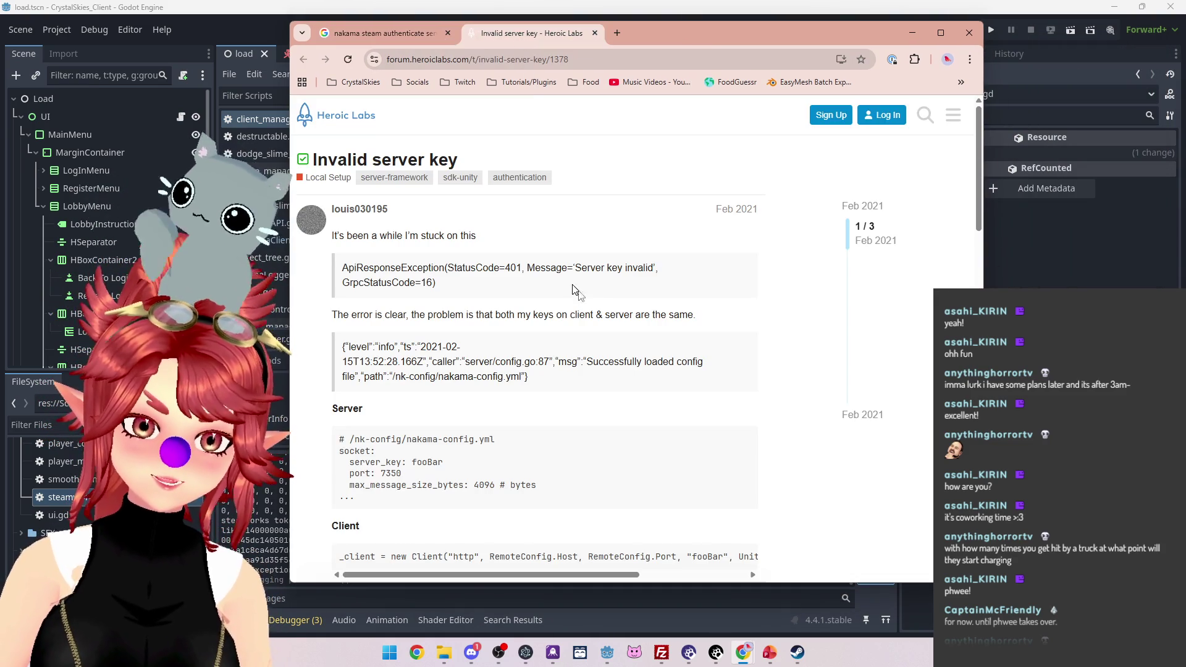
{"action": "scroll", "coordinate": [587, 302], "scroll_direction": "down", "scroll_amount": 2}
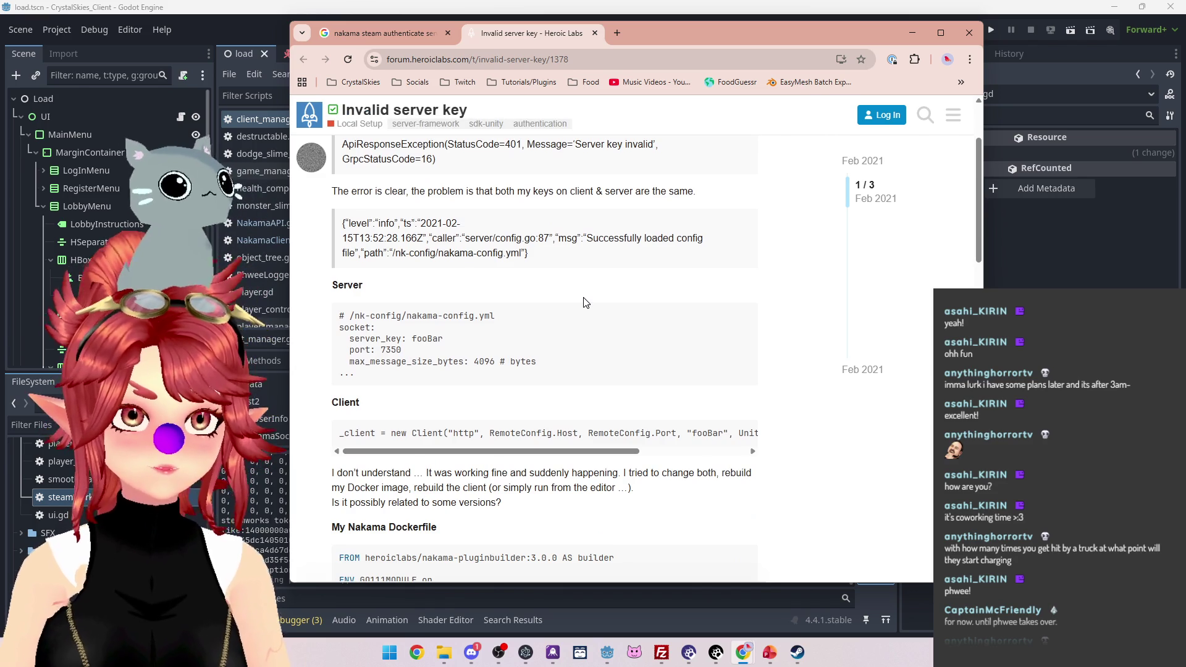
{"action": "scroll", "coordinate": [585, 302], "scroll_direction": "down", "scroll_amount": 5}
{"action": "scroll", "coordinate": [585, 303], "scroll_direction": "up", "scroll_amount": 5}
{"action": "scroll", "coordinate": [585, 302], "scroll_direction": "up", "scroll_amount": 1}
Step: Highlight the reply stating that the client and server keys both match
{"action": "left_click_drag", "start_coordinate": [375, 253], "coordinate": [644, 253]}
{"action": "left_click", "coordinate": [527, 251]}
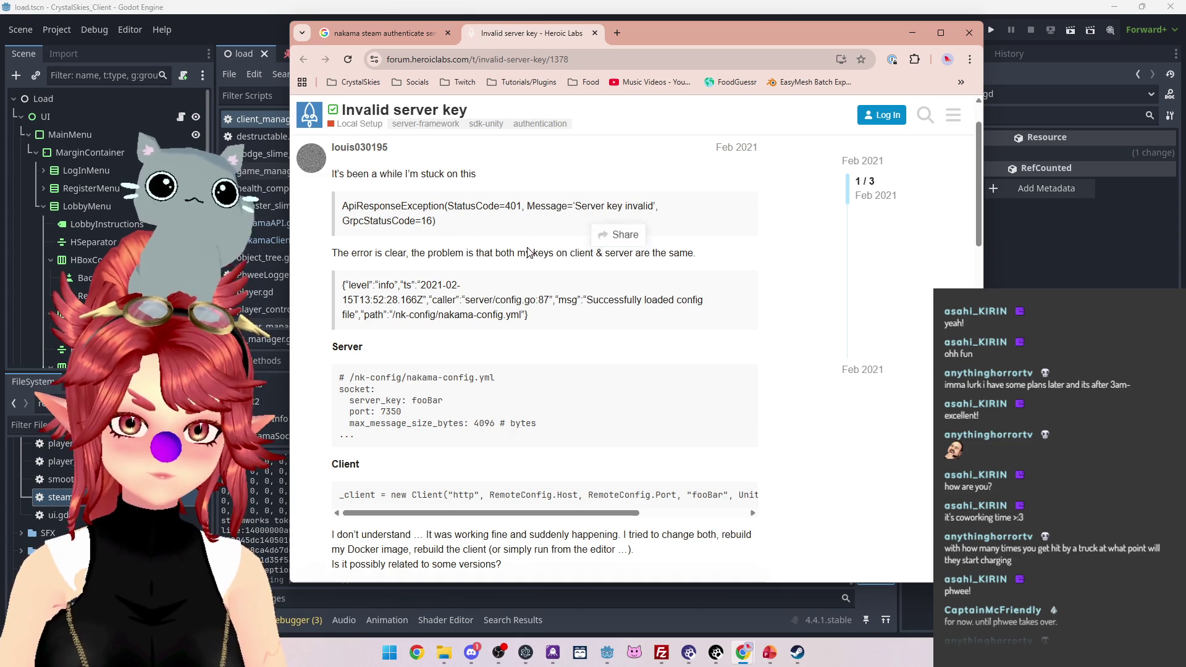
{"action": "left_click_drag", "start_coordinate": [427, 254], "coordinate": [669, 254]}
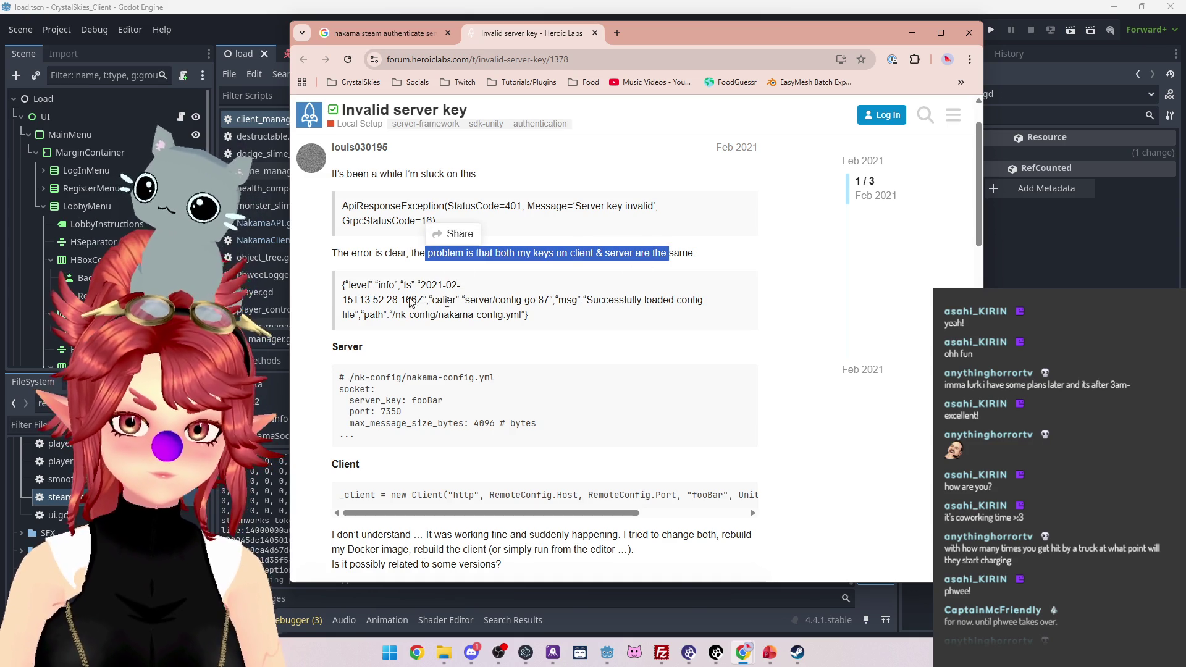
{"action": "scroll", "coordinate": [507, 325], "scroll_direction": "down", "scroll_amount": 4}
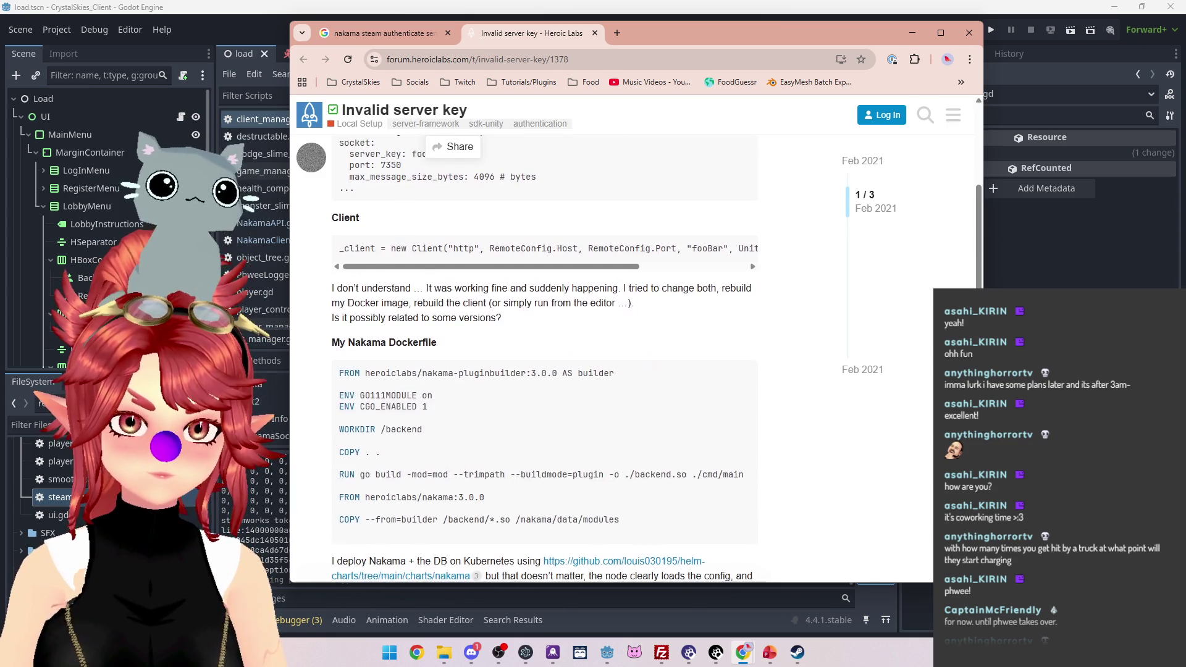
{"action": "scroll", "coordinate": [413, 292], "scroll_direction": "up", "scroll_amount": 1}
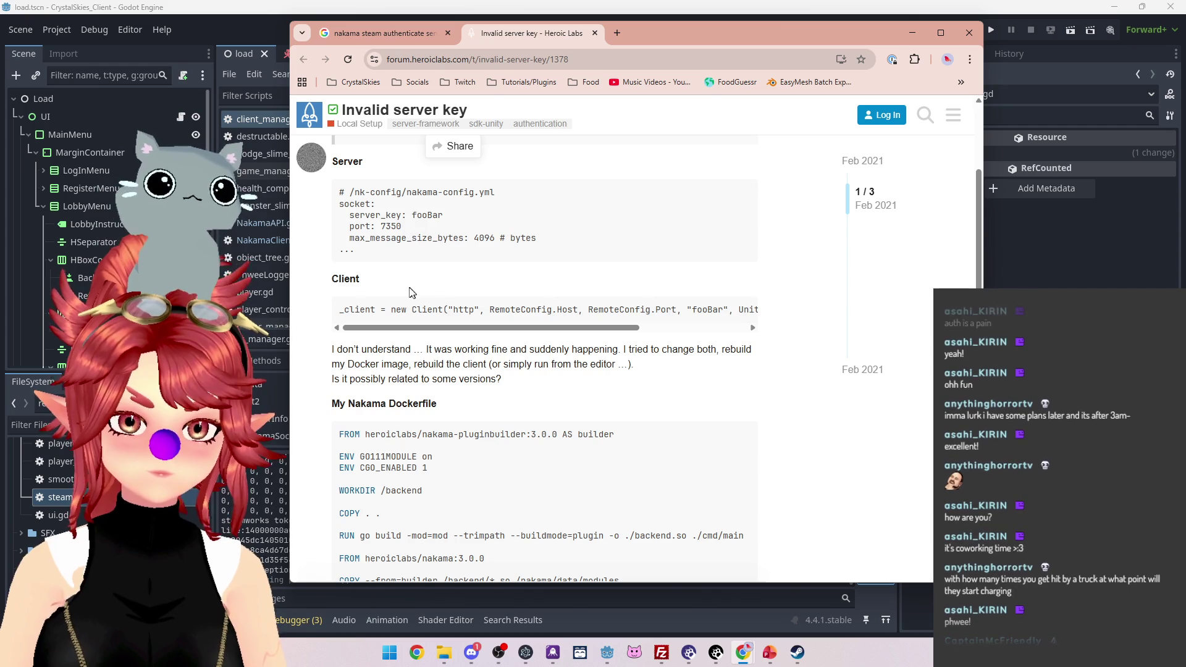
{"action": "scroll", "coordinate": [425, 331], "scroll_direction": "down", "scroll_amount": 6}
{"action": "scroll", "coordinate": [425, 328], "scroll_direction": "down", "scroll_amount": 4}
Step: Highlight the explanations about the wrong port, another Nakama instance and the expected server key
{"action": "mouse_move", "coordinate": [432, 316]}
{"action": "left_mouse_down"}
{"action": "mouse_move", "coordinate": [678, 327]}
{"action": "mouse_move", "coordinate": [716, 319]}
{"action": "left_mouse_up"}
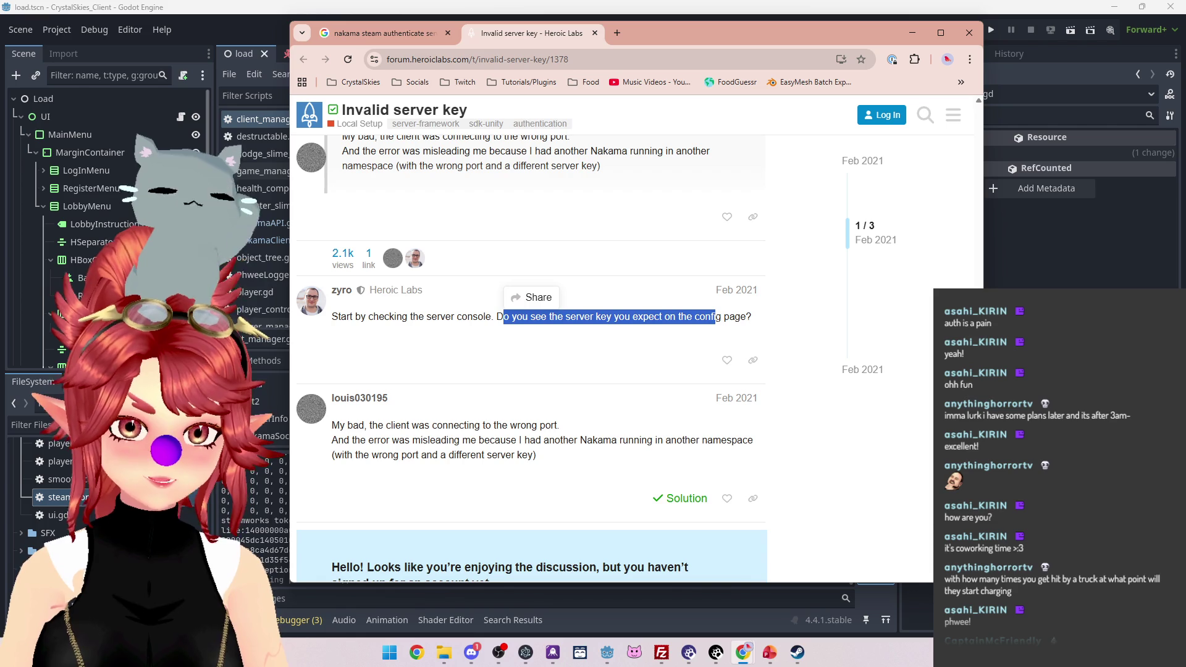
{"action": "mouse_move", "coordinate": [559, 425]}
{"action": "left_mouse_down"}
{"action": "mouse_move", "coordinate": [419, 426]}
{"action": "mouse_move", "coordinate": [401, 440]}
{"action": "mouse_move", "coordinate": [645, 440]}
{"action": "left_mouse_up"}
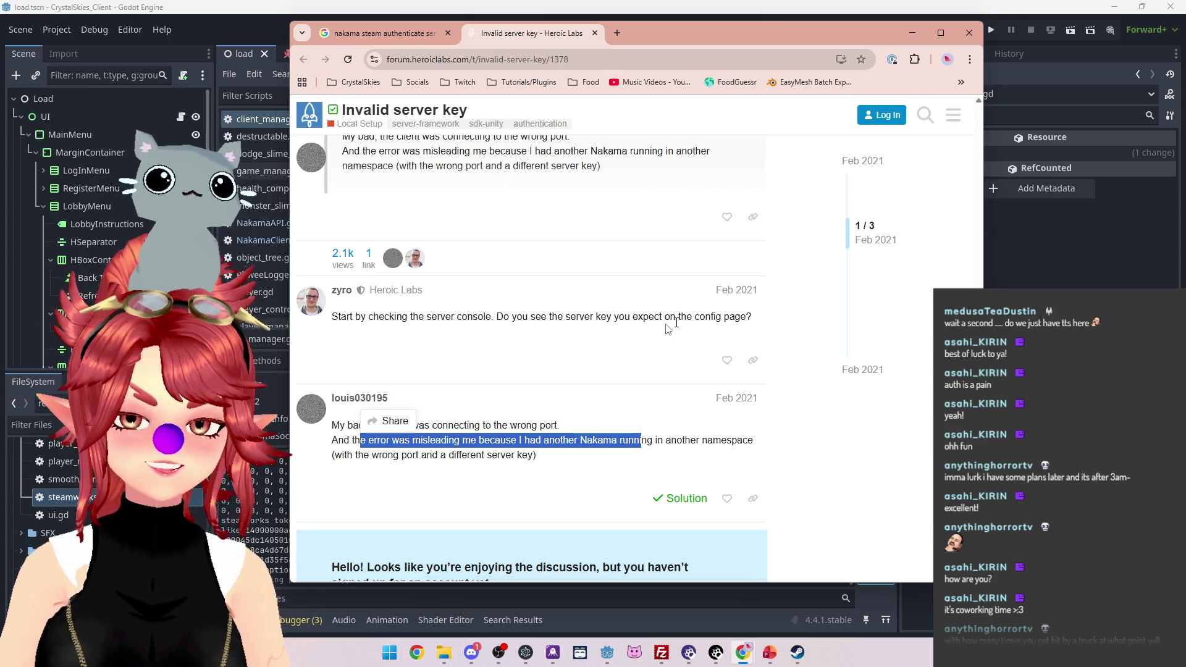
{"action": "left_click_drag", "start_coordinate": [497, 317], "coordinate": [712, 317]}
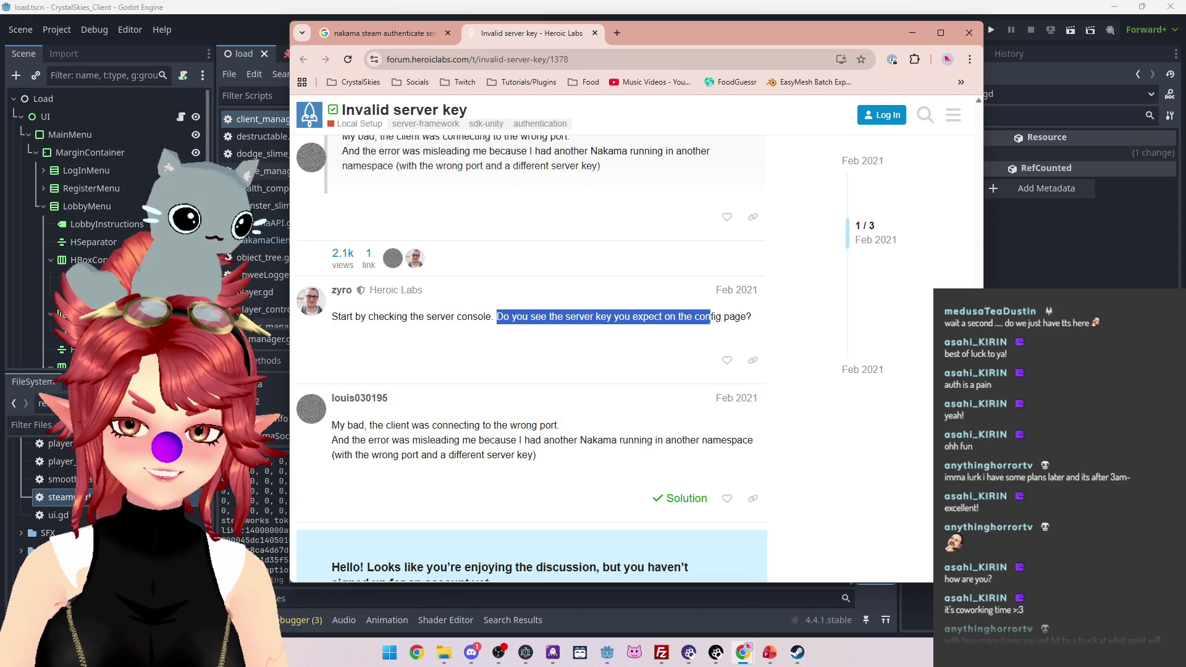
{"action": "scroll", "coordinate": [592, 376], "scroll_direction": "up", "scroll_amount": 1}
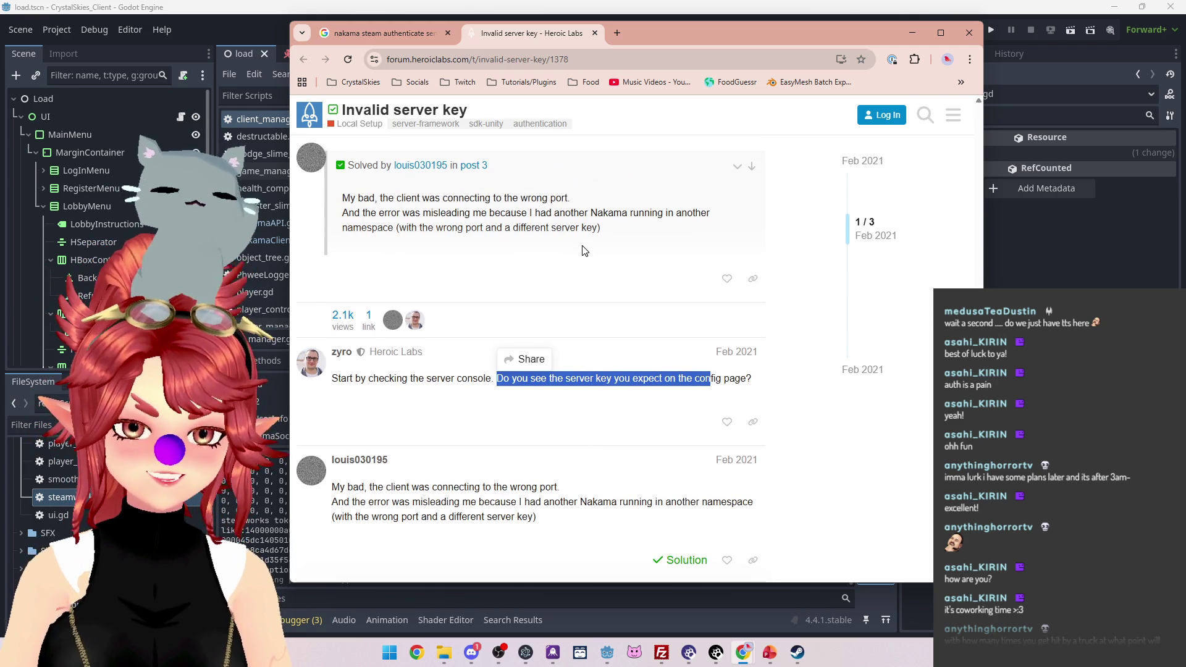
{"action": "left_click_drag", "start_coordinate": [516, 211], "coordinate": [634, 212]}
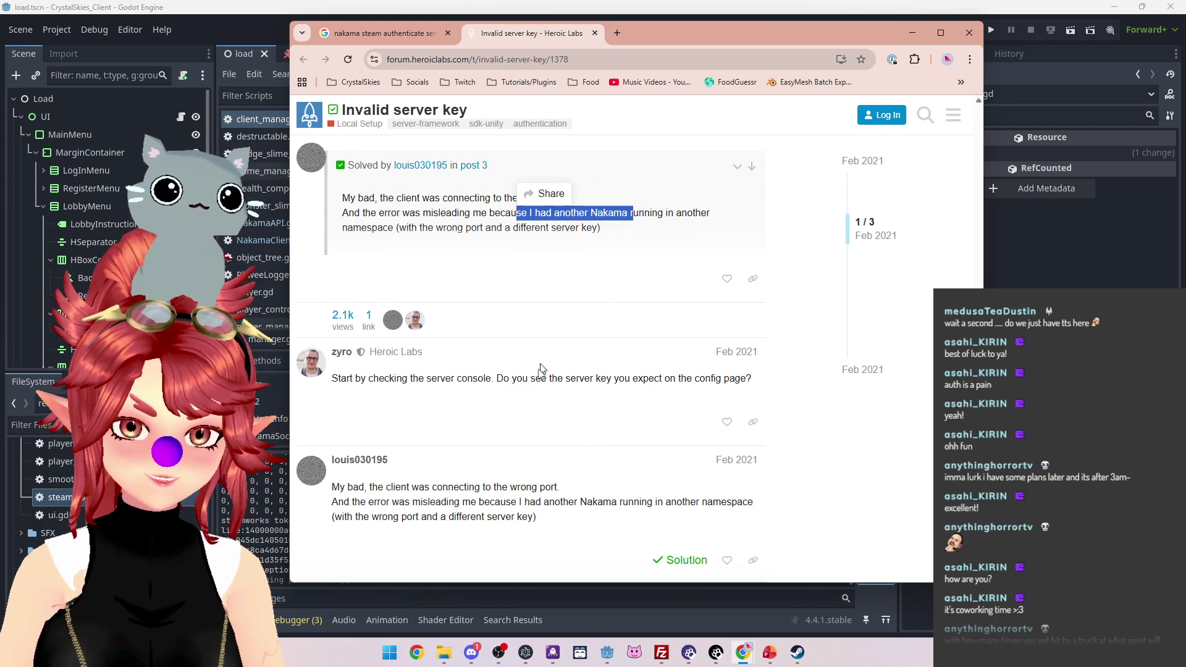
{"action": "left_click_drag", "start_coordinate": [414, 378], "coordinate": [643, 378]}
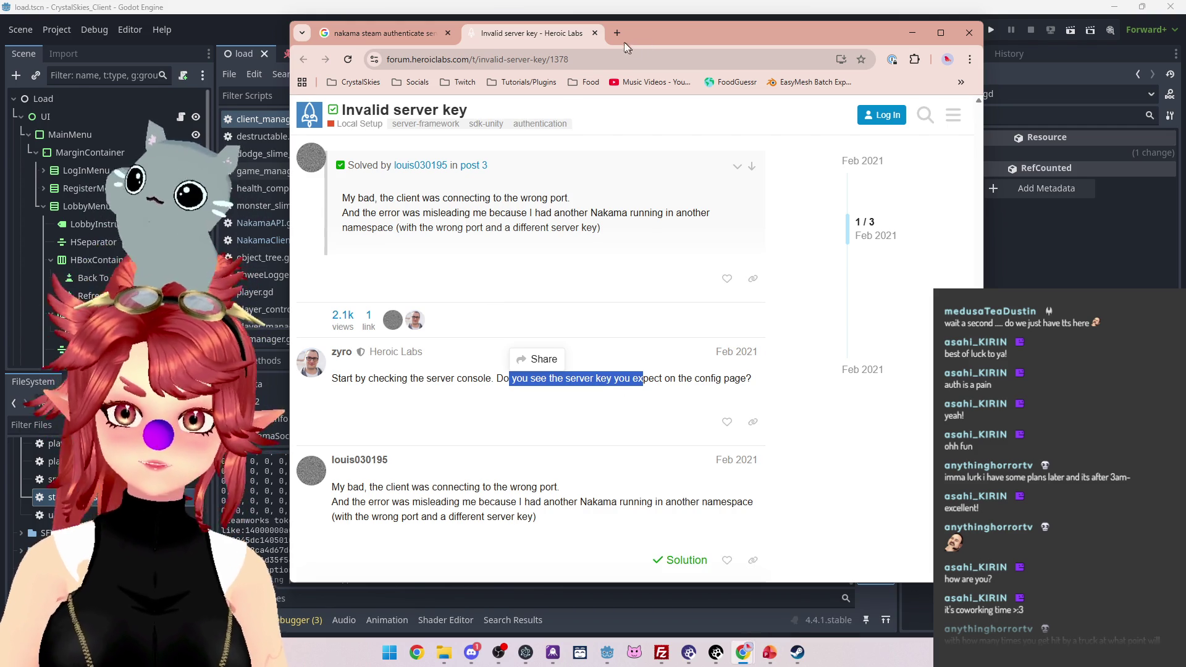
{"action": "mouse_move", "coordinate": [743, 652]}
{"action": "left_click", "coordinate": [651, 584]}
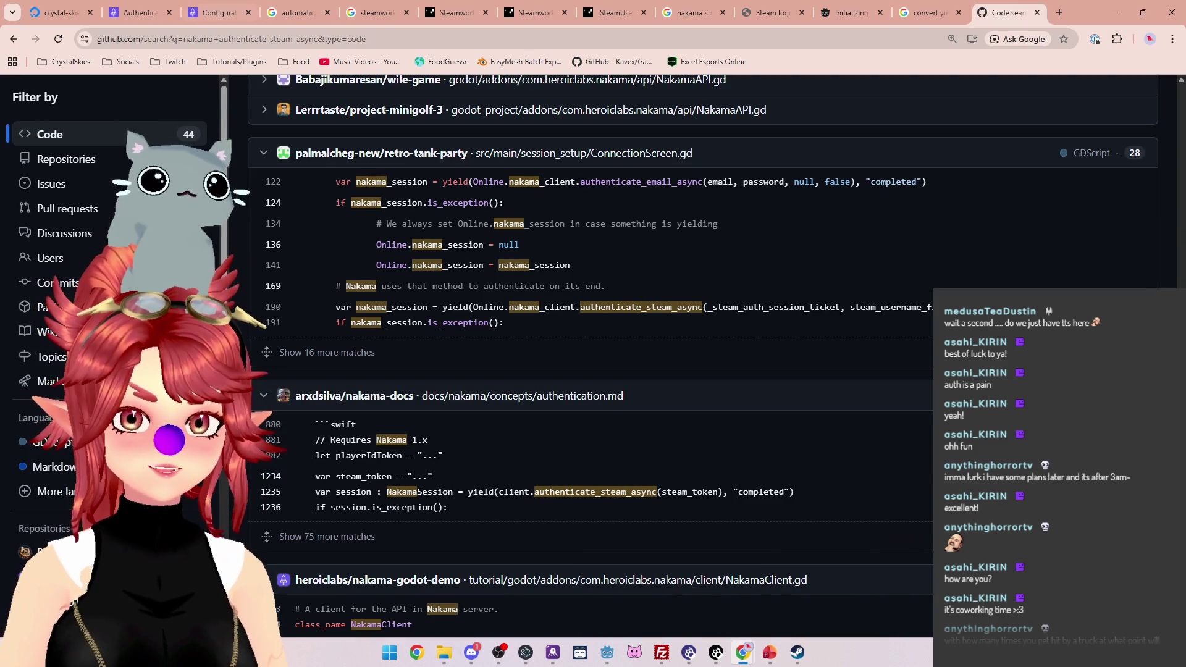
Step: Sign in to the Nakama console via the CrystalSkies bookmark, dismissing the password warning, then return
{"action": "left_click", "coordinate": [1060, 12]}
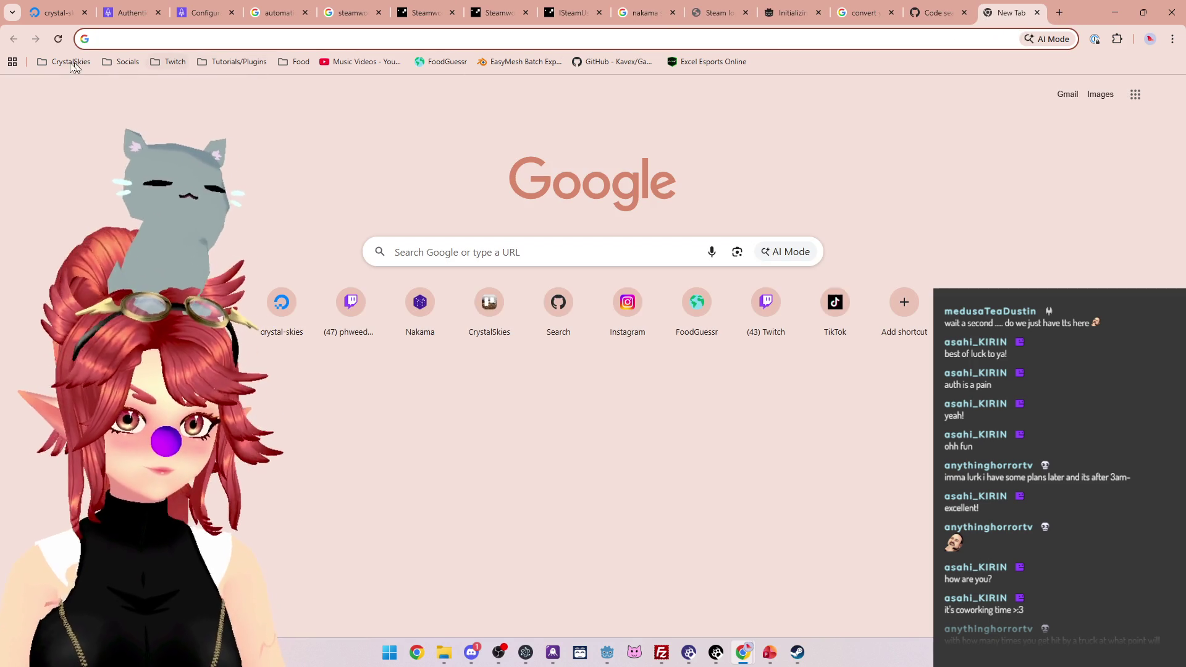
{"action": "left_click", "coordinate": [64, 61]}
{"action": "mouse_move", "coordinate": [124, 295]}
{"action": "left_click", "coordinate": [346, 294]}
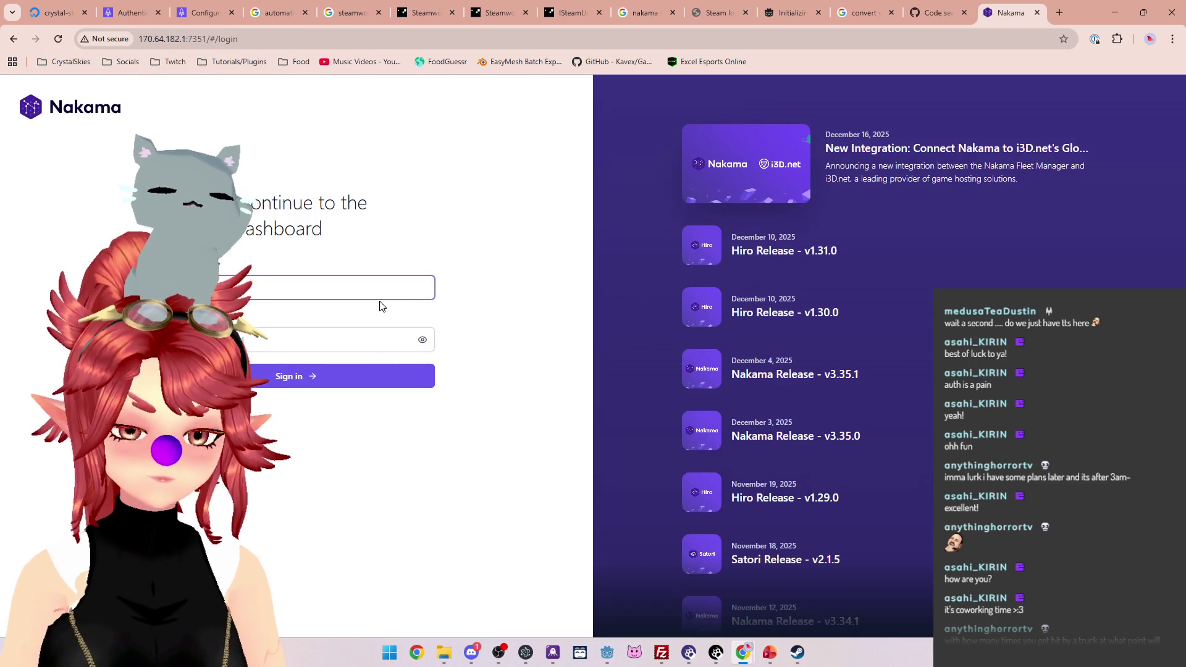
{"action": "key", "text": "Tab"}
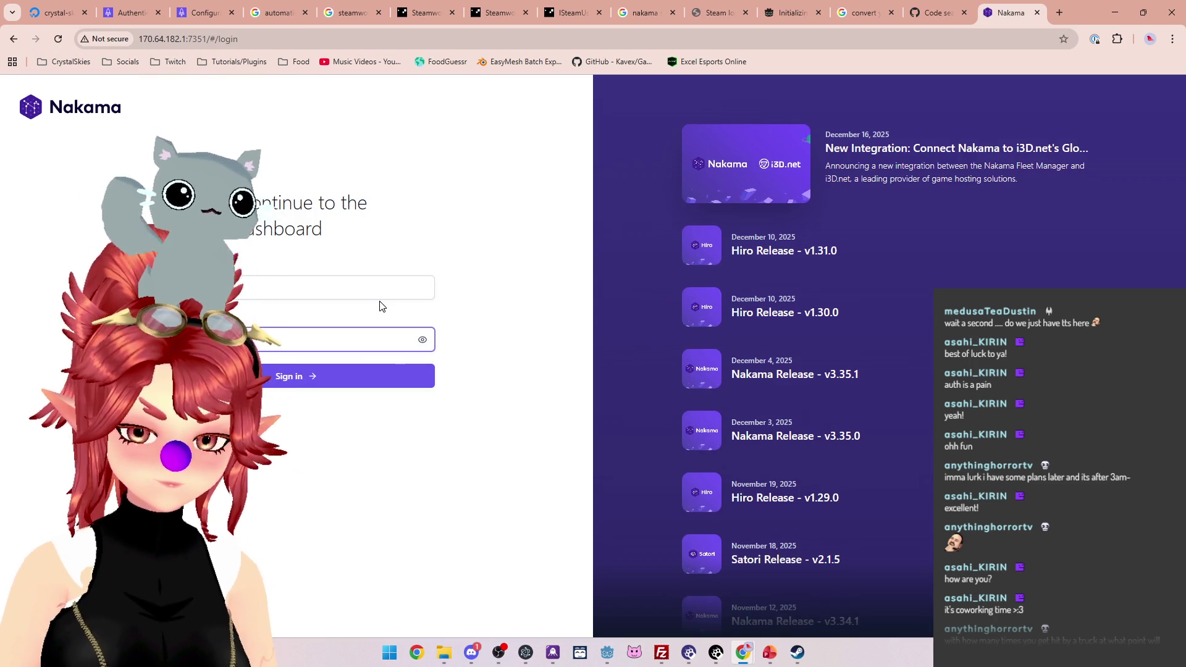
{"action": "key", "text": "Return"}
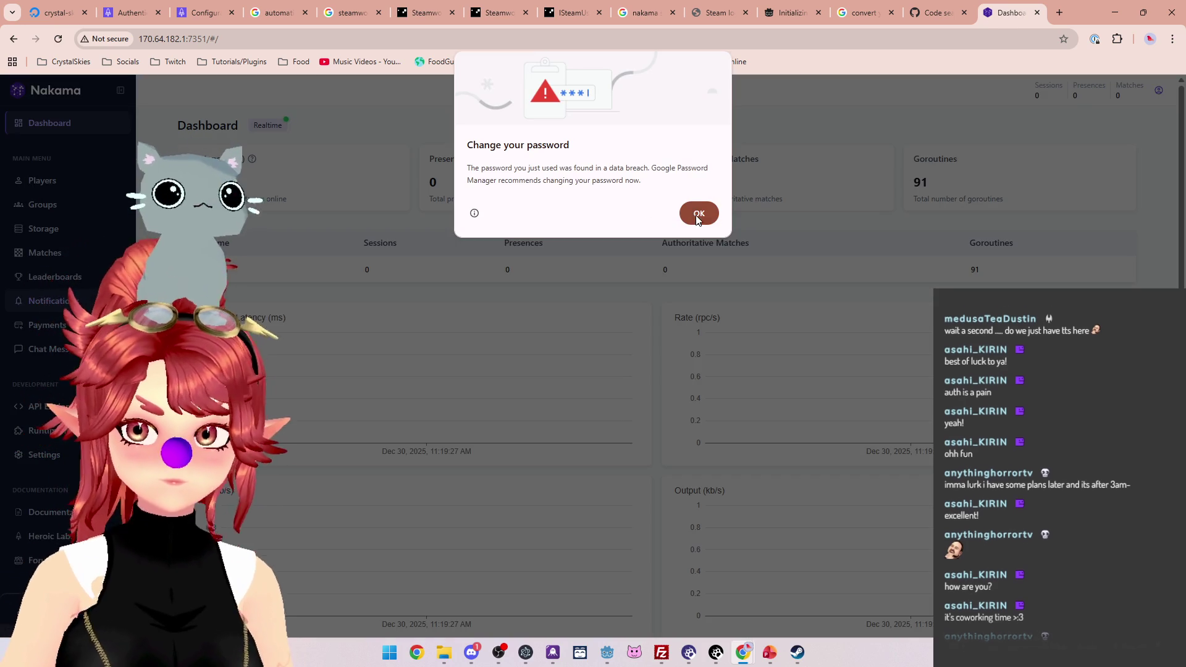
{"action": "left_click", "coordinate": [698, 213]}
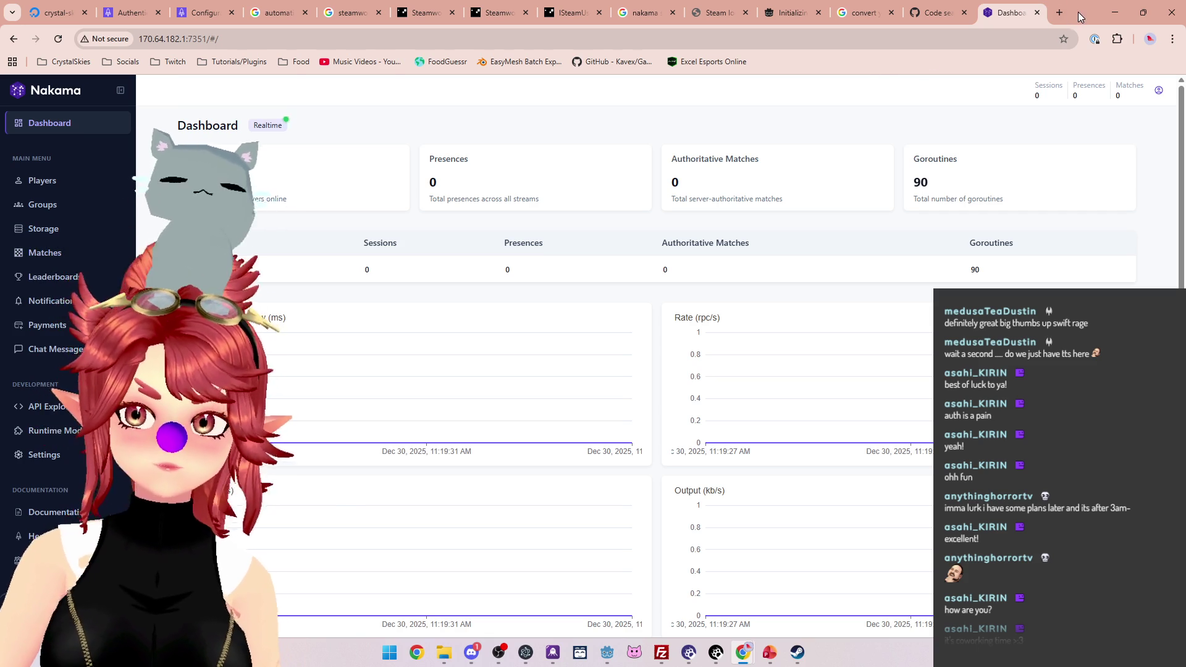
{"action": "key", "text": "alt+Tab"}
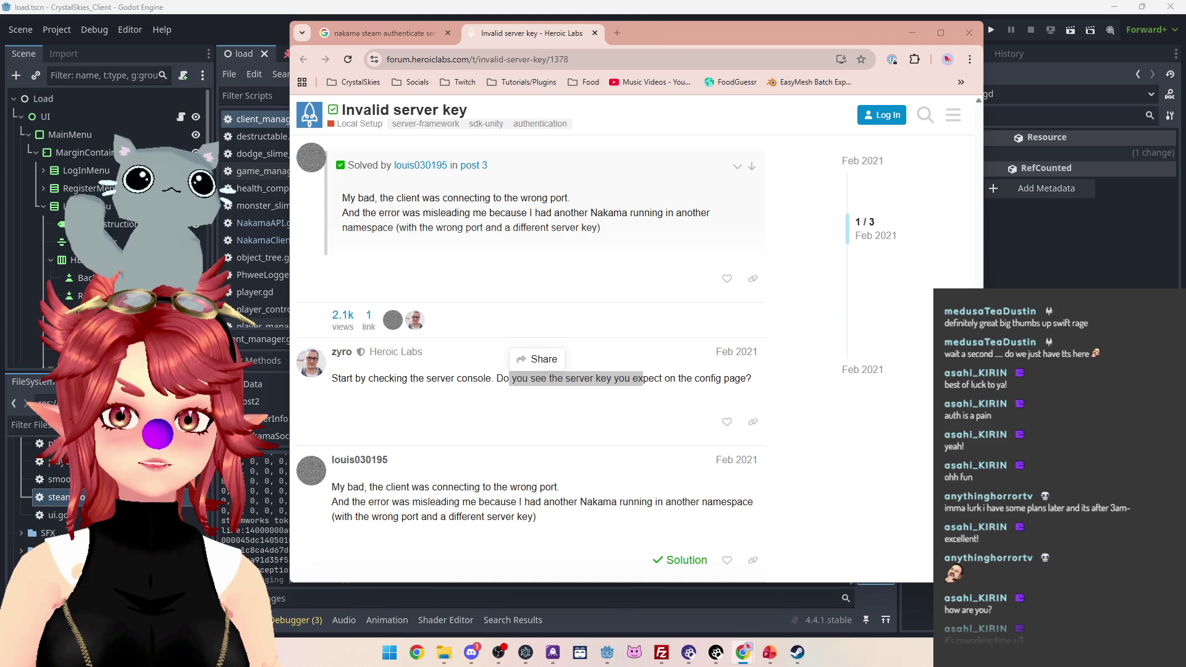
Step: Cancel uploading docker-compose.yml over the server's existing copy in FileZilla
{"action": "left_click", "coordinate": [662, 652]}
{"action": "double_click", "coordinate": [275, 345]}
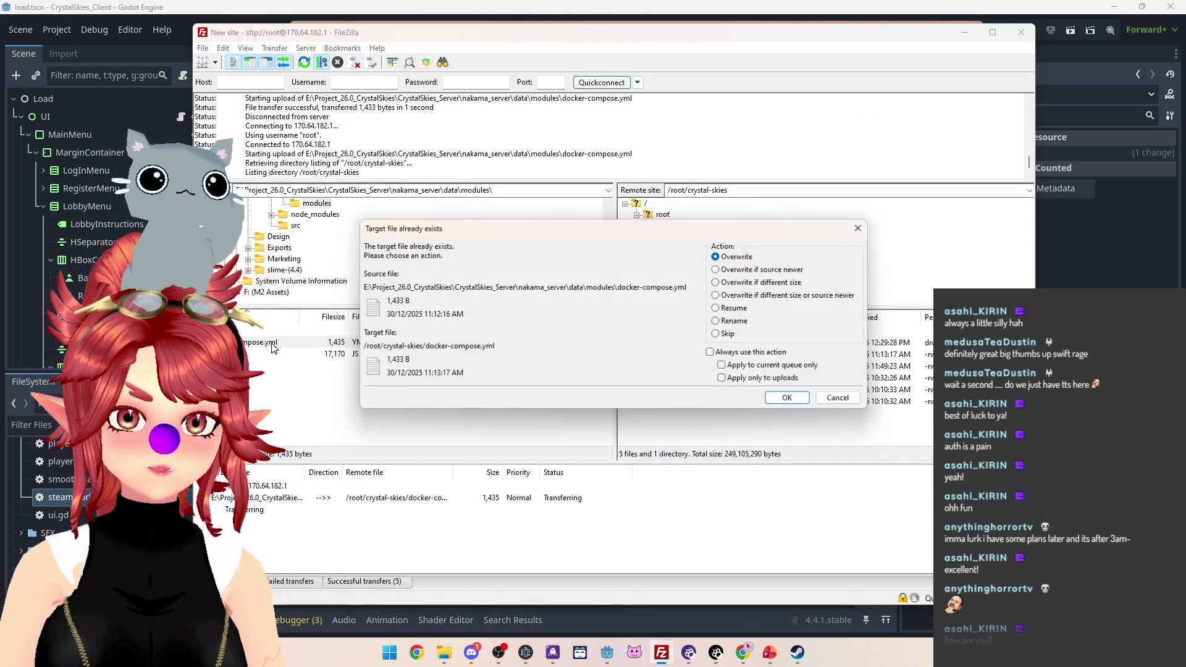
{"action": "left_click", "coordinate": [838, 398]}
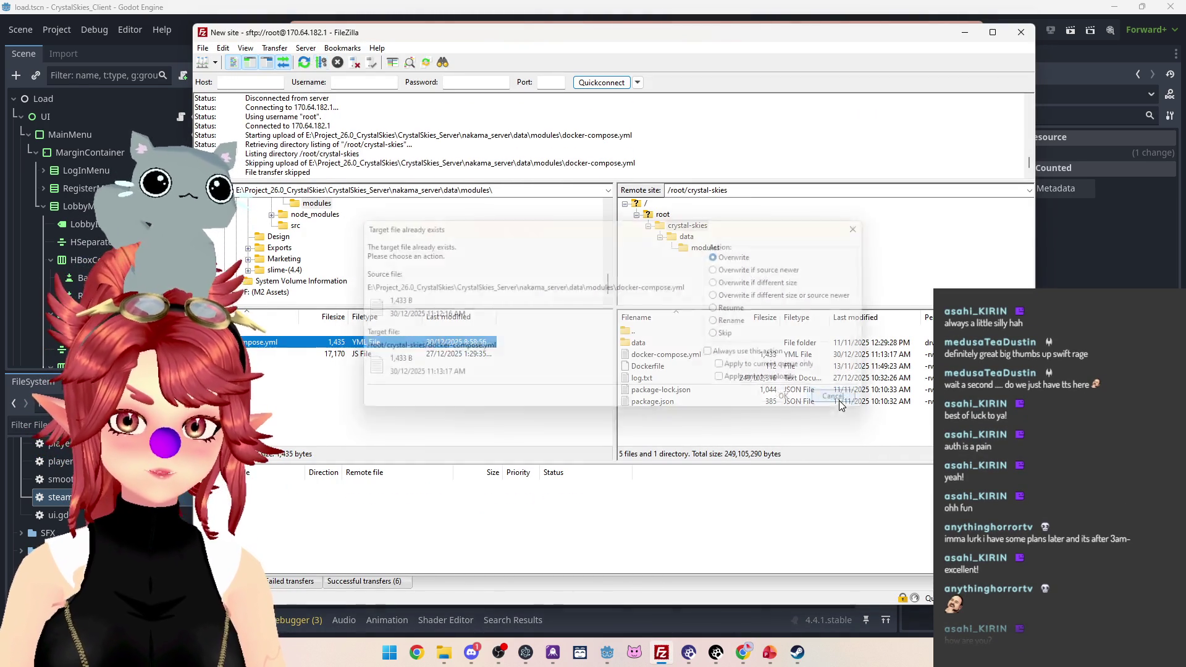
Step: Open docker-compose.yml from the local modules folder to read its Nakama entrypoint
{"action": "mouse_move", "coordinate": [444, 652]}
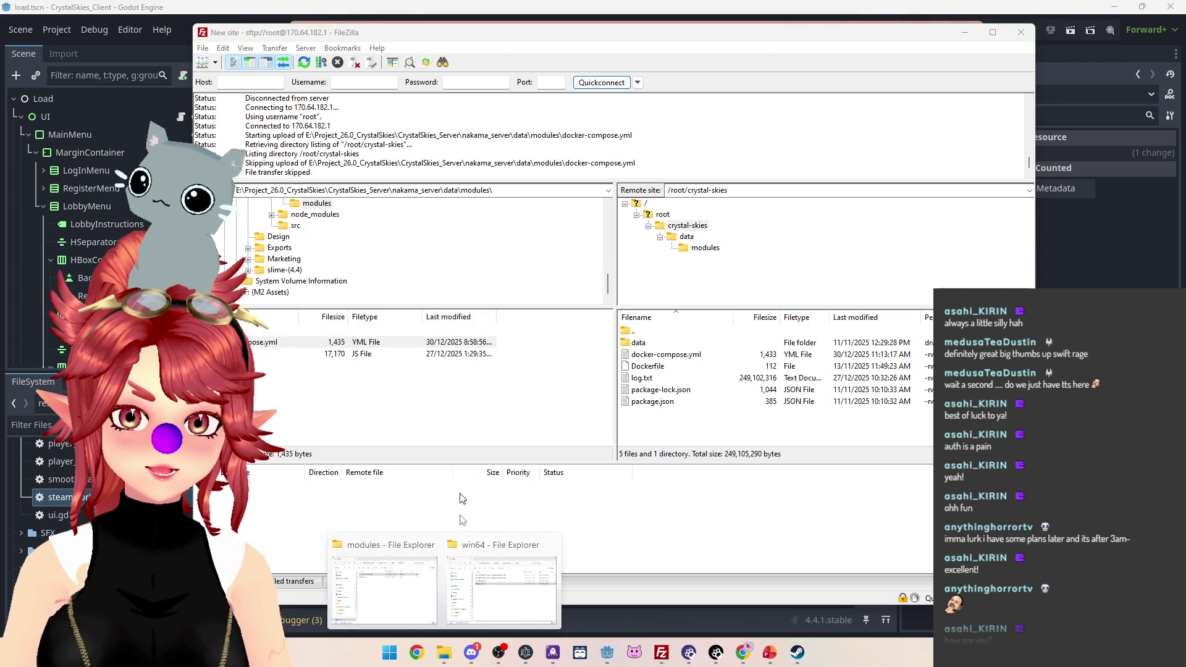
{"action": "left_click", "coordinate": [427, 550]}
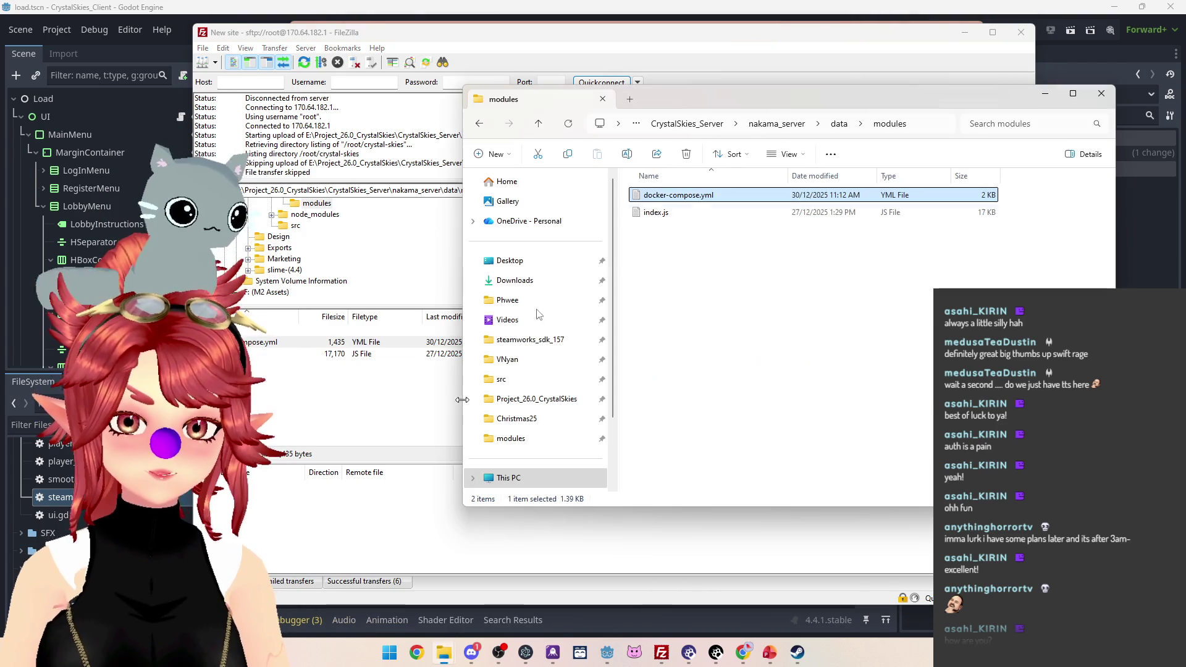
{"action": "double_click", "coordinate": [696, 194]}
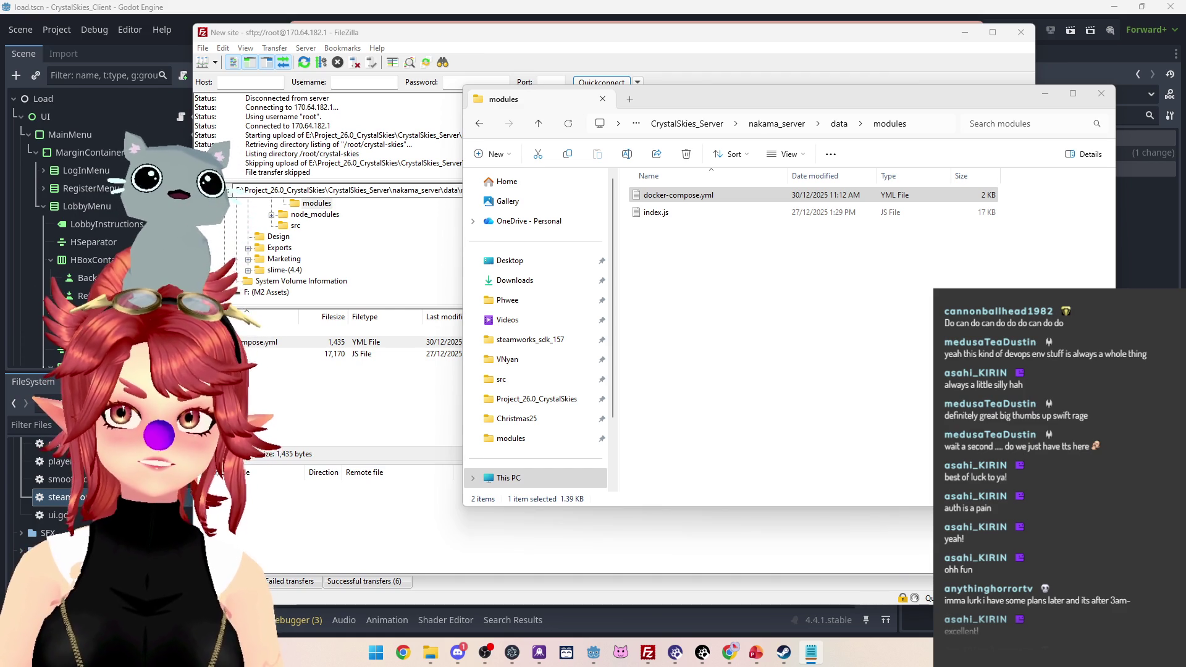
{"action": "key", "text": "Return"}
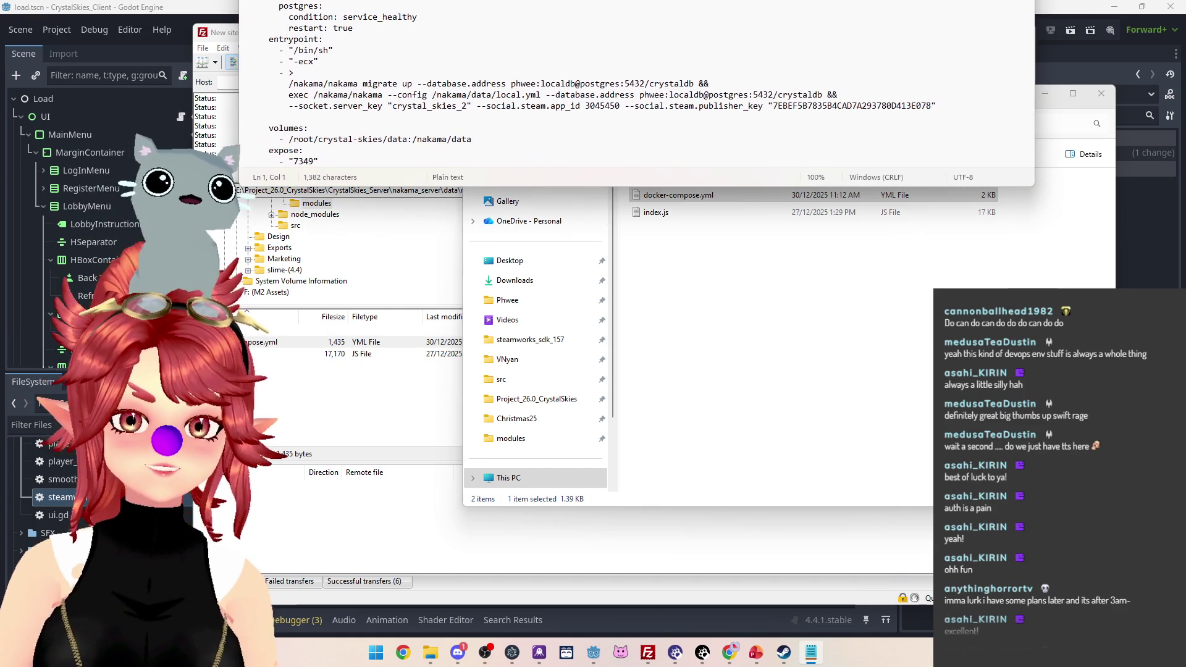
{"action": "key", "text": "alt+F4"}
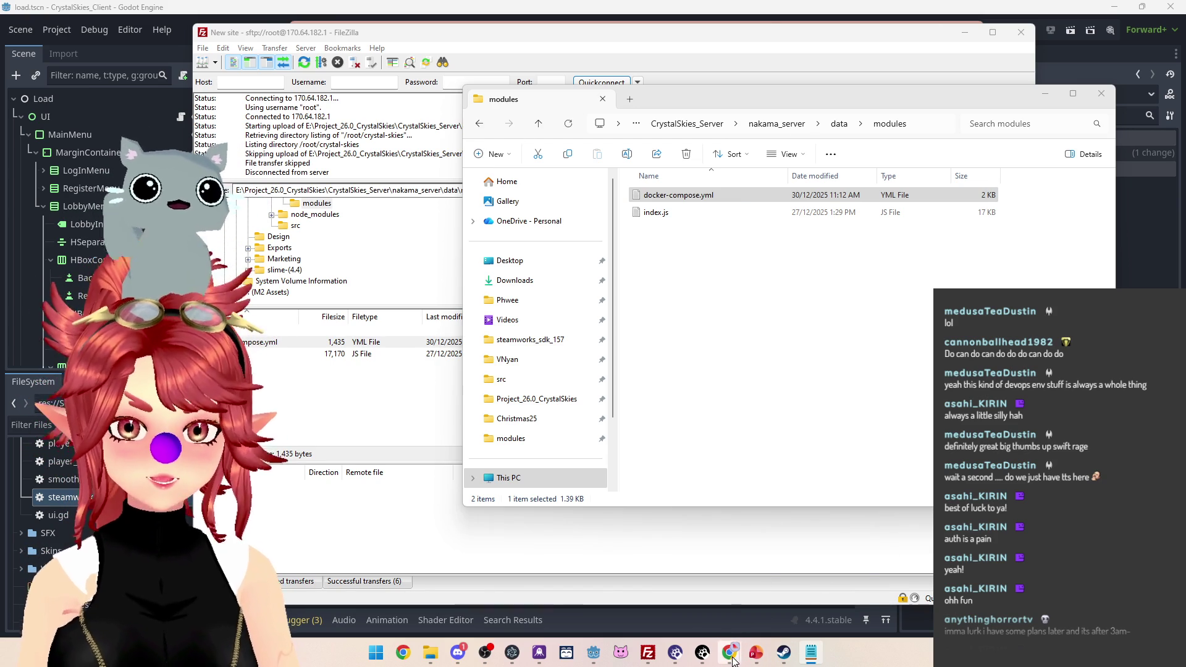
{"action": "mouse_move", "coordinate": [730, 653]}
{"action": "mouse_move", "coordinate": [634, 562]}
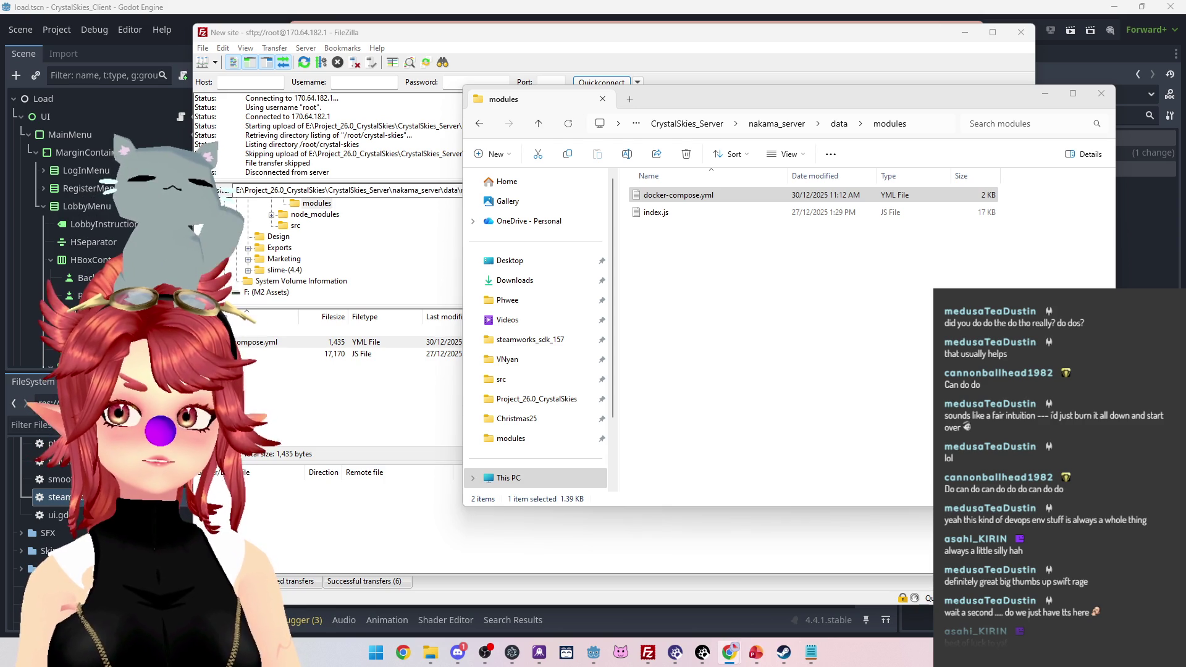
{"action": "left_click", "coordinate": [730, 652]}
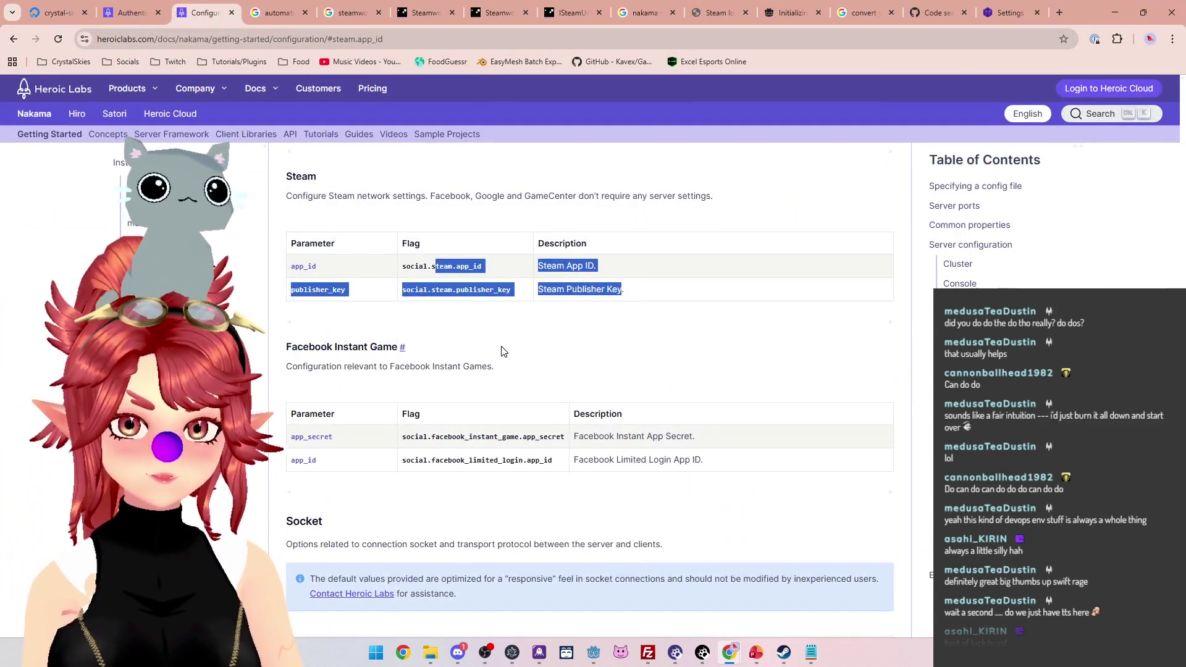
Step: Highlight the social.steam.app_id and social.steam.publisher_key settings in the configuration reference
{"action": "left_click", "coordinate": [405, 297]}
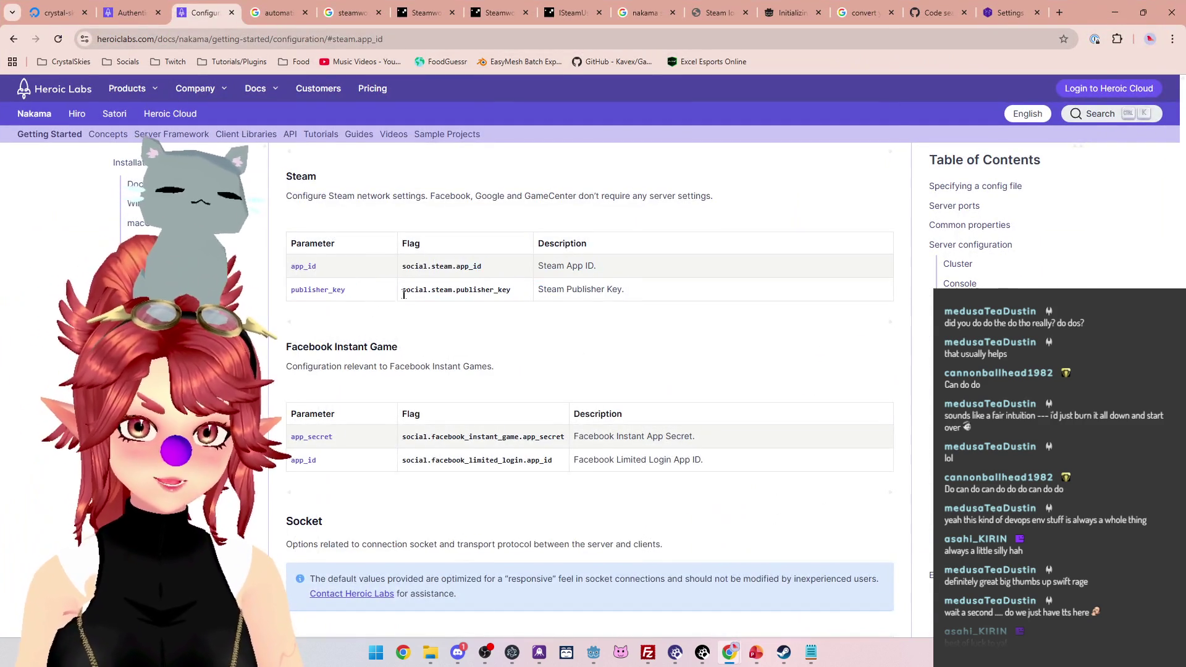
{"action": "scroll", "coordinate": [437, 408], "scroll_direction": "up", "scroll_amount": 2}
{"action": "left_click_drag", "start_coordinate": [414, 392], "coordinate": [486, 401]}
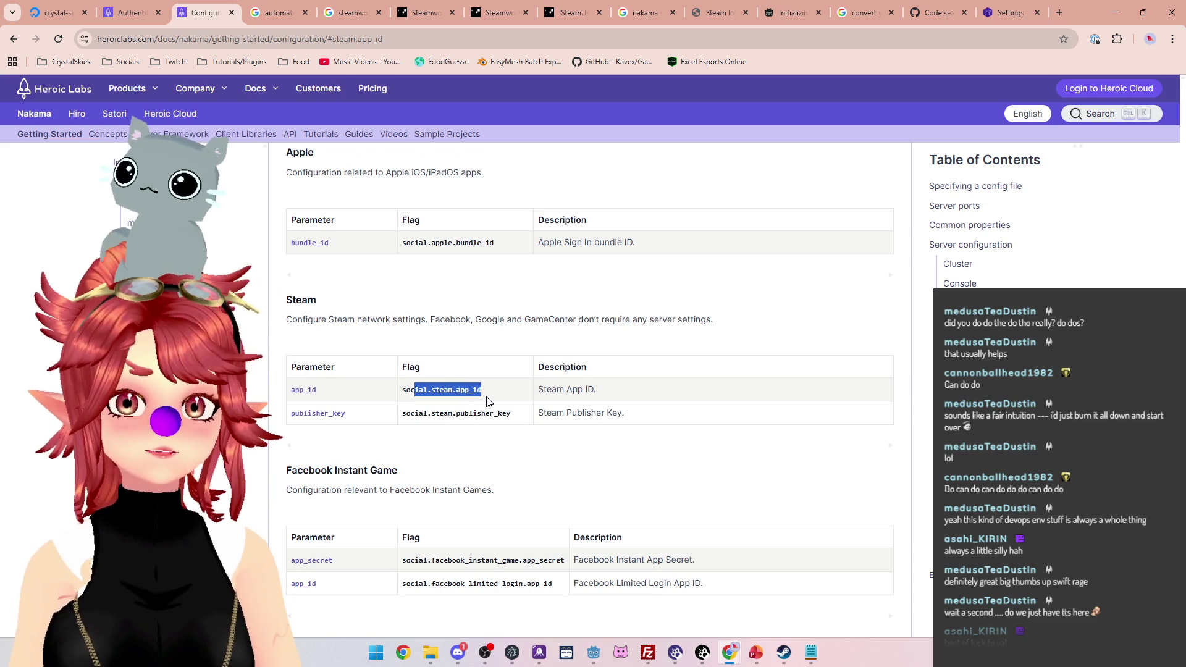
{"action": "left_click_drag", "start_coordinate": [512, 413], "coordinate": [457, 413]}
{"action": "scroll", "coordinate": [501, 426], "scroll_direction": "up", "scroll_amount": 2}
{"action": "left_click", "coordinate": [500, 421]}
{"action": "key", "text": "ctrl+f"}
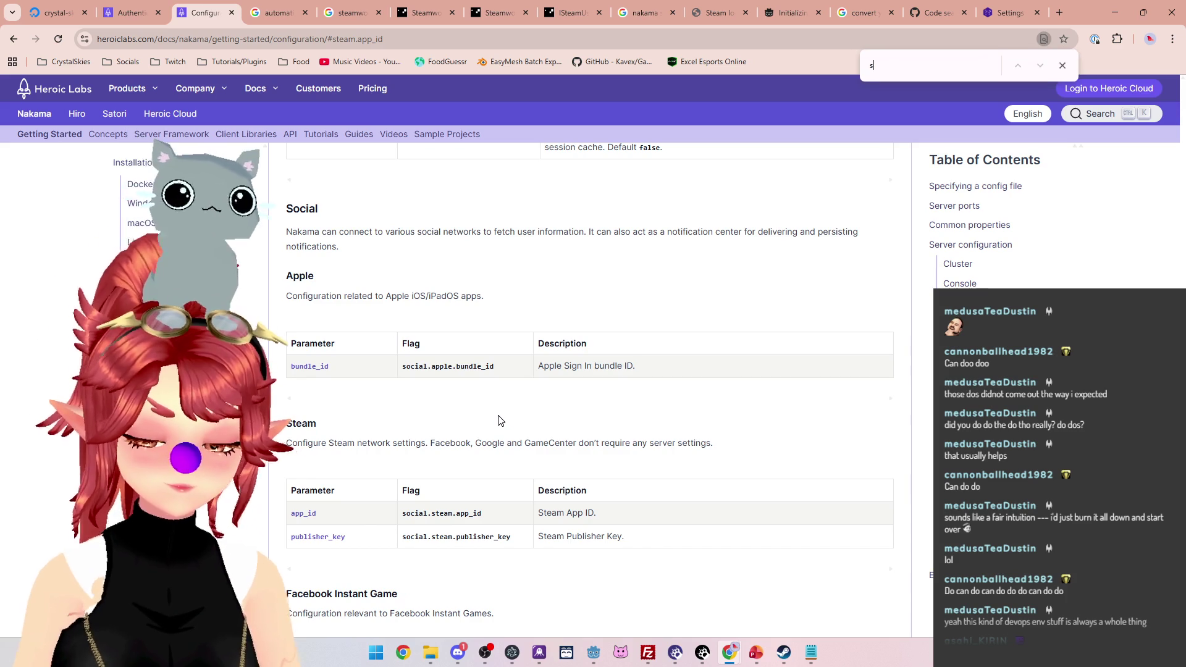
{"action": "type", "text": "socke"}
{"action": "key", "text": "BackSpace"}
{"action": "key", "text": "BackSpace"}
{"action": "key", "text": "BackSpace"}
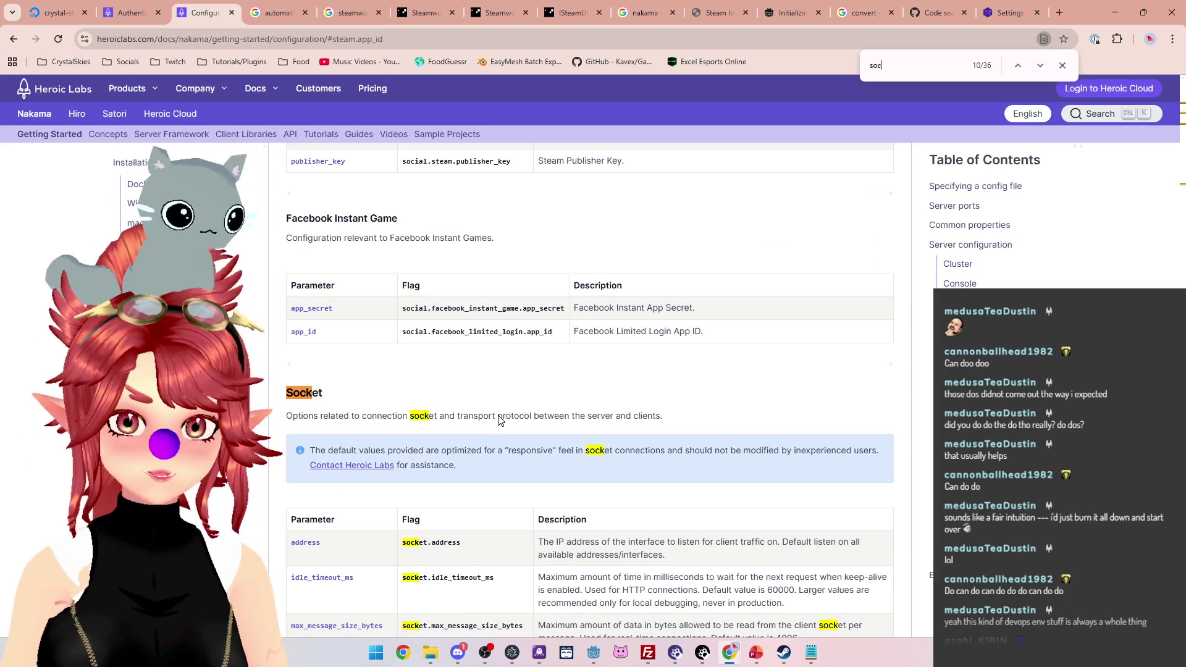
{"action": "type", "text": "erver"}
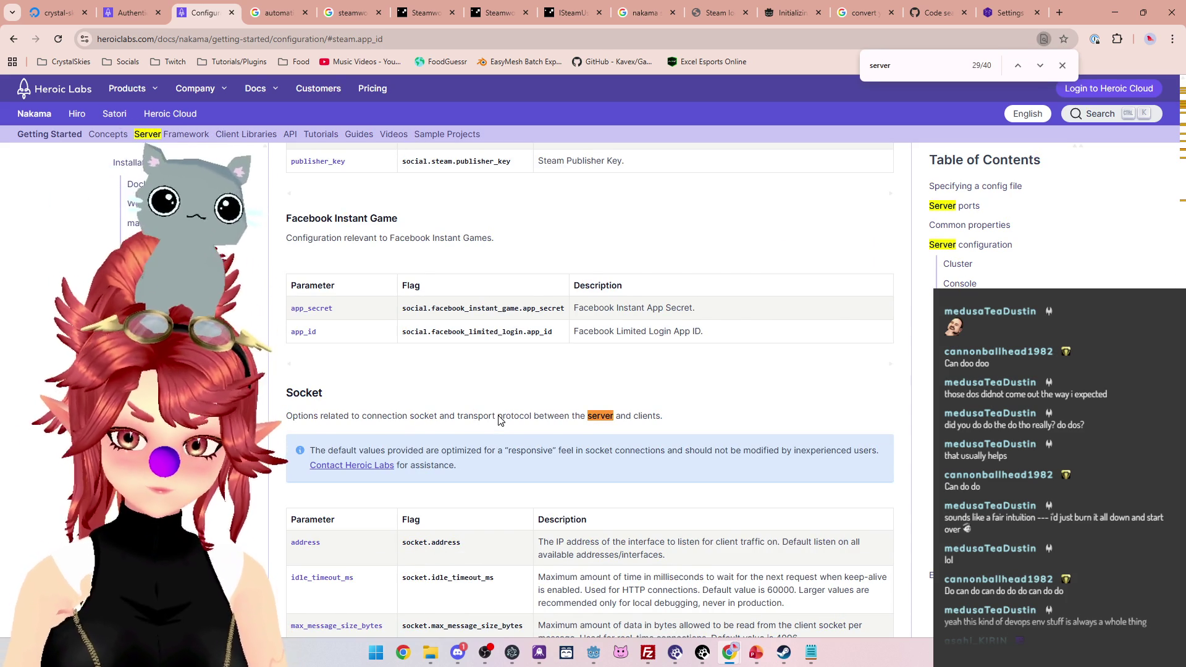
{"action": "type", "text": "_key"}
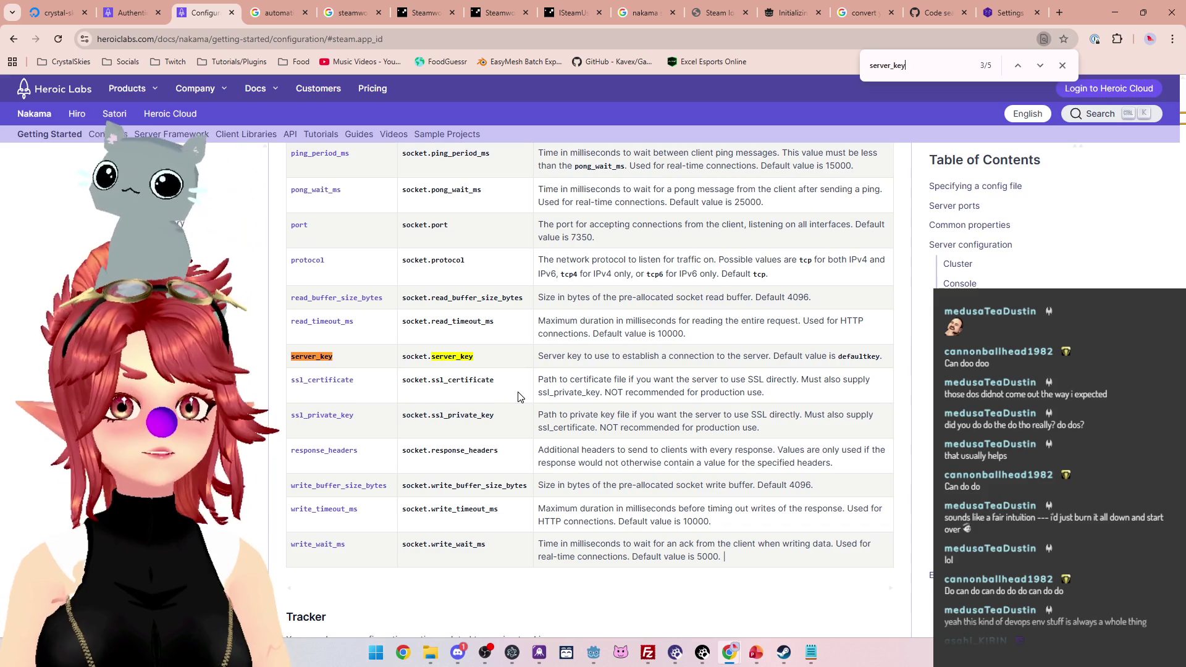
{"action": "left_click_drag", "start_coordinate": [545, 357], "coordinate": [872, 357]}
{"action": "left_click", "coordinate": [836, 360]}
{"action": "left_click_drag", "start_coordinate": [544, 357], "coordinate": [752, 357]}
{"action": "left_click_drag", "start_coordinate": [473, 357], "coordinate": [406, 357]}
{"action": "left_click_drag", "start_coordinate": [859, 357], "coordinate": [739, 352]}
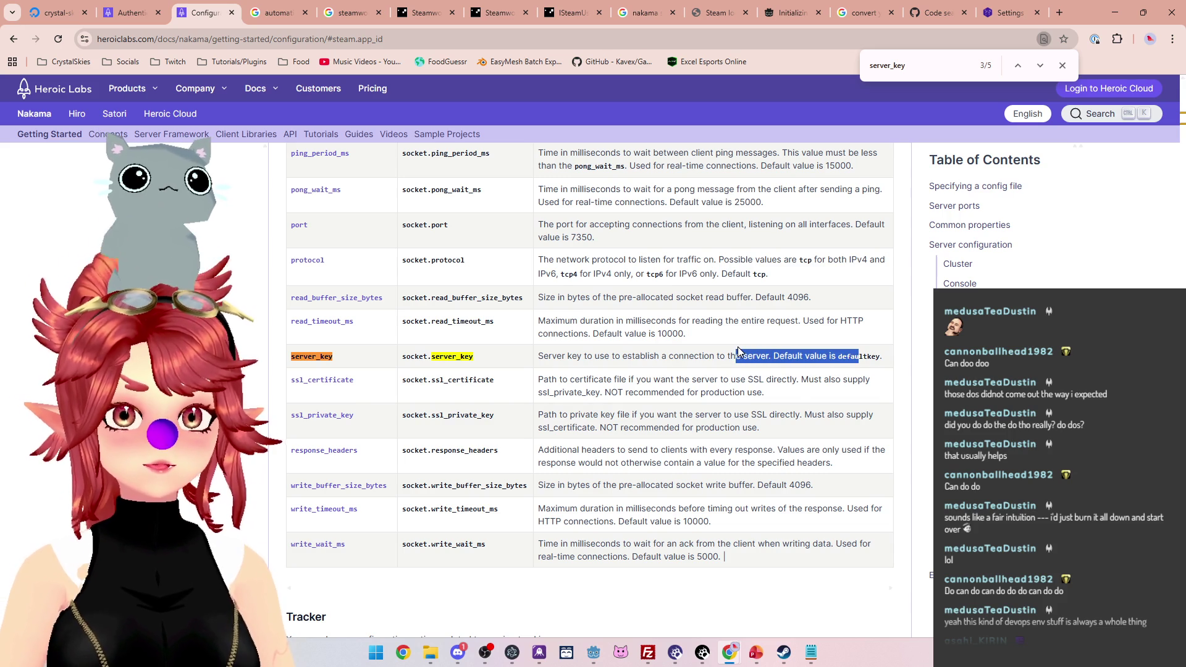
{"action": "left_click_drag", "start_coordinate": [739, 352], "coordinate": [733, 355]}
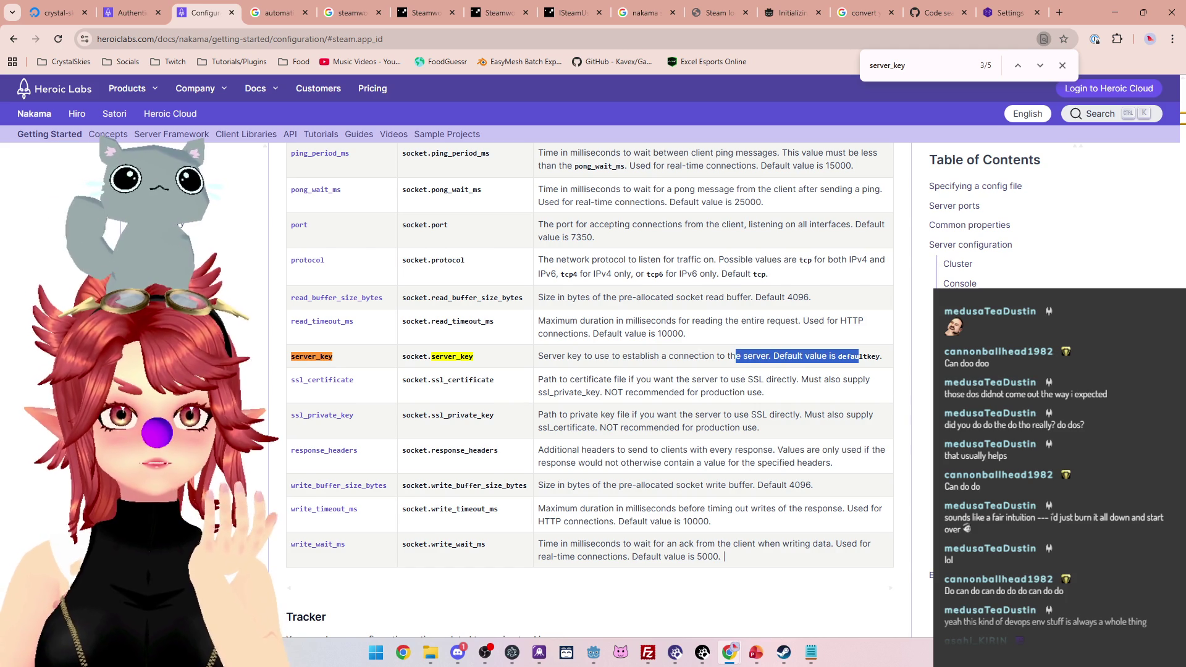
{"action": "key", "text": "alt+Tab"}
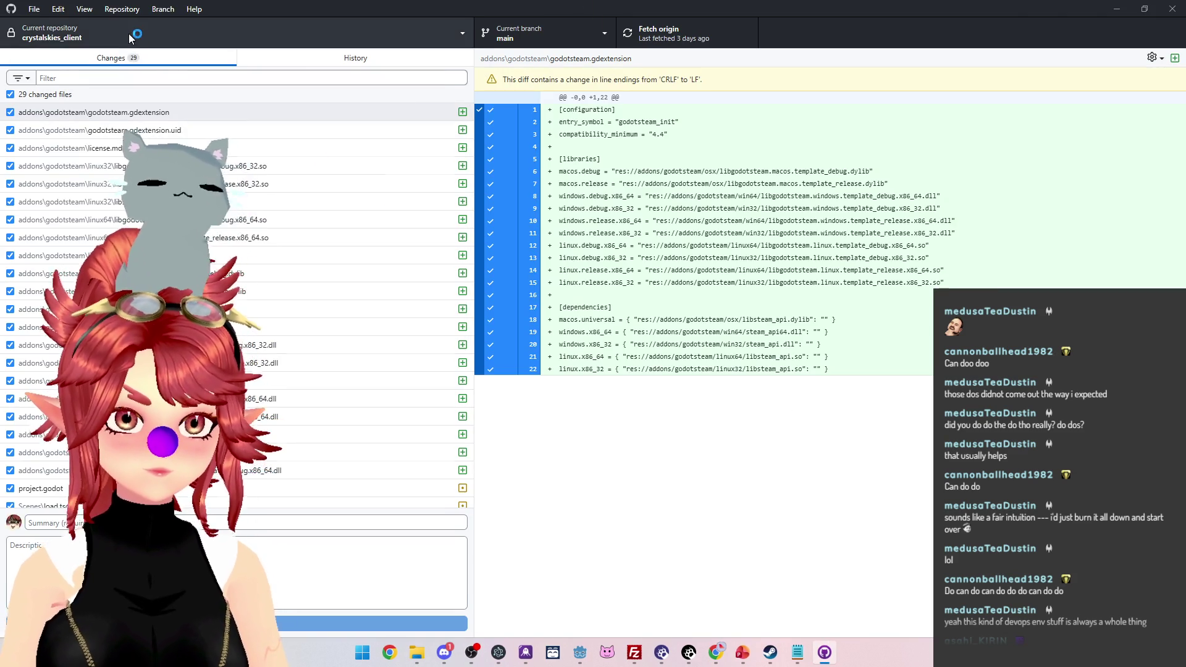
Step: Switch GitHub Desktop's current repository to nakama_server, then return to the docs
{"action": "left_click", "coordinate": [135, 37]}
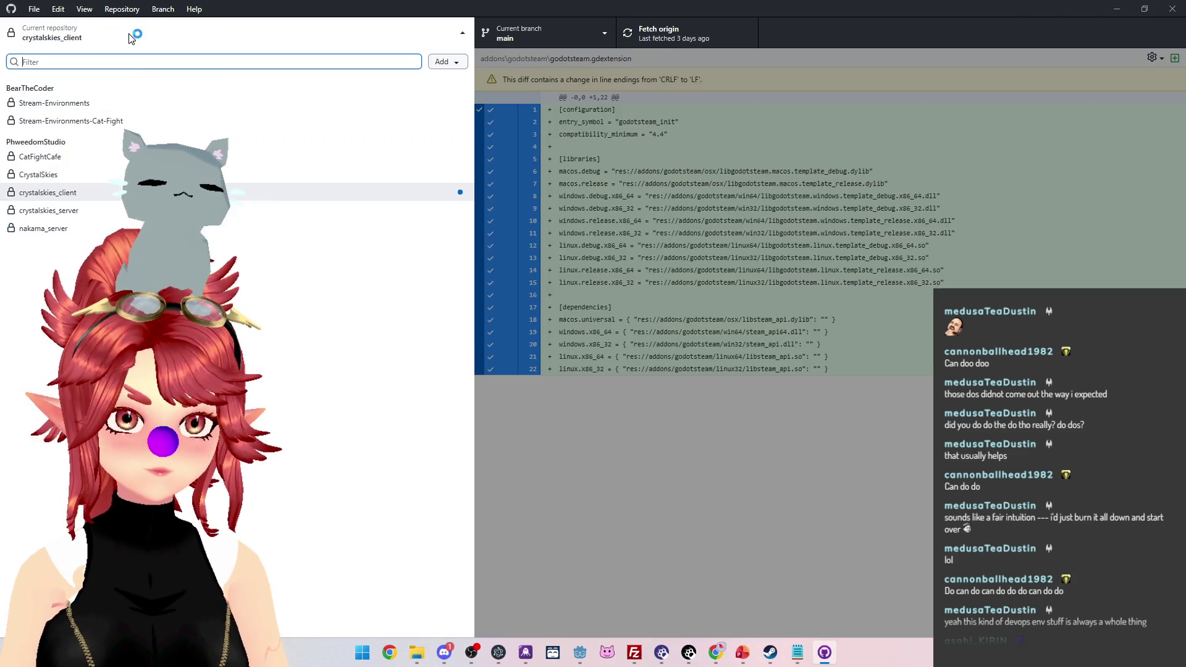
{"action": "left_click", "coordinate": [87, 232]}
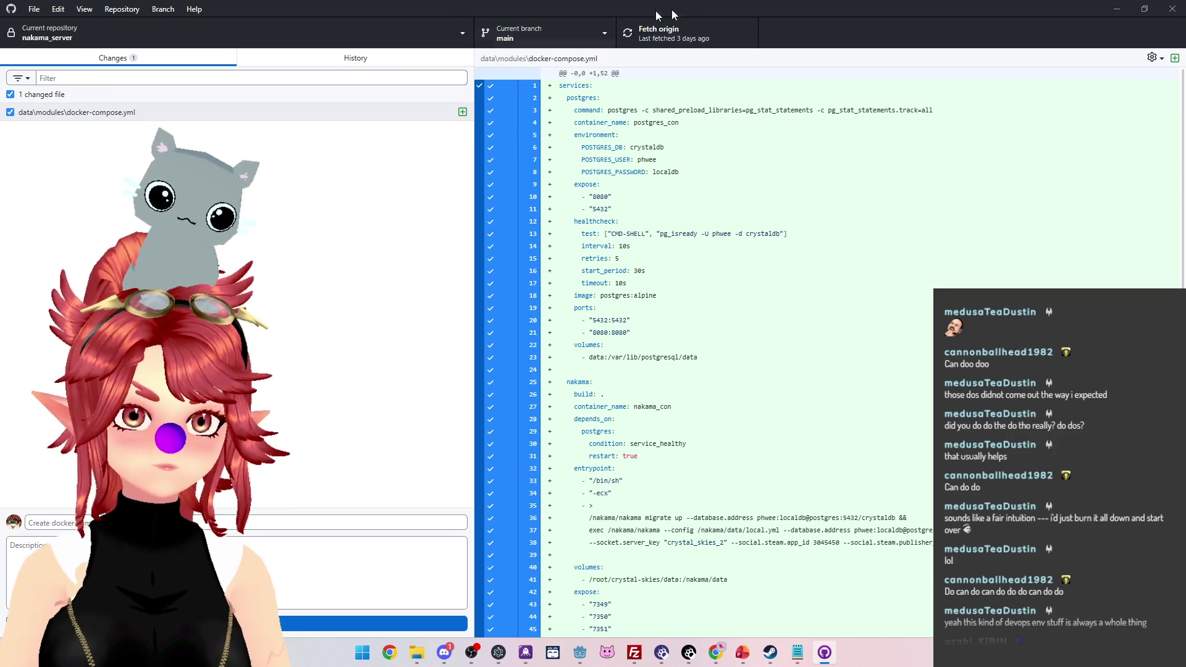
{"action": "key", "text": "alt+Tab"}
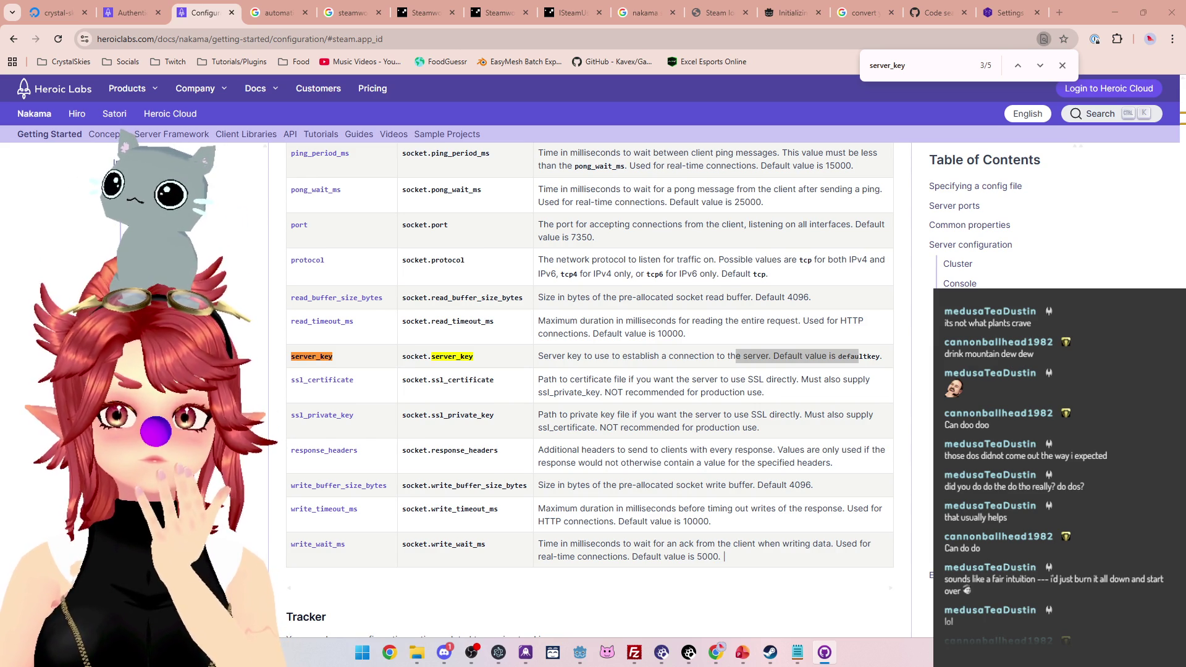
Step: Scroll the configuration table to socket.server_key's default, then bring FileZilla back
{"action": "key", "text": "alt+Tab"}
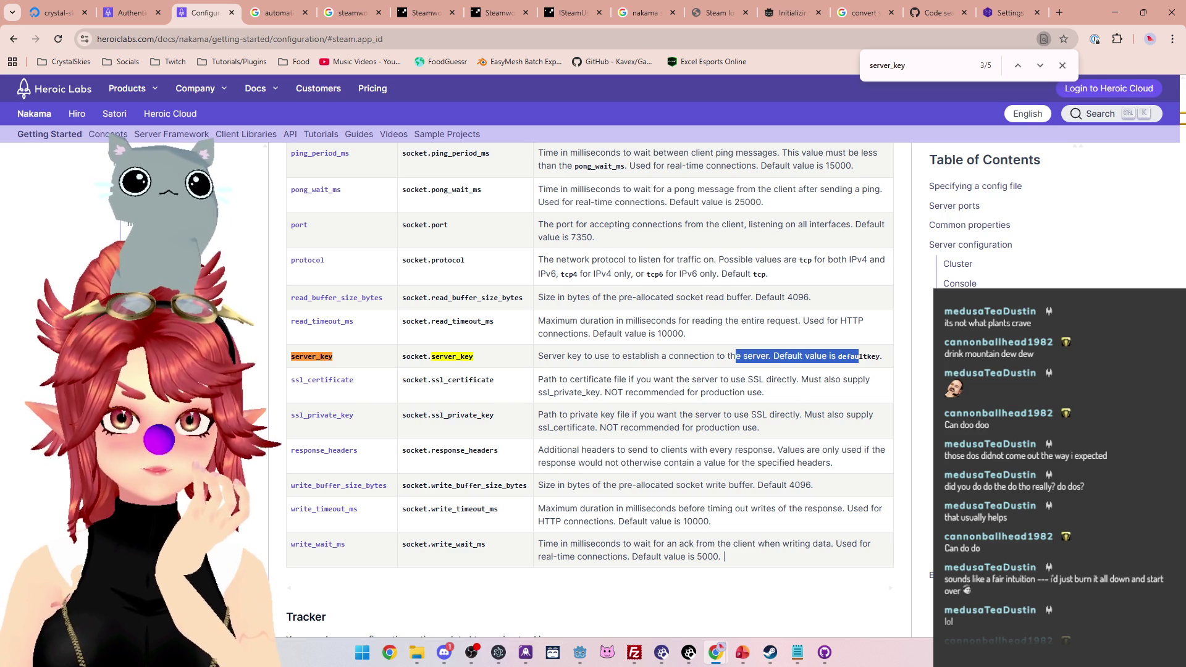
{"action": "scroll", "coordinate": [672, 402], "scroll_direction": "up", "scroll_amount": 3}
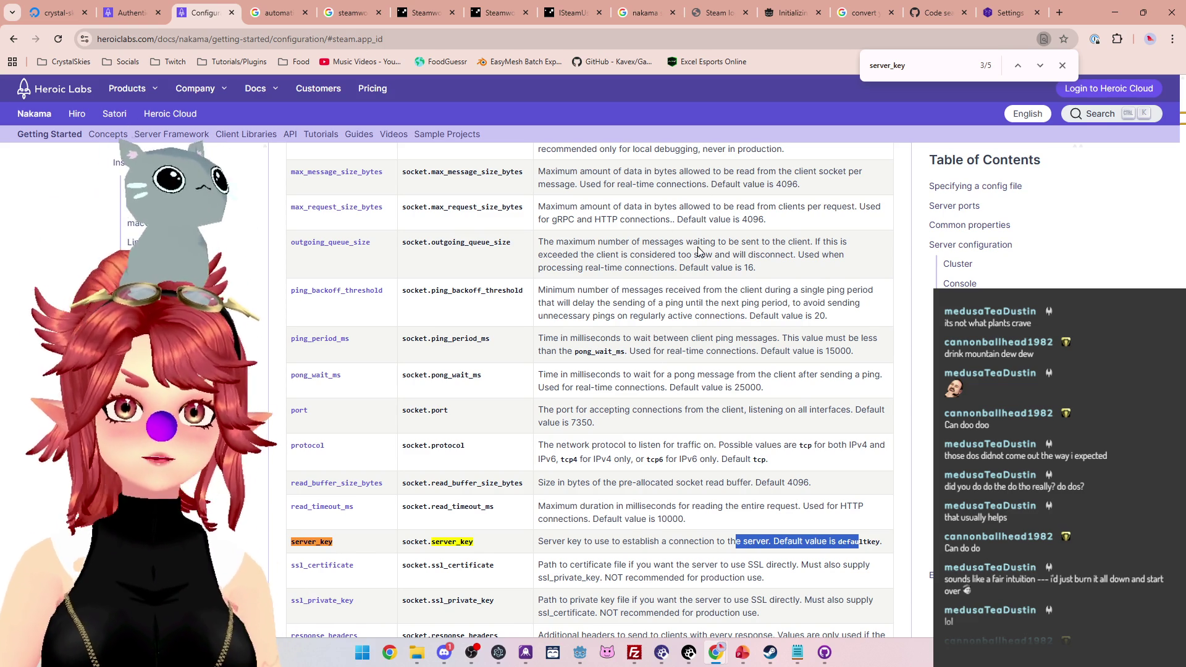
{"action": "left_click", "coordinate": [636, 654]}
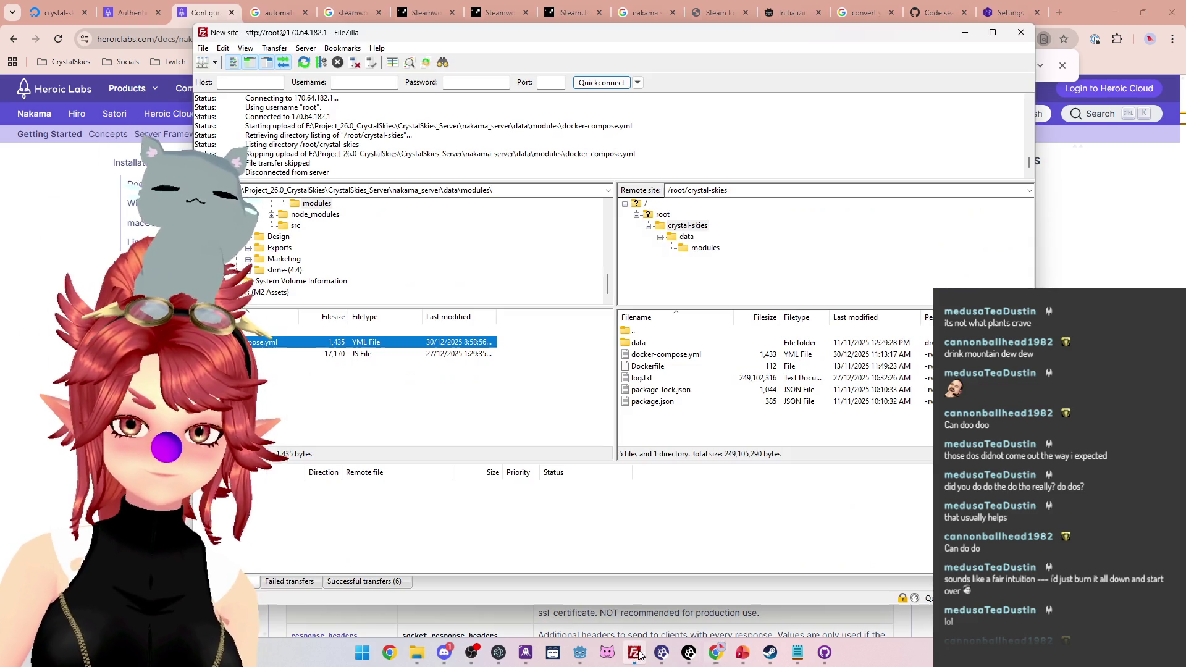
Step: Download local.yml from the server's /root/crystal-skies/data folder into the local modules folder
{"action": "left_click", "coordinate": [649, 346]}
{"action": "double_click", "coordinate": [649, 346]}
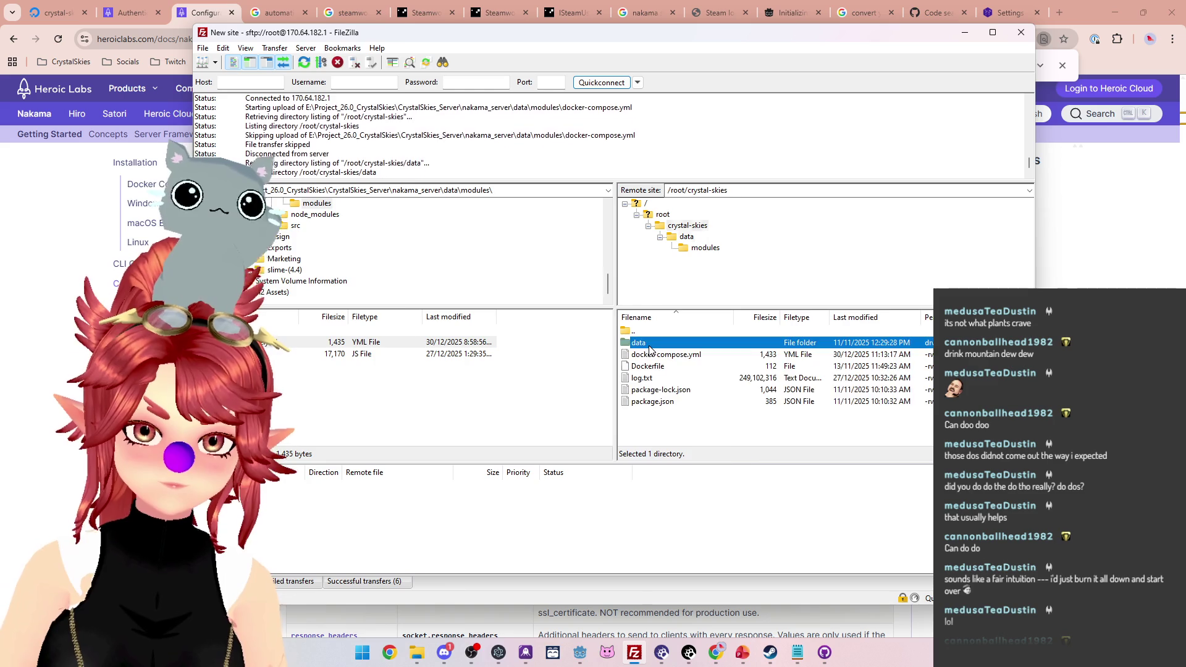
{"action": "left_click", "coordinate": [648, 367]}
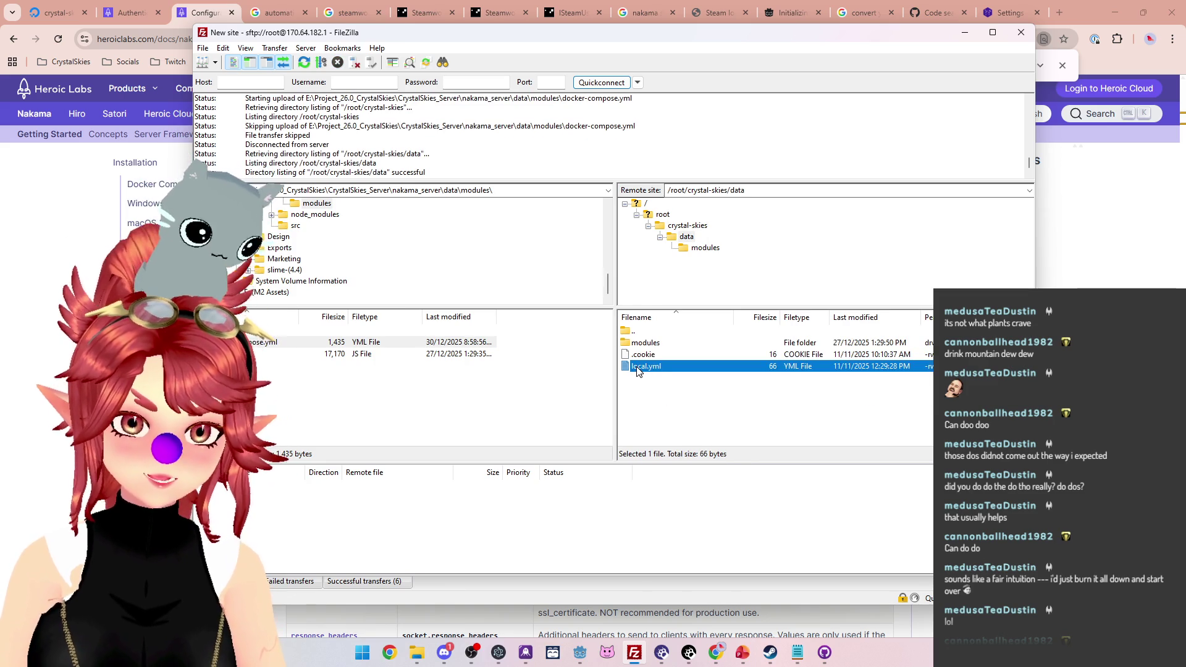
{"action": "double_click", "coordinate": [652, 369]}
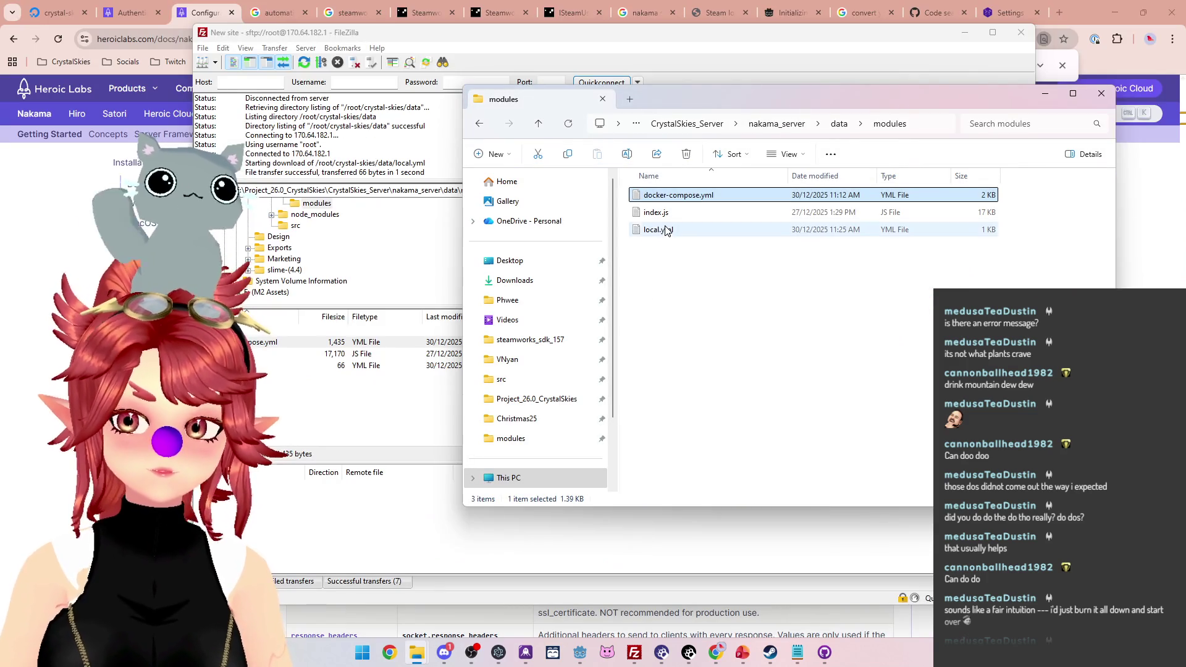
Step: Open the downloaded local.yml in Notepad to review it
{"action": "double_click", "coordinate": [666, 230]}
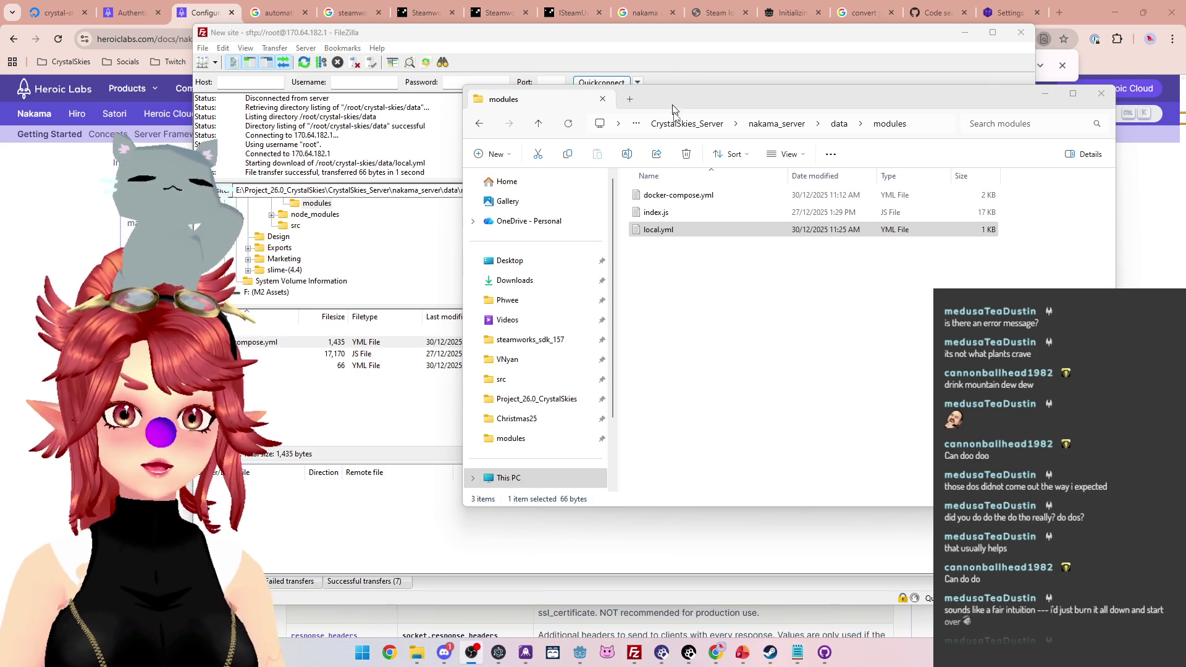
{"action": "left_click_drag", "start_coordinate": [704, 107], "coordinate": [661, 113]}
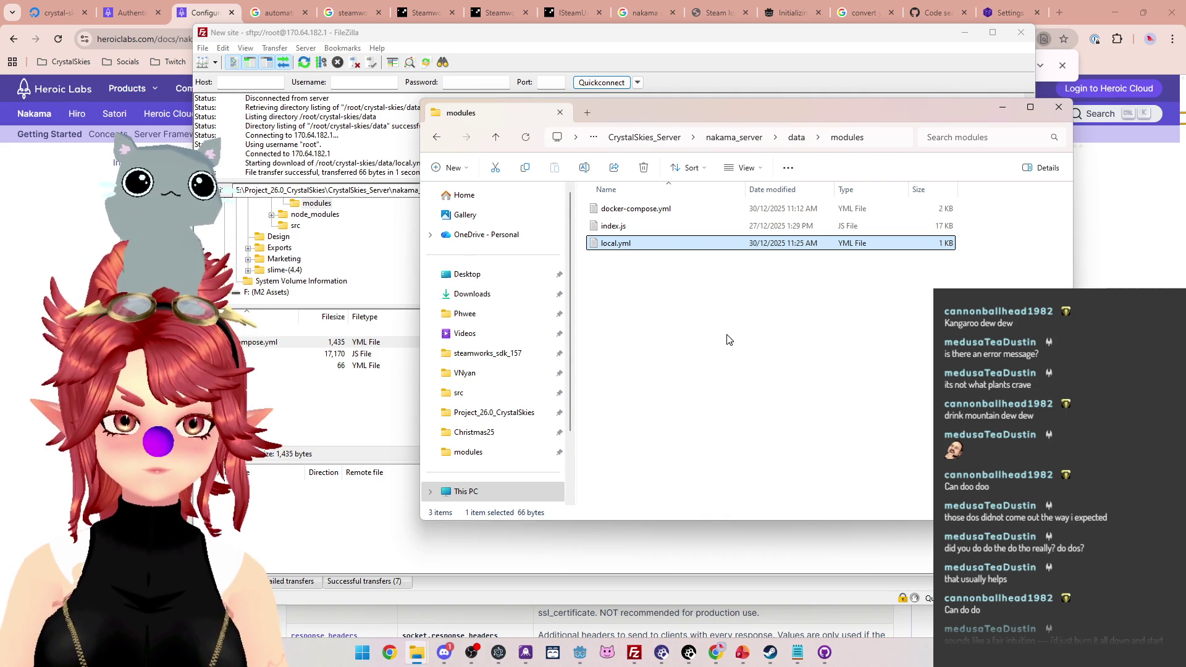
{"action": "left_click", "coordinate": [797, 652]}
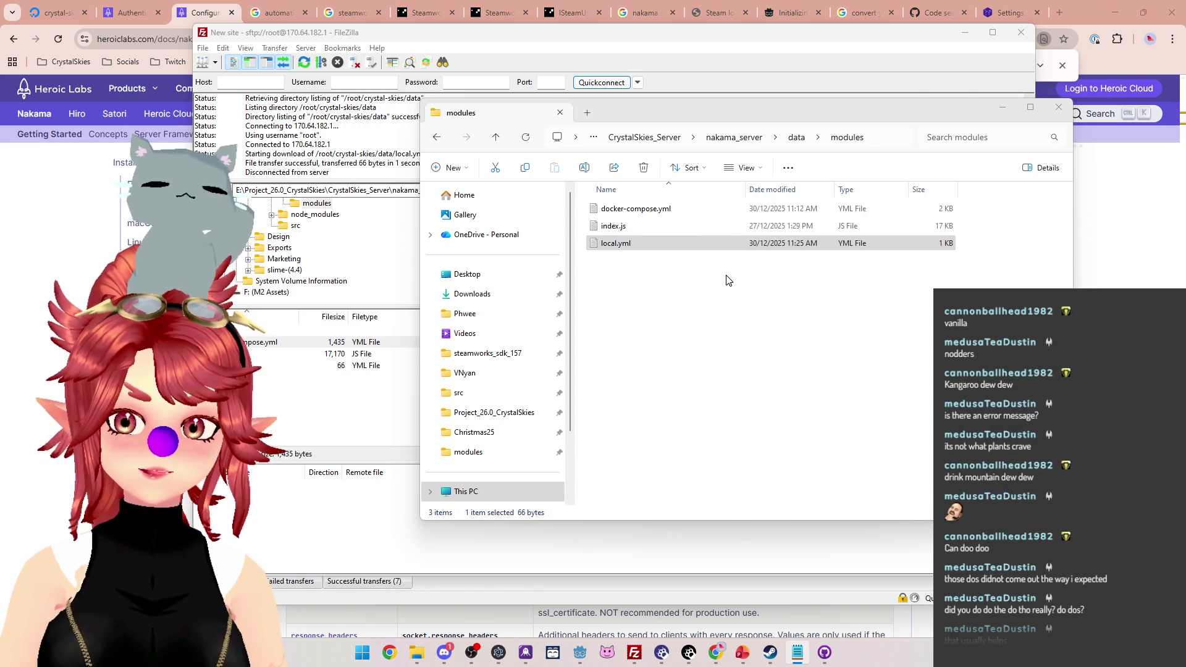
{"action": "left_click", "coordinate": [716, 50]}
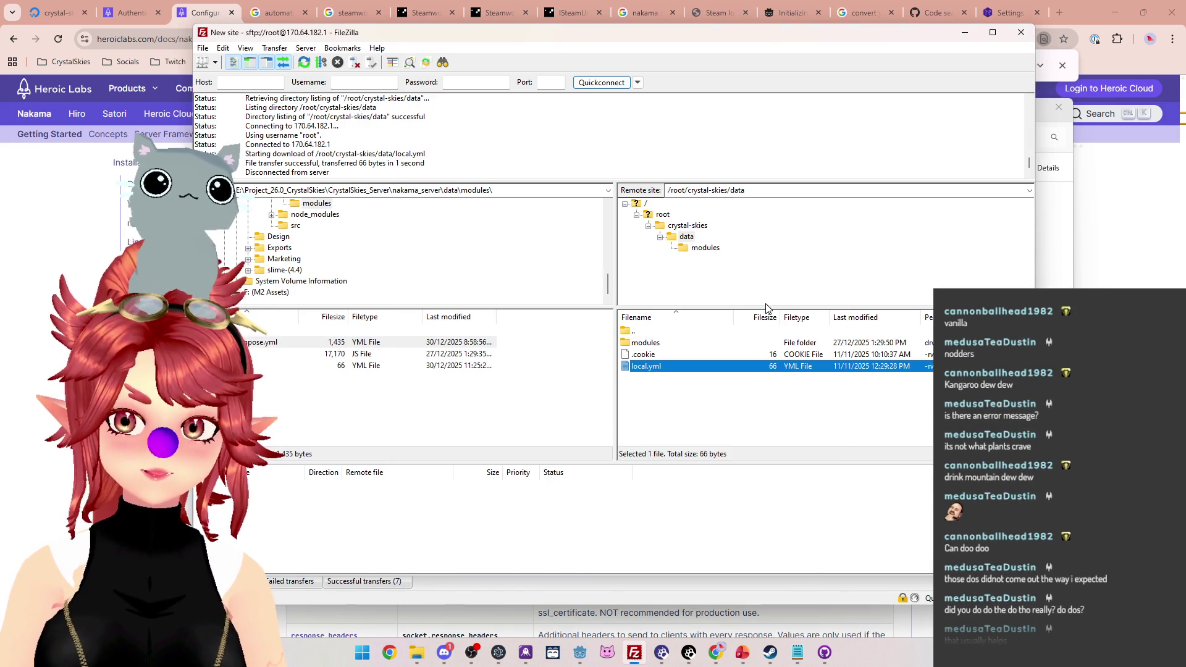
Step: Download the Dockerfile from /root/crystal-skies into the local modules folder
{"action": "double_click", "coordinate": [646, 343]}
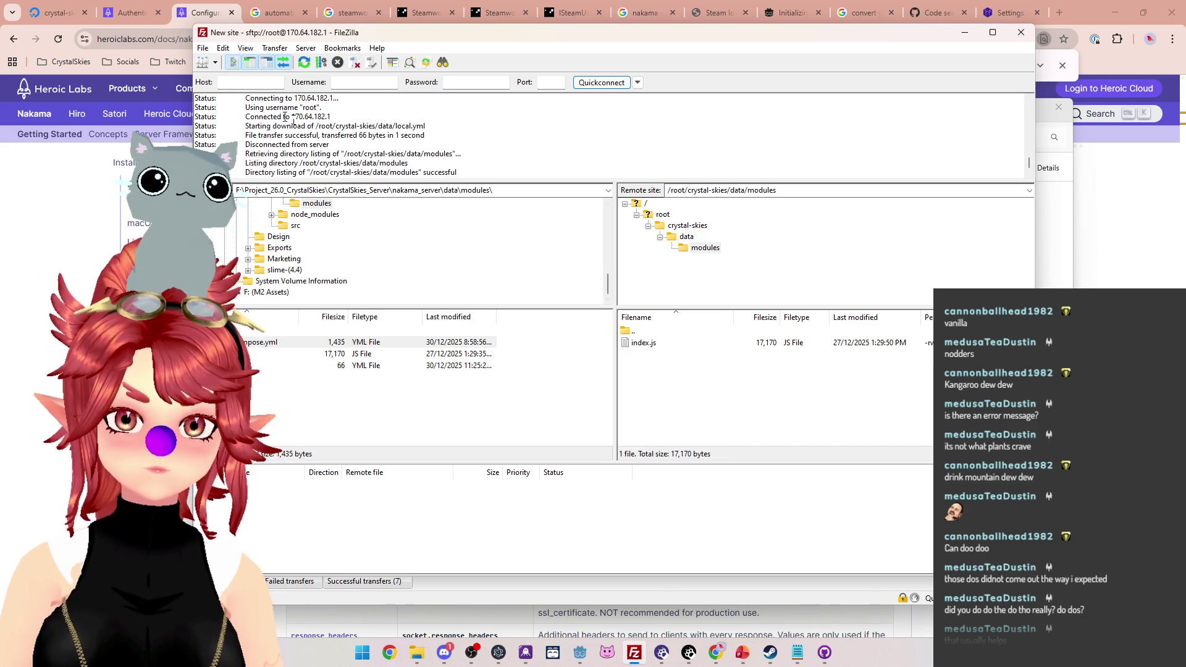
{"action": "left_click", "coordinate": [677, 229]}
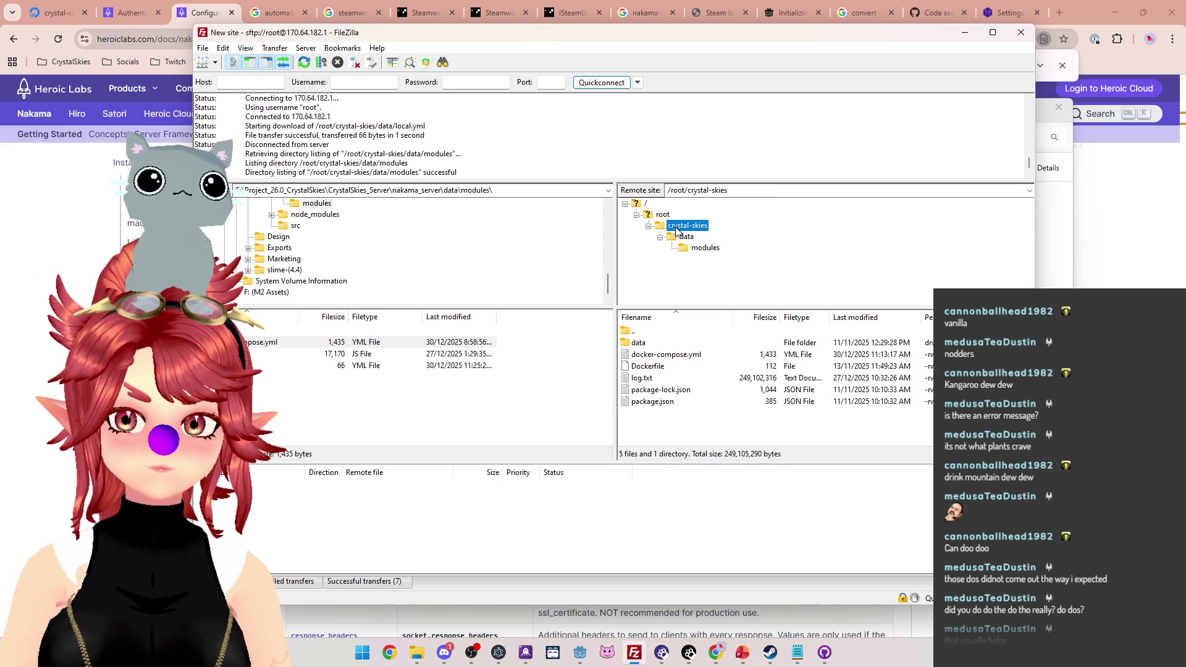
{"action": "left_click", "coordinate": [662, 215]}
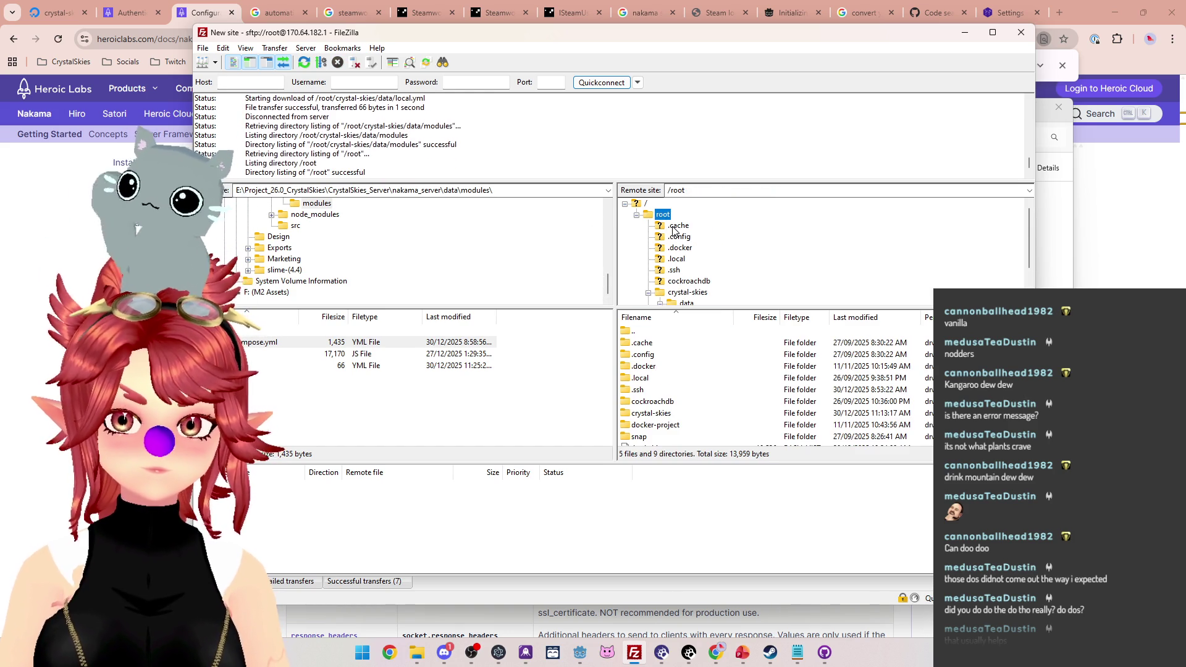
{"action": "left_click", "coordinate": [676, 293]}
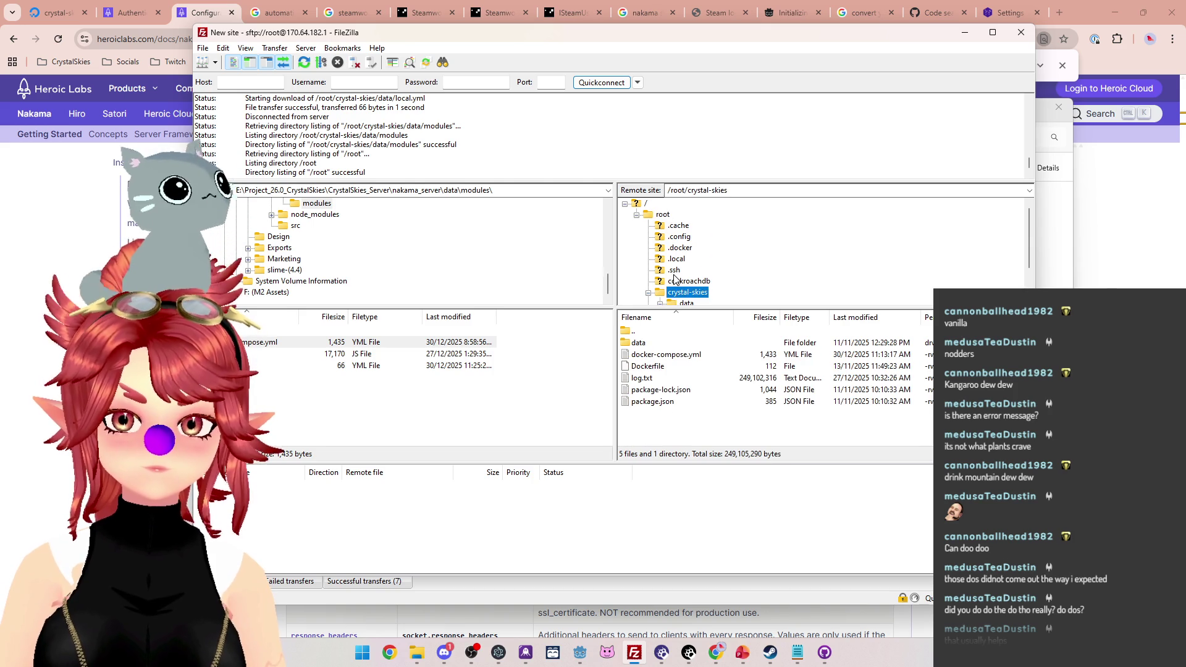
{"action": "scroll", "coordinate": [680, 290], "scroll_direction": "down", "scroll_amount": 1}
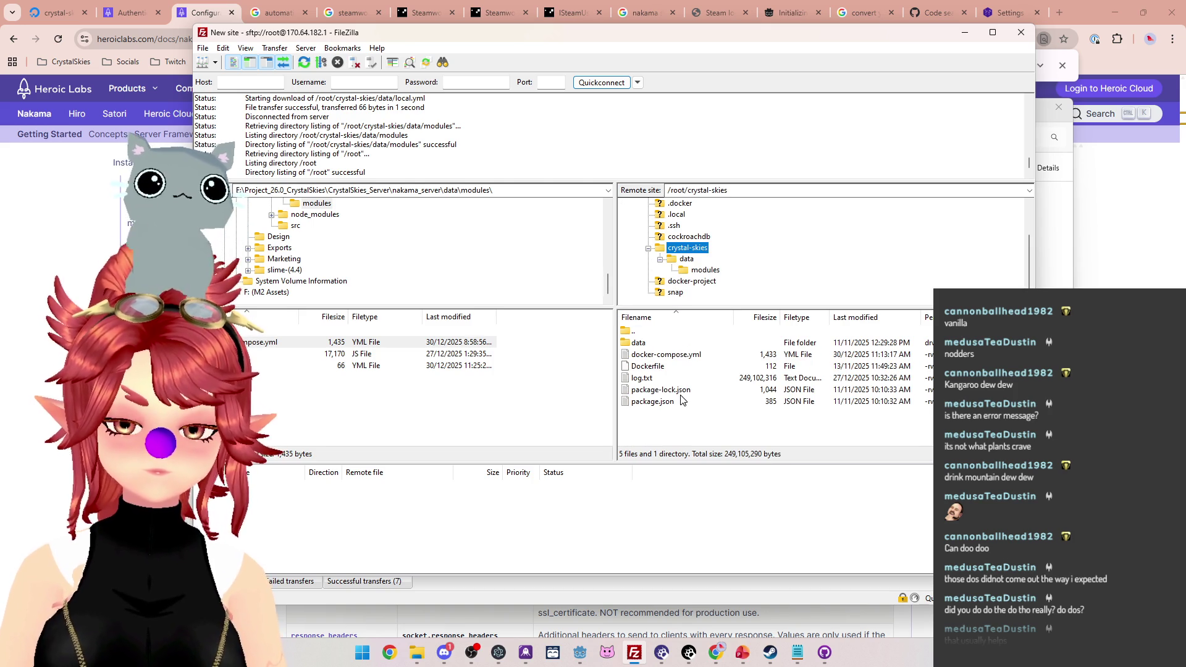
{"action": "left_click", "coordinate": [644, 368]}
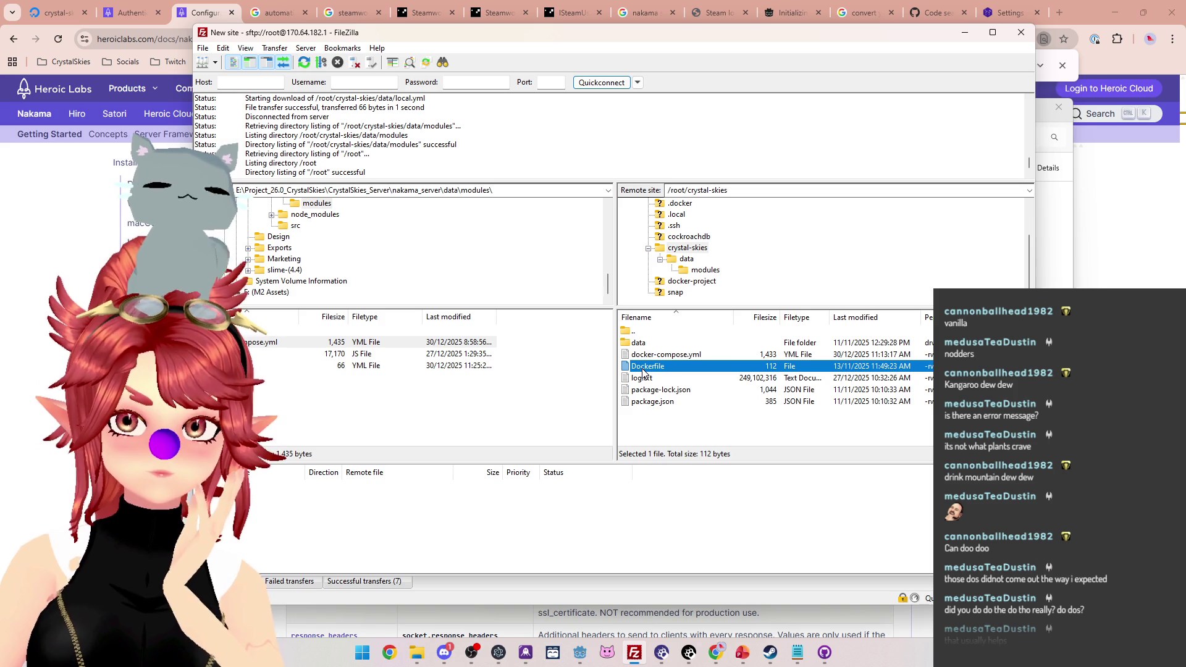
{"action": "double_click", "coordinate": [643, 368]}
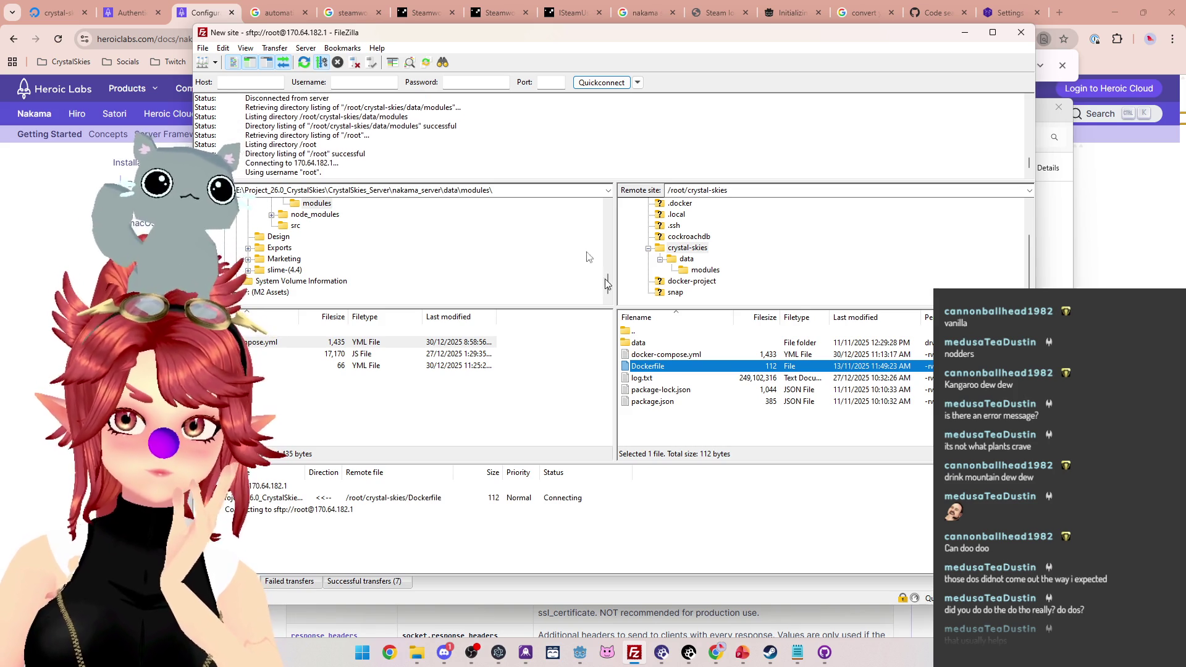
Step: Open the downloaded Dockerfile, choosing Notepad as the app
{"action": "mouse_move", "coordinate": [417, 653]}
{"action": "mouse_move", "coordinate": [361, 618]}
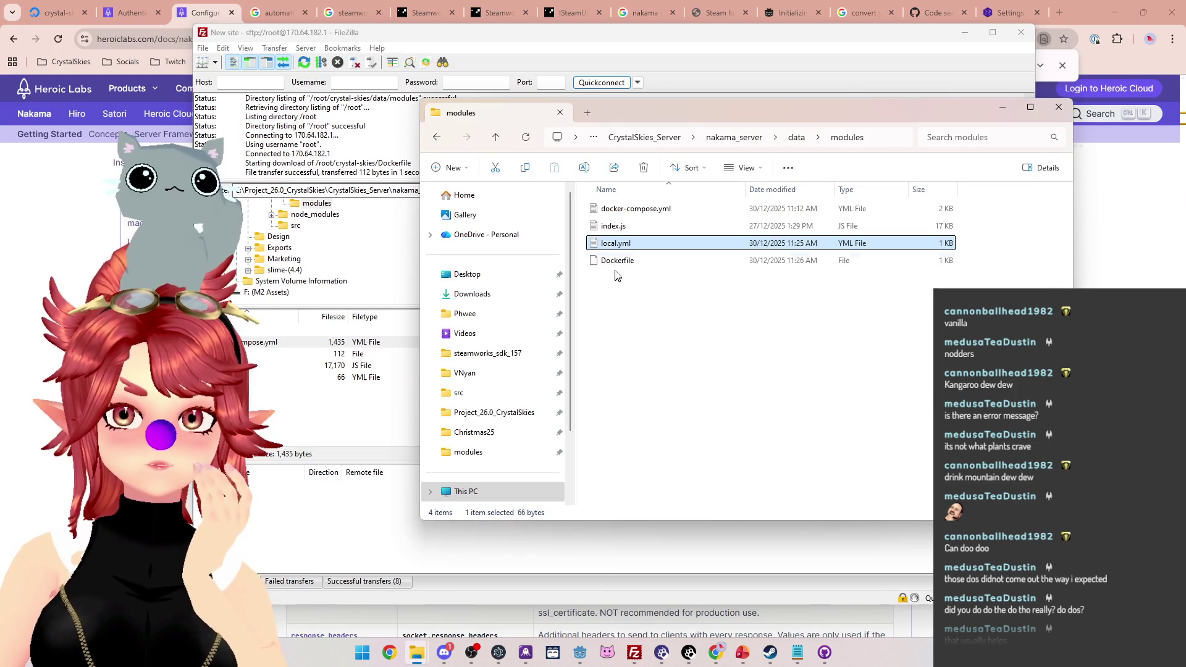
{"action": "left_click", "coordinate": [616, 262]}
{"action": "double_click", "coordinate": [616, 262]}
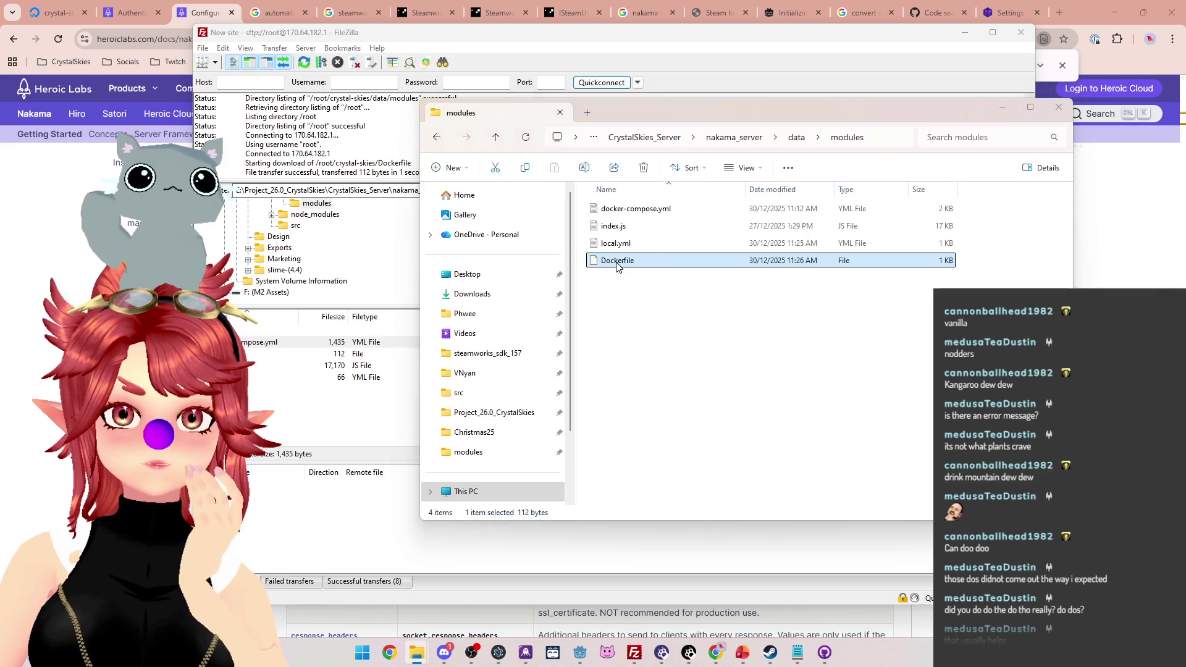
{"action": "left_click", "coordinate": [460, 311]}
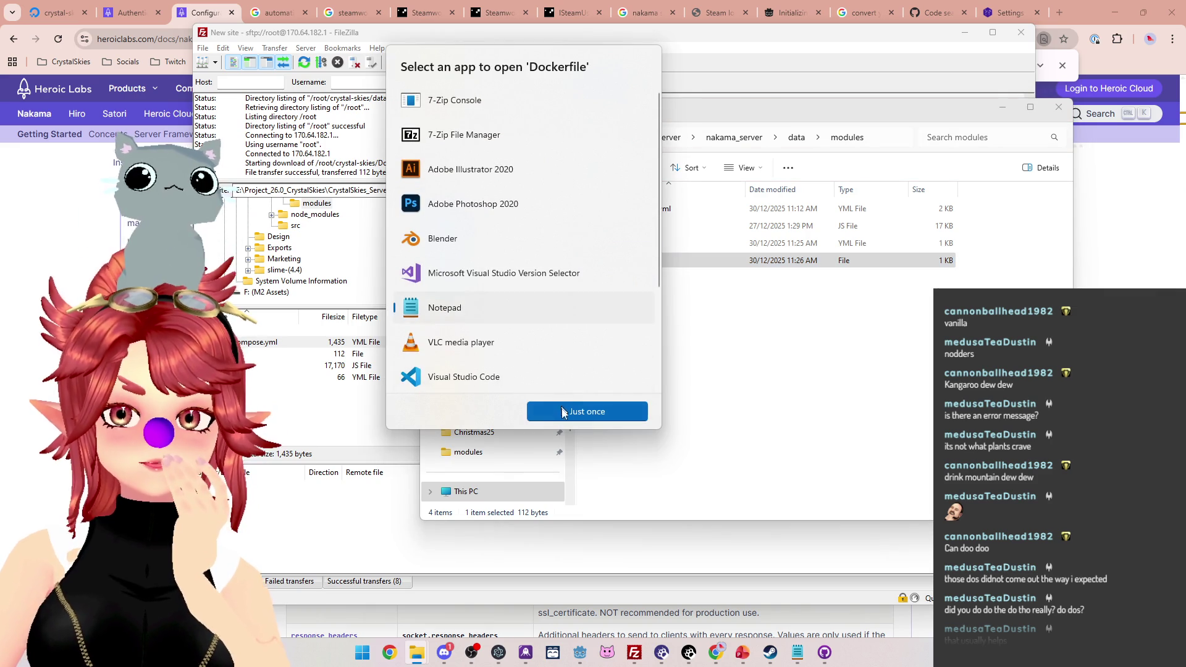
Step: Open the Dockerfile in Notepad and replace the server's docker-compose.yml with the local 1,421-byte copy
{"action": "double_click", "coordinate": [461, 311]}
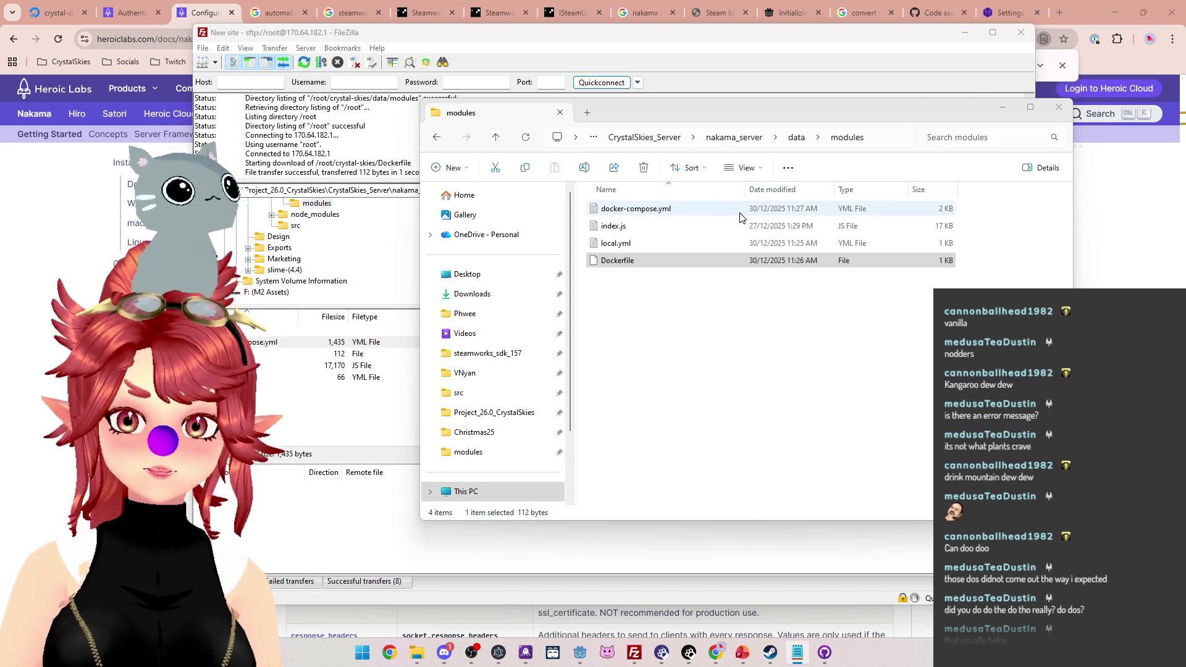
{"action": "left_click", "coordinate": [283, 419]}
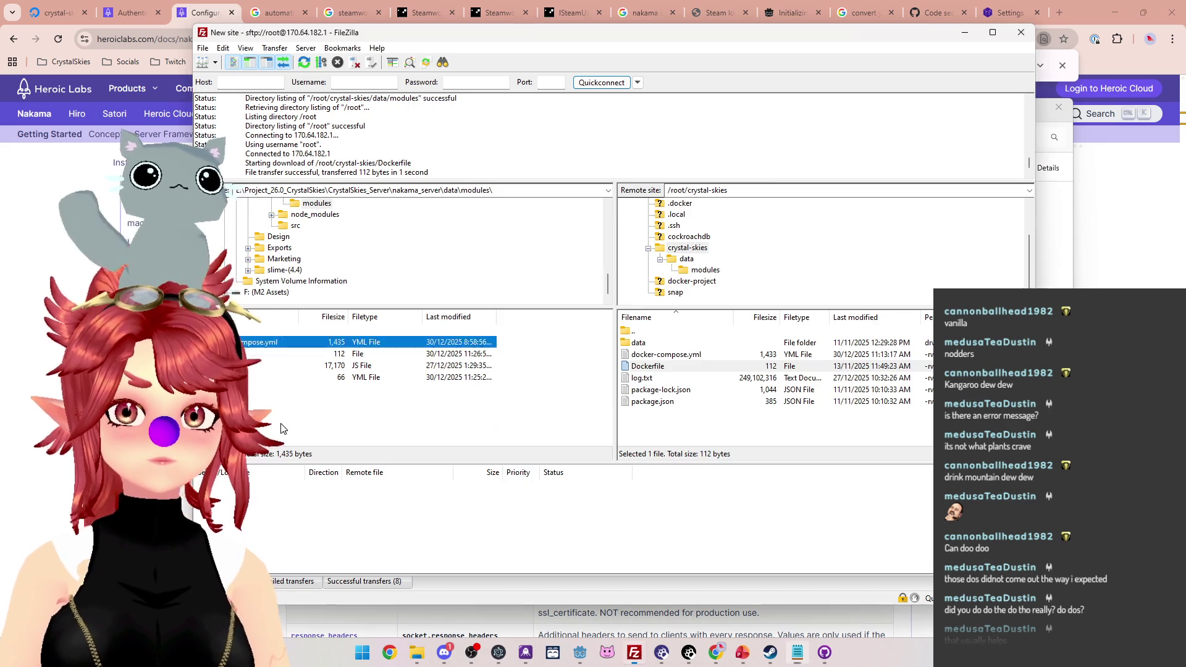
{"action": "left_click", "coordinate": [680, 354]}
{"action": "key", "text": "Delete"}
{"action": "left_click", "coordinate": [642, 316]}
{"action": "left_click_drag", "start_coordinate": [432, 343], "coordinate": [663, 417]}
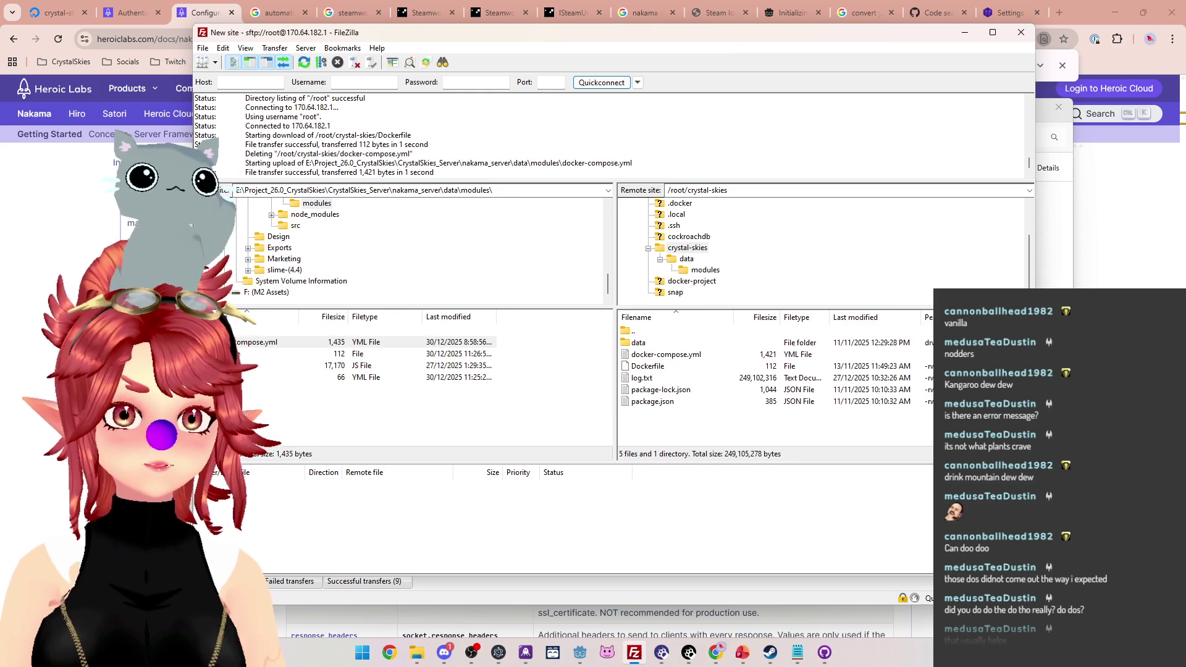
Step: Restart the Nakama and Postgres containers in the droplet console with docker compose up
{"action": "key", "text": "alt+Tab"}
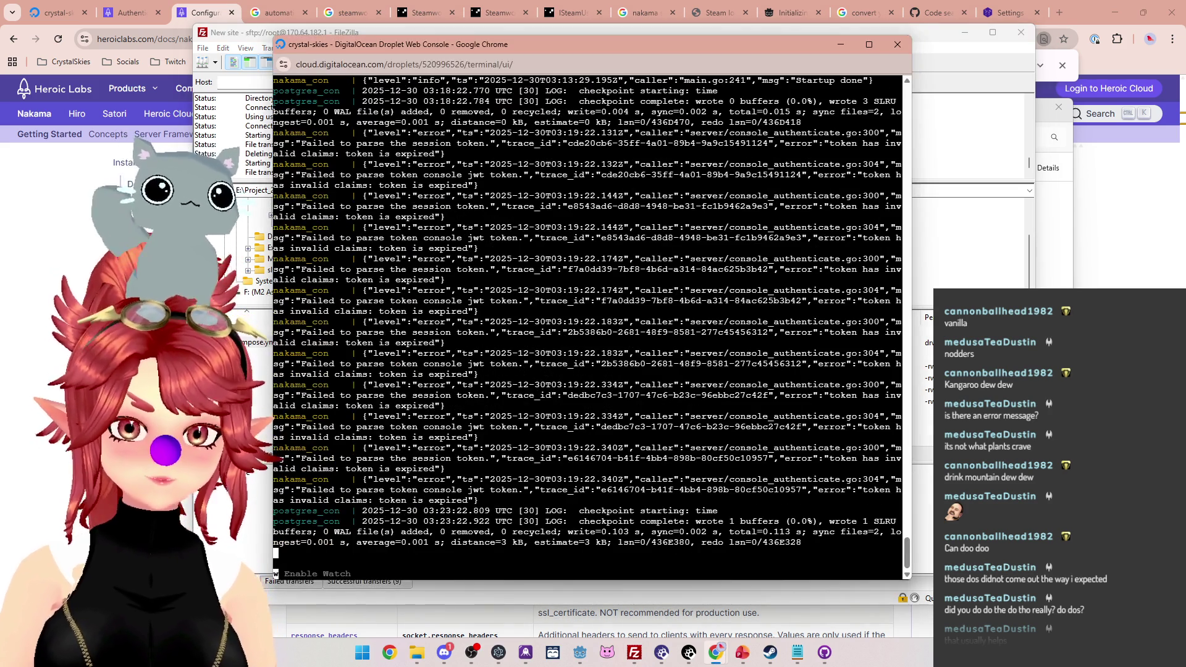
{"action": "key", "text": "ctrl+c"}
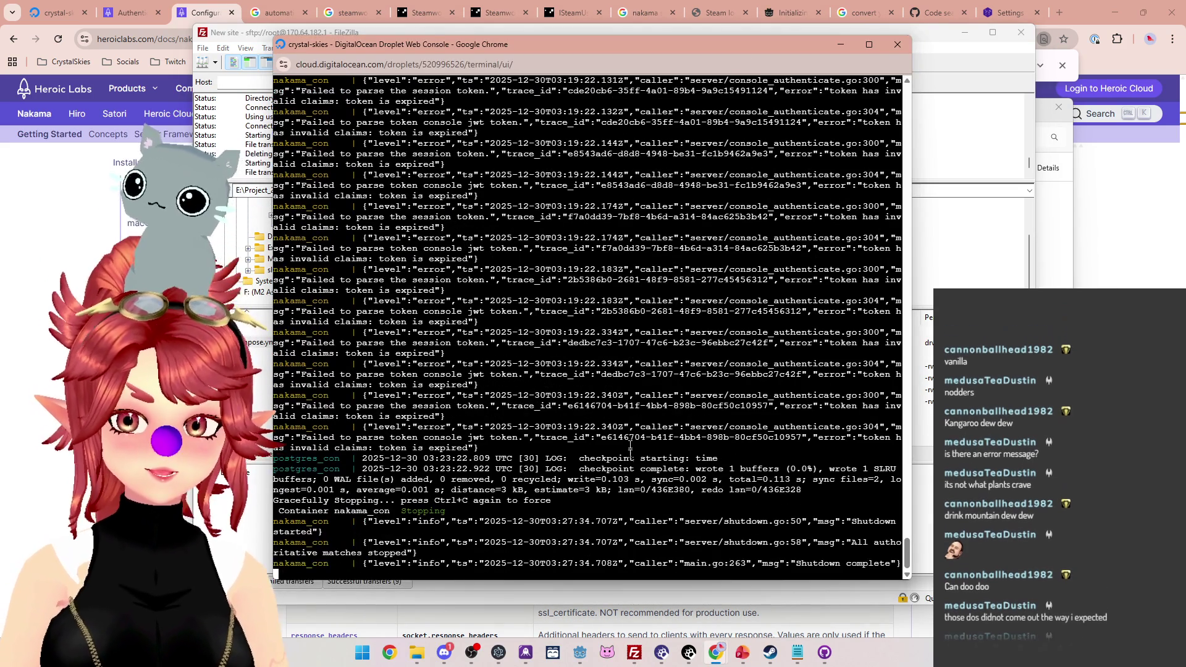
{"action": "type", "text": "docker compose up"}
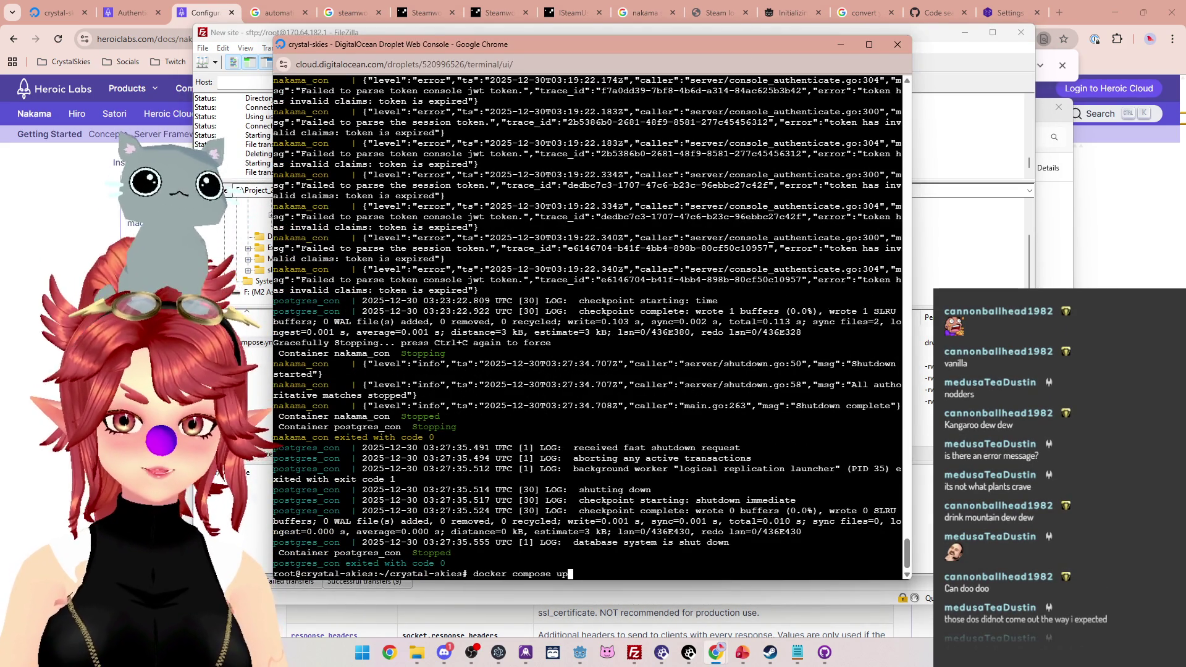
{"action": "key", "text": "Return"}
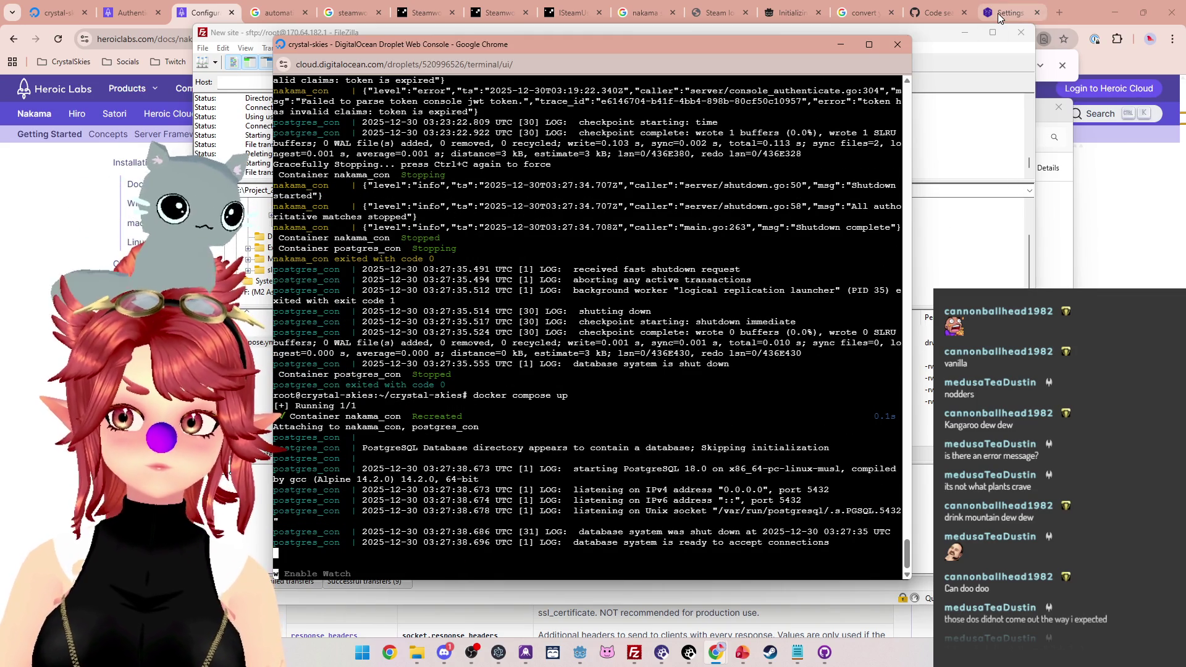
Step: Reload the Nakama Console settings page
{"action": "mouse_move", "coordinate": [1001, 18]}
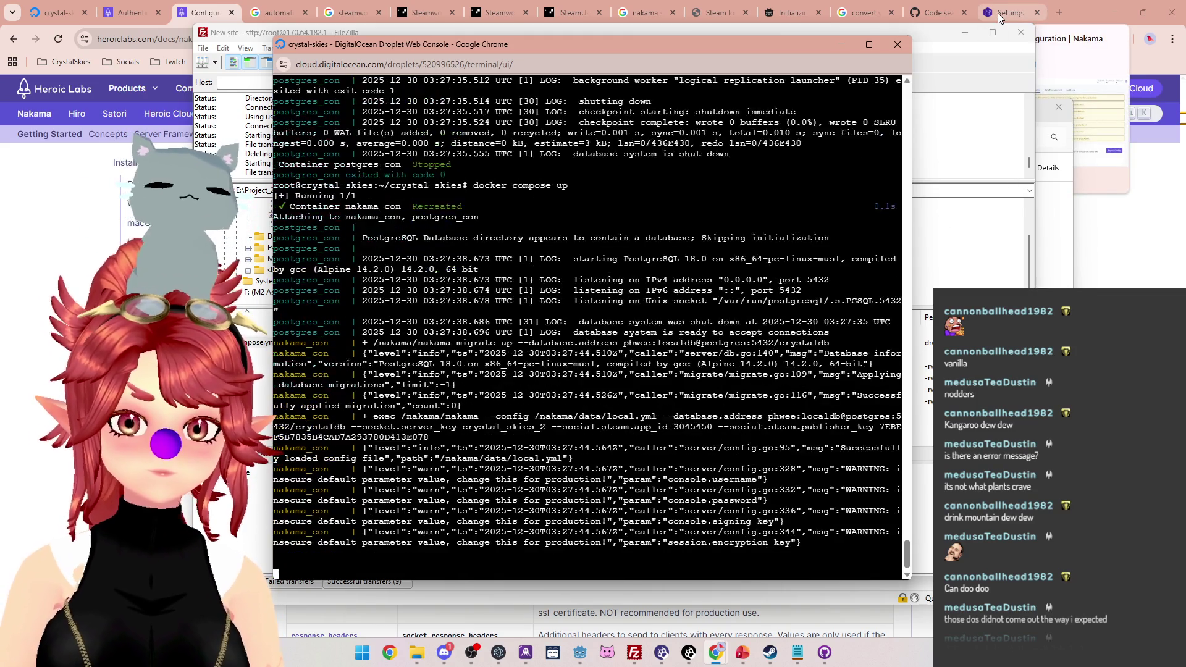
{"action": "left_click", "coordinate": [1001, 17]}
{"action": "left_click", "coordinate": [59, 38]}
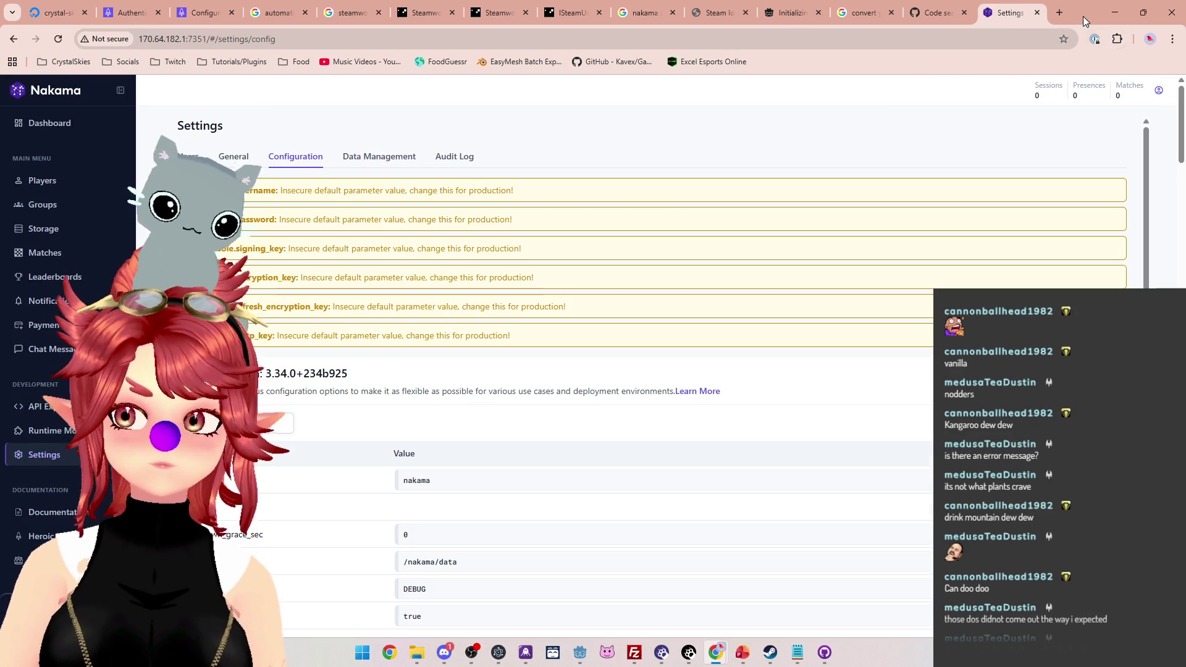
Step: Minimize the Nakama Console browser window to reveal the server startup log
{"action": "left_click", "coordinate": [1115, 12]}
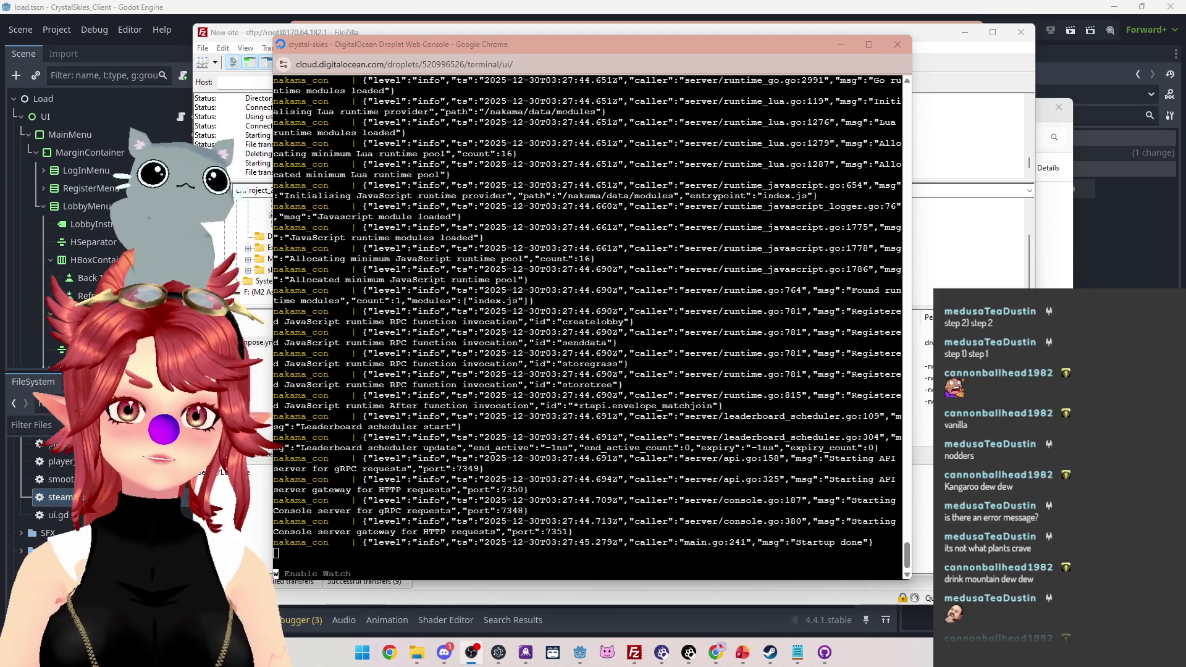
Step: Run the game from Godot, create lobby 'Phwee', and open the host settings overlay
{"action": "left_click", "coordinate": [942, 57]}
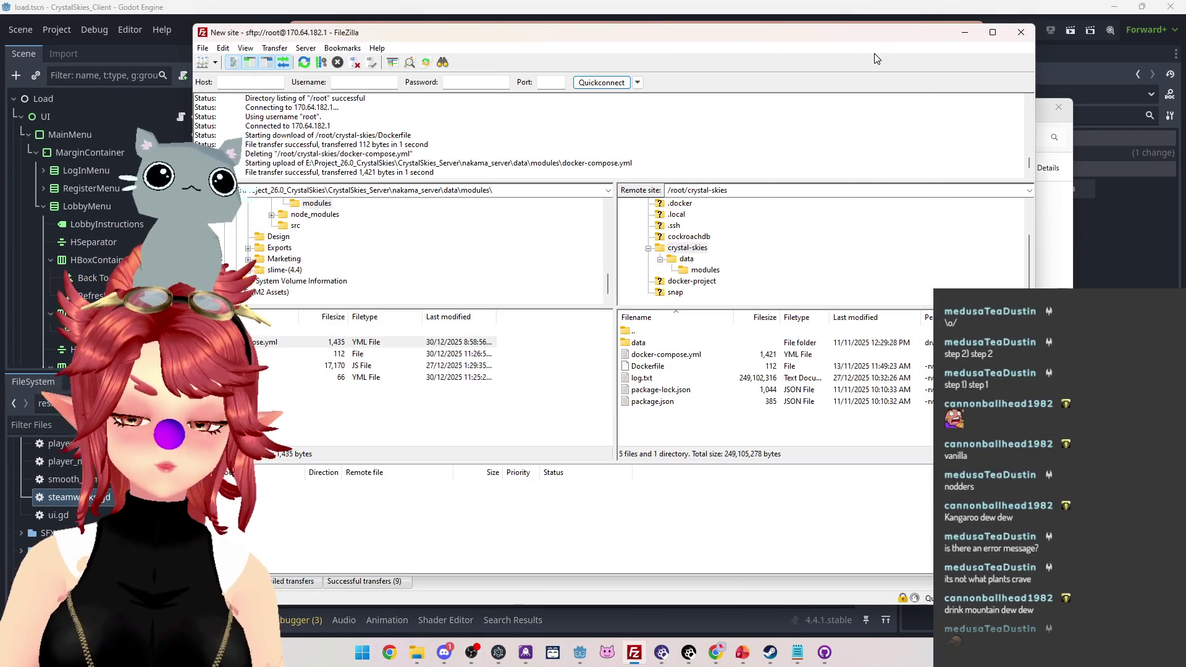
{"action": "left_click", "coordinate": [580, 653]}
{"action": "left_click", "coordinate": [992, 30]}
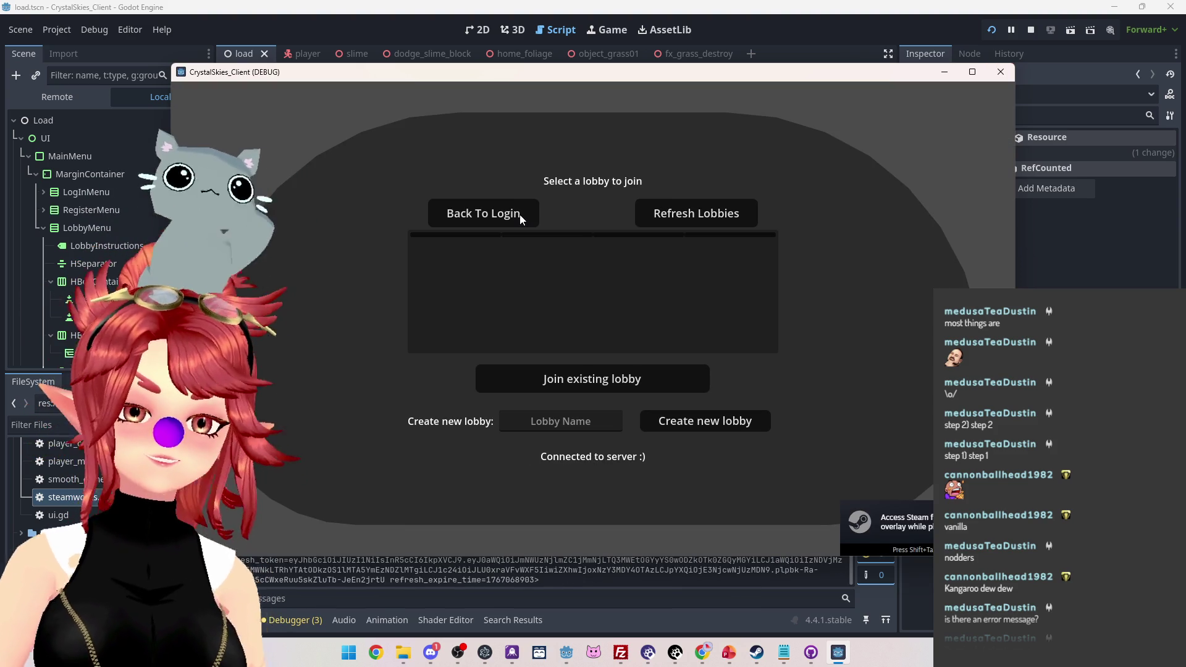
{"action": "left_click", "coordinate": [572, 419]}
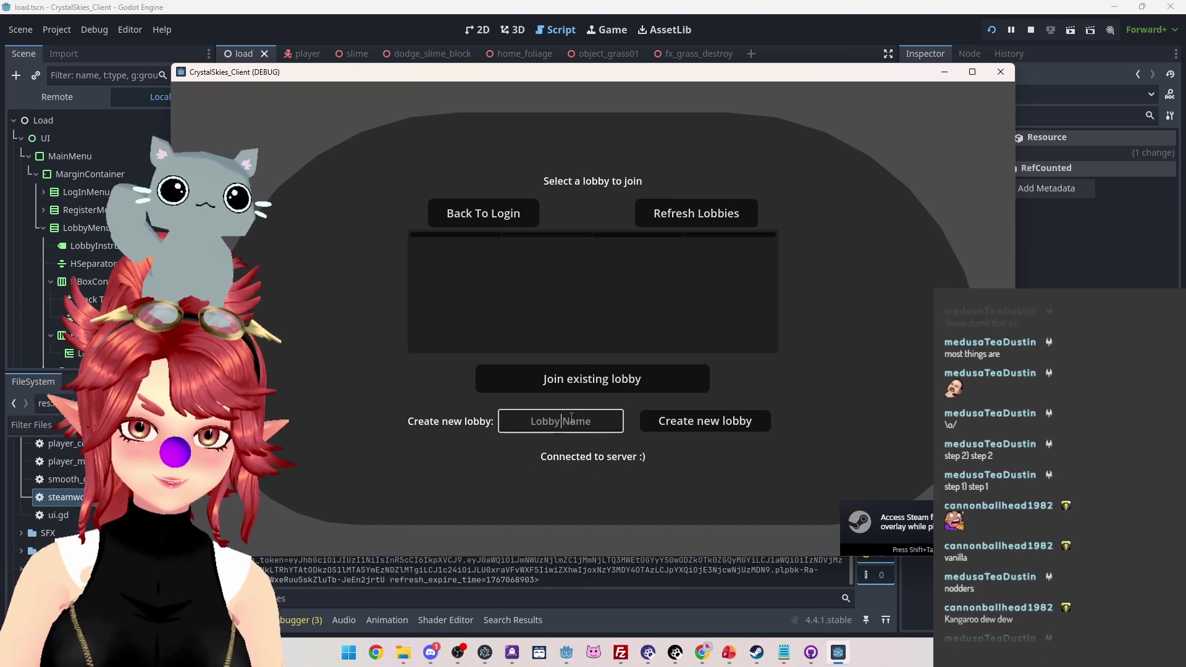
{"action": "type", "text": "Phwee"}
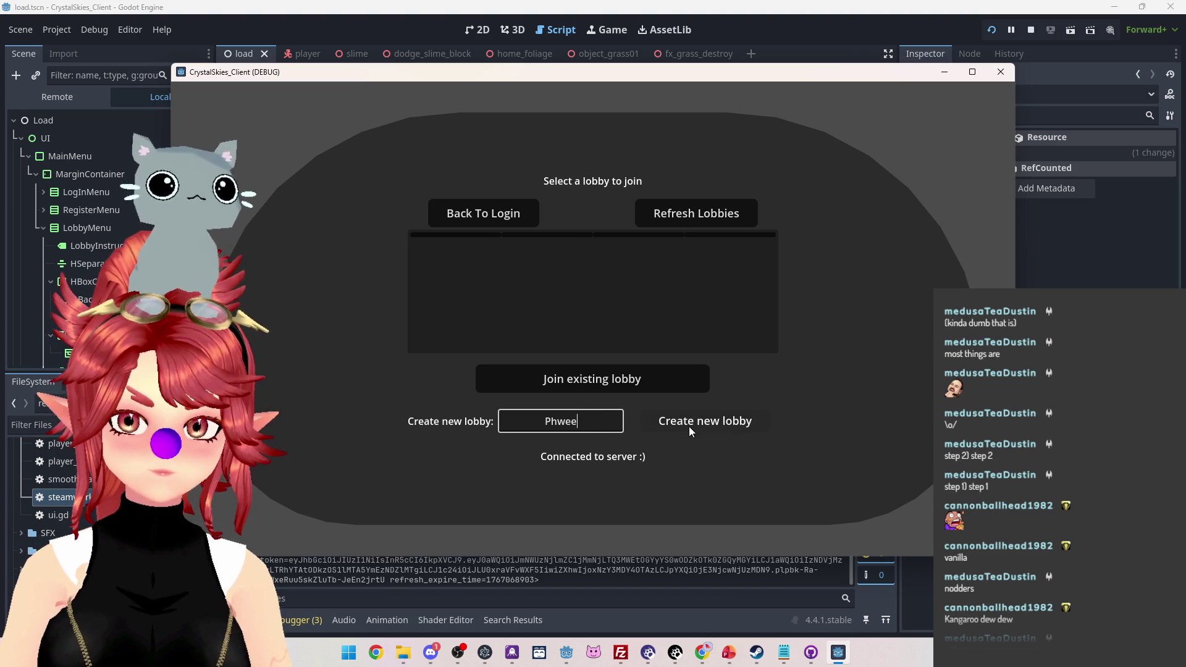
{"action": "left_click", "coordinate": [688, 426]}
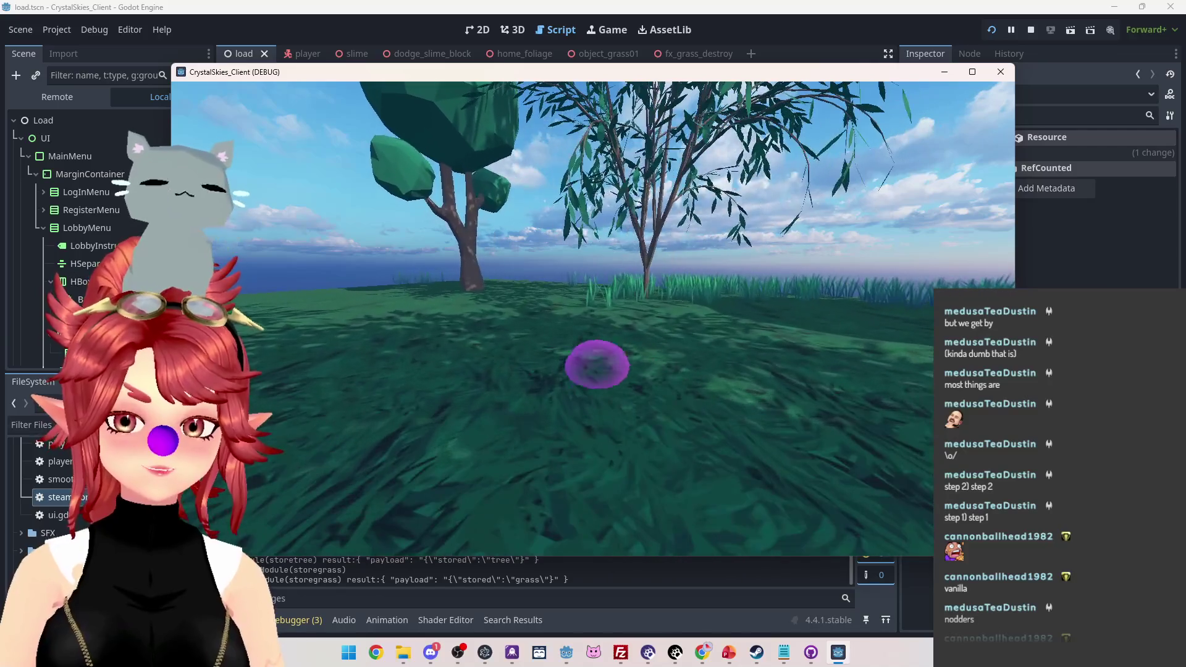
{"action": "key", "text": "Escape"}
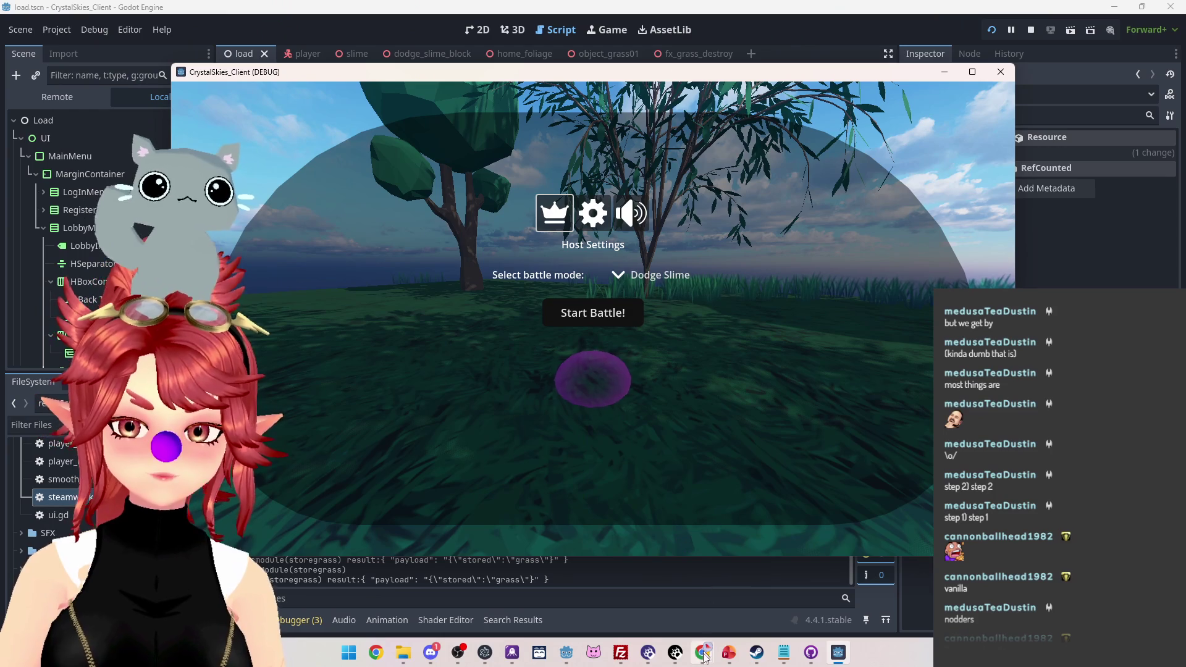
Step: Stop the game and delete the commented Steamworks.initialize_steam lines in connect_with_steam
{"action": "mouse_move", "coordinate": [702, 652]}
{"action": "left_click", "coordinate": [732, 587]}
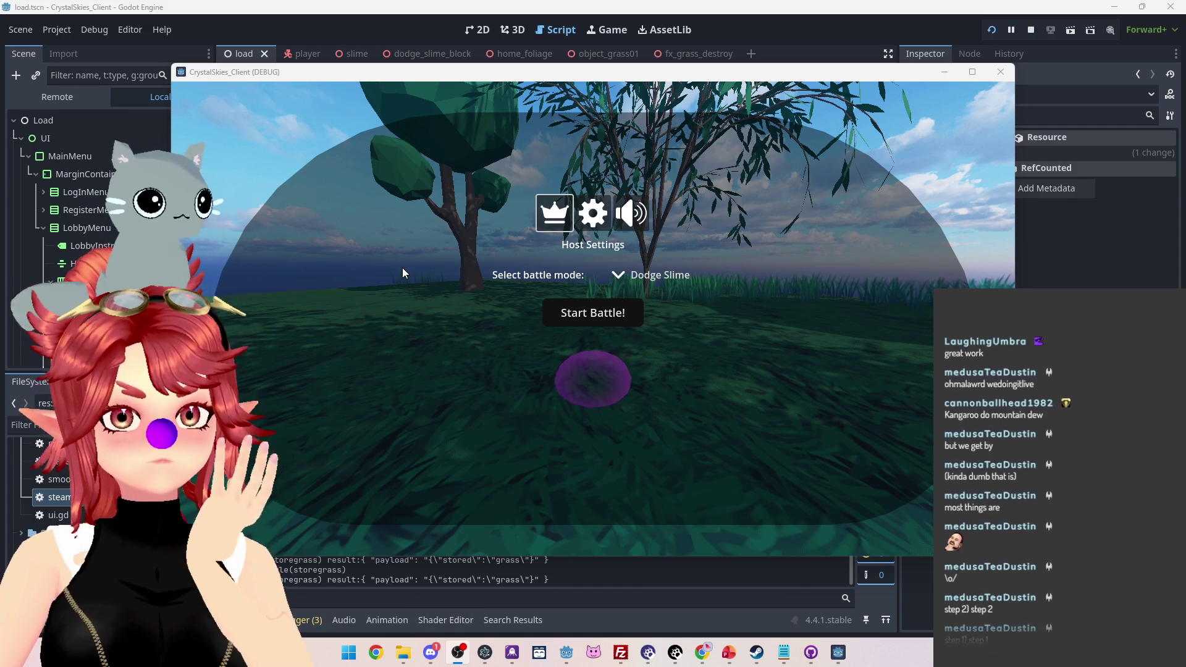
{"action": "left_click", "coordinate": [1030, 29]}
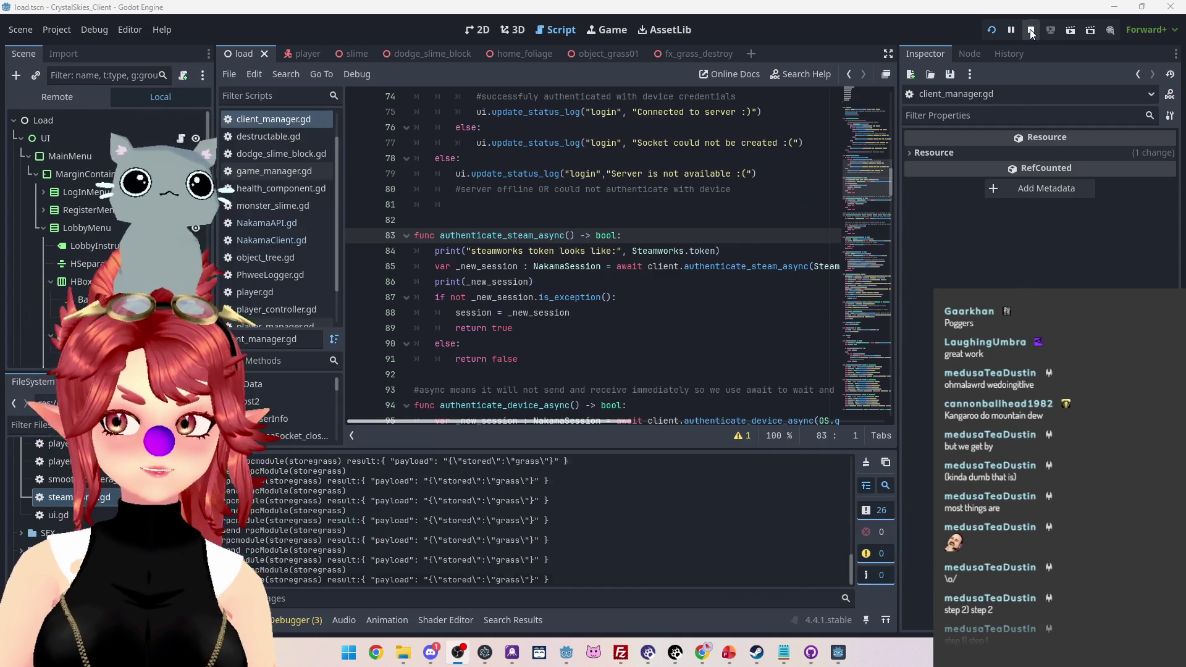
{"action": "scroll", "coordinate": [684, 243], "scroll_direction": "up", "scroll_amount": 10}
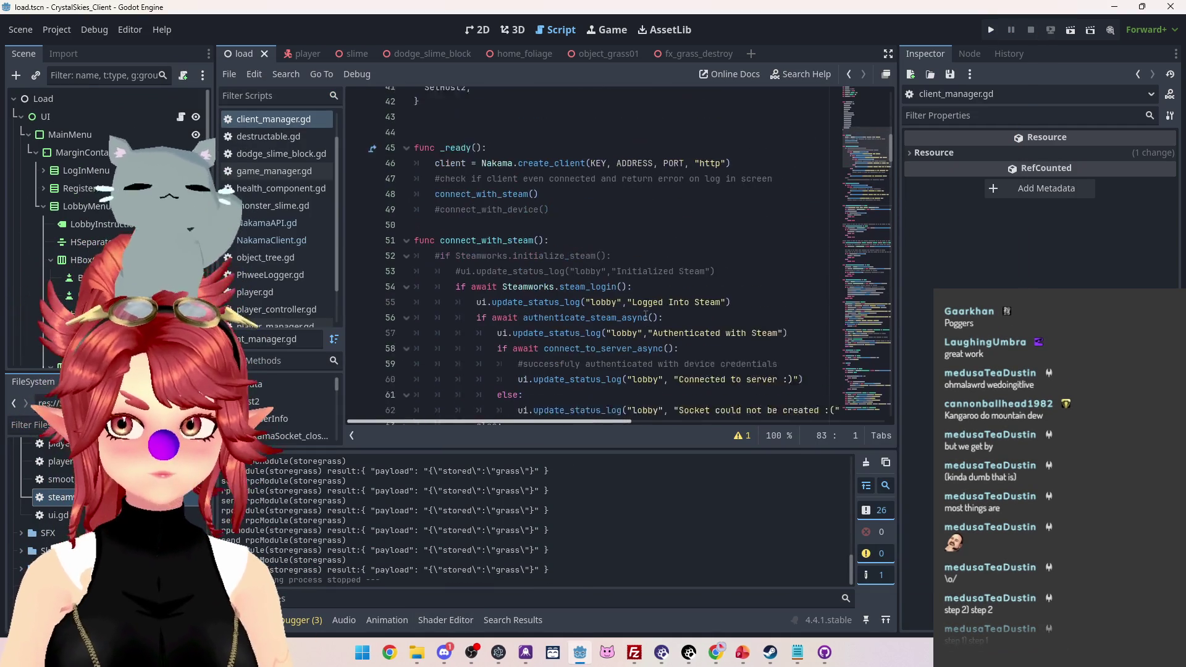
{"action": "left_click_drag", "start_coordinate": [713, 291], "coordinate": [414, 267]}
{"action": "key", "text": "BackSpace"}
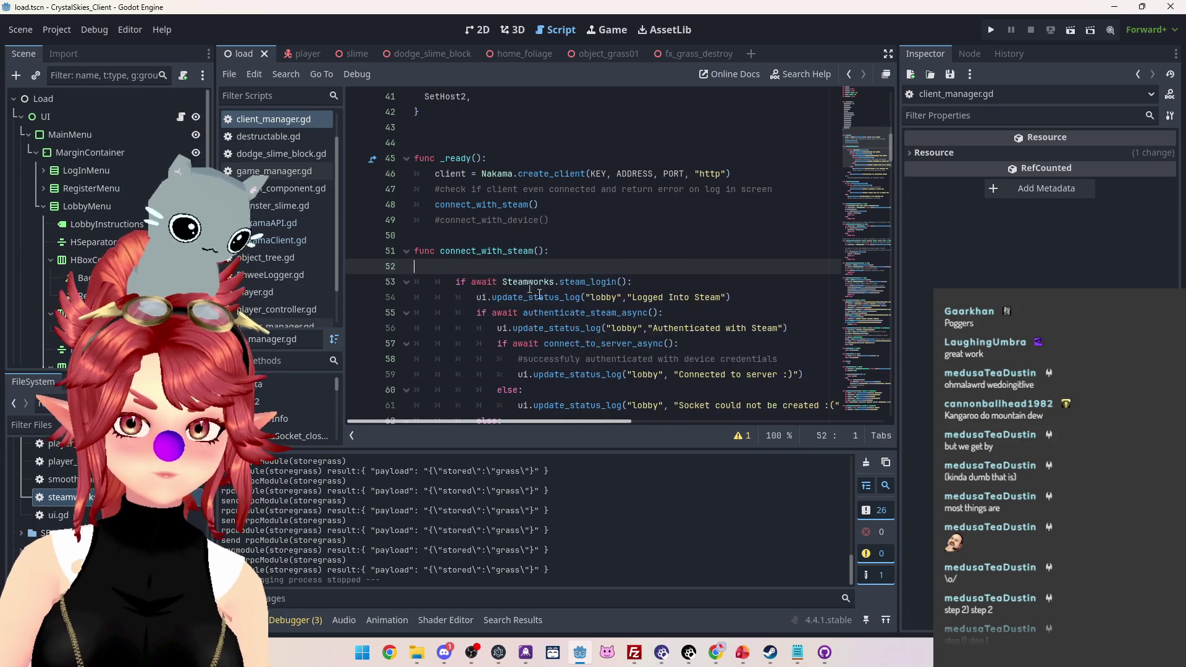
Step: Unindent the connect_with_steam body one level, remove blank lines, and save client_manager.gd
{"action": "scroll", "coordinate": [553, 325], "scroll_direction": "down", "scroll_amount": 5}
{"action": "left_click_drag", "start_coordinate": [779, 287], "coordinate": [415, 266]}
{"action": "key", "text": "BackSpace"}
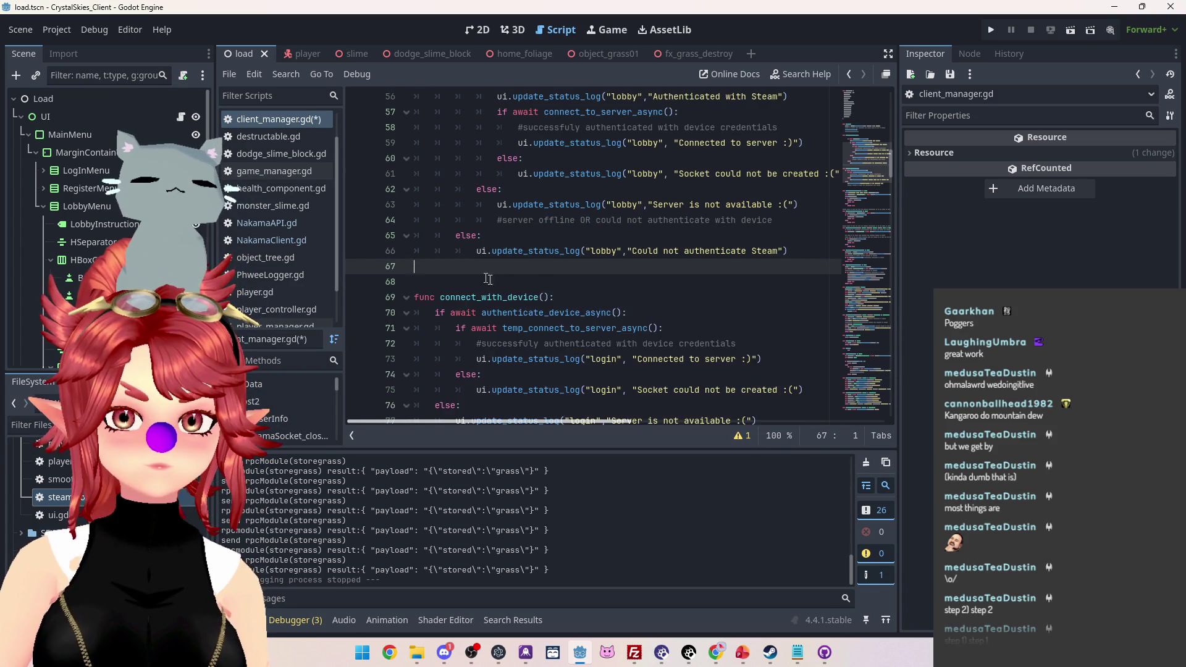
{"action": "scroll", "coordinate": [597, 309], "scroll_direction": "up", "scroll_amount": 3}
{"action": "left_click_drag", "start_coordinate": [587, 396], "coordinate": [528, 189]}
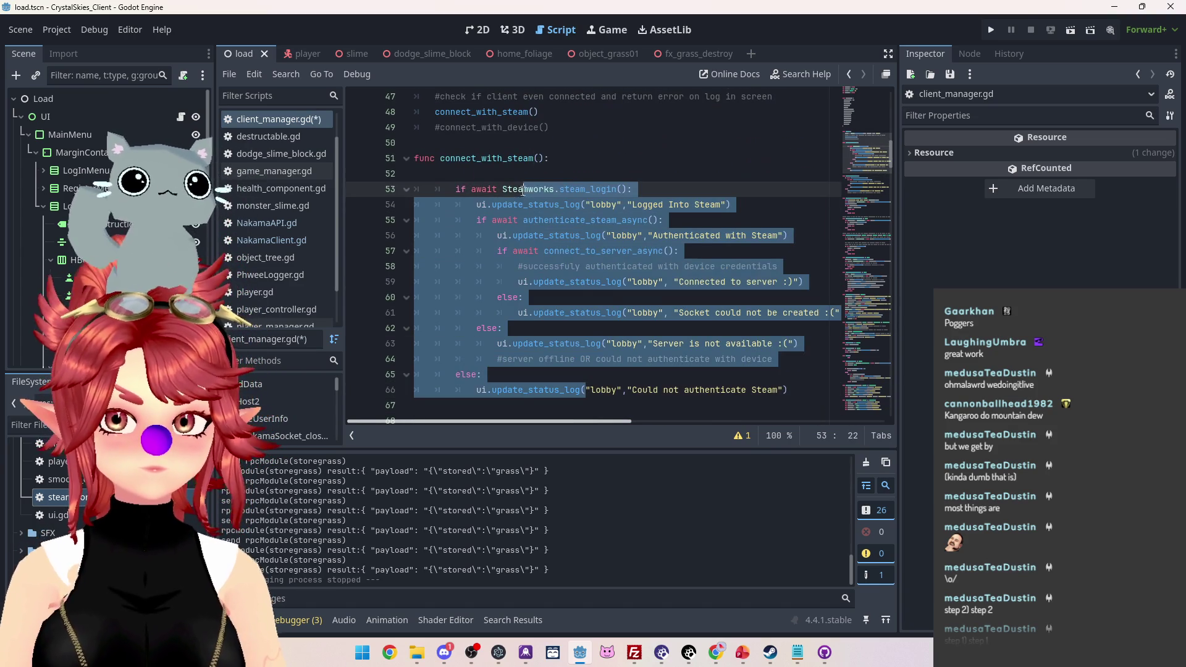
{"action": "key", "text": "BackSpace"}
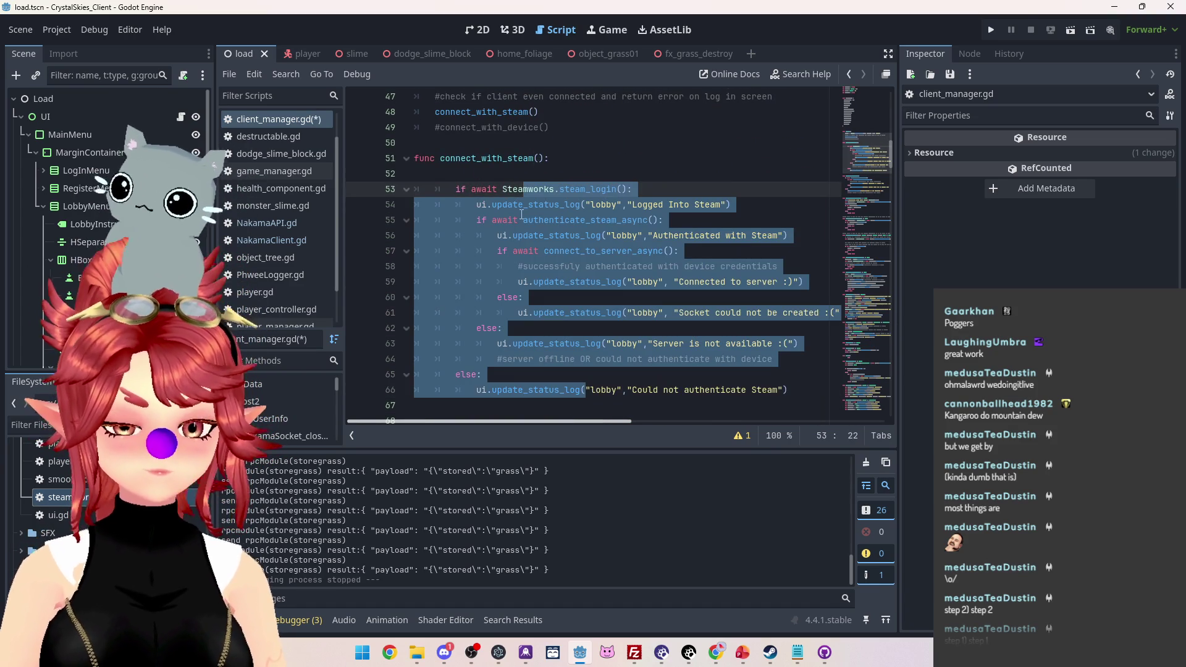
{"action": "key", "text": "alt+Tab"}
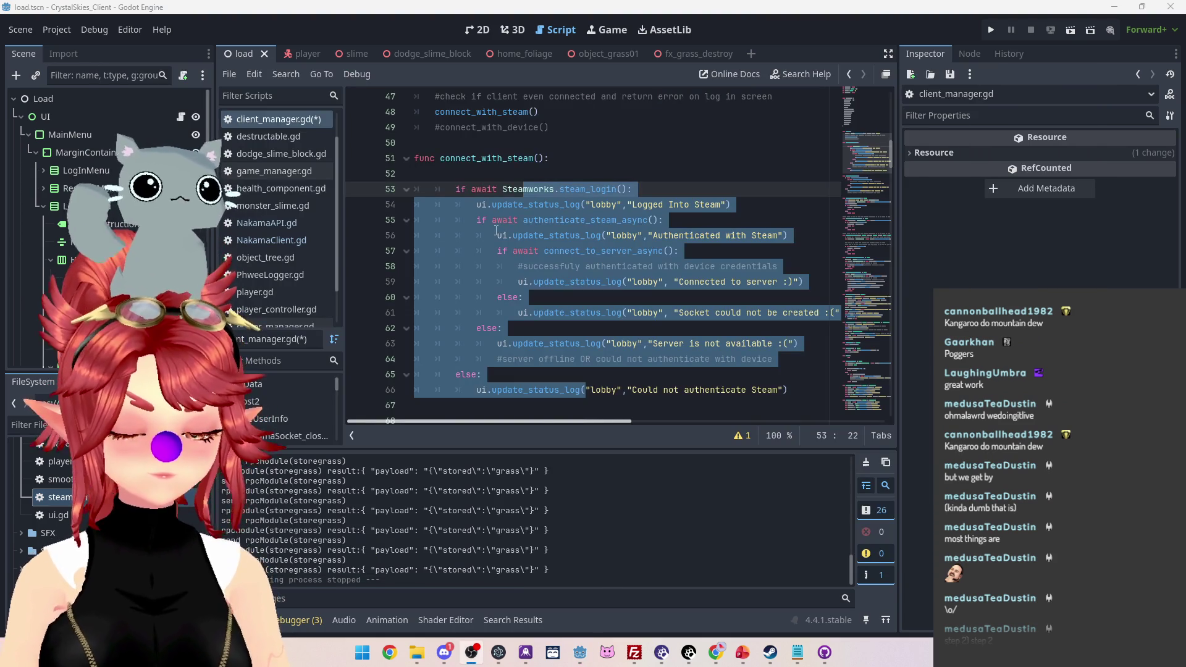
{"action": "mouse_move", "coordinate": [467, 189]}
{"action": "left_mouse_down"}
{"action": "mouse_move", "coordinate": [513, 210]}
{"action": "mouse_move", "coordinate": [508, 390]}
{"action": "left_mouse_up"}
{"action": "key", "text": "shift+Tab"}
{"action": "left_click", "coordinate": [556, 173]}
{"action": "key", "text": "BackSpace"}
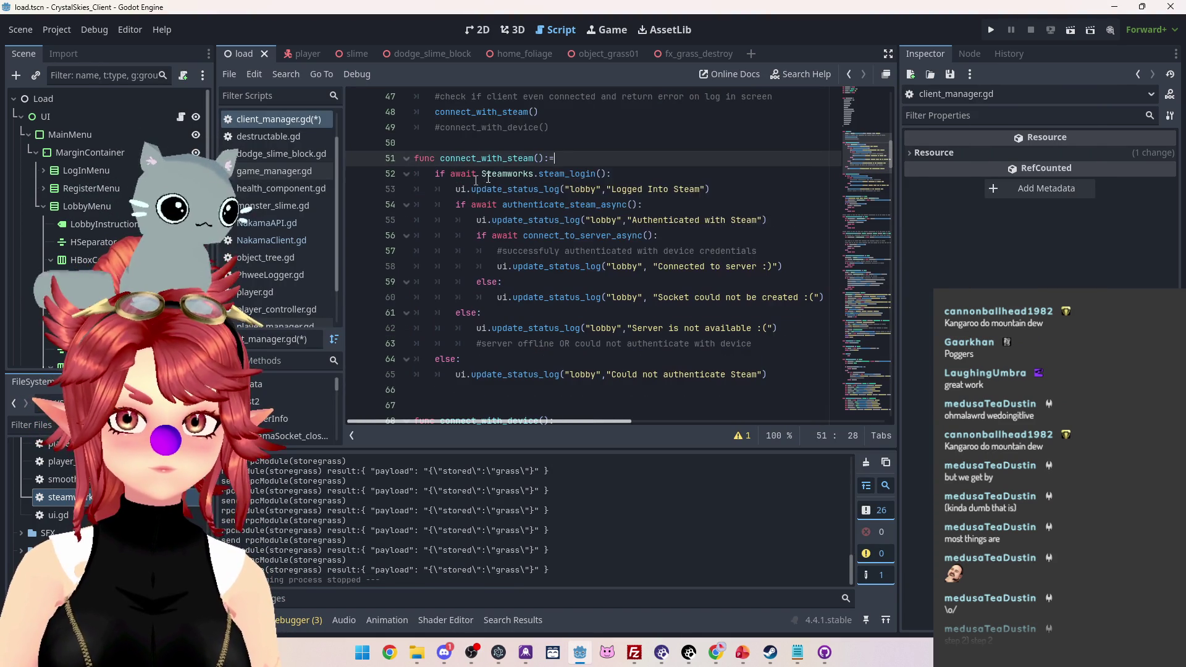
{"action": "key", "text": "ctrl+s"}
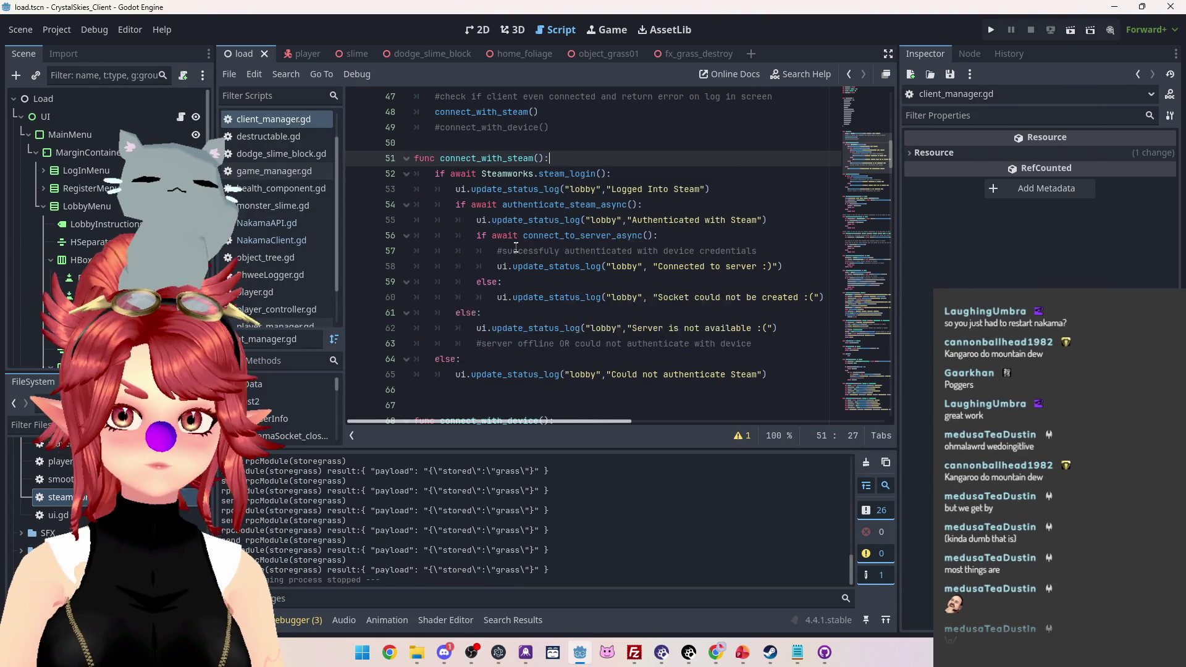
Step: Delete the commented #connect_with_device() call from _ready
{"action": "scroll", "coordinate": [494, 198], "scroll_direction": "up", "scroll_amount": 3}
{"action": "scroll", "coordinate": [497, 225], "scroll_direction": "down", "scroll_amount": 1}
{"action": "left_click_drag", "start_coordinate": [548, 220], "coordinate": [433, 223]}
{"action": "key", "text": "BackSpace"}
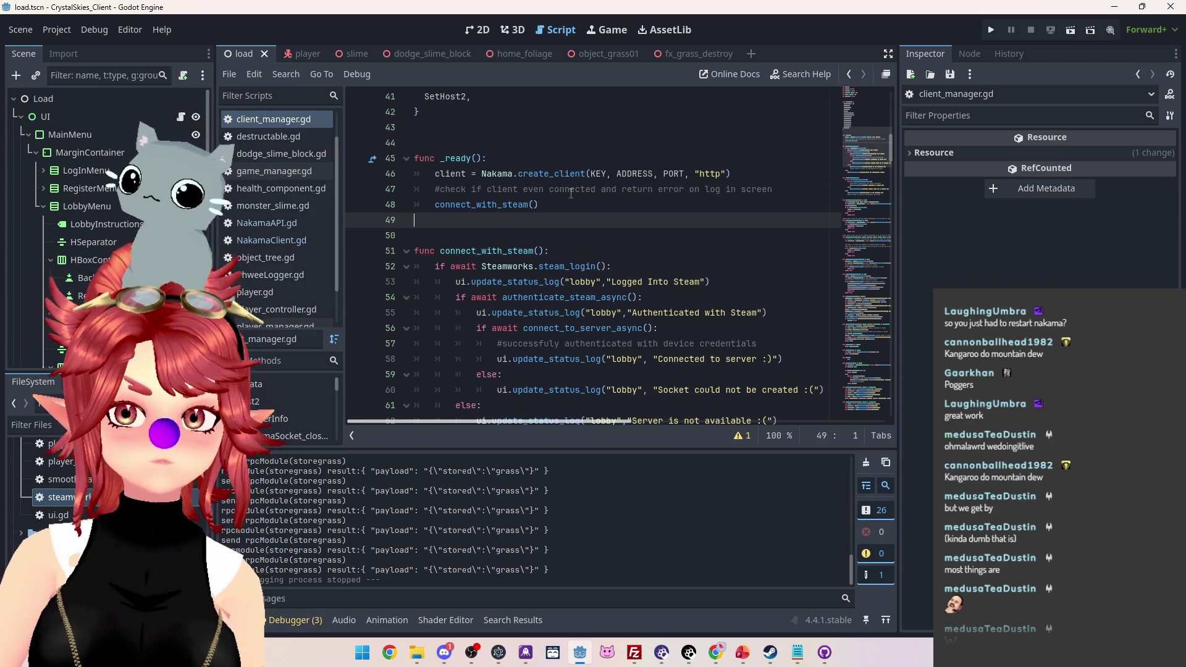
{"action": "key", "text": "BackSpace"}
{"action": "scroll", "coordinate": [572, 229], "scroll_direction": "down", "scroll_amount": 5}
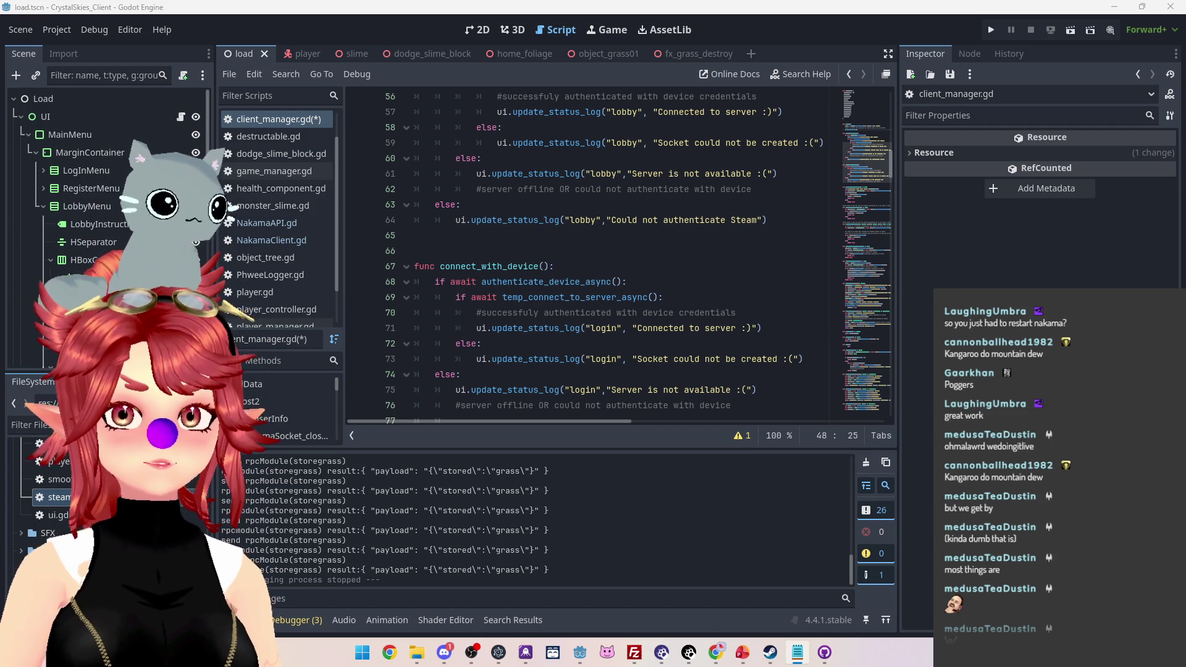
{"action": "key", "text": "alt+Tab"}
Step: Edit the Nakama exec command in Notepad, breaking it before the server key option
{"action": "left_click_drag", "start_coordinate": [692, 243], "coordinate": [672, 195]}
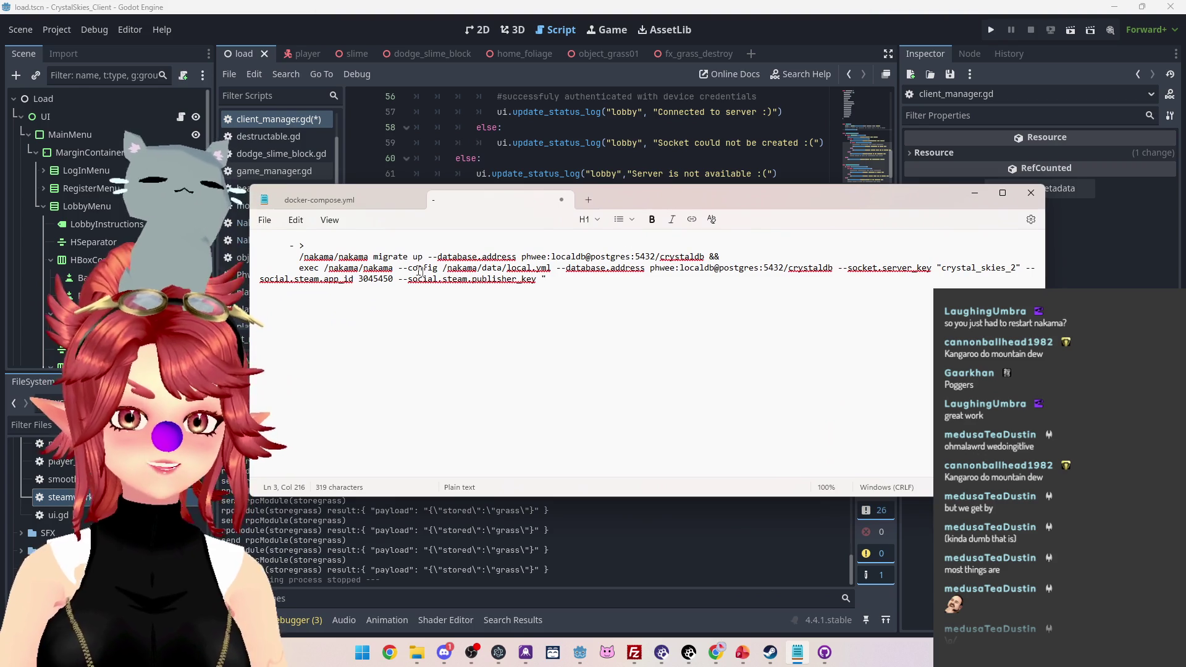
{"action": "type", "text": "kbhjfsdkbjsfdkjbfdsbj\""}
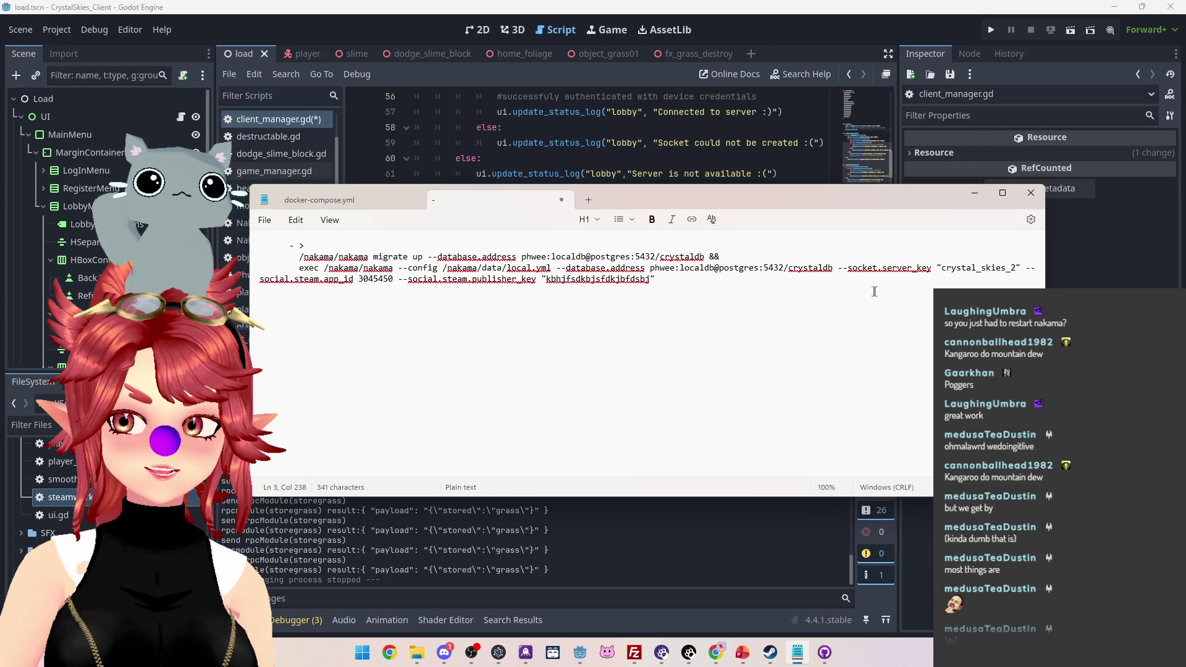
{"action": "left_click_drag", "start_coordinate": [260, 268], "coordinate": [299, 267]}
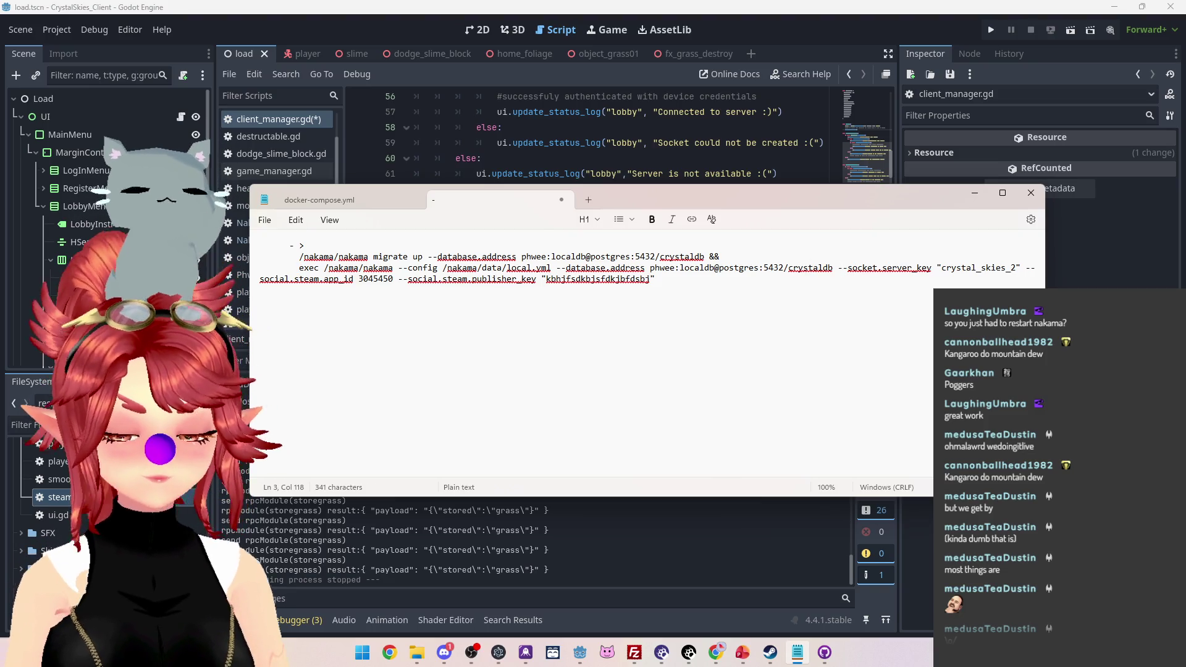
{"action": "left_click", "coordinate": [838, 267]}
{"action": "type", "text": "&&"}
{"action": "key", "text": "Return"}
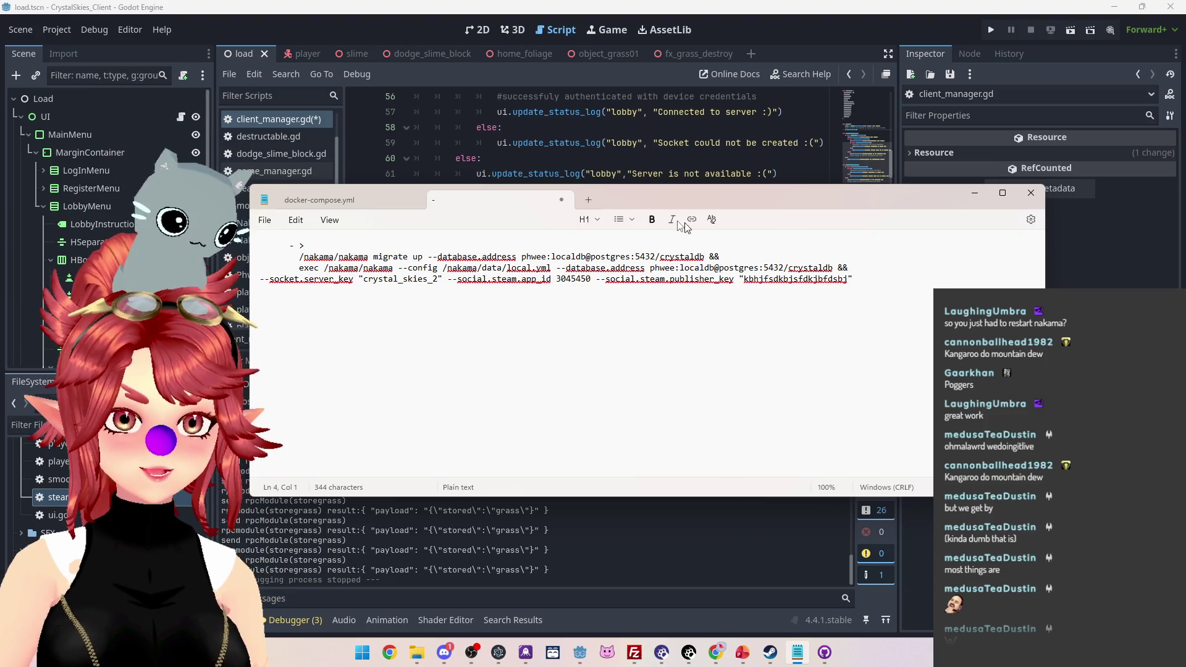
{"action": "key", "text": "BackSpace"}
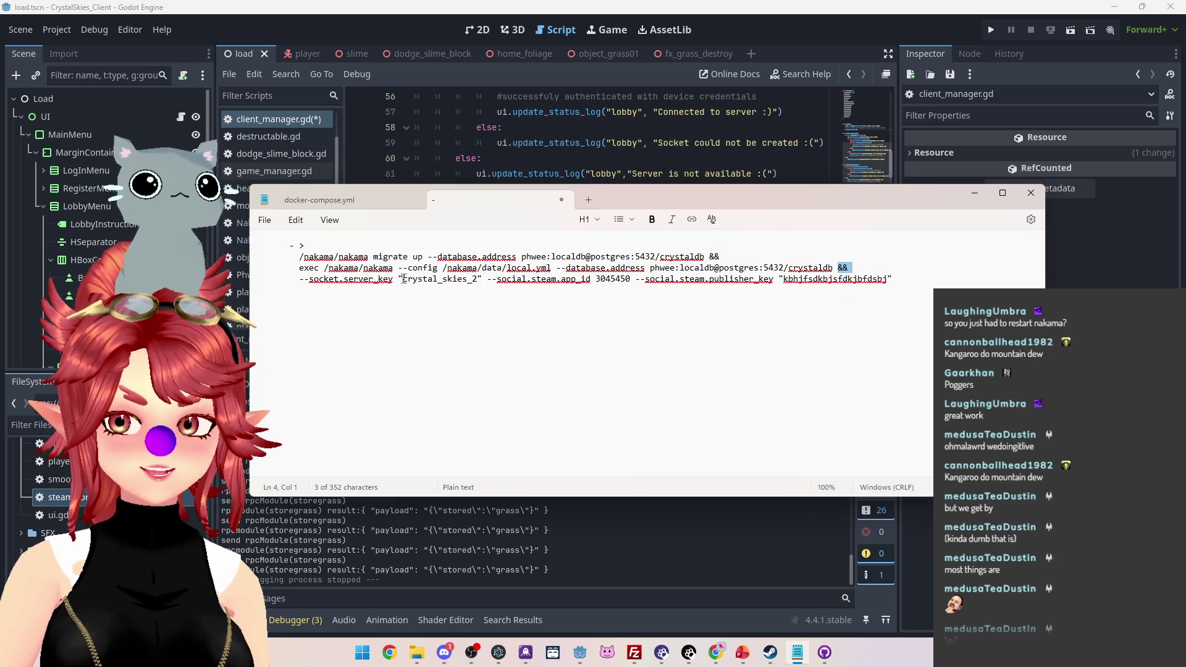
Step: Inspect the social.steam.app_id and publisher_key options, rejoin them onto the exec line, and return to Godot
{"action": "mouse_move", "coordinate": [892, 279]}
{"action": "left_mouse_down"}
{"action": "mouse_move", "coordinate": [655, 267]}
{"action": "mouse_move", "coordinate": [315, 283]}
{"action": "left_mouse_up"}
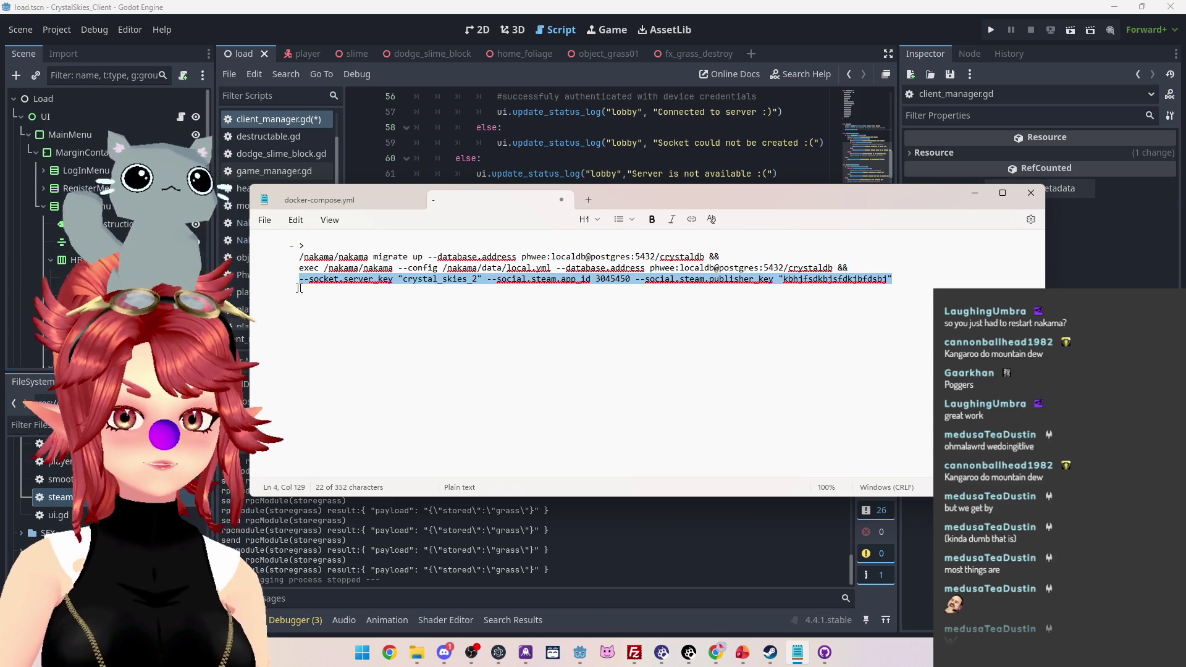
{"action": "left_click", "coordinate": [343, 279]}
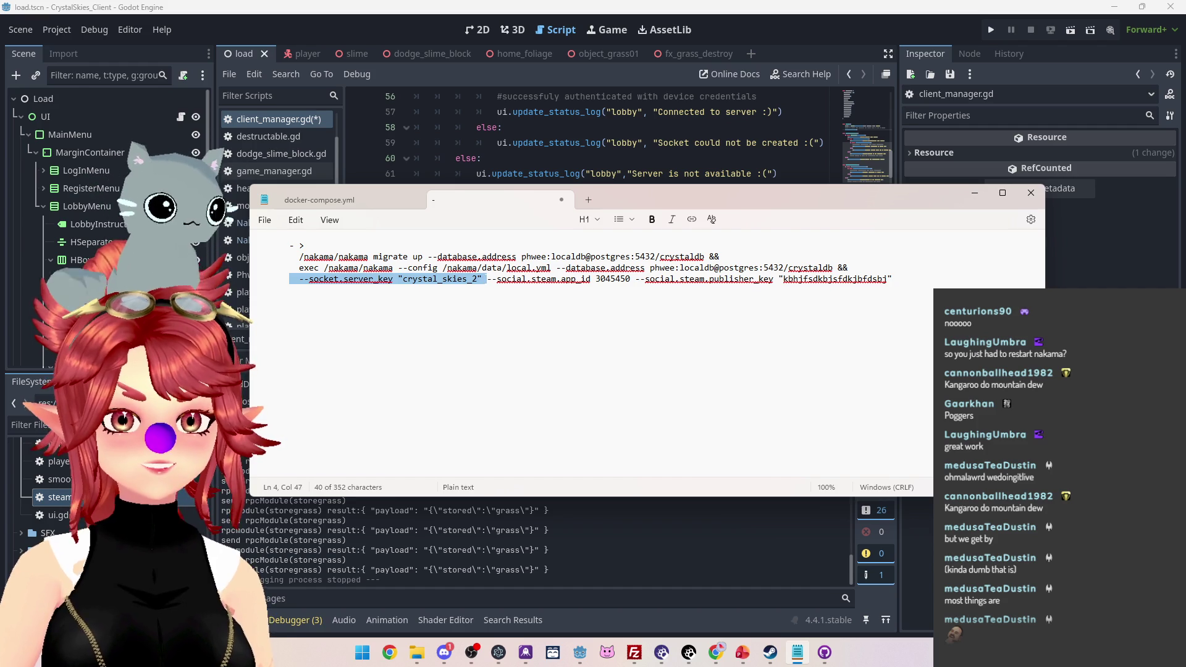
{"action": "right_click", "coordinate": [378, 283]}
{"action": "left_click_drag", "start_coordinate": [483, 279], "coordinate": [888, 278]}
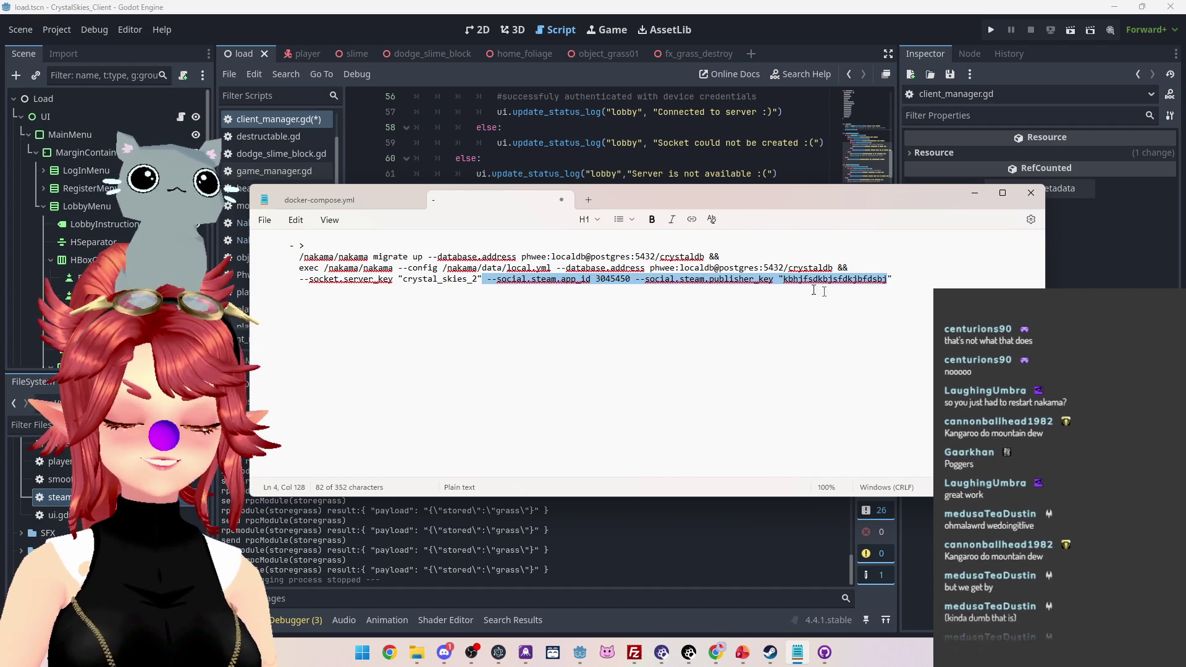
{"action": "left_click", "coordinate": [721, 257]}
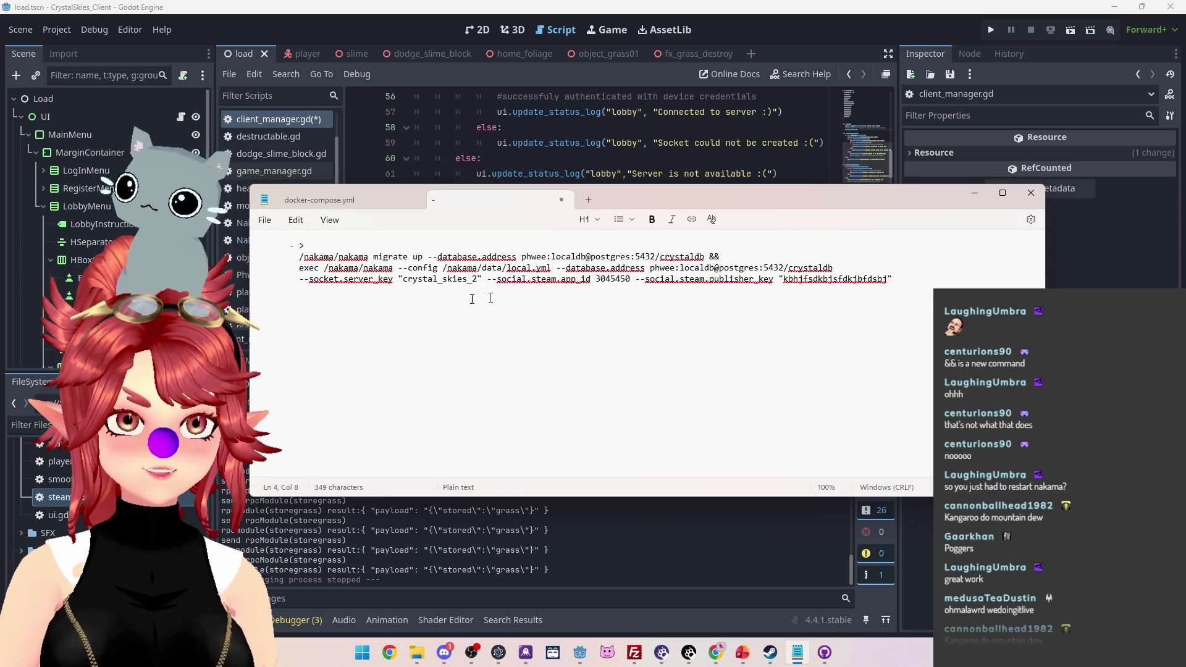
{"action": "left_click", "coordinate": [855, 279]}
{"action": "left_click", "coordinate": [299, 278], "text": "shift"}
{"action": "key", "text": "BackSpace"}
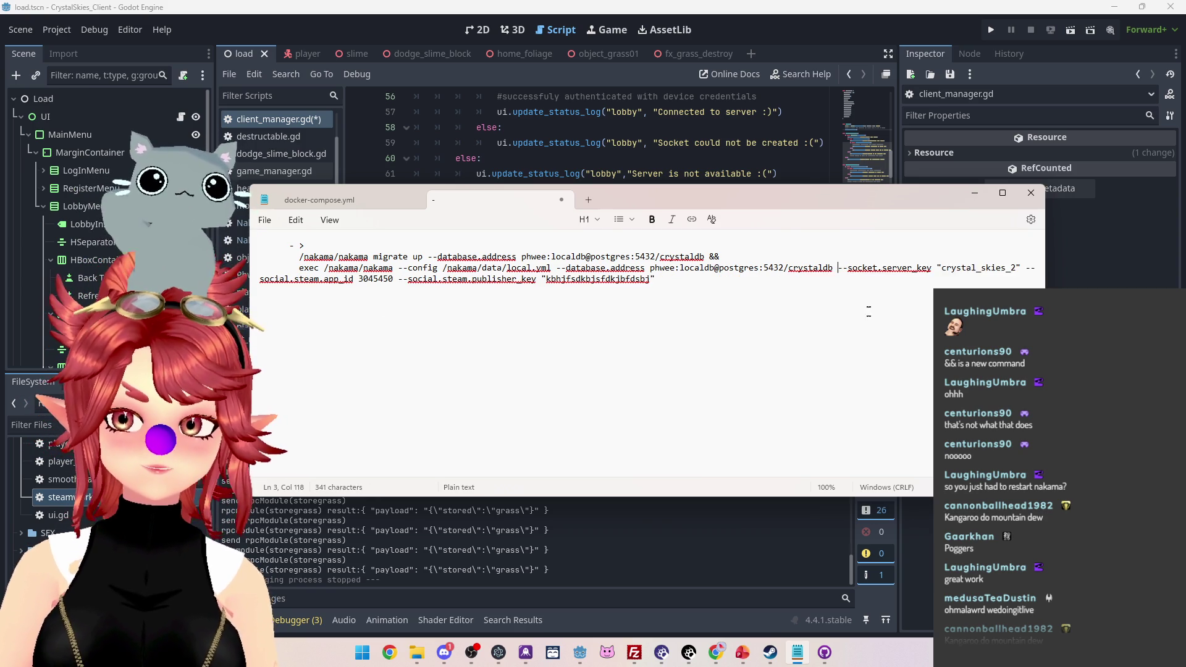
{"action": "left_click", "coordinate": [813, 269], "text": "shift"}
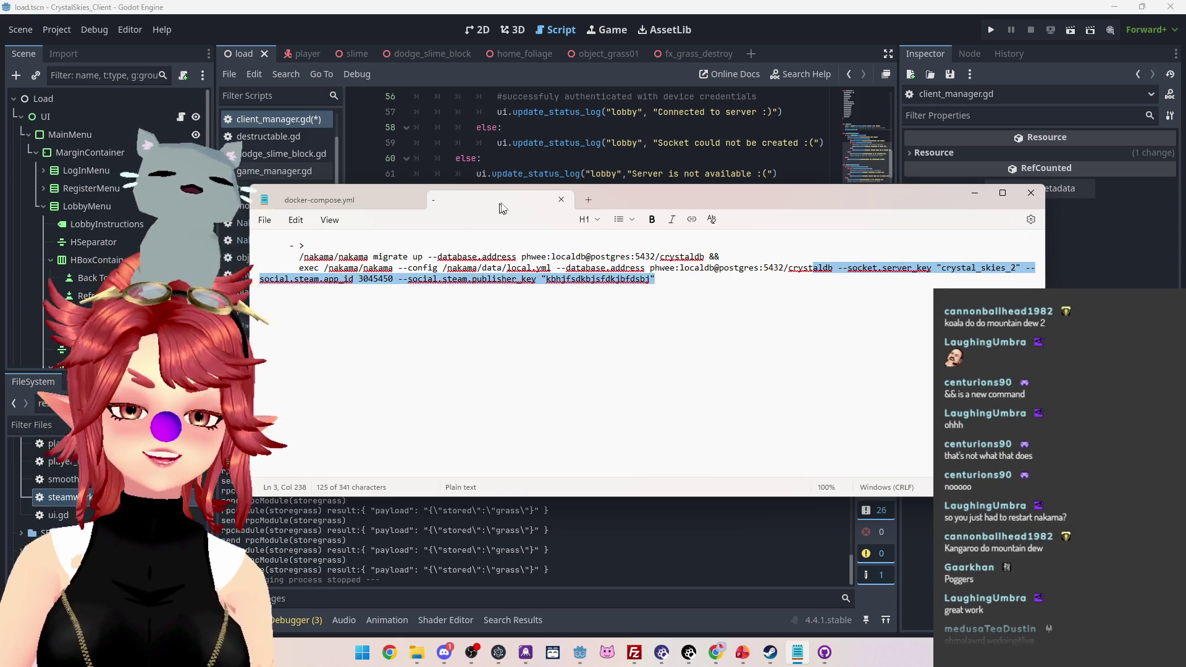
{"action": "key", "text": "alt+Tab"}
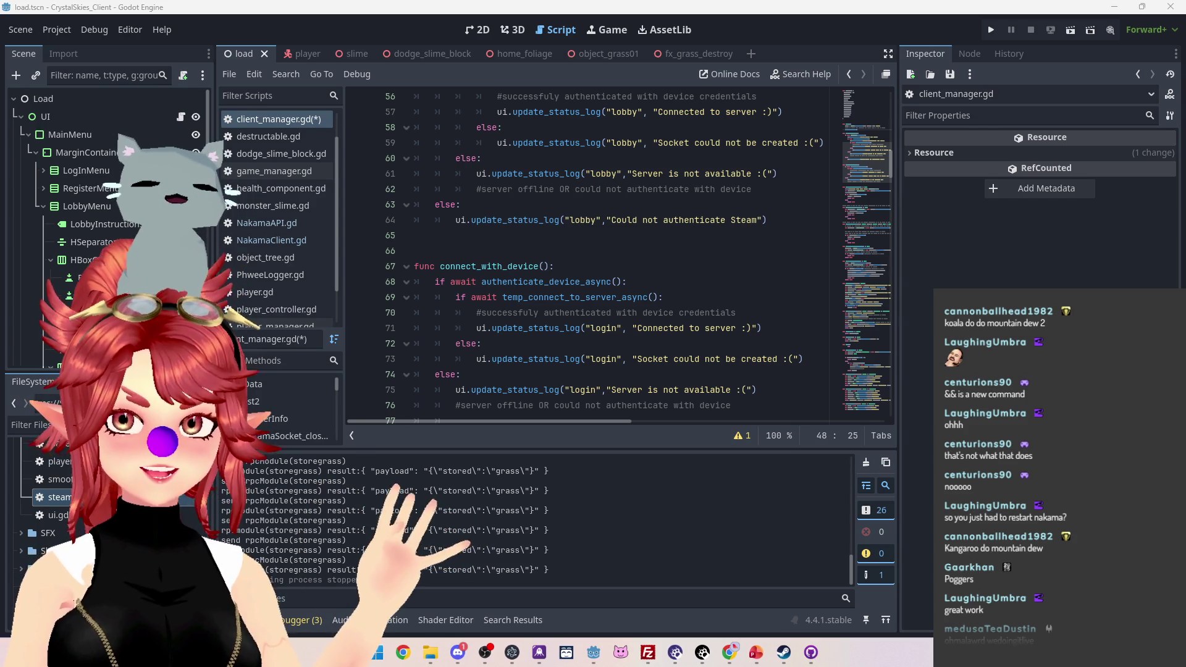
{"action": "left_click", "coordinate": [619, 243]}
Step: Delete the connect_with_device and authenticate_device_async functions from client_manager.gd
{"action": "key", "text": "ctrl+s"}
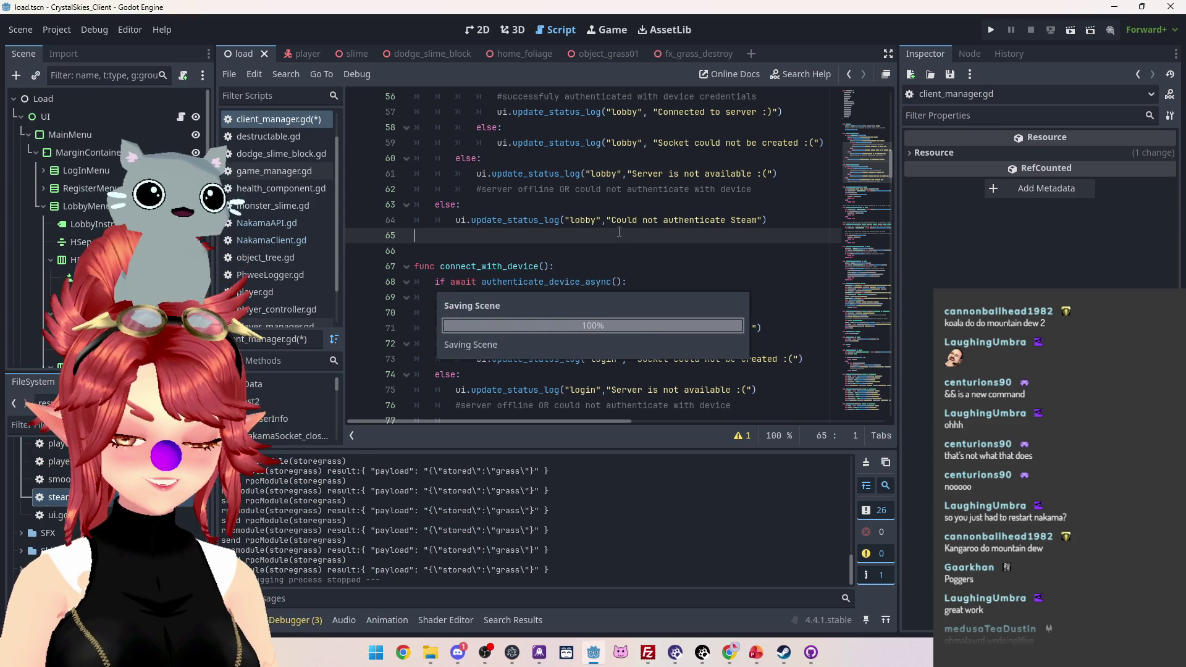
{"action": "scroll", "coordinate": [594, 256], "scroll_direction": "up", "scroll_amount": 6}
{"action": "scroll", "coordinate": [593, 256], "scroll_direction": "down", "scroll_amount": 7}
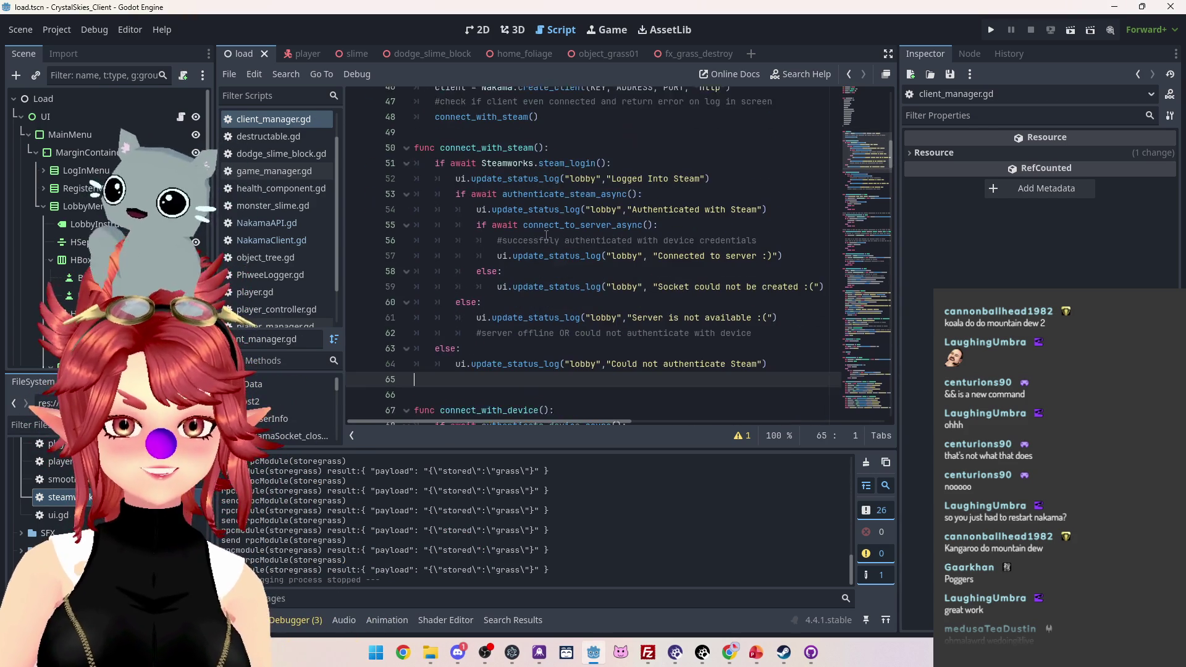
{"action": "scroll", "coordinate": [546, 219], "scroll_direction": "up", "scroll_amount": 2}
{"action": "scroll", "coordinate": [547, 219], "scroll_direction": "down", "scroll_amount": 3}
{"action": "mouse_move", "coordinate": [433, 159]}
{"action": "left_mouse_down"}
{"action": "mouse_move", "coordinate": [572, 241]}
{"action": "mouse_move", "coordinate": [599, 330]}
{"action": "left_mouse_up"}
{"action": "key", "text": "BackSpace"}
{"action": "scroll", "coordinate": [599, 330], "scroll_direction": "up", "scroll_amount": 1}
{"action": "key", "text": "BackSpace"}
{"action": "scroll", "coordinate": [578, 270], "scroll_direction": "down", "scroll_amount": 3}
{"action": "scroll", "coordinate": [556, 273], "scroll_direction": "down", "scroll_amount": 2}
{"action": "left_click_drag", "start_coordinate": [543, 173], "coordinate": [562, 301]}
{"action": "key", "text": "BackSpace"}
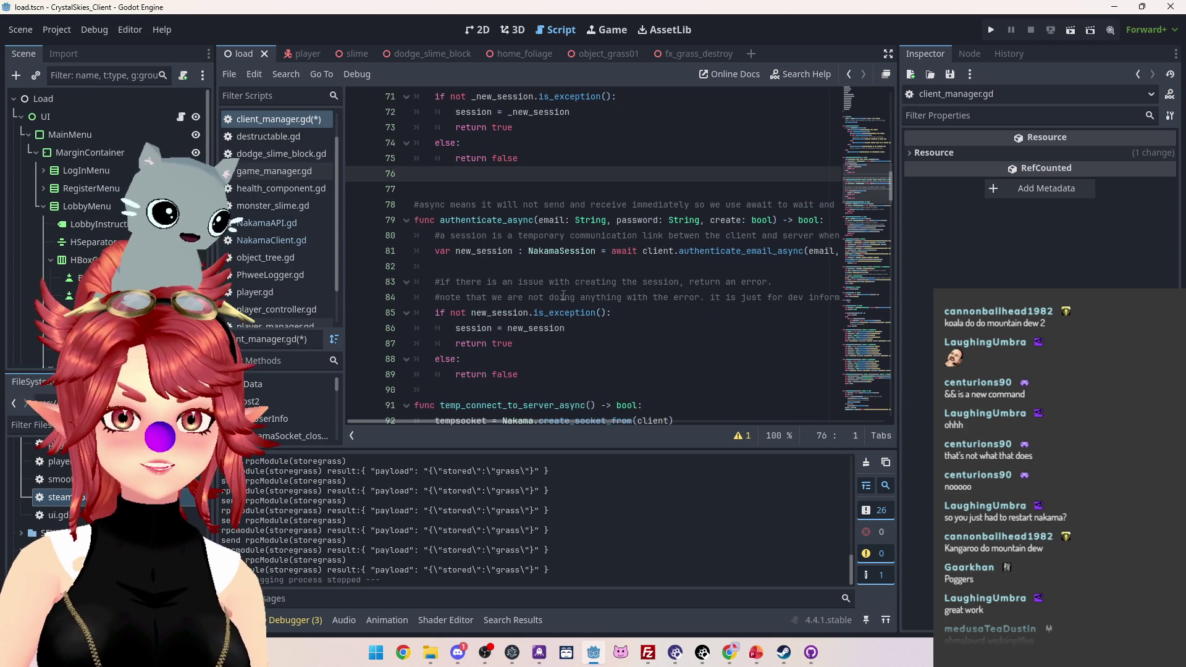
Step: Delete the authenticate_async and temp_connect_to_server_async functions
{"action": "scroll", "coordinate": [563, 296], "scroll_direction": "up", "scroll_amount": 8}
{"action": "scroll", "coordinate": [552, 288], "scroll_direction": "down", "scroll_amount": 4}
{"action": "scroll", "coordinate": [551, 288], "scroll_direction": "down", "scroll_amount": 4}
{"action": "scroll", "coordinate": [552, 280], "scroll_direction": "up", "scroll_amount": 9}
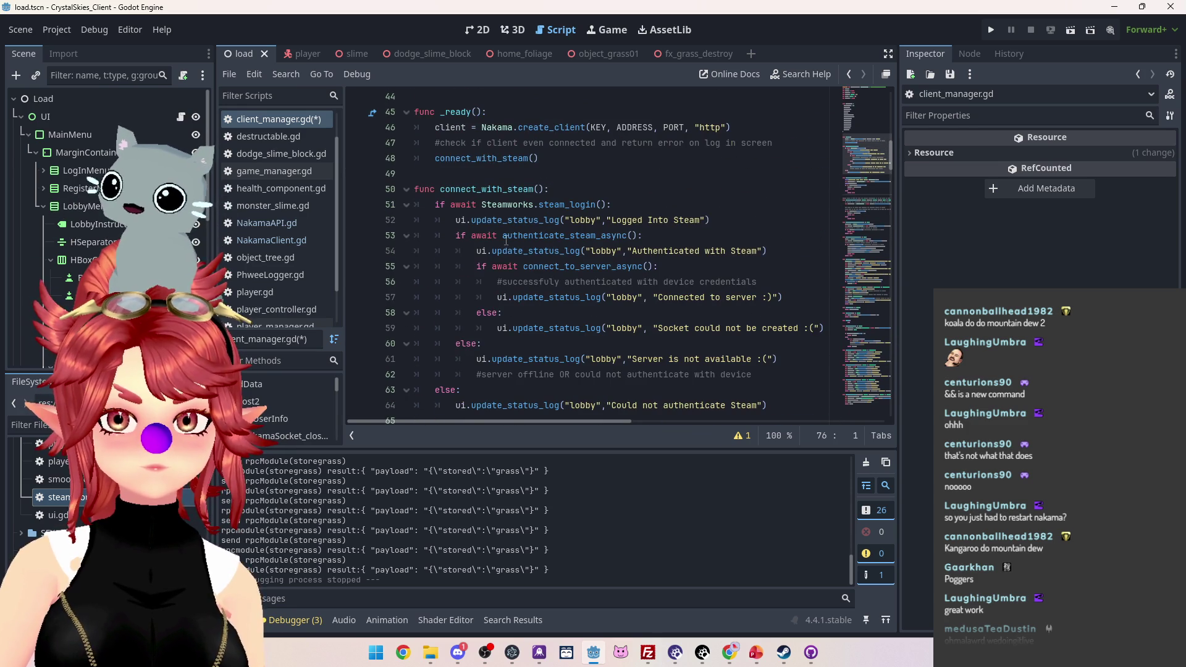
{"action": "scroll", "coordinate": [506, 240], "scroll_direction": "down", "scroll_amount": 5}
{"action": "scroll", "coordinate": [542, 256], "scroll_direction": "down", "scroll_amount": 6}
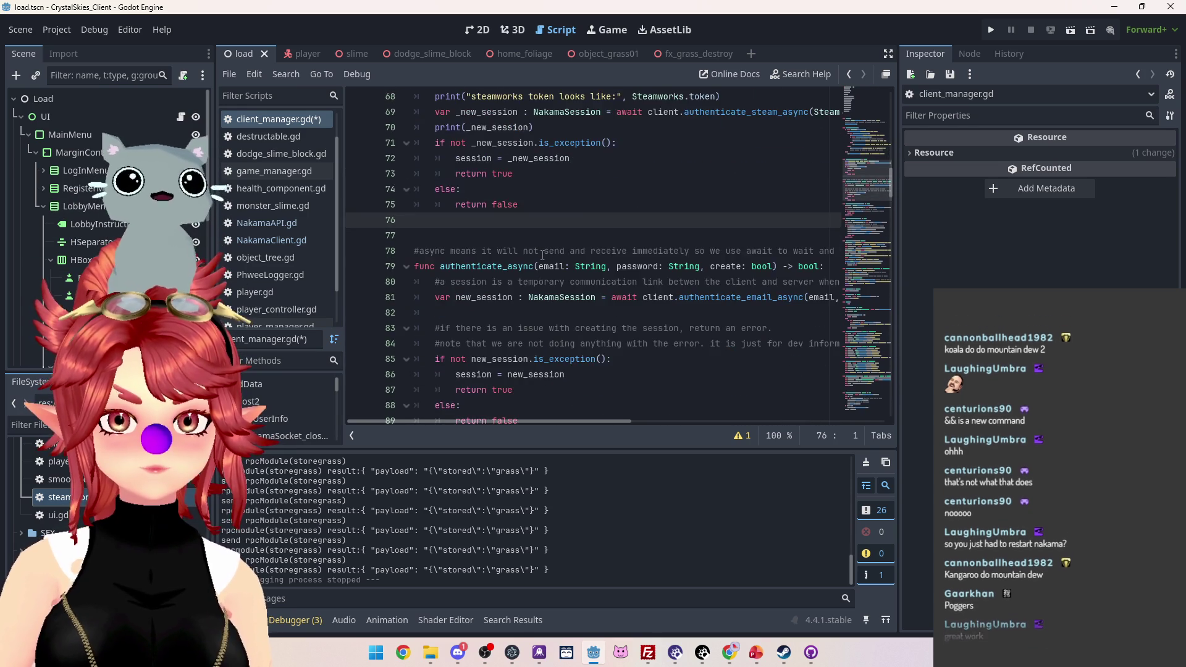
{"action": "scroll", "coordinate": [542, 255], "scroll_direction": "up", "scroll_amount": 3}
{"action": "scroll", "coordinate": [543, 255], "scroll_direction": "up", "scroll_amount": 2}
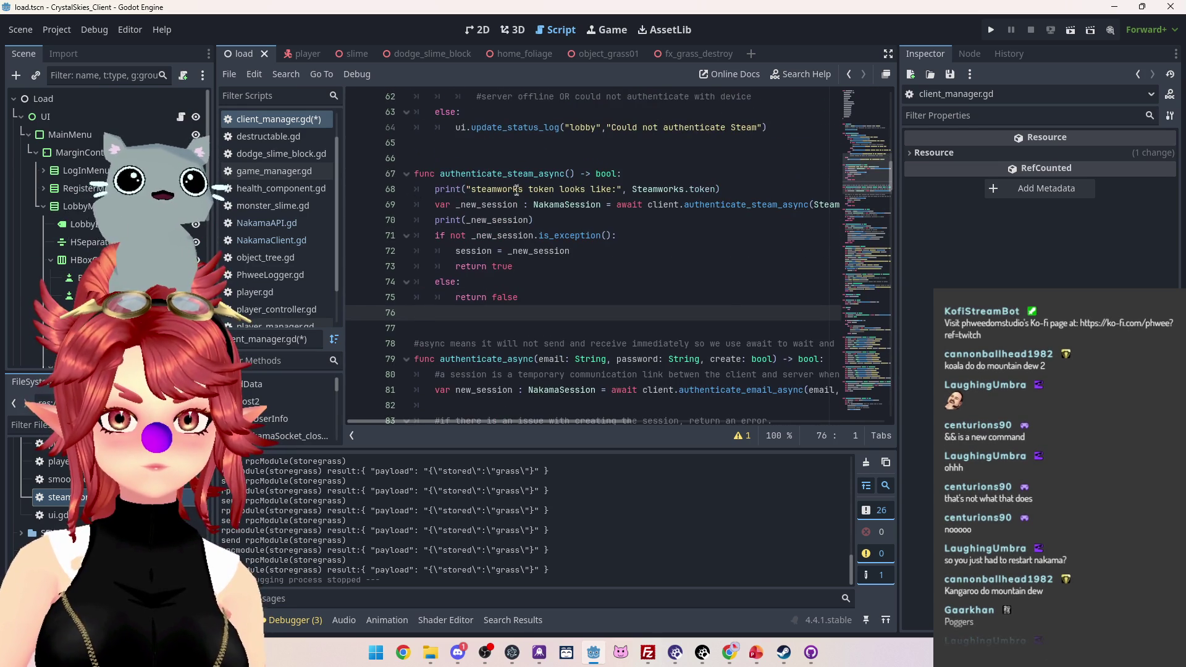
{"action": "scroll", "coordinate": [502, 265], "scroll_direction": "down", "scroll_amount": 3}
{"action": "left_click_drag", "start_coordinate": [446, 191], "coordinate": [541, 372]}
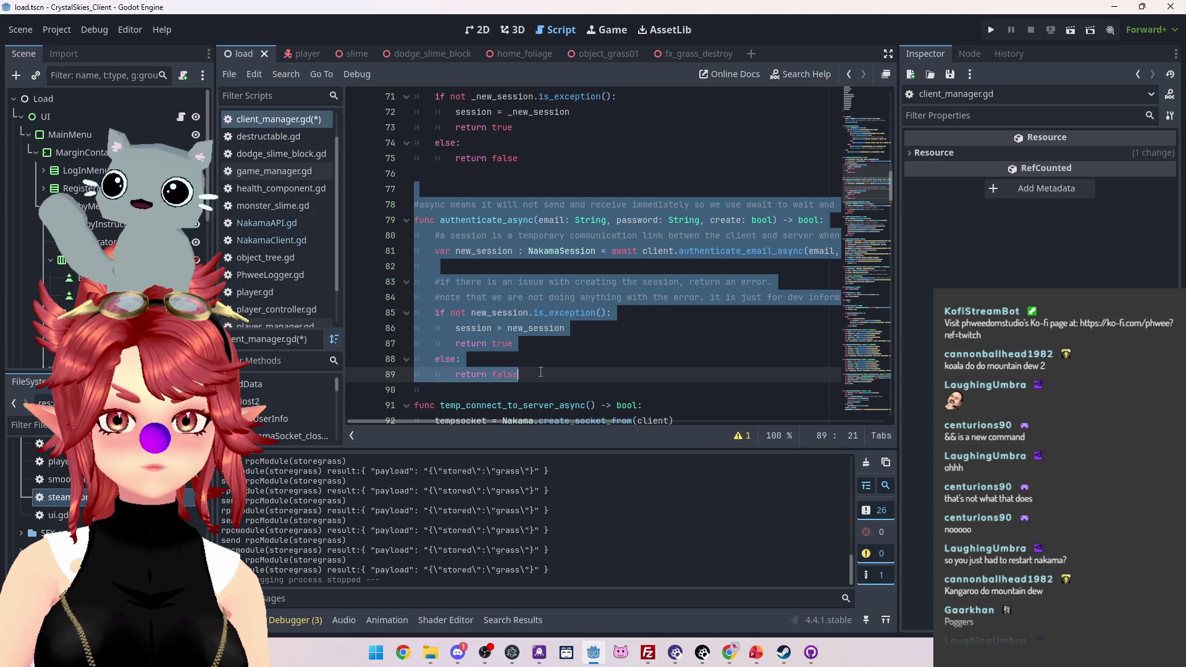
{"action": "key", "text": "BackSpace"}
{"action": "key", "text": "BackSpace"}
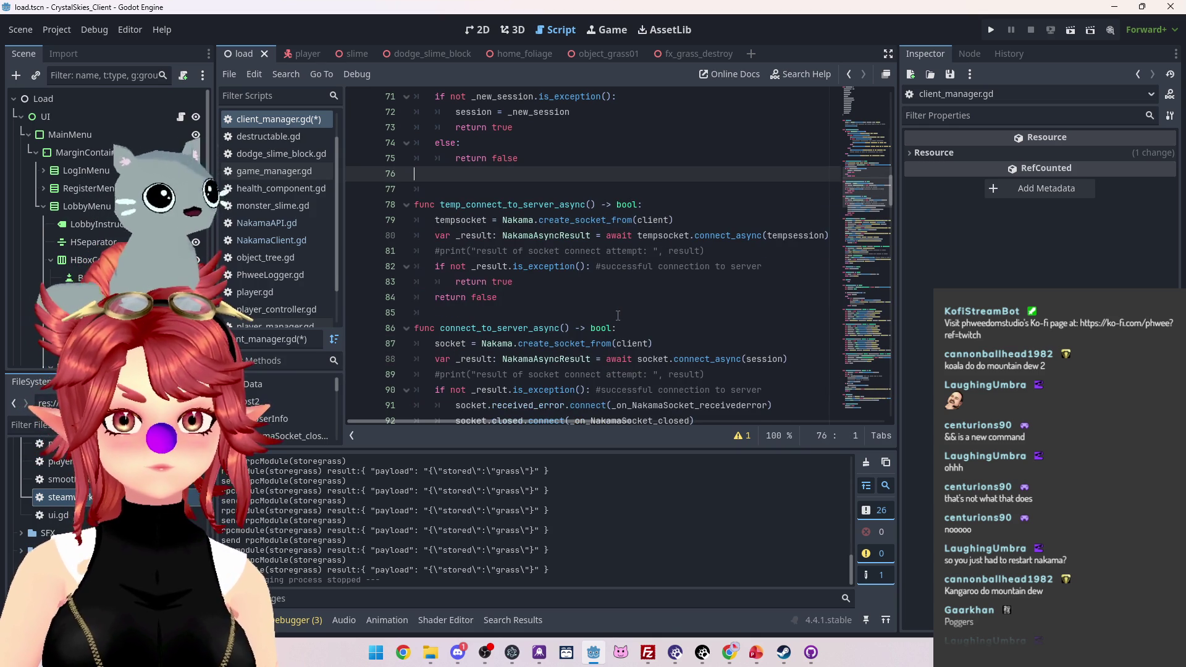
{"action": "scroll", "coordinate": [539, 304], "scroll_direction": "down", "scroll_amount": 1}
{"action": "left_click_drag", "start_coordinate": [435, 134], "coordinate": [504, 267]}
{"action": "key", "text": "BackSpace"}
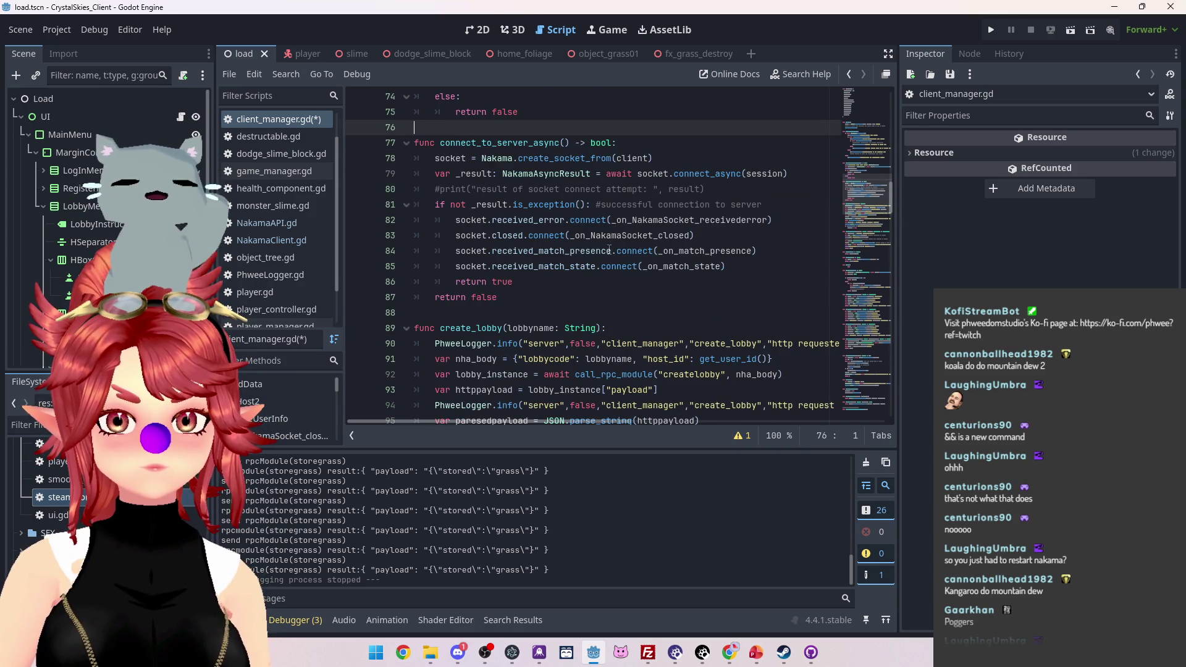
Step: Remove the extra blank line below connect_with_steam, then save and run the game
{"action": "key", "text": "Return"}
{"action": "scroll", "coordinate": [609, 248], "scroll_direction": "up", "scroll_amount": 6}
{"action": "left_click", "coordinate": [468, 250]}
{"action": "key", "text": "BackSpace"}
{"action": "scroll", "coordinate": [556, 259], "scroll_direction": "down", "scroll_amount": 5}
{"action": "scroll", "coordinate": [680, 216], "scroll_direction": "up", "scroll_amount": 5}
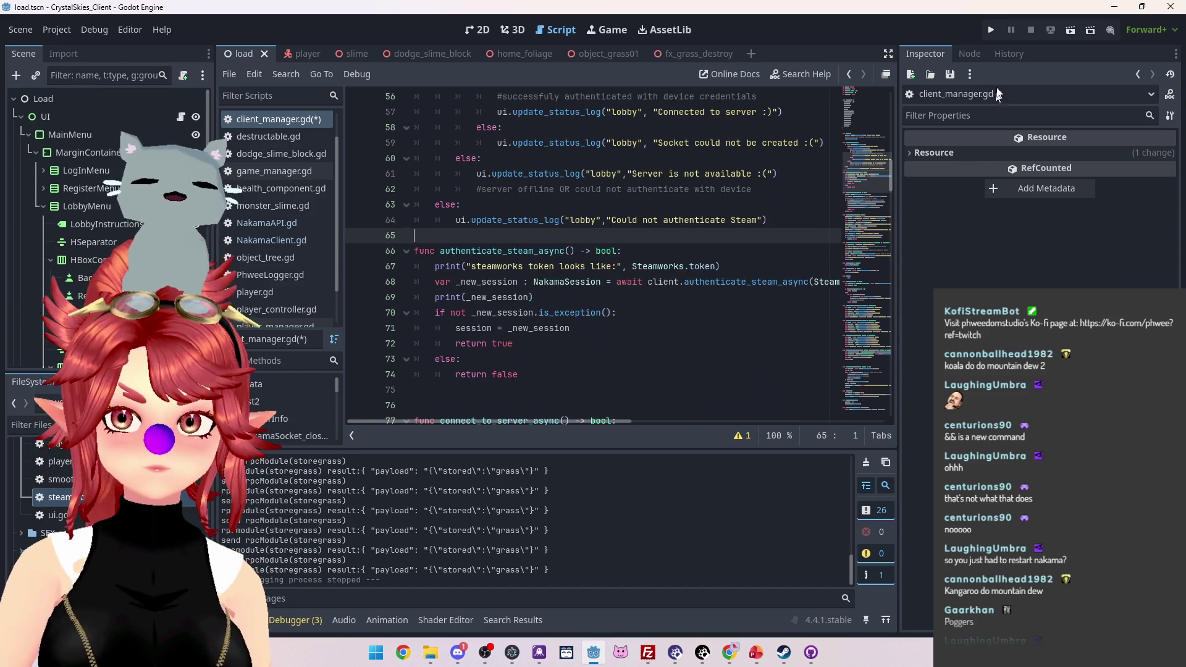
{"action": "left_click", "coordinate": [991, 29]}
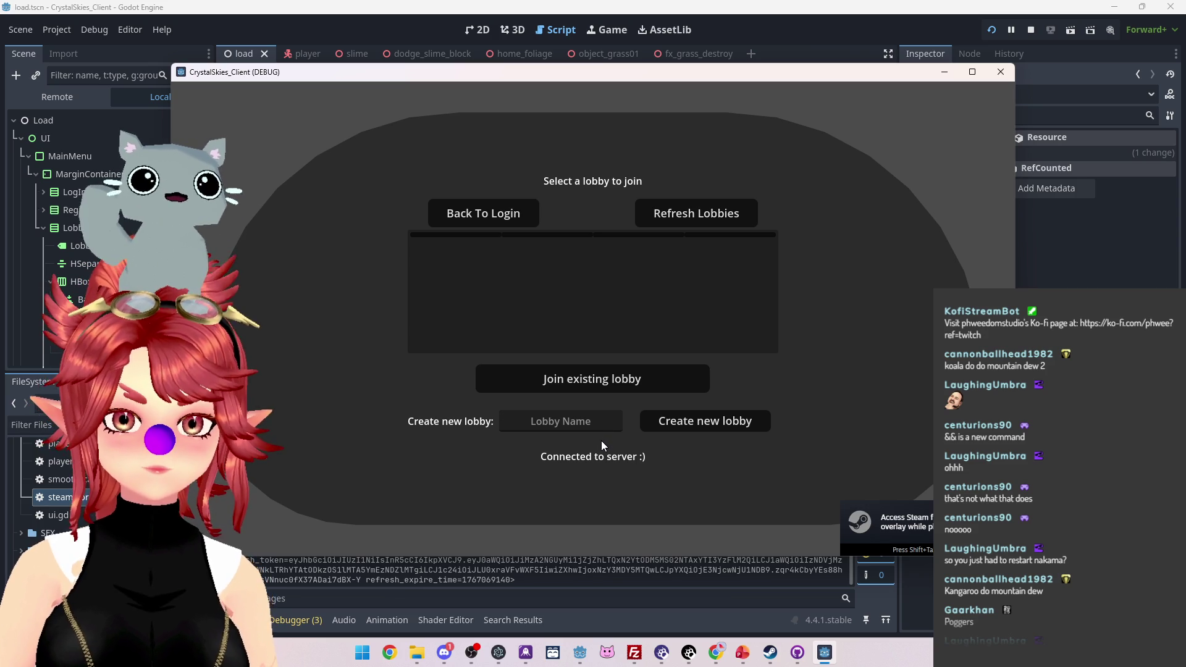
Step: Create a new lobby named 'asdd' in the running game
{"action": "left_click", "coordinate": [559, 420]}
{"action": "type", "text": "asdd"}
{"action": "left_click", "coordinate": [696, 421]}
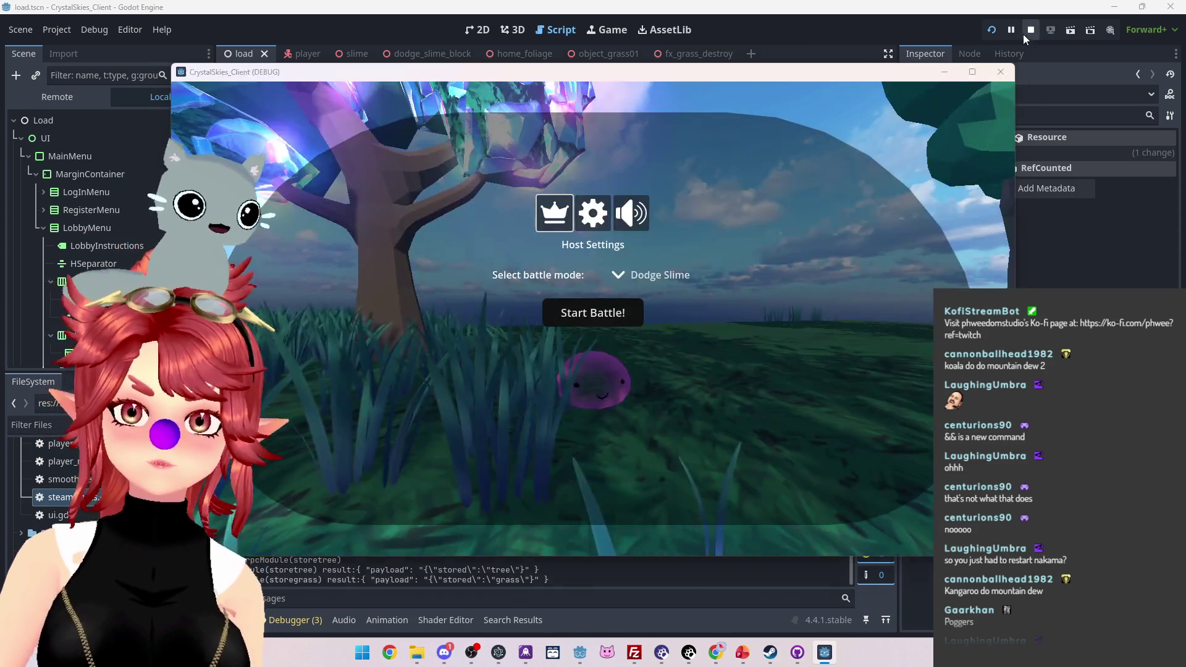
Step: Stop the game and open the steamworks.gd script
{"action": "left_click", "coordinate": [1028, 32]}
{"action": "scroll", "coordinate": [265, 247], "scroll_direction": "down", "scroll_amount": 1}
{"action": "left_click", "coordinate": [269, 297]}
{"action": "scroll", "coordinate": [560, 358], "scroll_direction": "up", "scroll_amount": 2}
Step: Delete the commented-out initialize_steam block and its leftover comment mark
{"action": "mouse_move", "coordinate": [519, 405]}
{"action": "left_mouse_down"}
{"action": "mouse_move", "coordinate": [412, 189]}
{"action": "mouse_move", "coordinate": [412, 160]}
{"action": "left_mouse_up"}
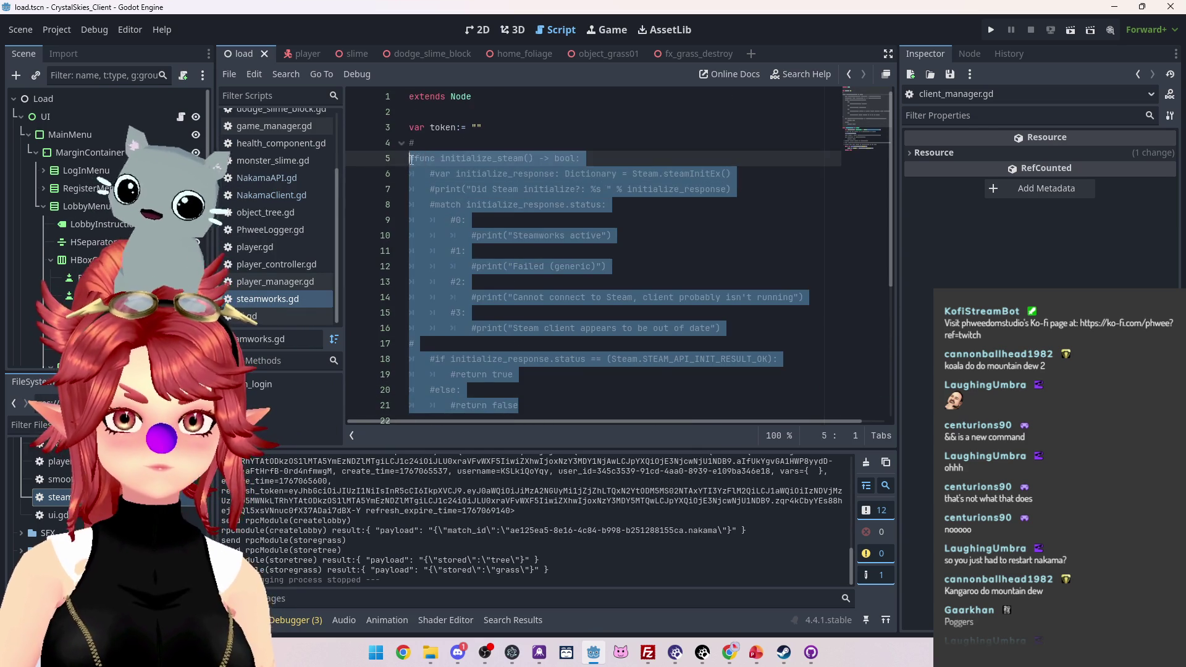
{"action": "key", "text": "Delete"}
{"action": "key", "text": "Up"}
{"action": "key", "text": "Delete"}
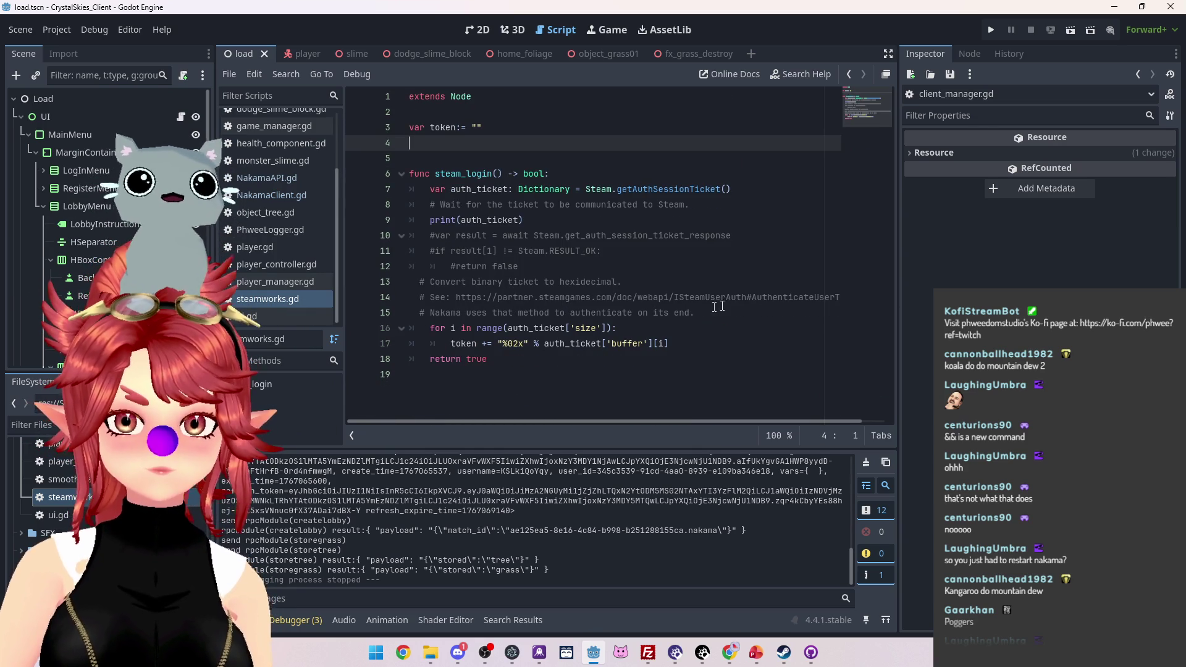
Step: Remove the commented result-check lines and the empty lines left behind
{"action": "left_click_drag", "start_coordinate": [519, 268], "coordinate": [409, 235]}
{"action": "key", "text": "Delete"}
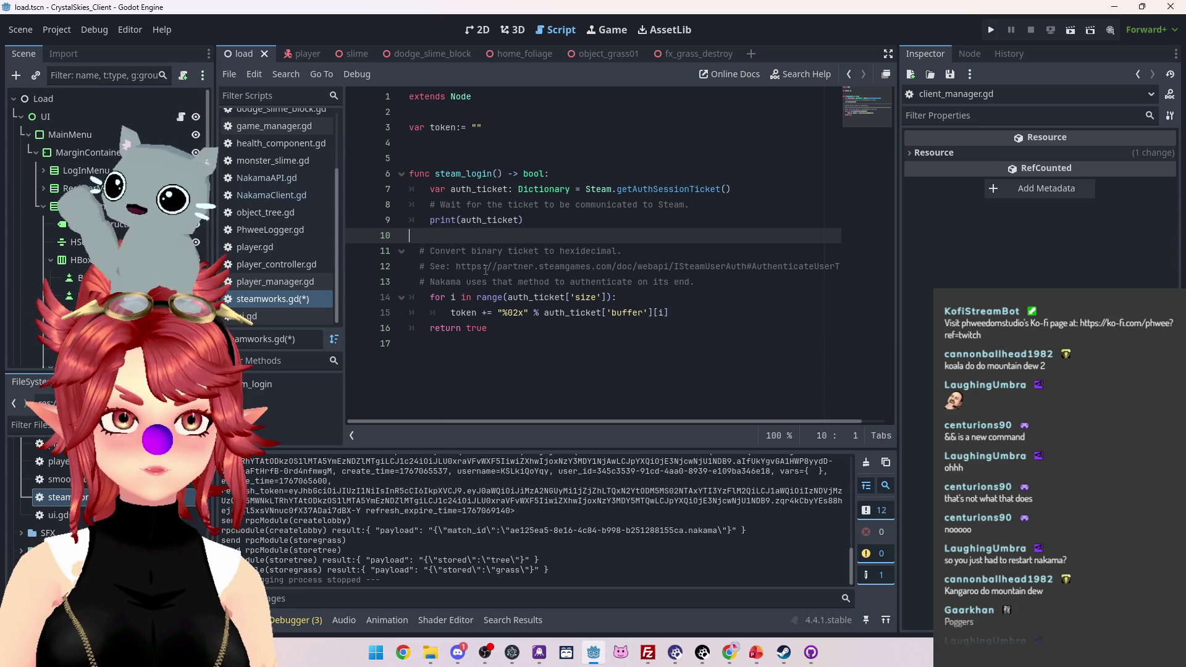
{"action": "key", "text": "BackSpace"}
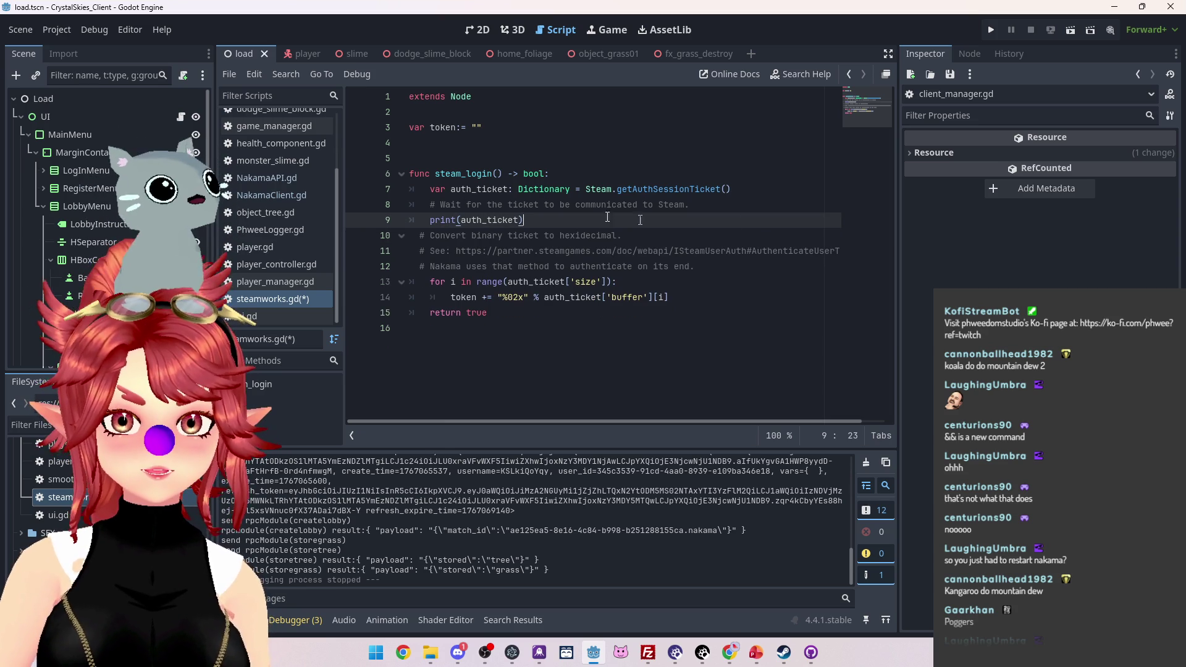
{"action": "left_click", "coordinate": [464, 153]}
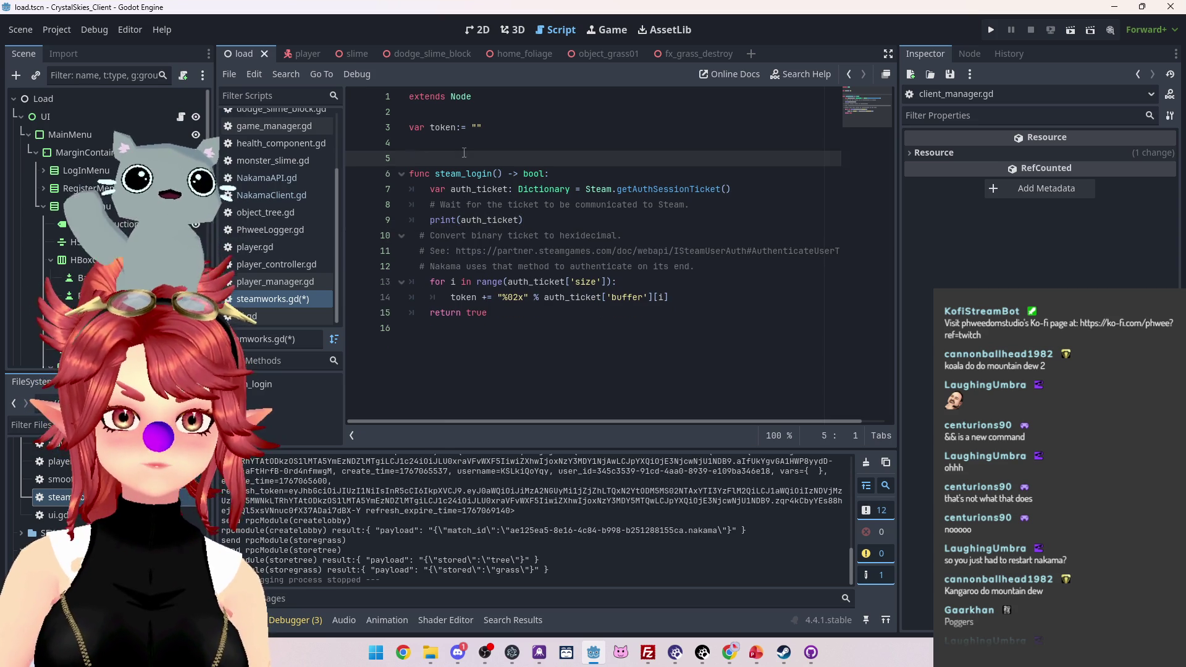
{"action": "key", "text": "BackSpace"}
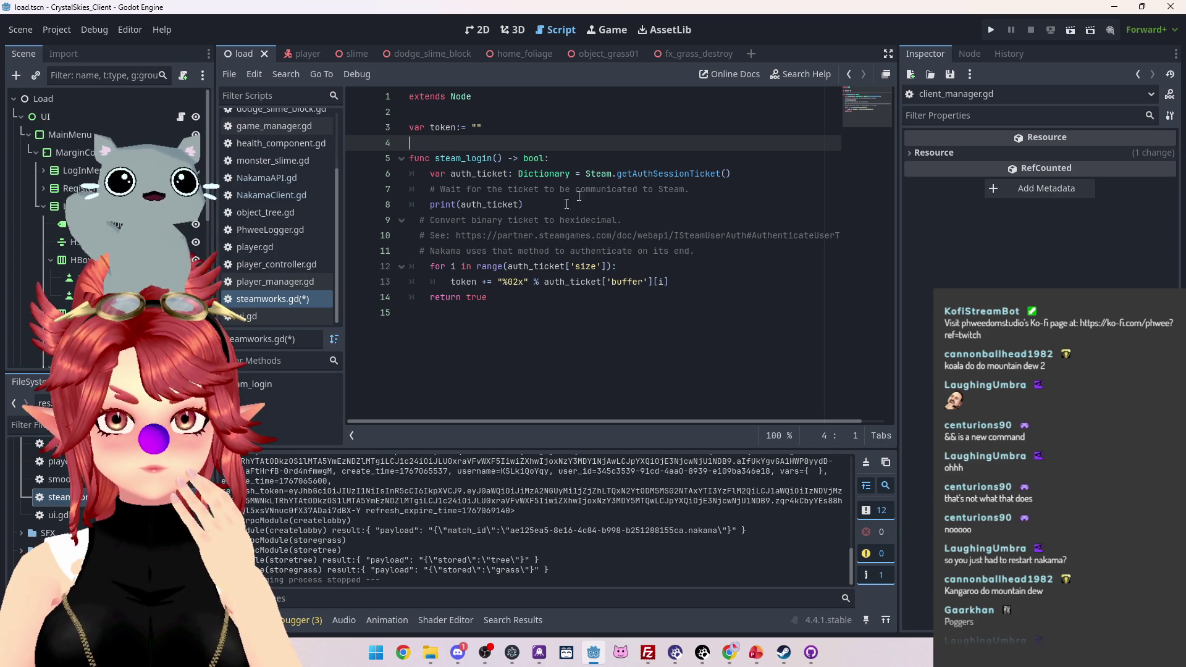
Step: Delete the wait-for-ticket comment and the print(auth_ticket) debug line, then save
{"action": "triple_click", "coordinate": [711, 185]}
{"action": "key", "text": "BackSpace"}
{"action": "key", "text": "Delete"}
{"action": "left_click_drag", "start_coordinate": [524, 189], "coordinate": [352, 192]}
{"action": "key", "text": "BackSpace"}
{"action": "key", "text": "BackSpace"}
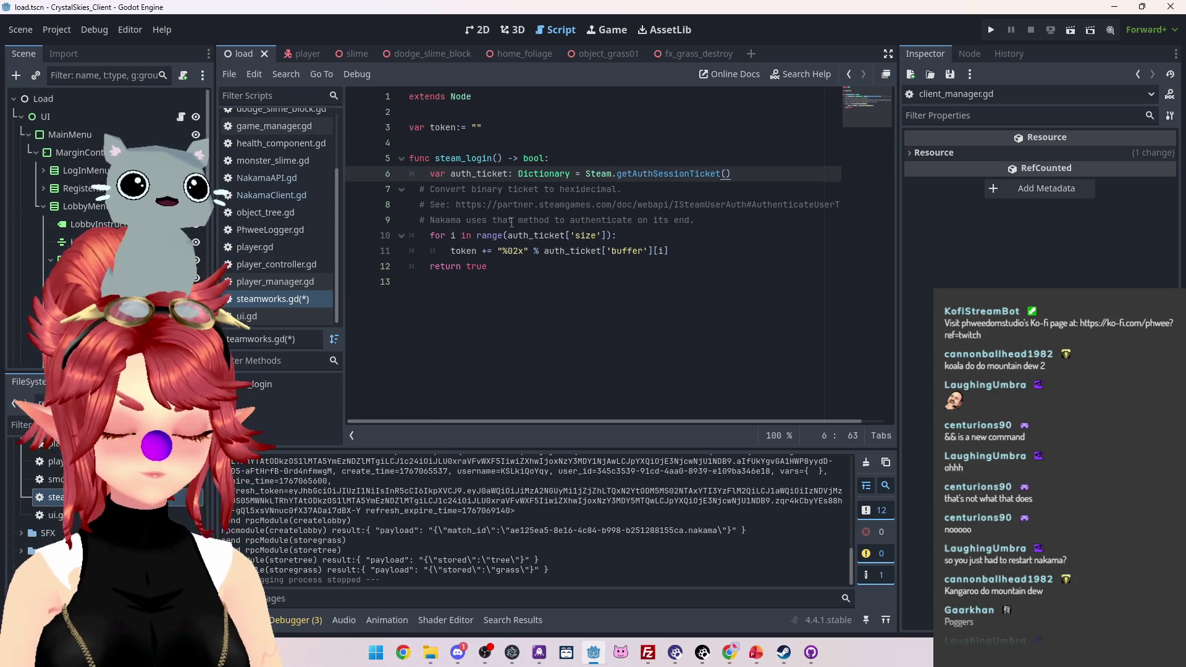
{"action": "key", "text": "ctrl+s"}
Step: Delete the script-level token variable, edit steam_login's bool return type, and save
{"action": "left_click_drag", "start_coordinate": [488, 266], "coordinate": [415, 266]}
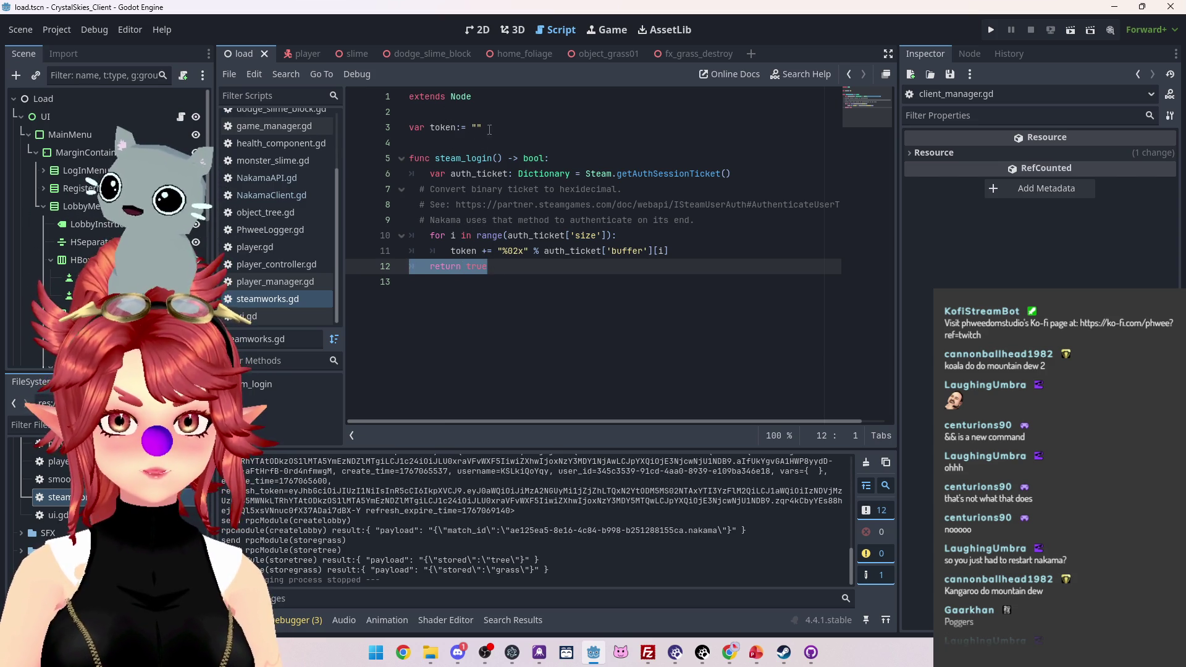
{"action": "left_click_drag", "start_coordinate": [452, 252], "coordinate": [457, 251]}
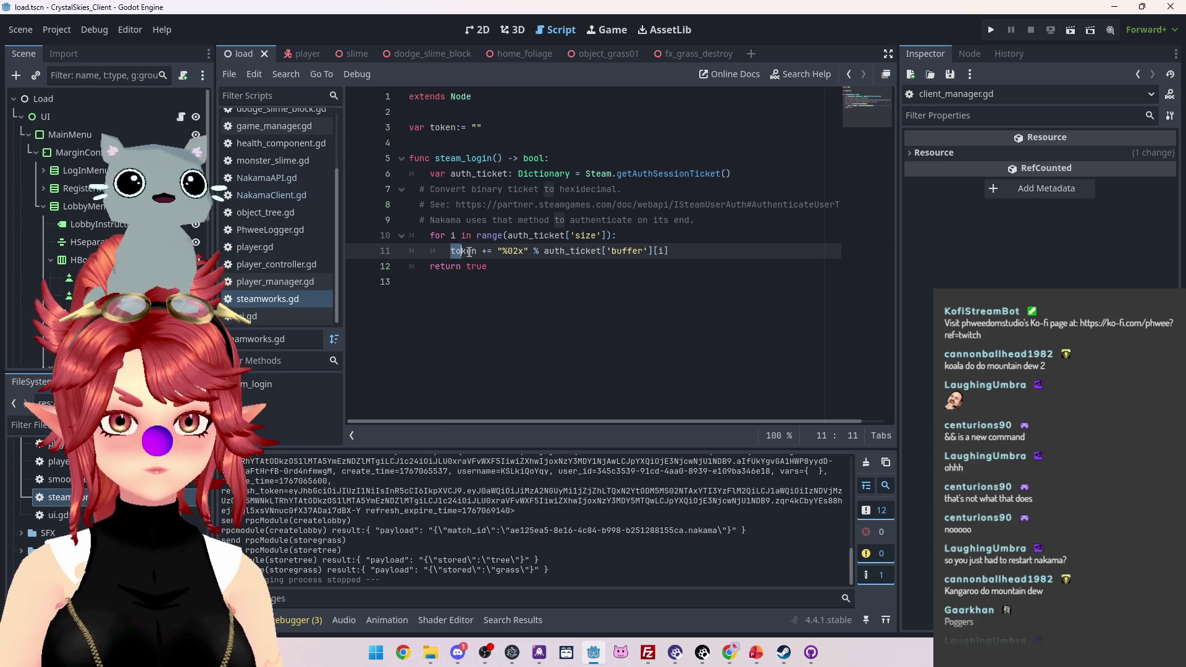
{"action": "triple_click", "coordinate": [444, 128]}
{"action": "key", "text": "BackSpace"}
{"action": "key", "text": "BackSpace"}
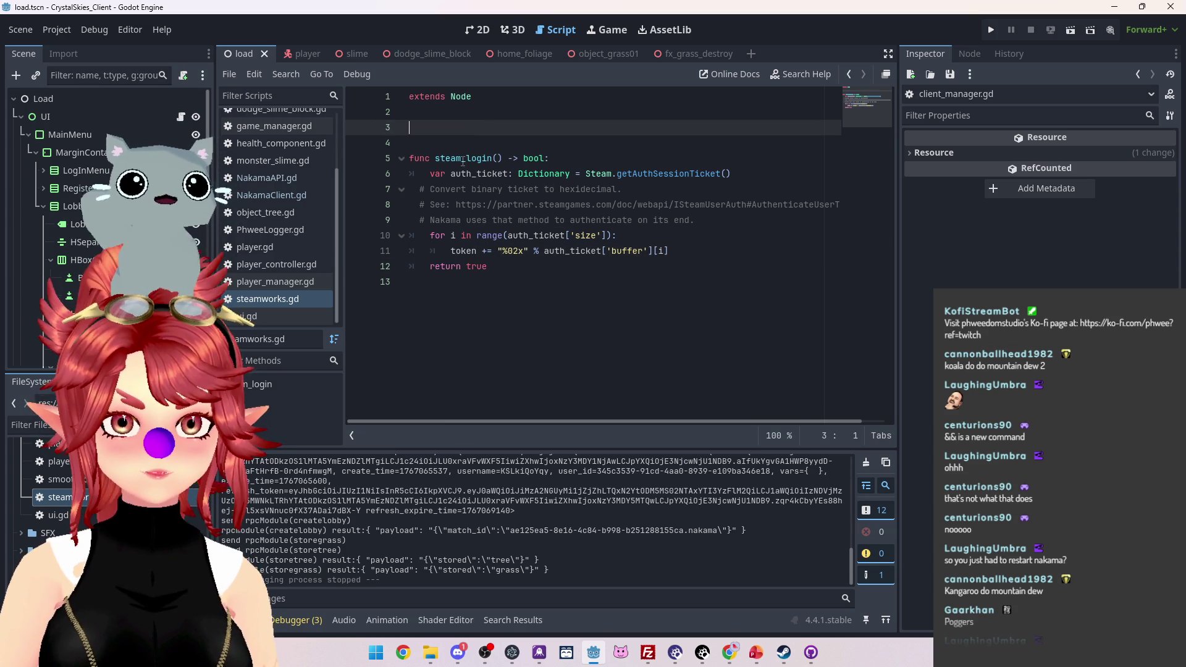
{"action": "mouse_move", "coordinate": [452, 235]}
{"action": "left_mouse_down"}
{"action": "mouse_move", "coordinate": [476, 236]}
{"action": "mouse_move", "coordinate": [482, 251]}
{"action": "mouse_move", "coordinate": [390, 254]}
{"action": "left_mouse_up"}
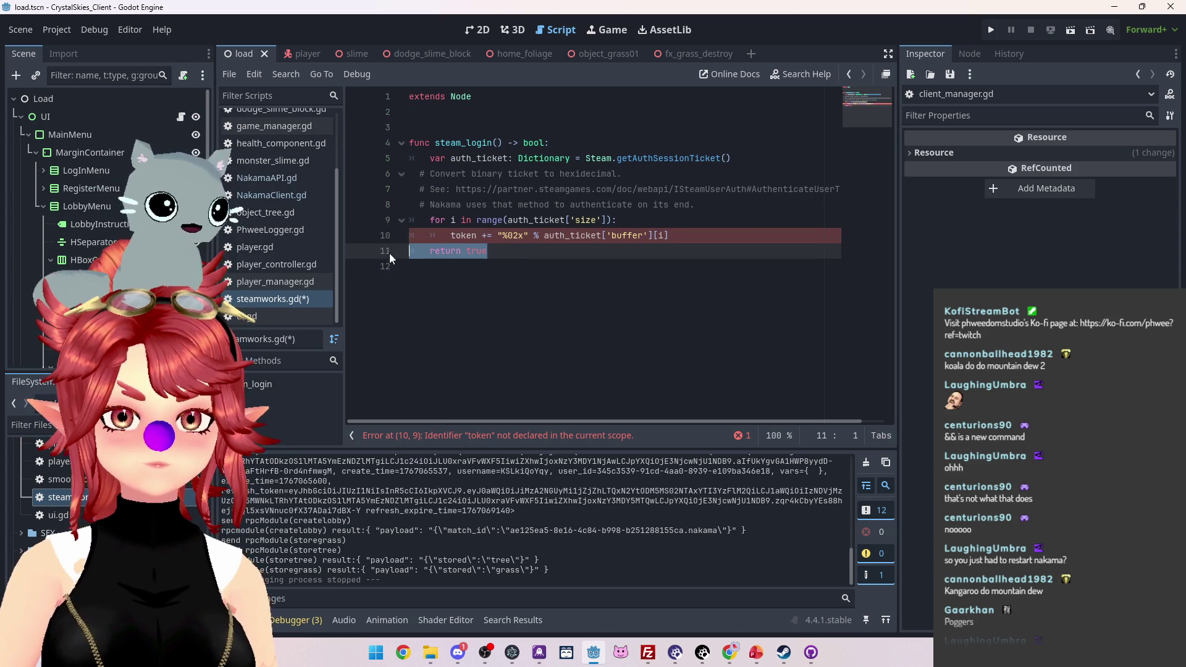
{"action": "left_click", "coordinate": [469, 255]}
{"action": "type", "text": "oken"}
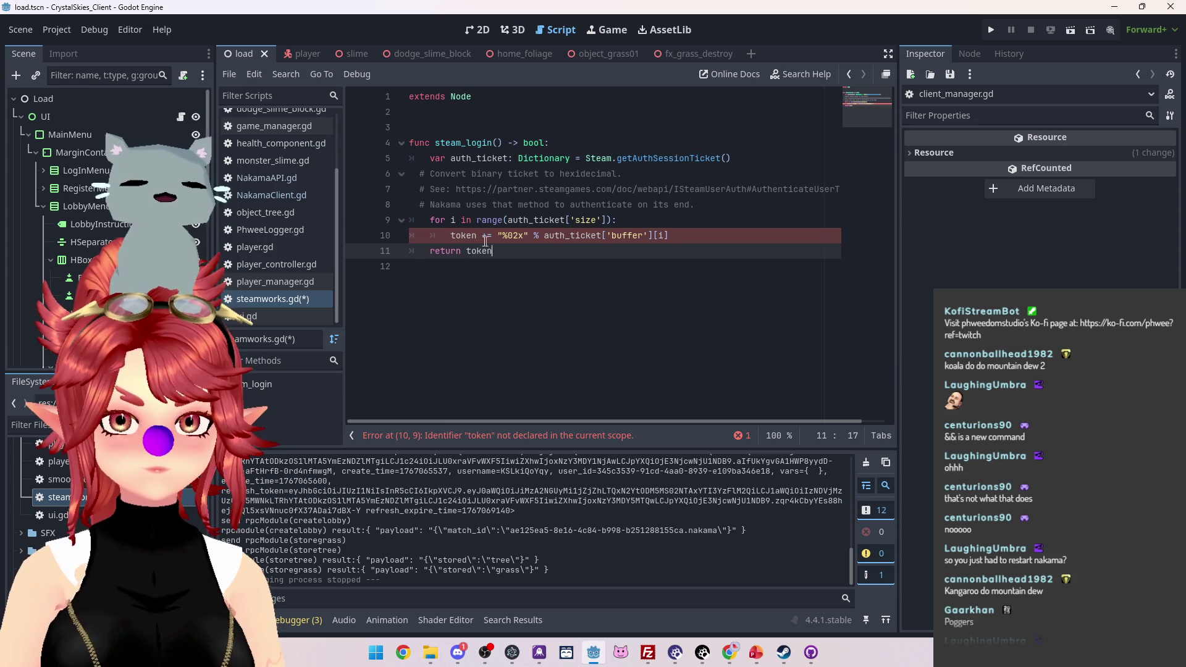
{"action": "left_click", "coordinate": [529, 144]}
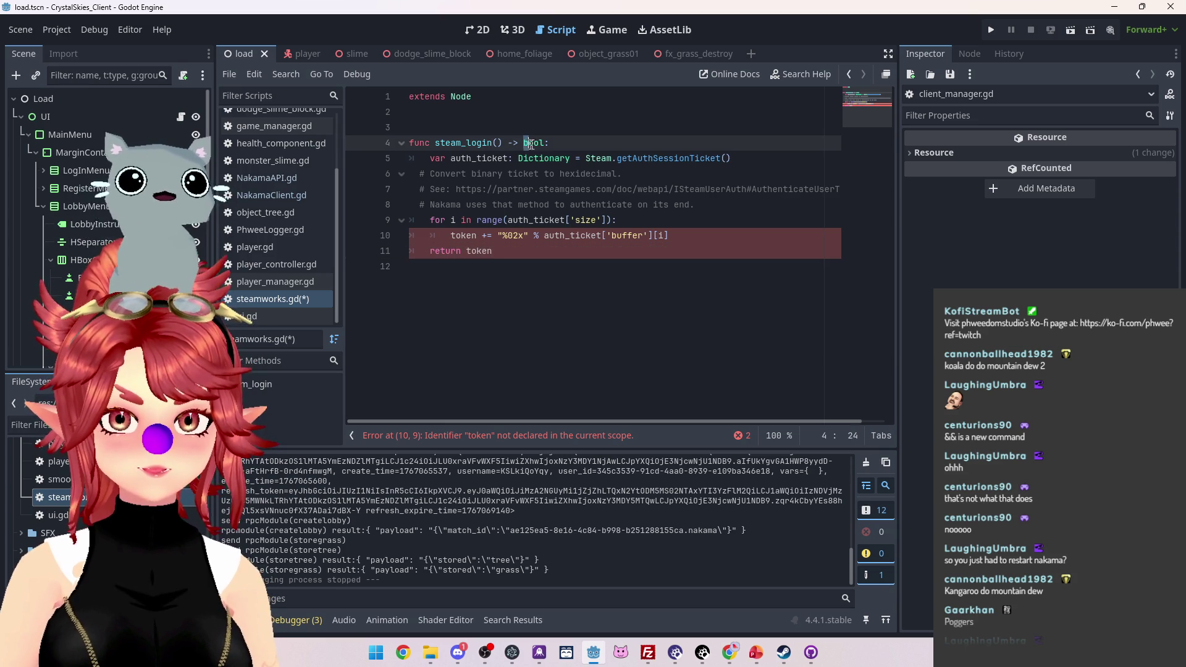
{"action": "type", "text": "String"}
{"action": "left_click", "coordinate": [577, 289]}
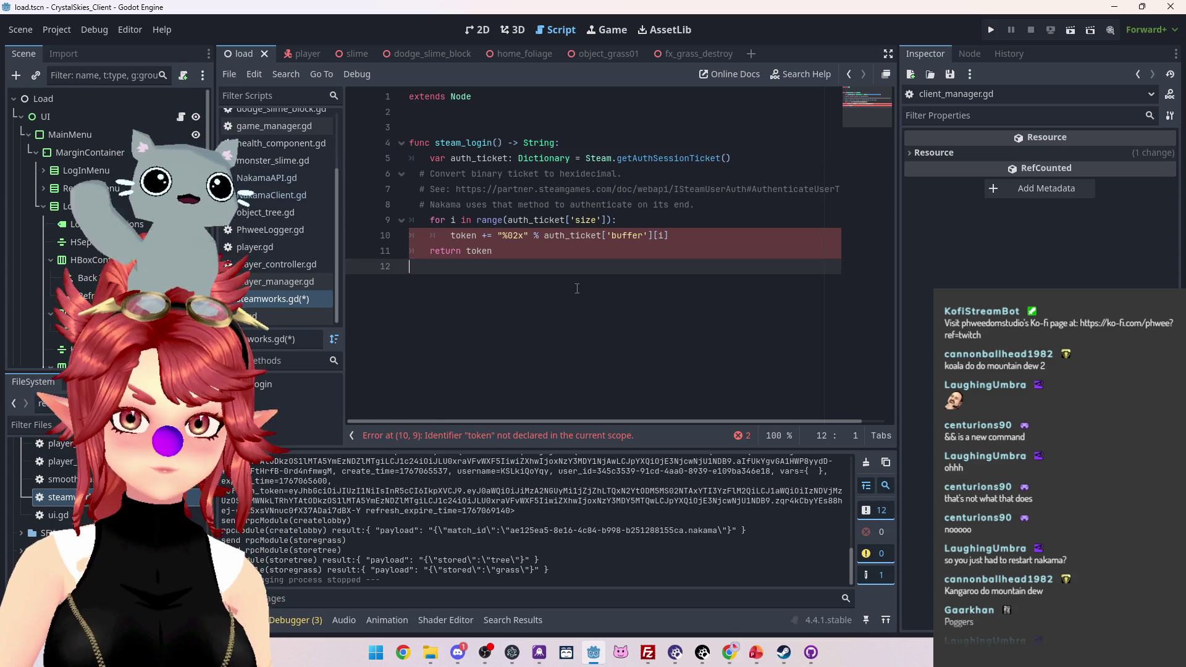
{"action": "key", "text": "ctrl+s"}
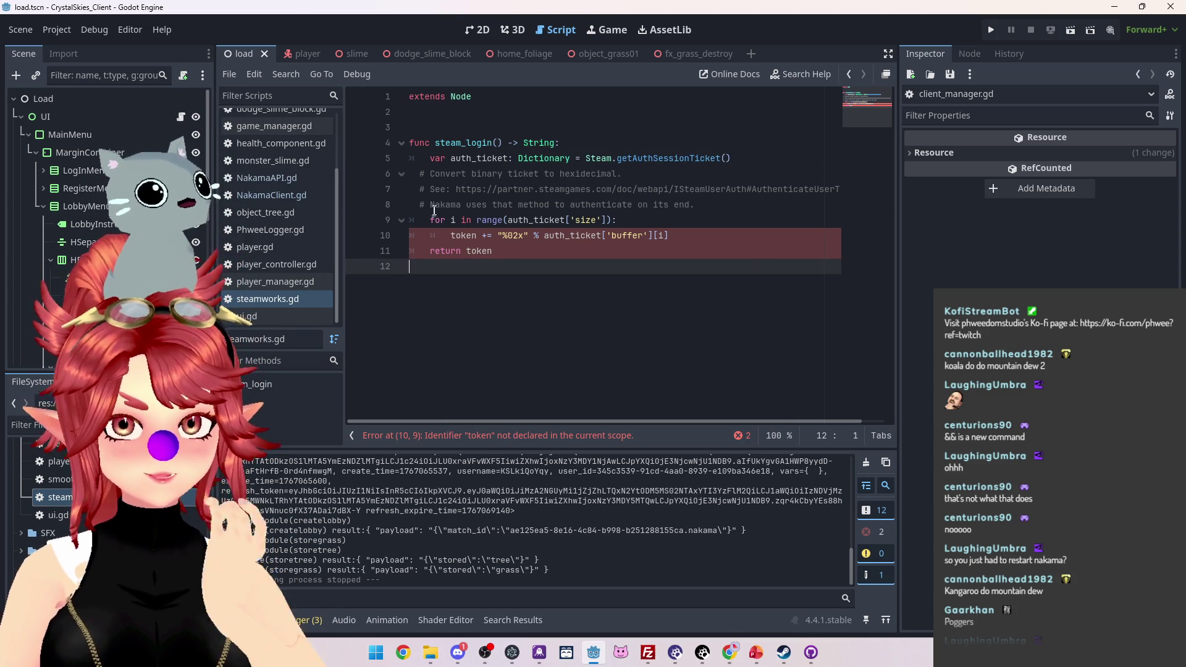
Step: Add 'var token: String' on a new line above auth_ticket and save
{"action": "left_click", "coordinate": [430, 159]}
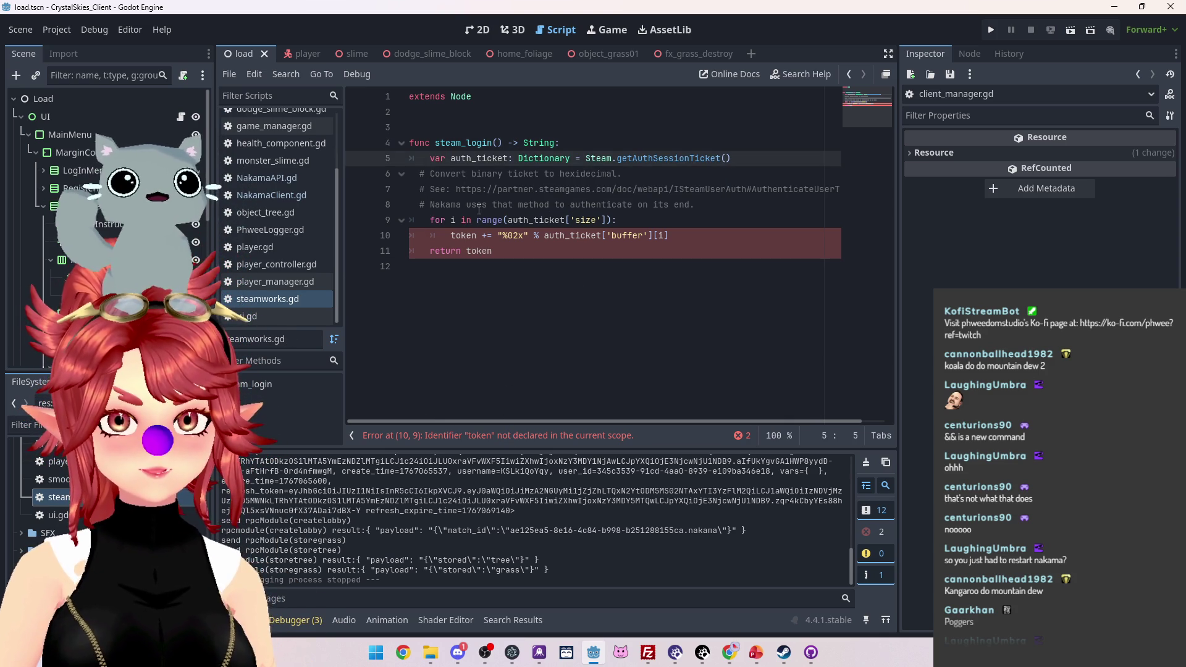
{"action": "key", "text": "BackSpace"}
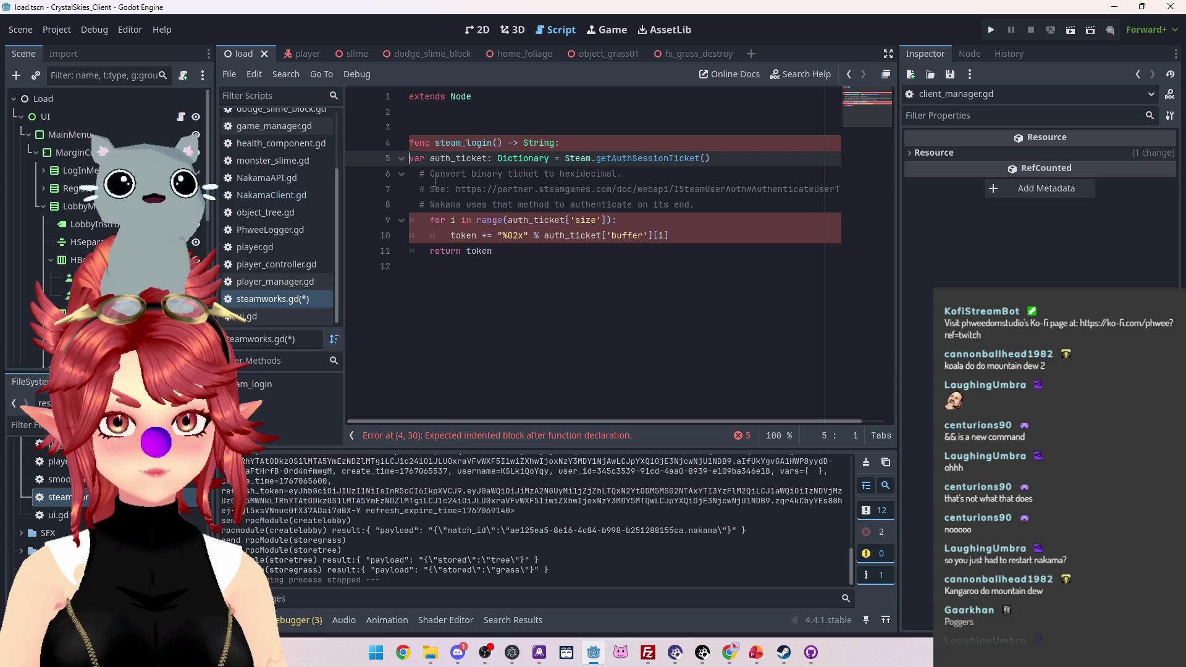
{"action": "key", "text": "Tab"}
{"action": "key", "text": "Return"}
{"action": "left_click", "coordinate": [453, 156]}
{"action": "type", "text": "var token: "}
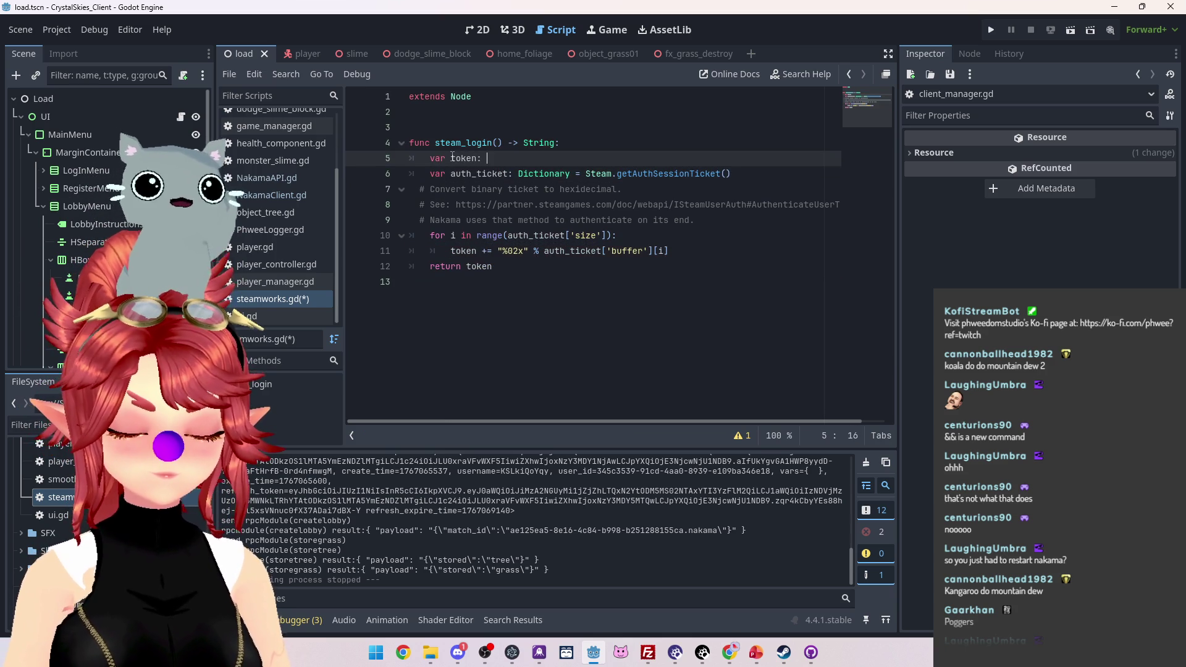
{"action": "type", "text": "String"}
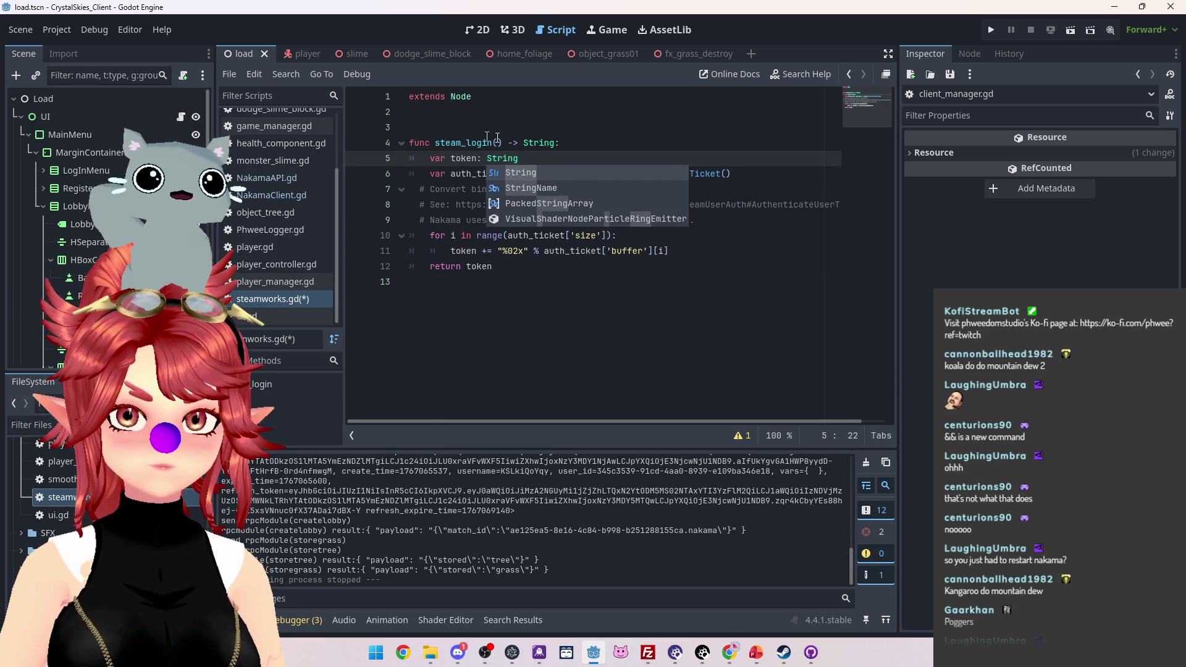
{"action": "left_click", "coordinate": [476, 131]}
{"action": "key", "text": "ctrl+s"}
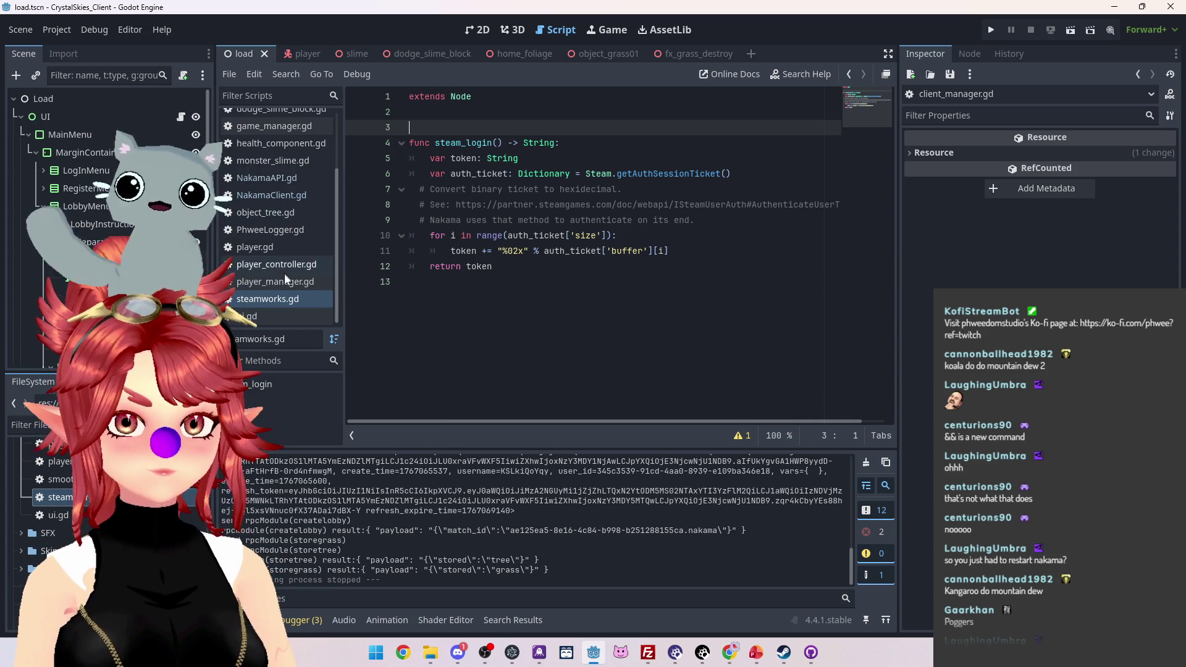
Step: Open client_manager.gd and inspect the authenticate_steam_async call
{"action": "scroll", "coordinate": [277, 195], "scroll_direction": "up", "scroll_amount": 2}
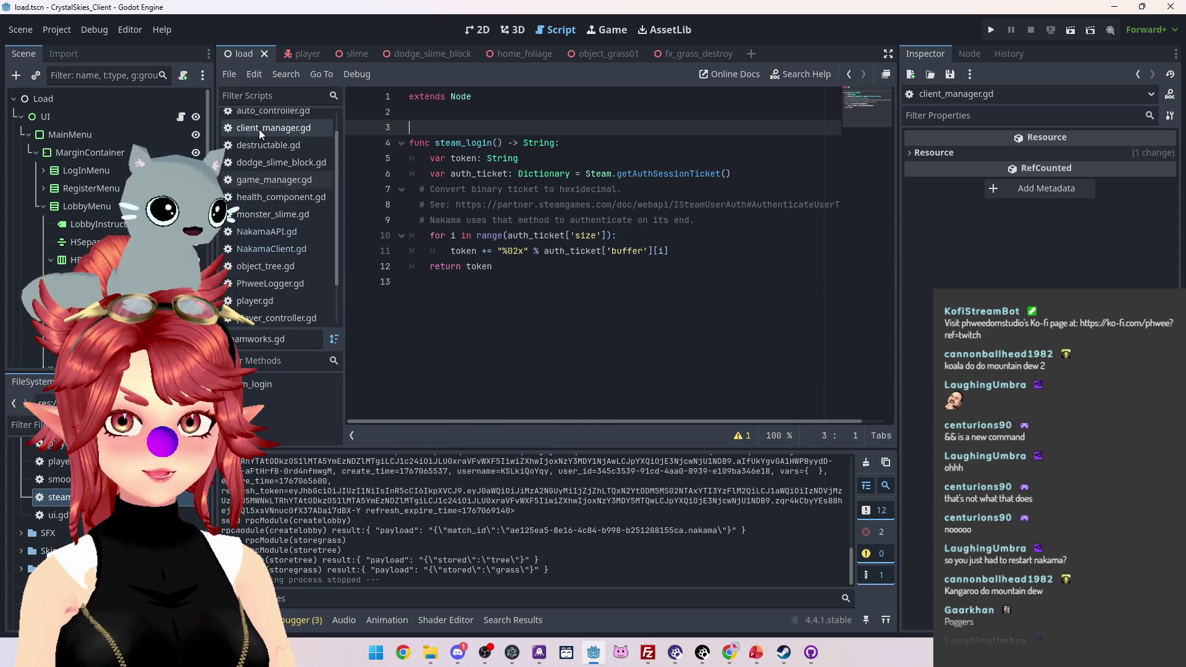
{"action": "left_click", "coordinate": [258, 128]}
{"action": "scroll", "coordinate": [559, 282], "scroll_direction": "up", "scroll_amount": 4}
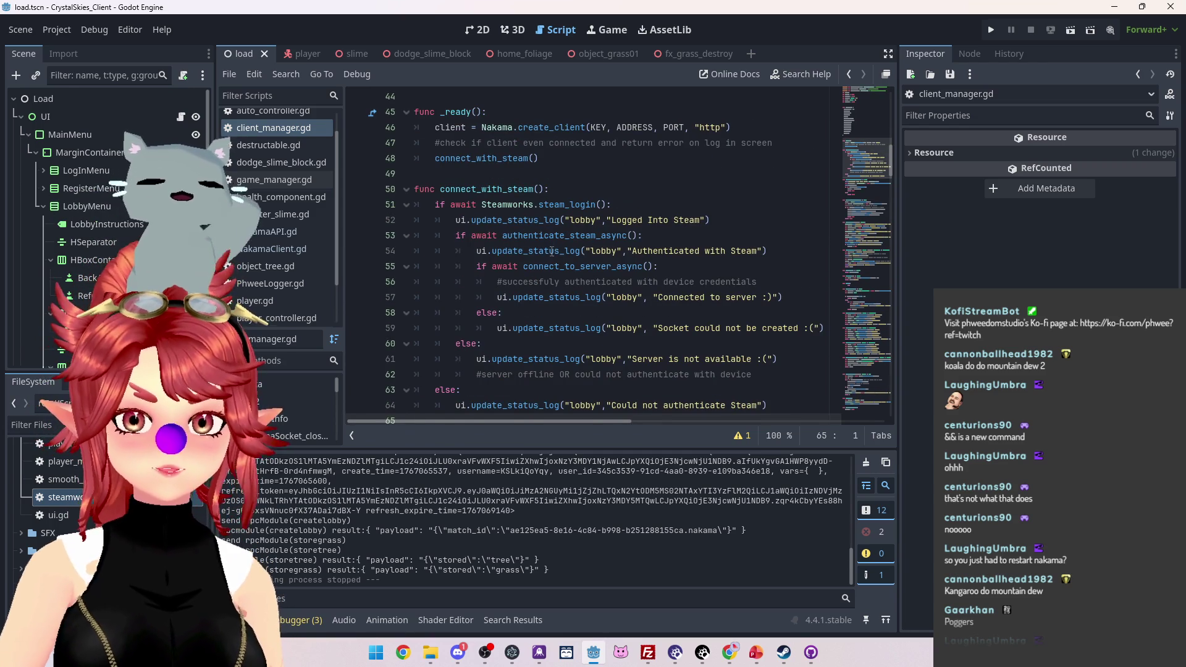
{"action": "scroll", "coordinate": [551, 252], "scroll_direction": "down", "scroll_amount": 2}
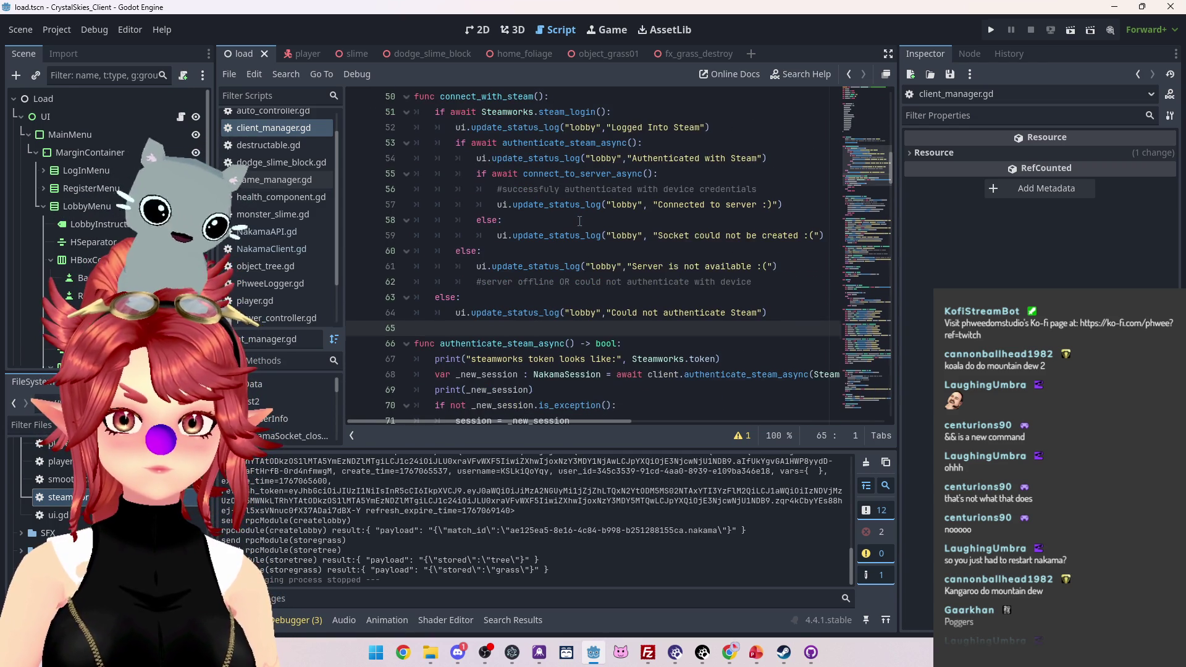
{"action": "left_click_drag", "start_coordinate": [487, 344], "coordinate": [567, 343]}
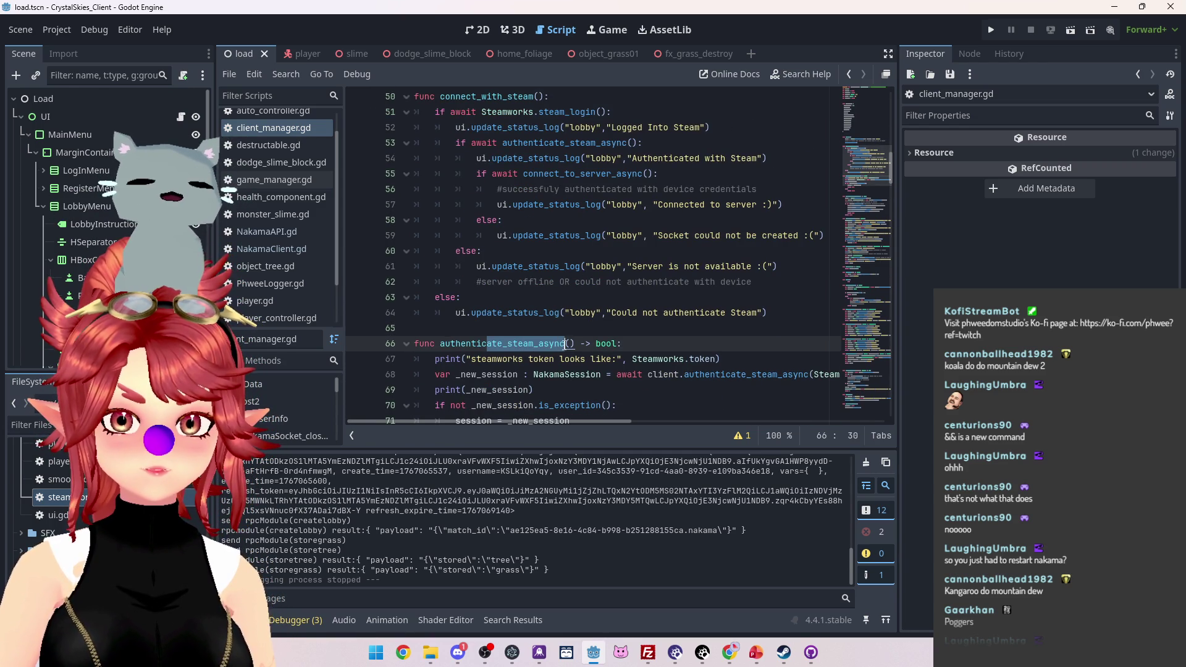
{"action": "left_click", "coordinate": [622, 142]}
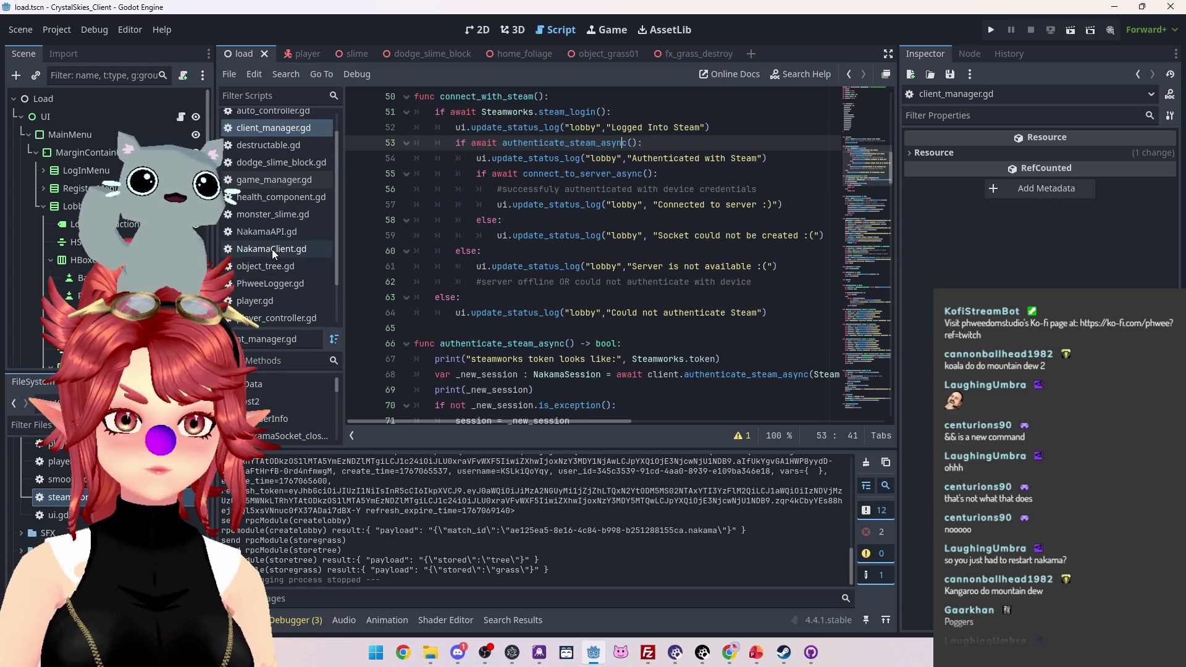
{"action": "scroll", "coordinate": [271, 278], "scroll_direction": "down", "scroll_amount": 1}
Step: Glance at steamworks.gd, then return to connect_with_steam's steam_login line
{"action": "left_click", "coordinate": [271, 325]}
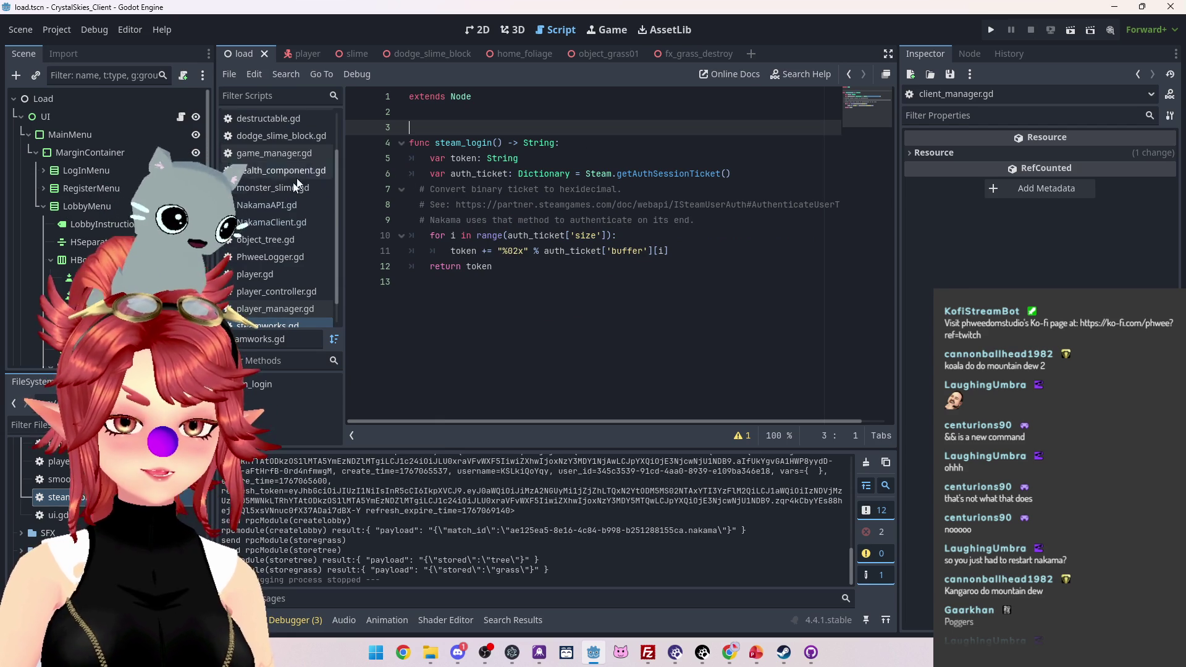
{"action": "scroll", "coordinate": [270, 199], "scroll_direction": "up", "scroll_amount": 2}
{"action": "left_click", "coordinate": [280, 129]}
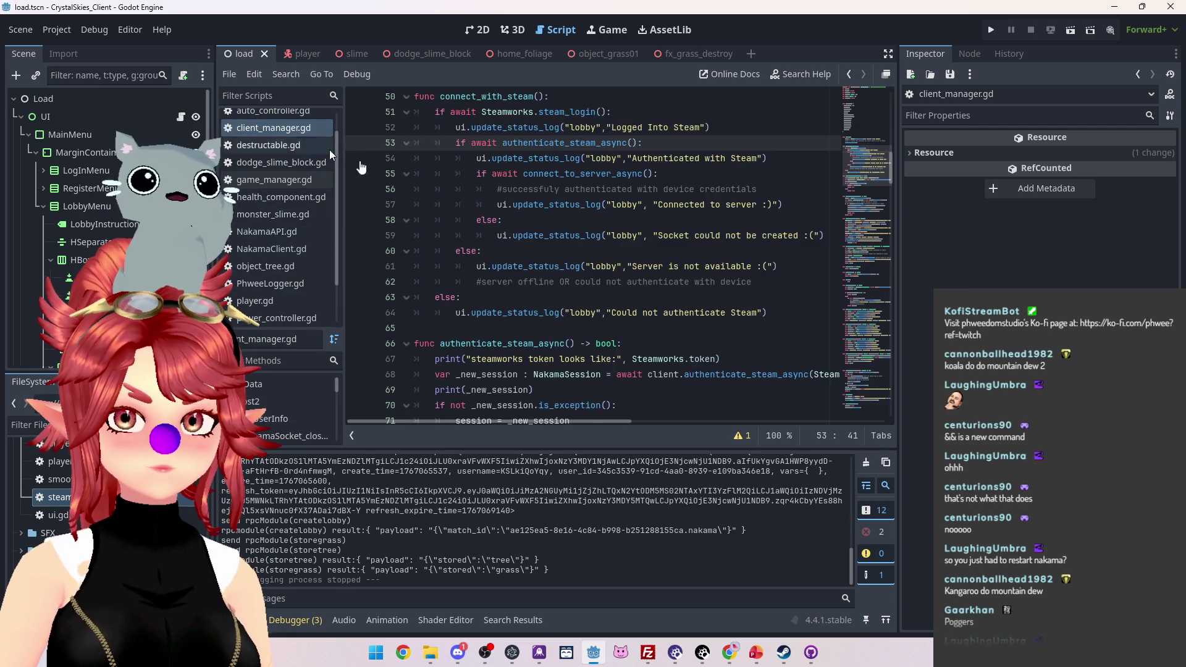
{"action": "scroll", "coordinate": [623, 227], "scroll_direction": "up", "scroll_amount": 4}
{"action": "scroll", "coordinate": [623, 227], "scroll_direction": "down", "scroll_amount": 2}
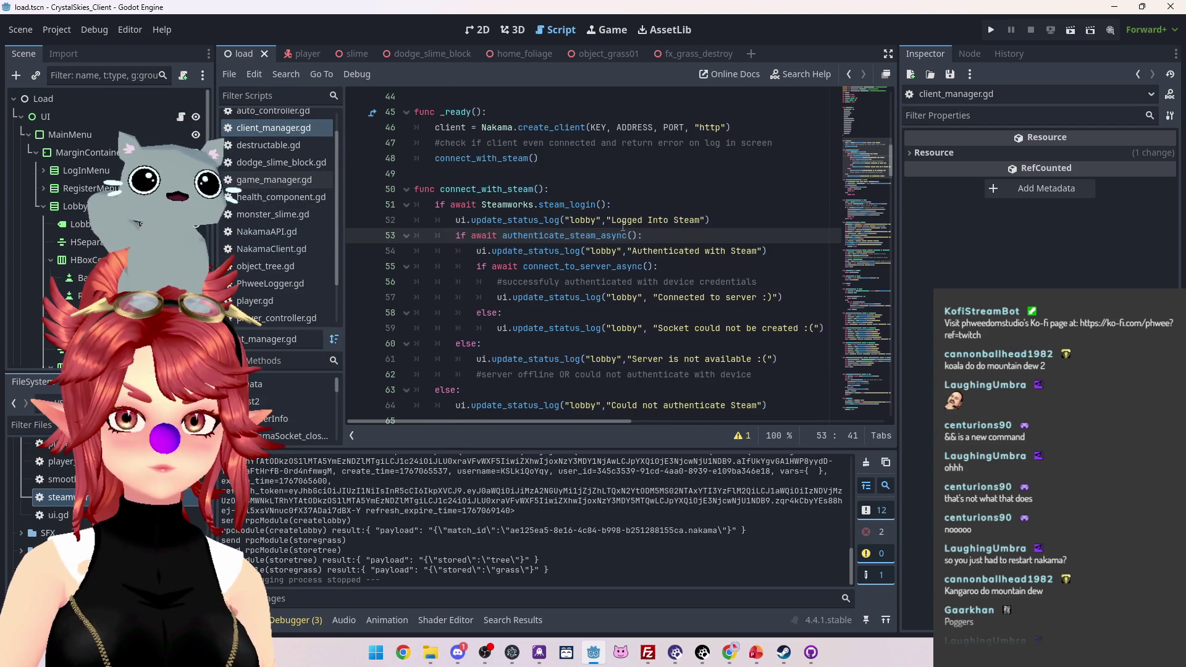
{"action": "scroll", "coordinate": [623, 226], "scroll_direction": "down", "scroll_amount": 1}
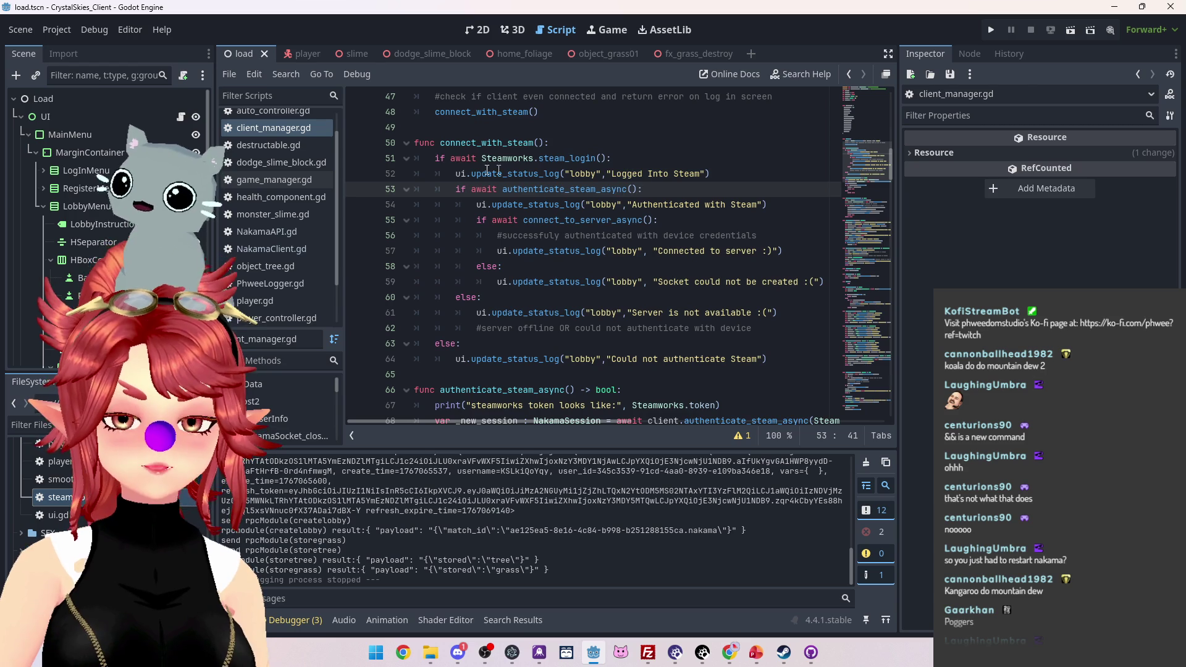
{"action": "key", "text": "Up"}
{"action": "key", "text": "Up"}
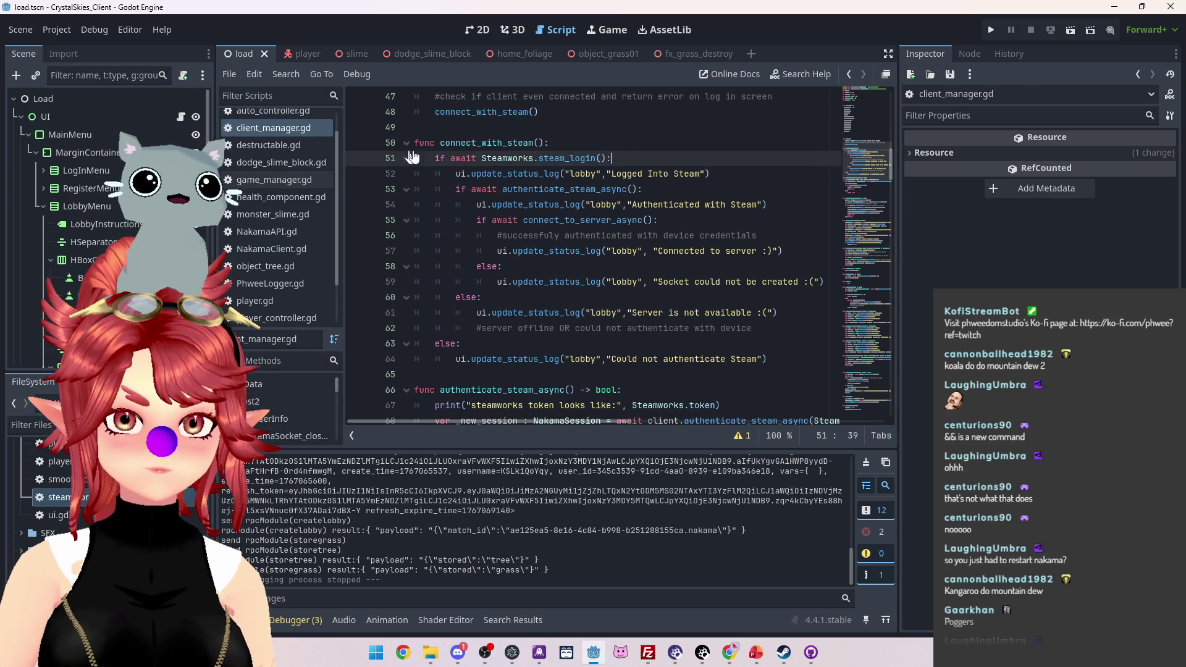
Step: Change the steam_login check into 'var steam_token = await Steamworks.steam_login()'
{"action": "double_click", "coordinate": [439, 158]}
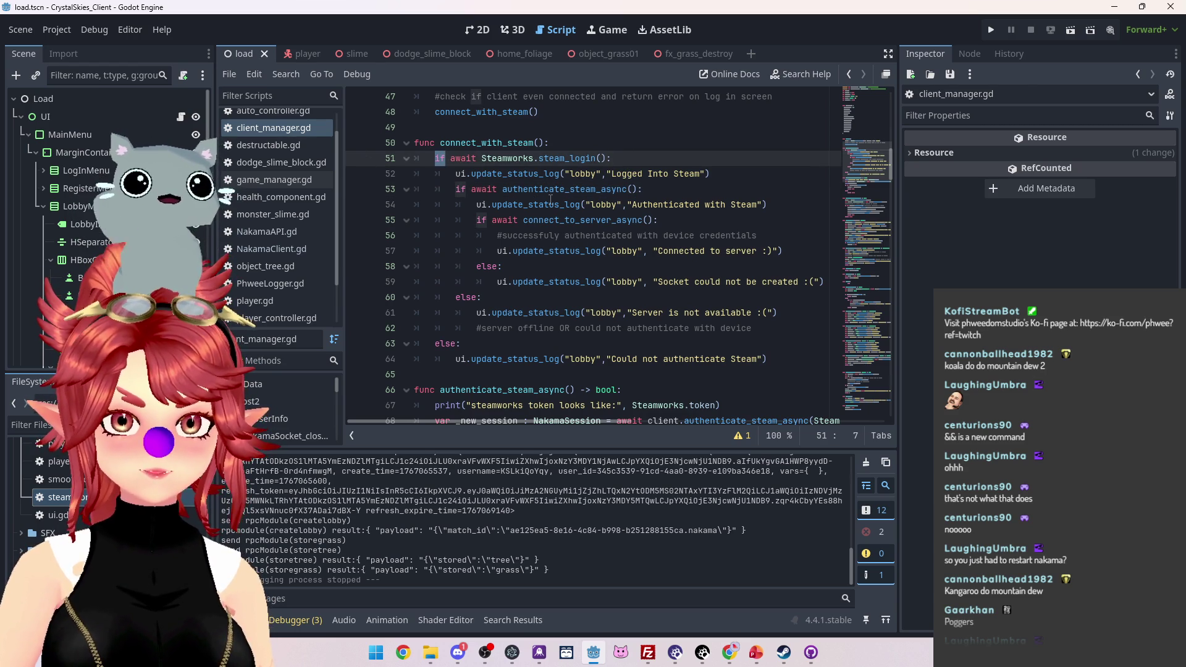
{"action": "type", "text": "var t"}
{"action": "key", "text": "BackSpace"}
{"action": "type", "text": "steam_token ="}
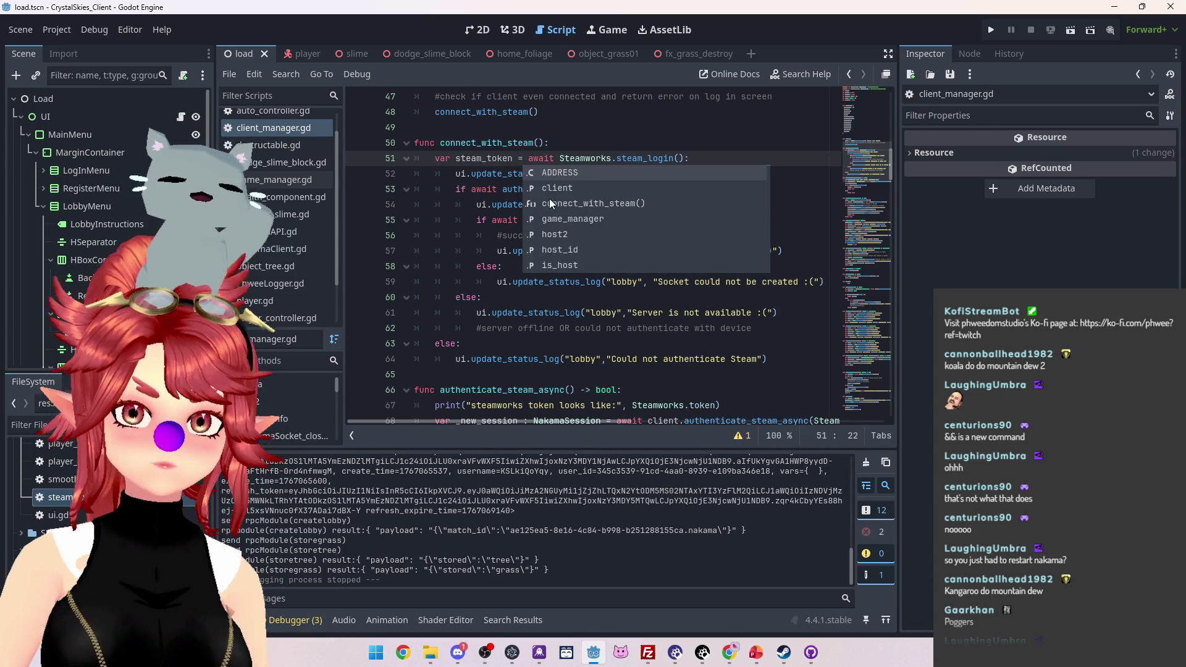
{"action": "left_click", "coordinate": [469, 127]}
{"action": "double_click", "coordinate": [467, 159]}
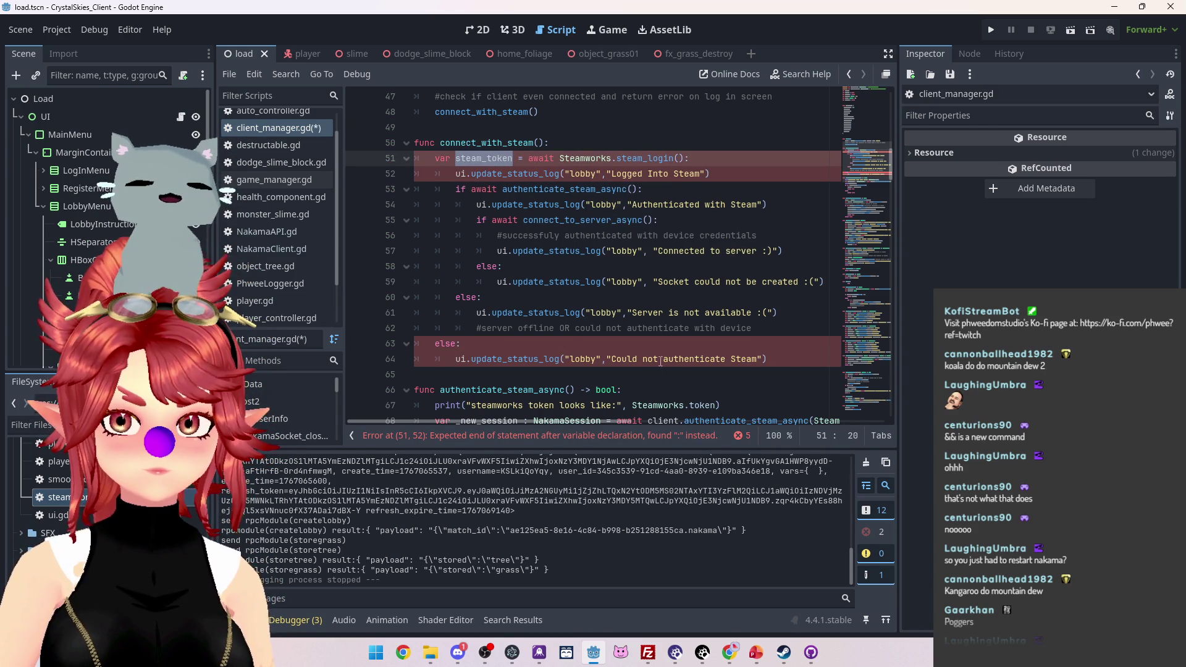
Step: Delete the else branch and add a steam_token parameter to authenticate_steam_async
{"action": "left_click_drag", "start_coordinate": [771, 365], "coordinate": [415, 344]}
{"action": "key", "text": "BackSpace"}
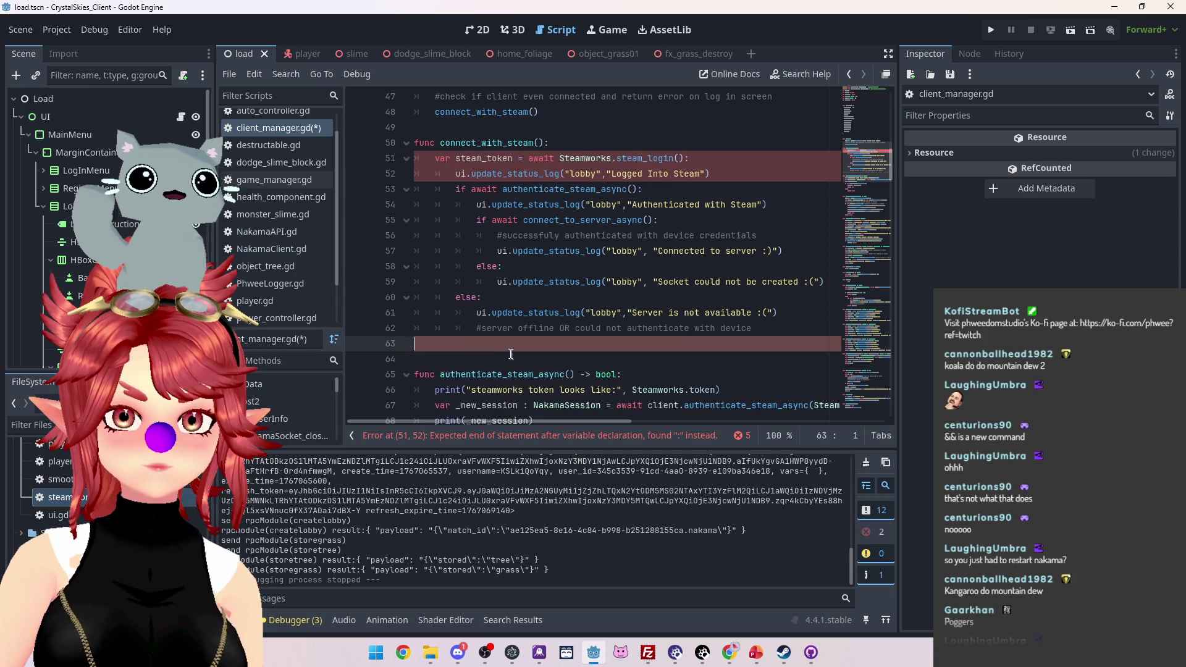
{"action": "left_click_drag", "start_coordinate": [455, 159], "coordinate": [511, 159]}
{"action": "key", "text": "ctrl+c"}
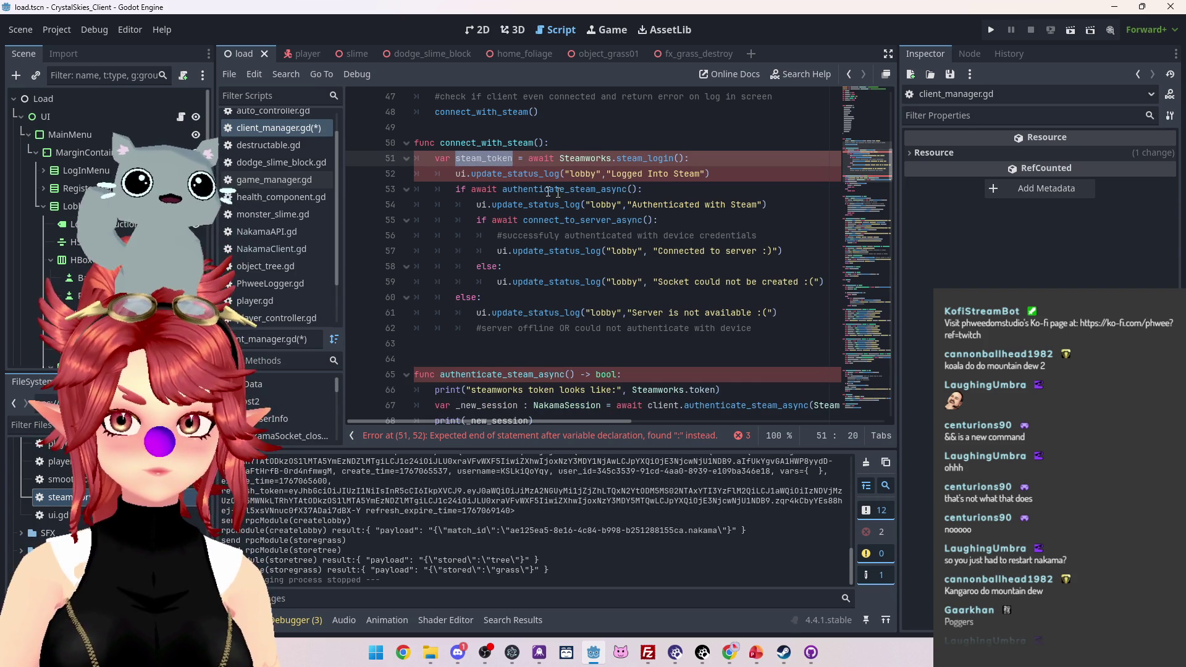
{"action": "left_click", "coordinate": [633, 189]}
{"action": "type", "text": "steam_token"}
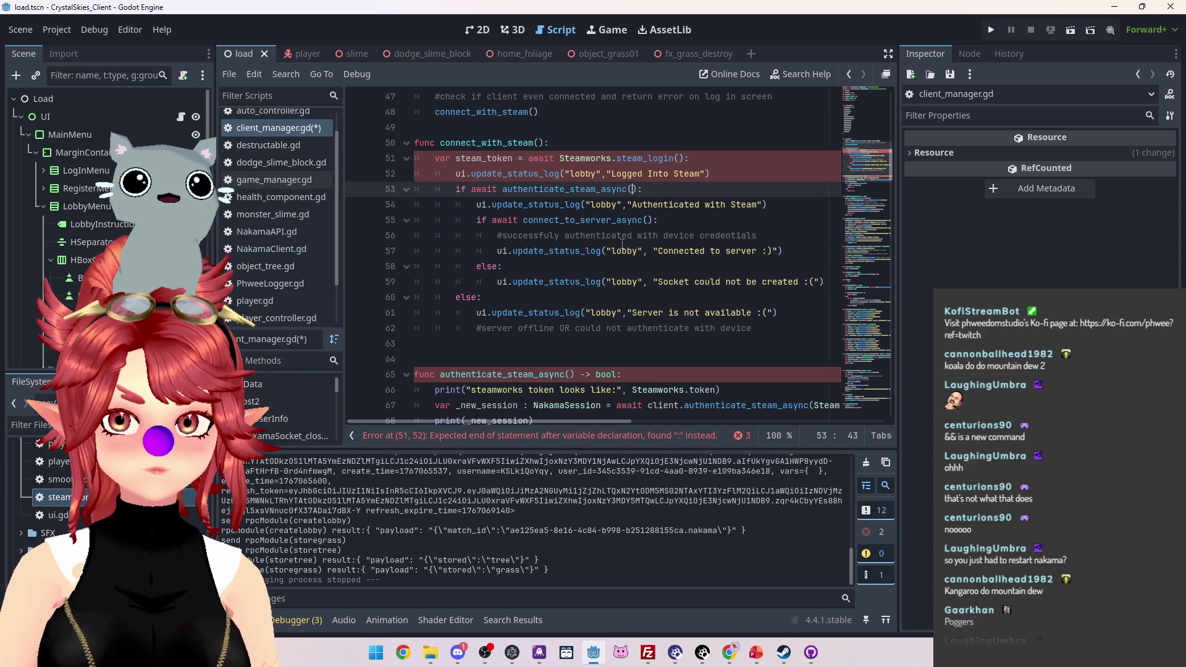
{"action": "left_click", "coordinate": [573, 374]}
{"action": "key", "text": "ctrl+v"}
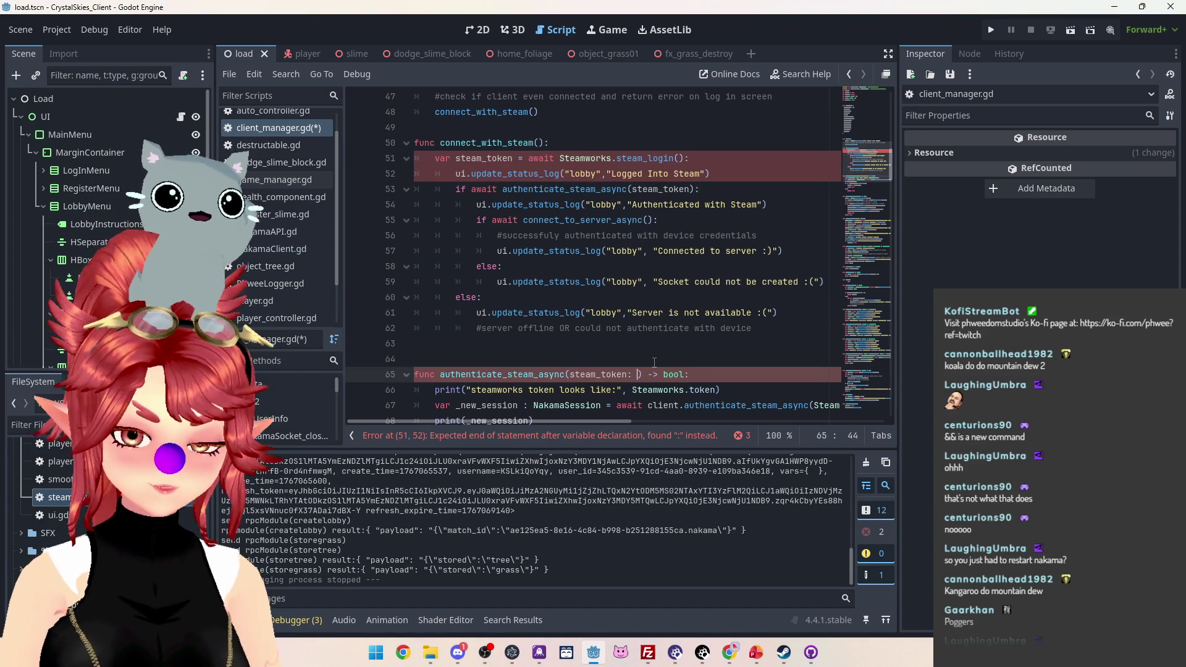
{"action": "type", "text": "String"}
{"action": "scroll", "coordinate": [654, 363], "scroll_direction": "down", "scroll_amount": 3}
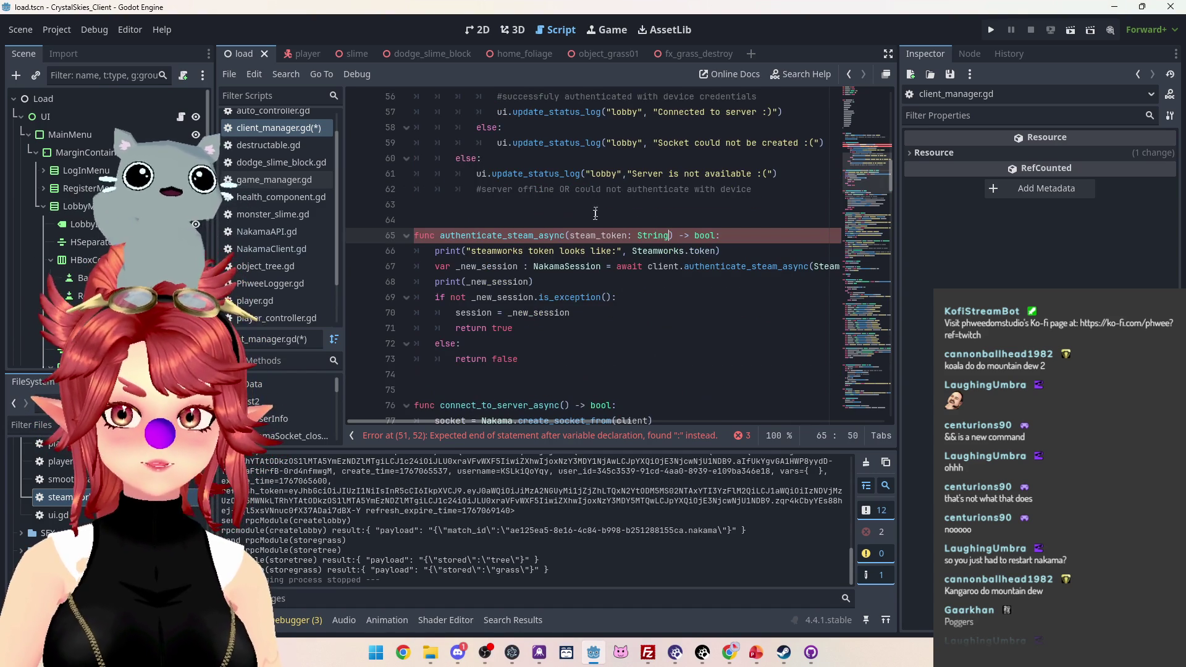
{"action": "left_click", "coordinate": [570, 236]}
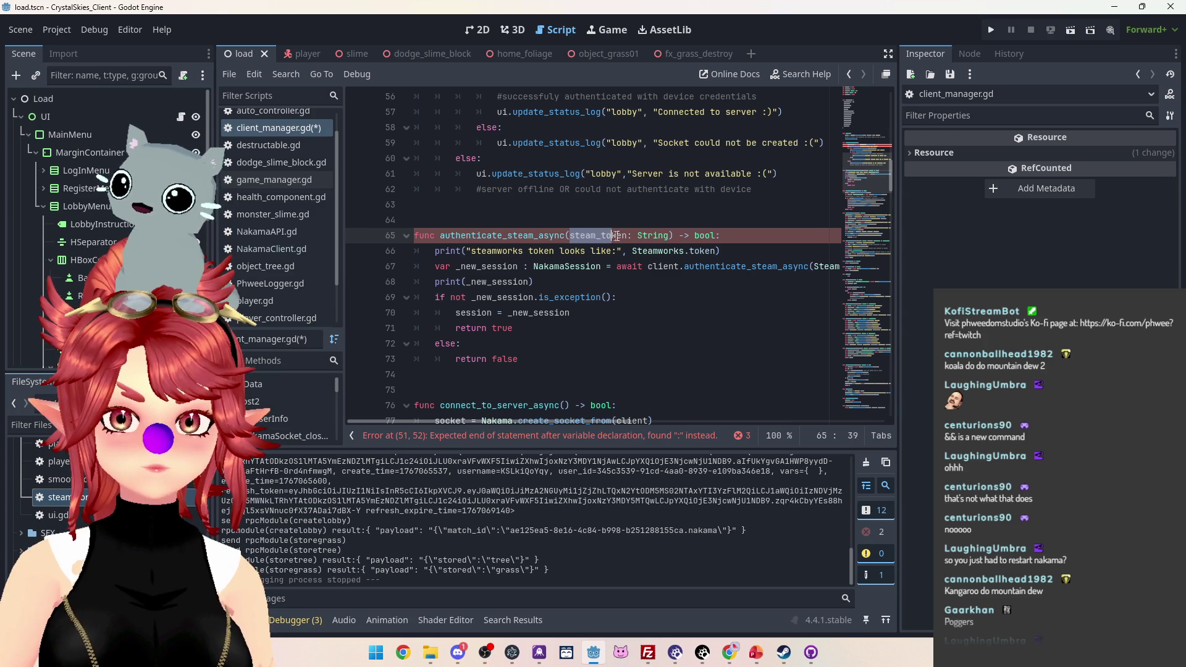
Step: Replace Steamworks.token with steam_token in the print and authentication call
{"action": "left_click_drag", "start_coordinate": [632, 251], "coordinate": [717, 251]}
{"action": "type", "text": "steam_token"}
{"action": "left_click_drag", "start_coordinate": [620, 420], "coordinate": [754, 415]}
{"action": "left_click_drag", "start_coordinate": [577, 267], "coordinate": [664, 266]}
{"action": "type", "text": "steam_token"}
{"action": "left_click_drag", "start_coordinate": [625, 422], "coordinate": [450, 407]}
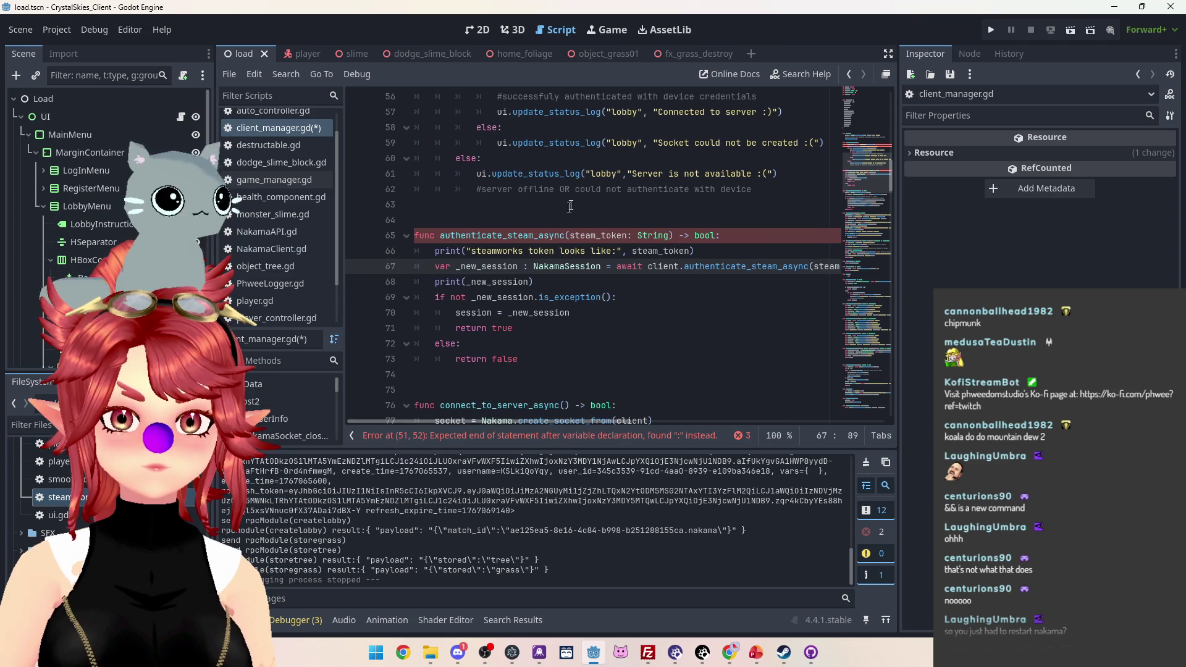
{"action": "left_click", "coordinate": [551, 441]}
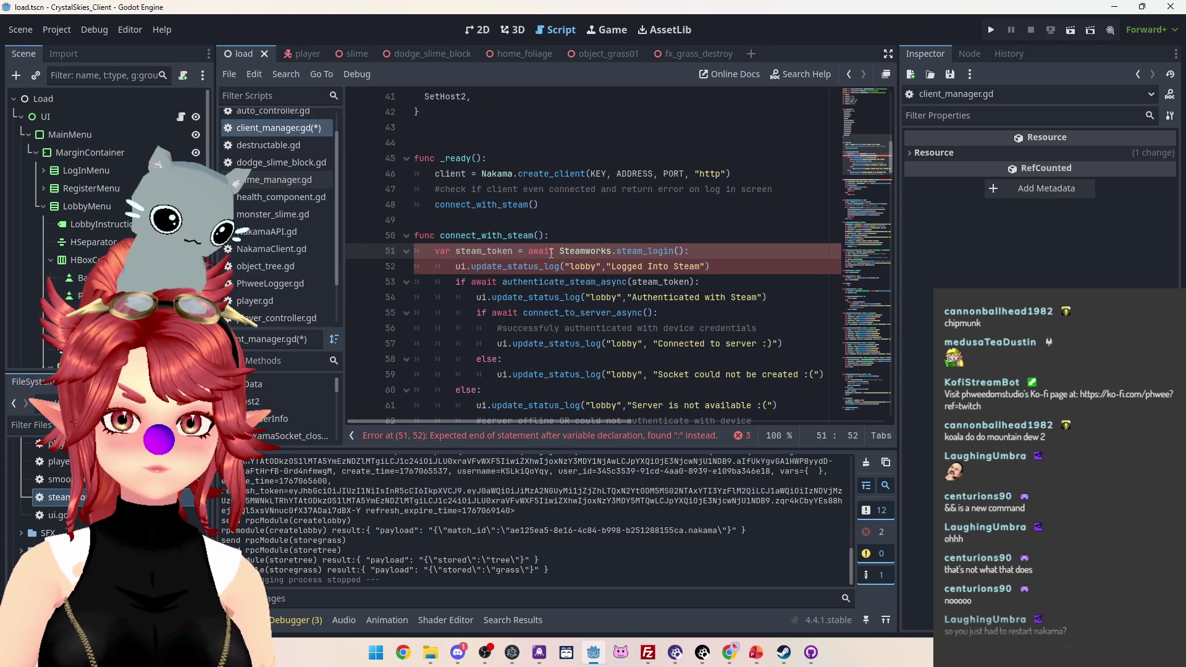
Step: Remove the stray colon after steam_login() and the Logged Into Steam status line
{"action": "scroll", "coordinate": [516, 247], "scroll_direction": "down", "scroll_amount": 1}
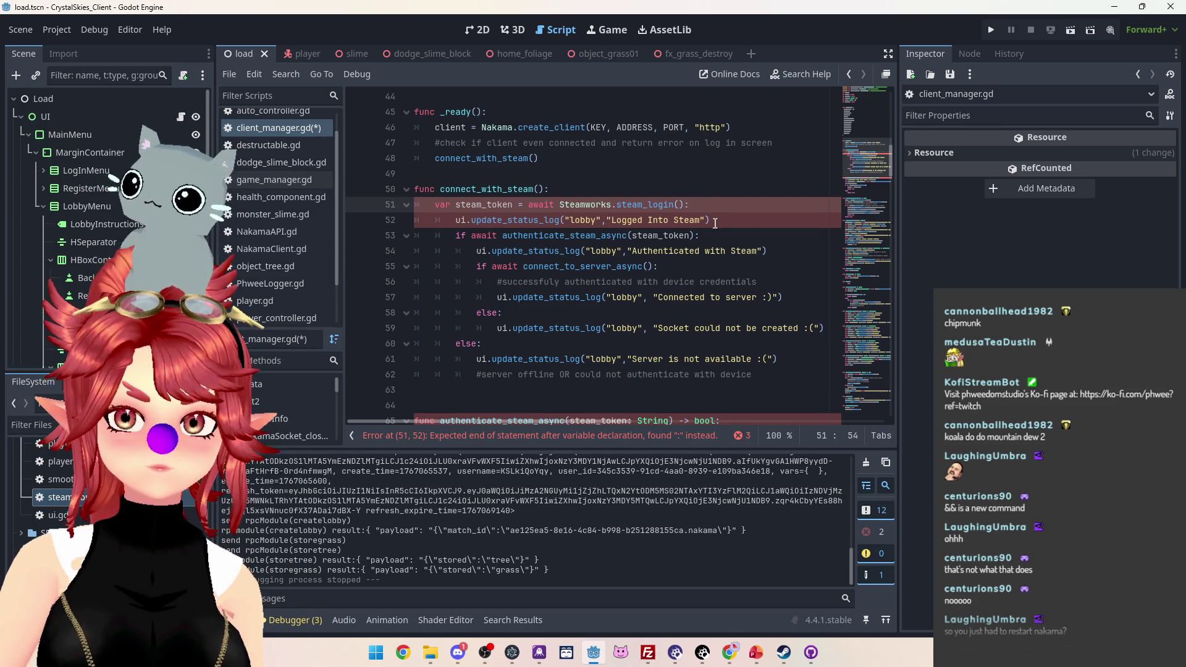
{"action": "key", "text": "BackSpace"}
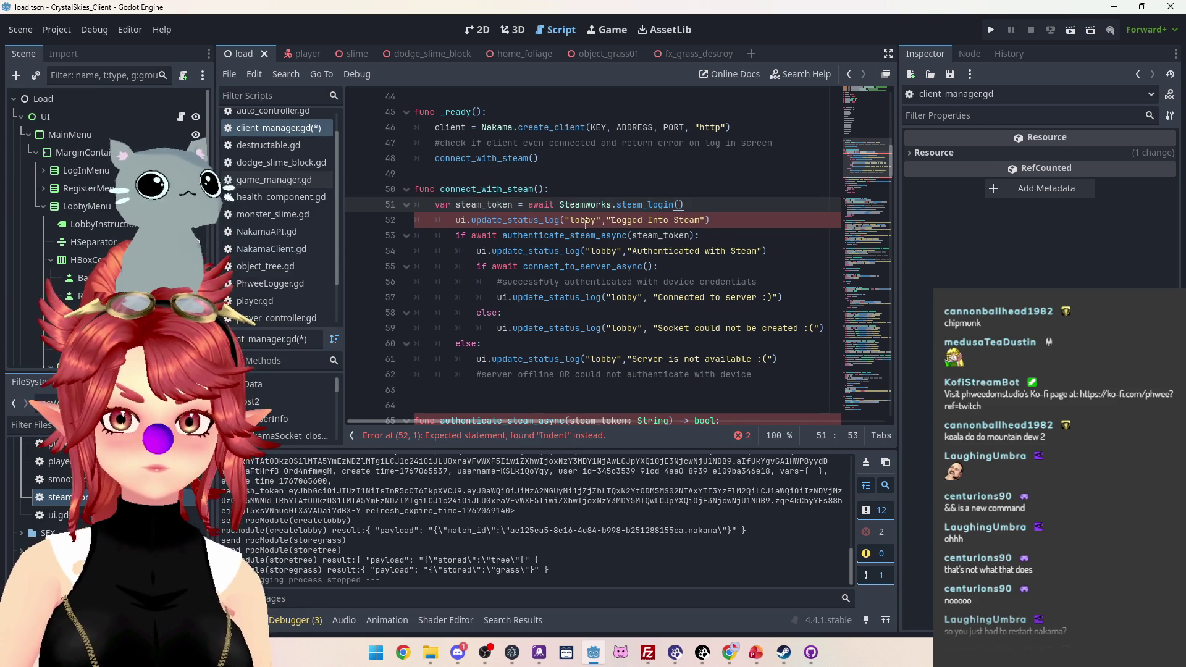
{"action": "scroll", "coordinate": [660, 249], "scroll_direction": "down", "scroll_amount": 1}
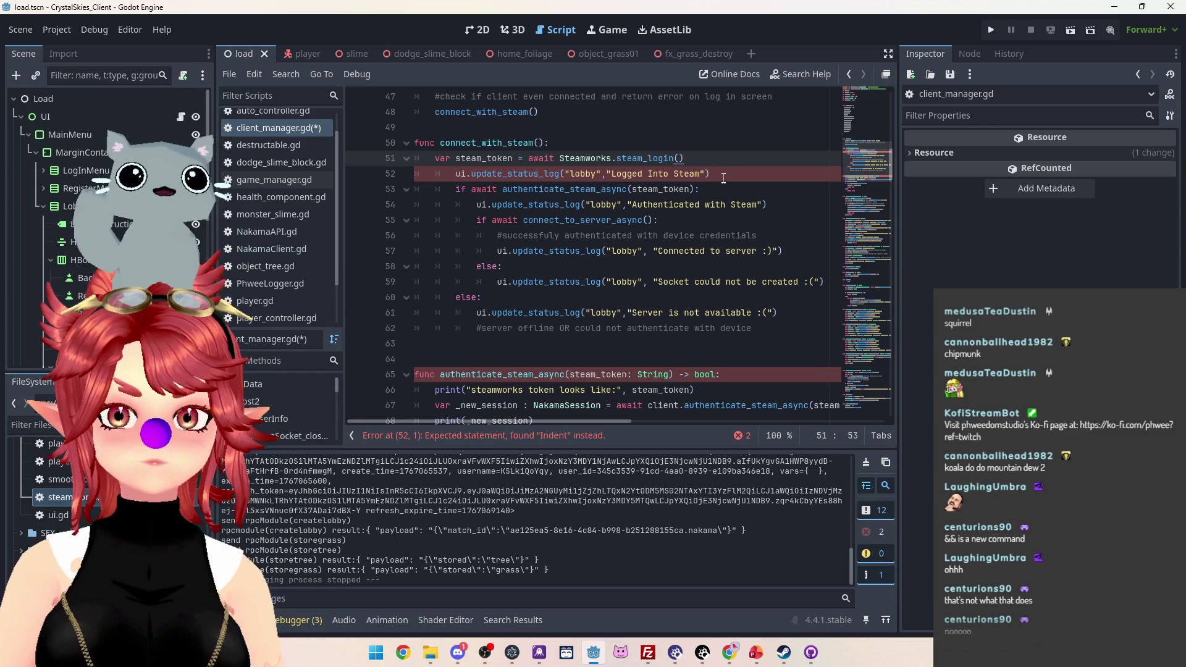
{"action": "left_click_drag", "start_coordinate": [730, 175], "coordinate": [395, 172]}
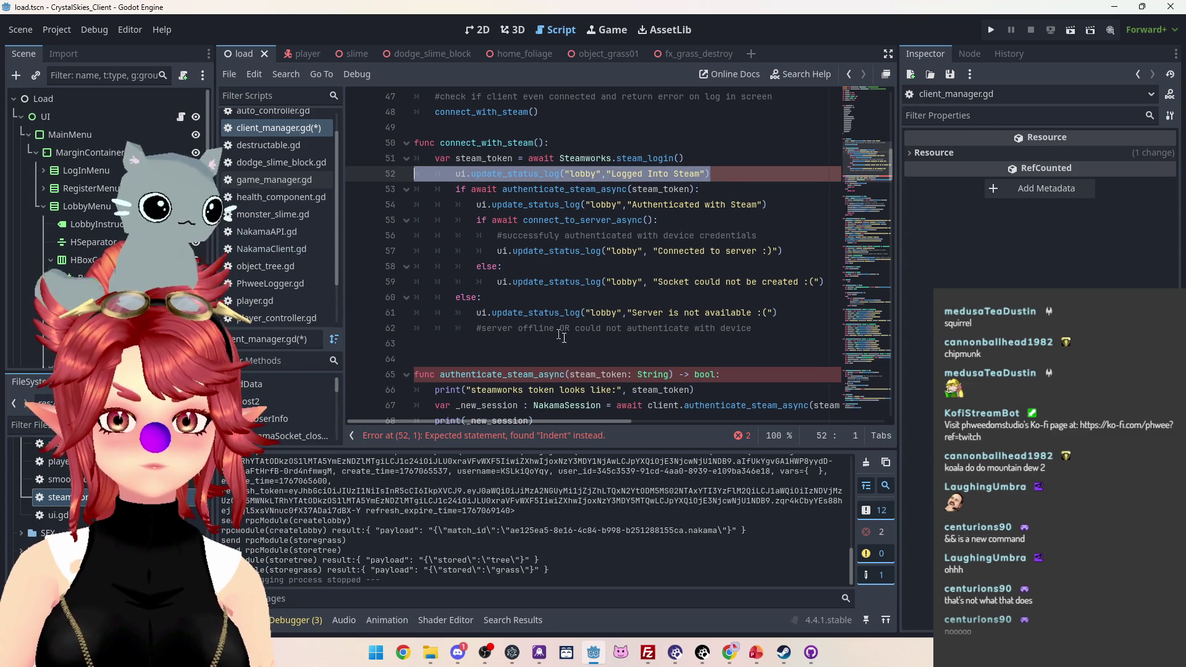
{"action": "key", "text": "BackSpace"}
{"action": "key", "text": "BackSpace"}
Step: Unindent lines 52–61 one level, then save and run the project
{"action": "mouse_move", "coordinate": [451, 177]}
{"action": "left_mouse_down"}
{"action": "mouse_move", "coordinate": [488, 235]}
{"action": "mouse_move", "coordinate": [499, 315]}
{"action": "left_mouse_up"}
{"action": "key", "text": "shift+Tab"}
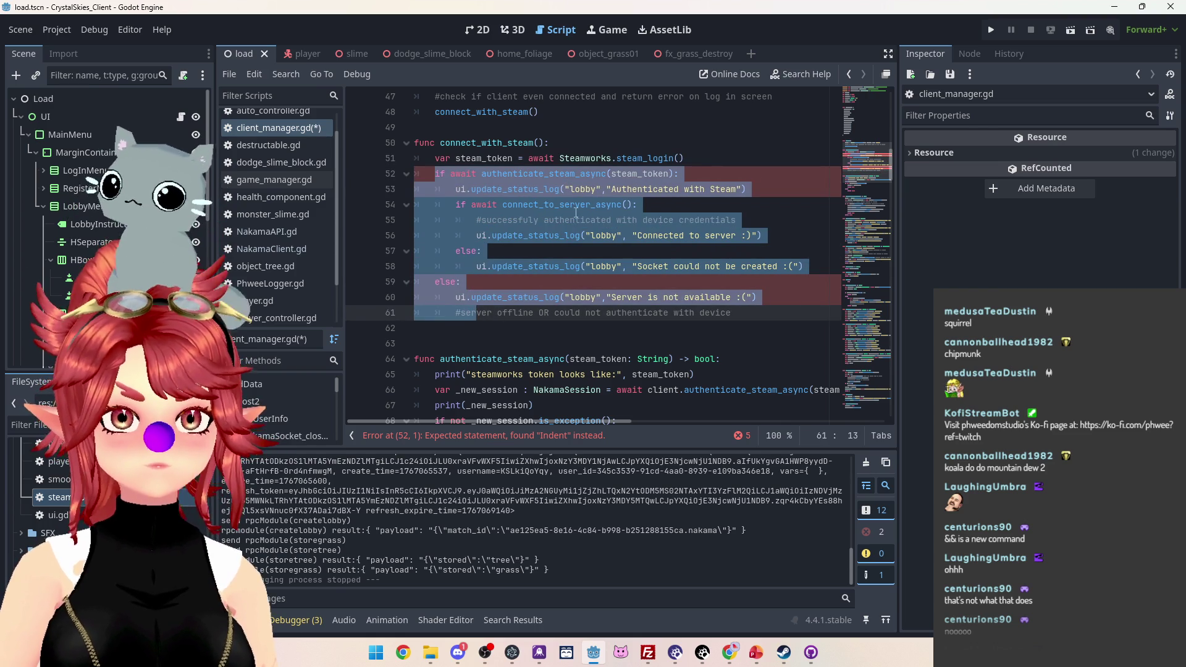
{"action": "left_click", "coordinate": [639, 160]}
{"action": "left_click", "coordinate": [991, 30]}
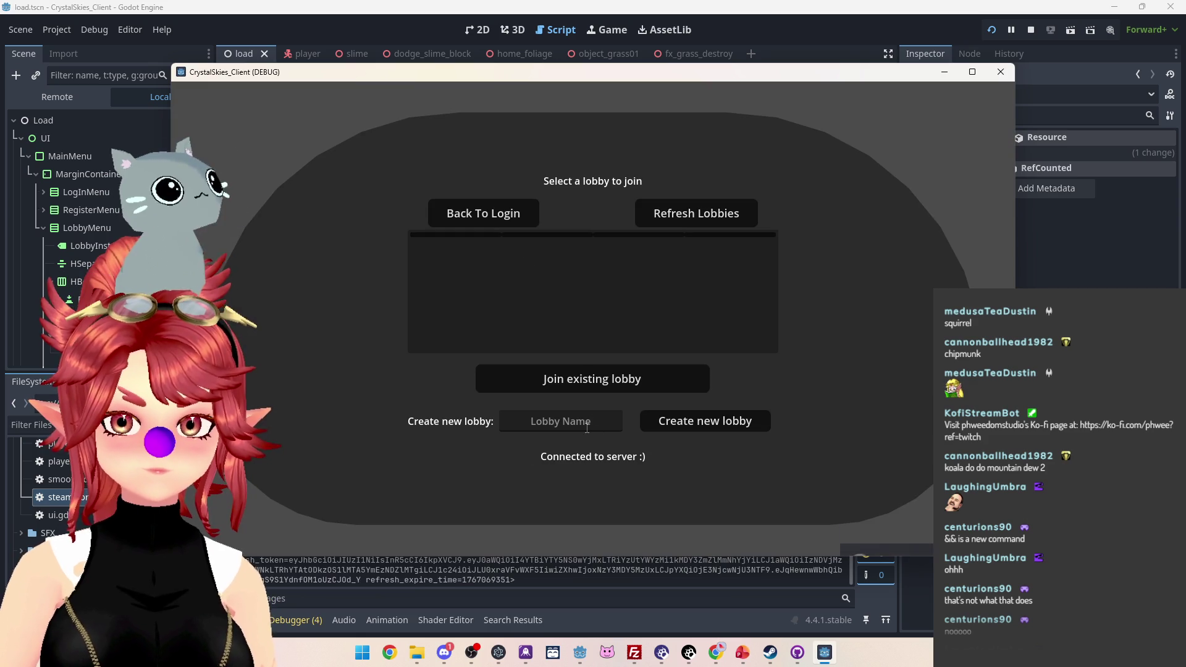
Step: Create a lobby named 'wqeqweqwe' and enter the world
{"action": "left_click", "coordinate": [593, 427]}
{"action": "type", "text": "wqeqweqwe"}
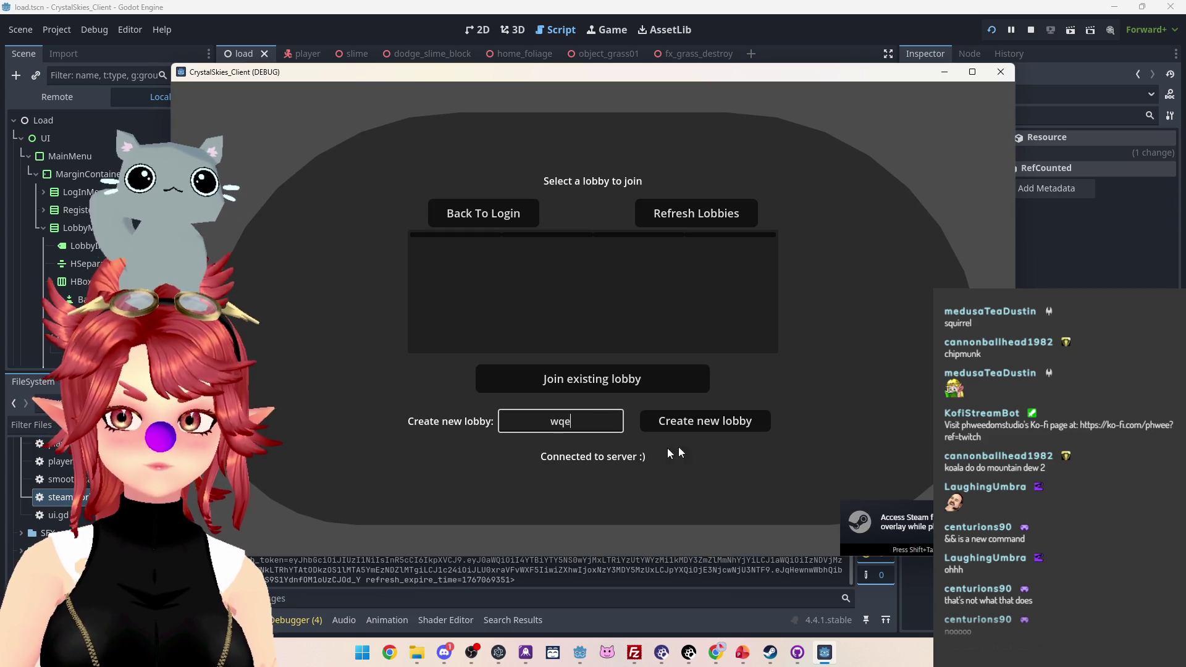
{"action": "left_click", "coordinate": [676, 418]}
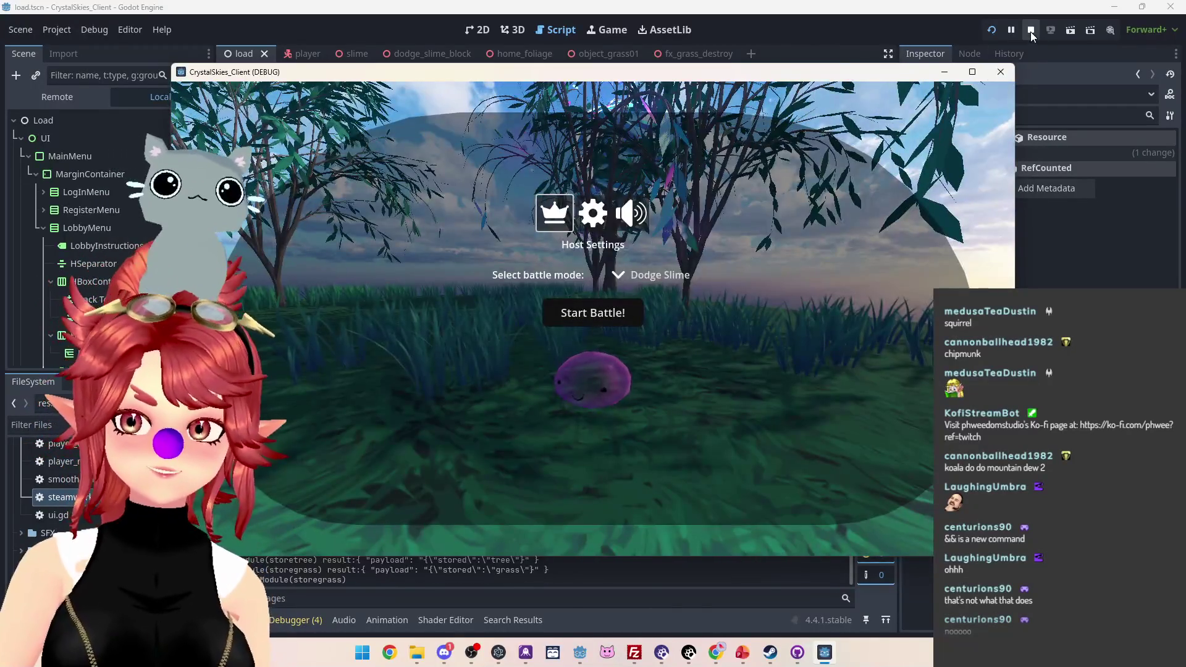
Step: Stop the game and check the output log's RPC results
{"action": "left_click", "coordinate": [1031, 31]}
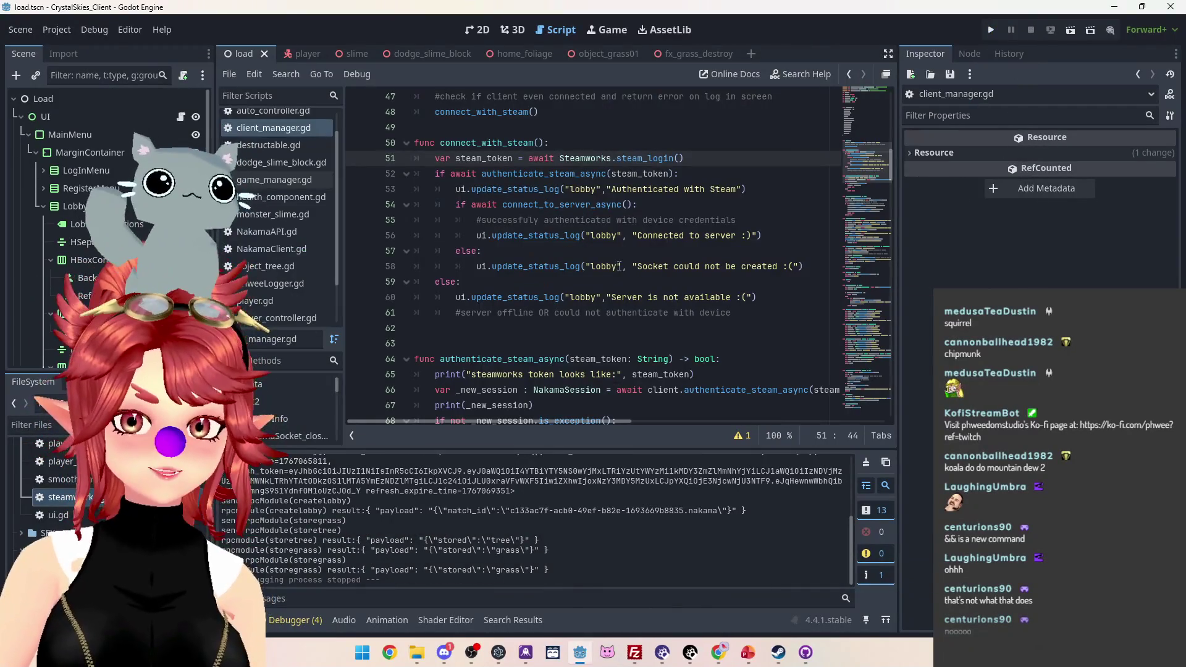
{"action": "scroll", "coordinate": [551, 318], "scroll_direction": "down", "scroll_amount": 3}
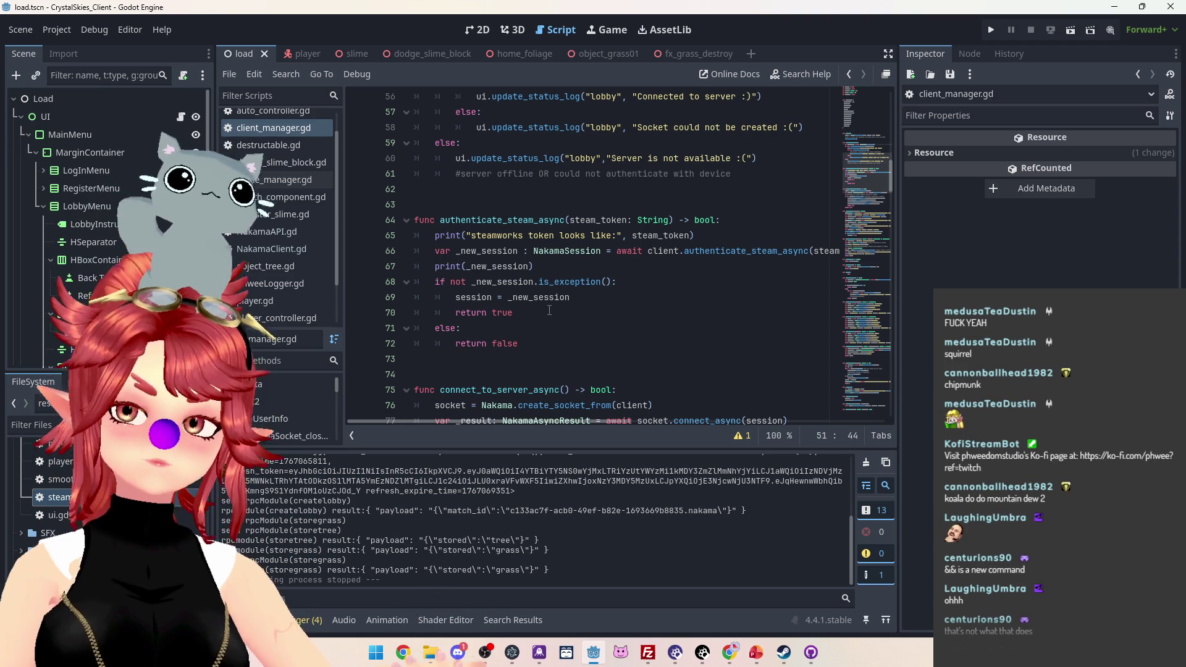
{"action": "mouse_move", "coordinate": [548, 298]}
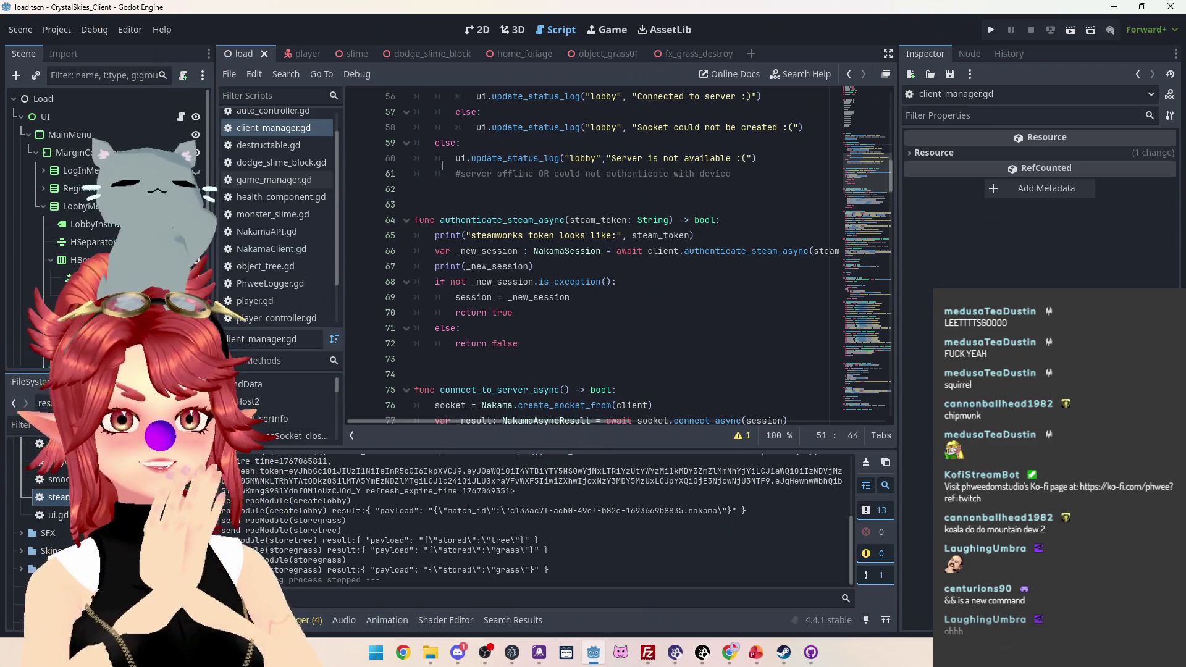
Step: Delete the empty line 73 above connect_to_server_async in client_manager.gd
{"action": "scroll", "coordinate": [558, 351], "scroll_direction": "up", "scroll_amount": 9}
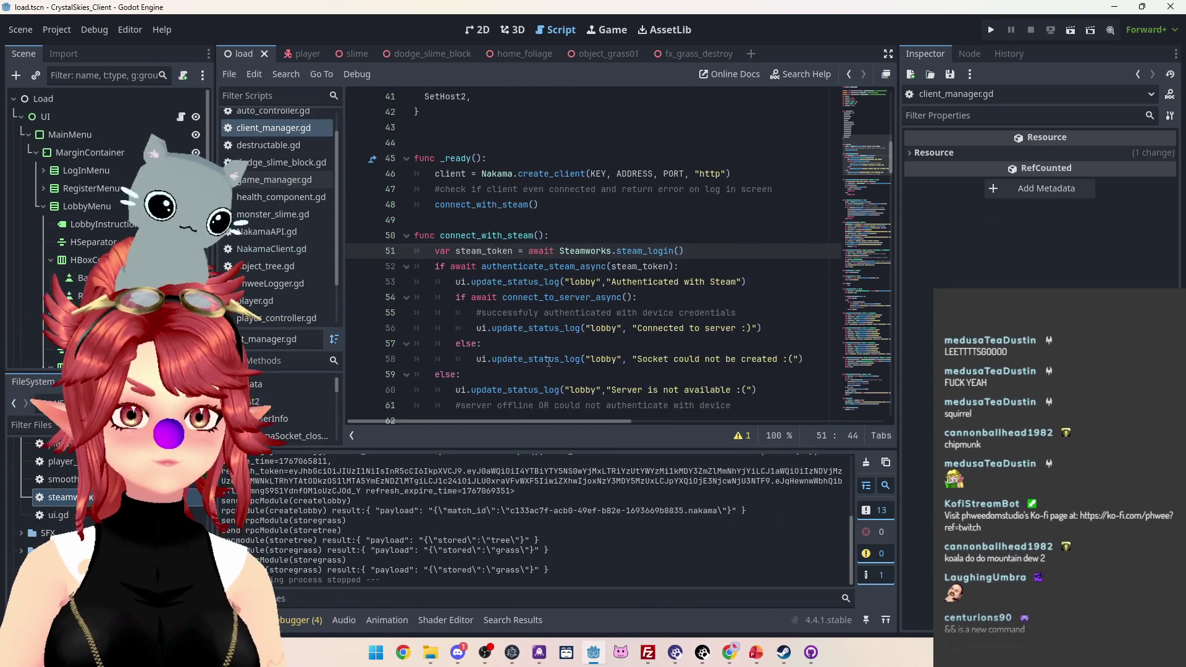
{"action": "scroll", "coordinate": [559, 351], "scroll_direction": "down", "scroll_amount": 15}
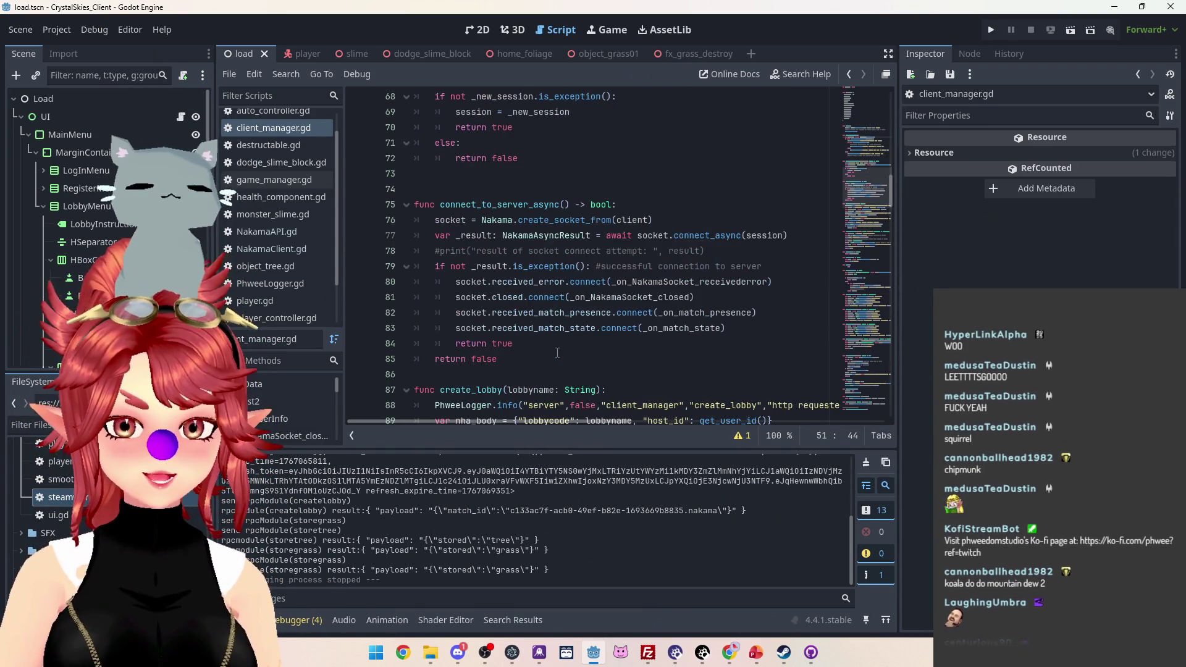
{"action": "scroll", "coordinate": [559, 352], "scroll_direction": "down", "scroll_amount": 1}
{"action": "scroll", "coordinate": [558, 352], "scroll_direction": "up", "scroll_amount": 4}
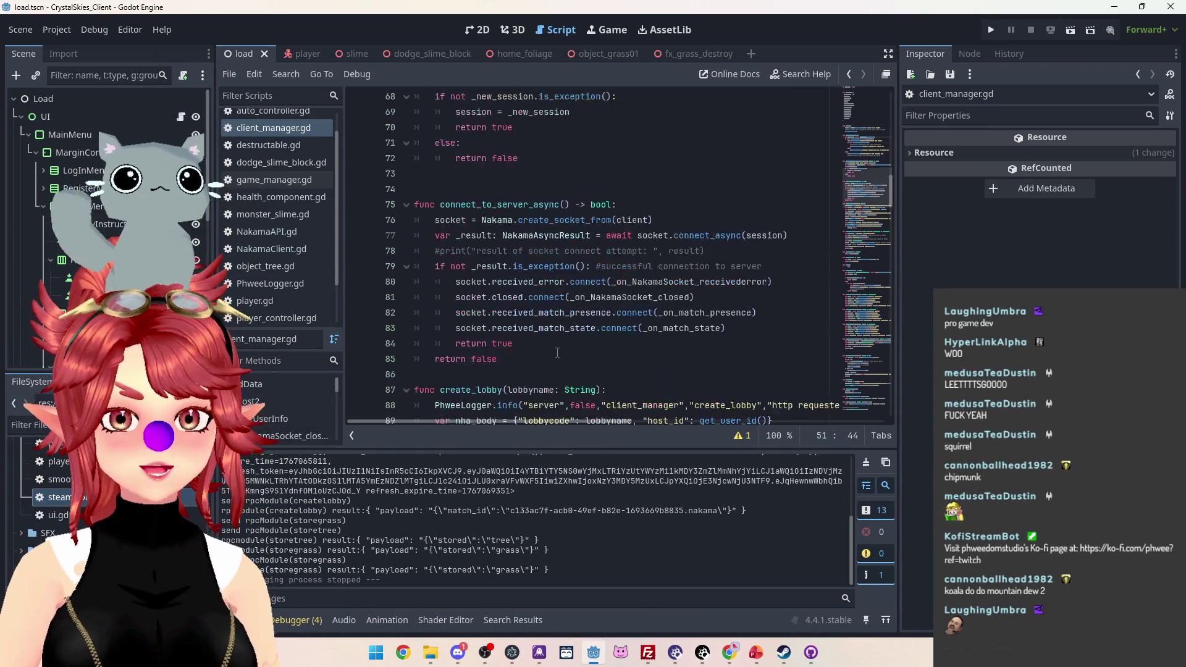
{"action": "left_click", "coordinate": [506, 226]}
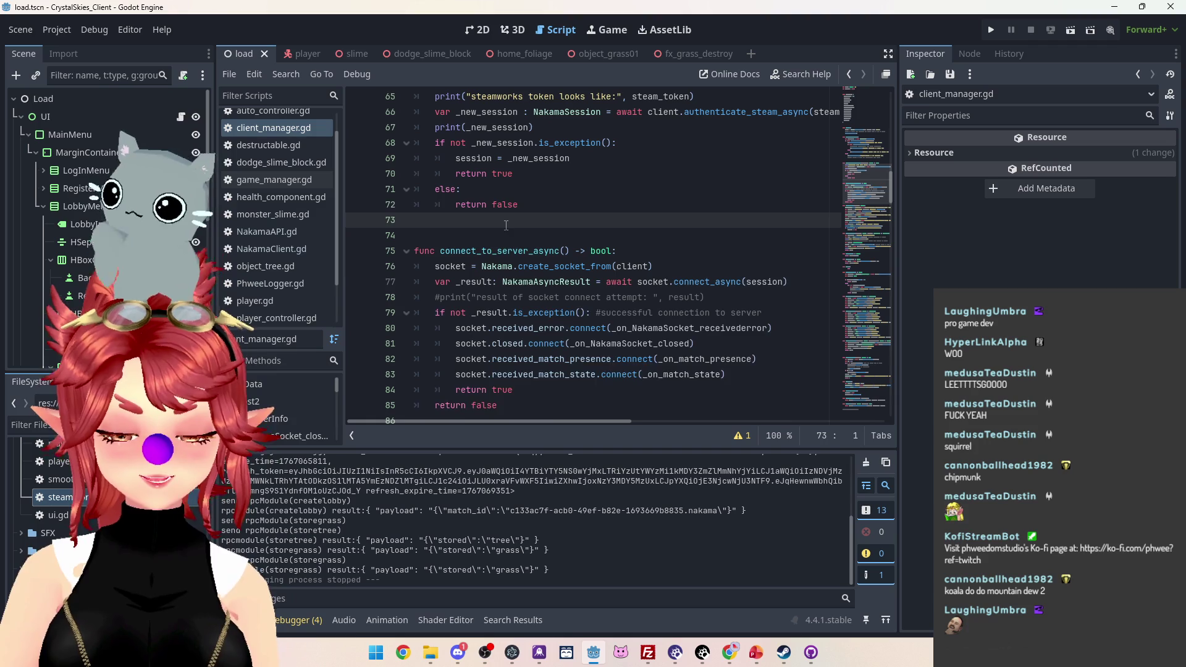
{"action": "key", "text": "BackSpace"}
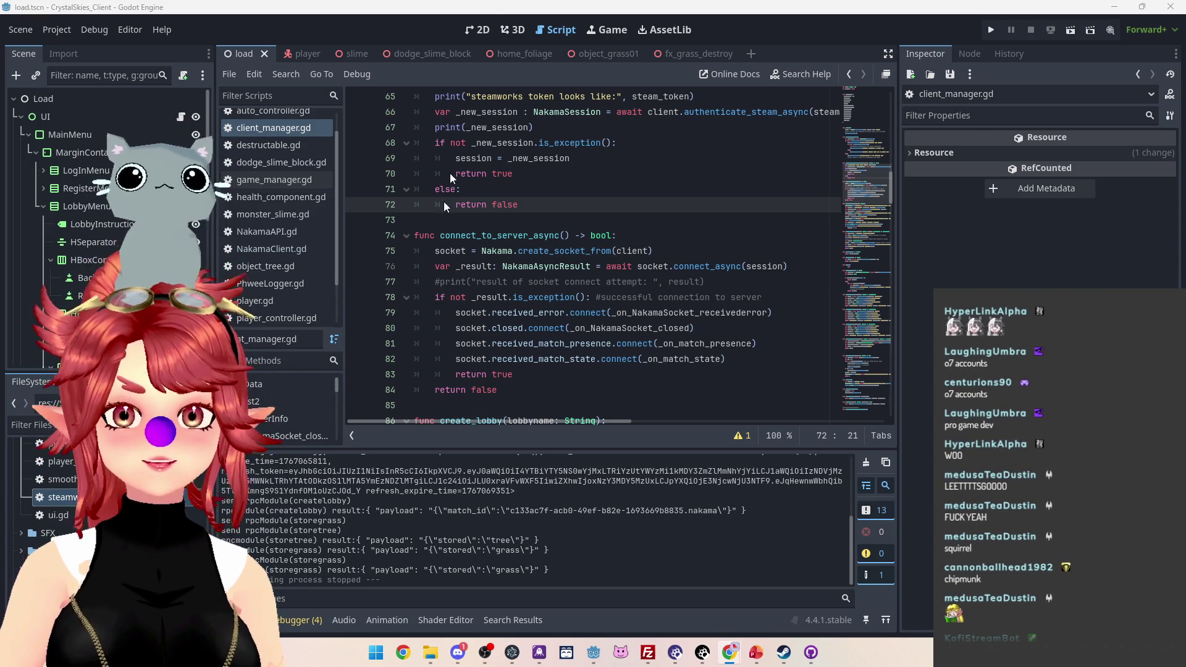
{"action": "left_click", "coordinate": [481, 235]}
{"action": "scroll", "coordinate": [260, 217], "scroll_direction": "up", "scroll_amount": 1}
Step: Search the project for is_phwee and jump to its match on line 99
{"action": "left_click", "coordinate": [250, 153]}
{"action": "scroll", "coordinate": [411, 155], "scroll_direction": "up", "scroll_amount": 6}
{"action": "scroll", "coordinate": [735, 213], "scroll_direction": "up", "scroll_amount": 14}
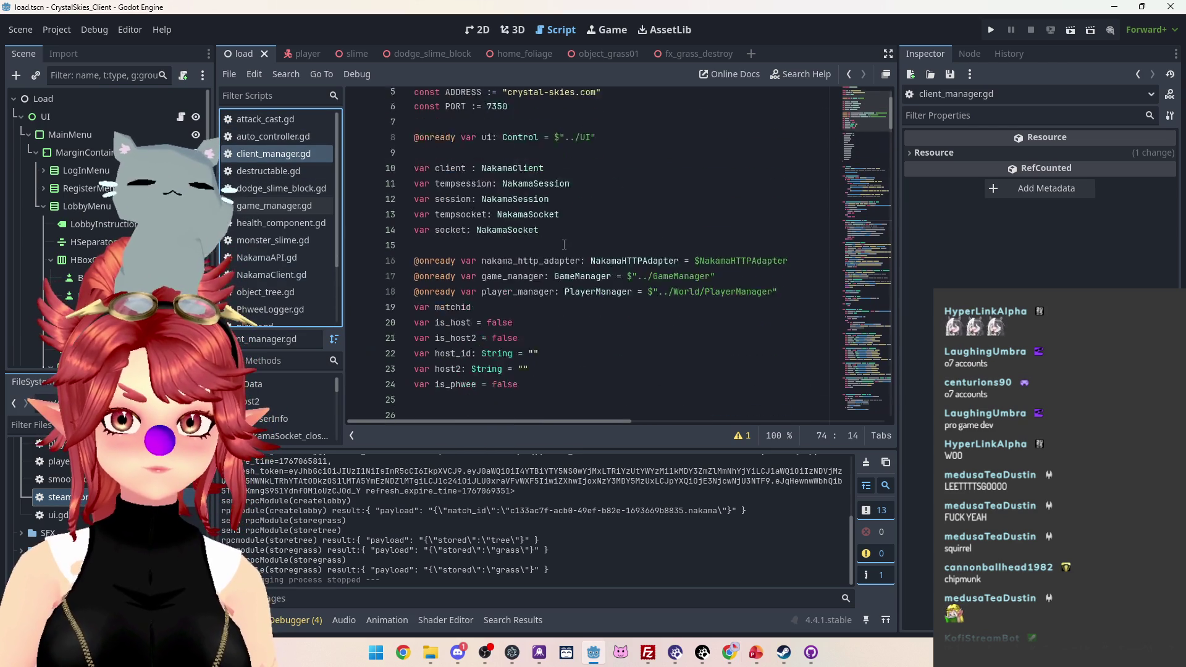
{"action": "scroll", "coordinate": [564, 245], "scroll_direction": "down", "scroll_amount": 3}
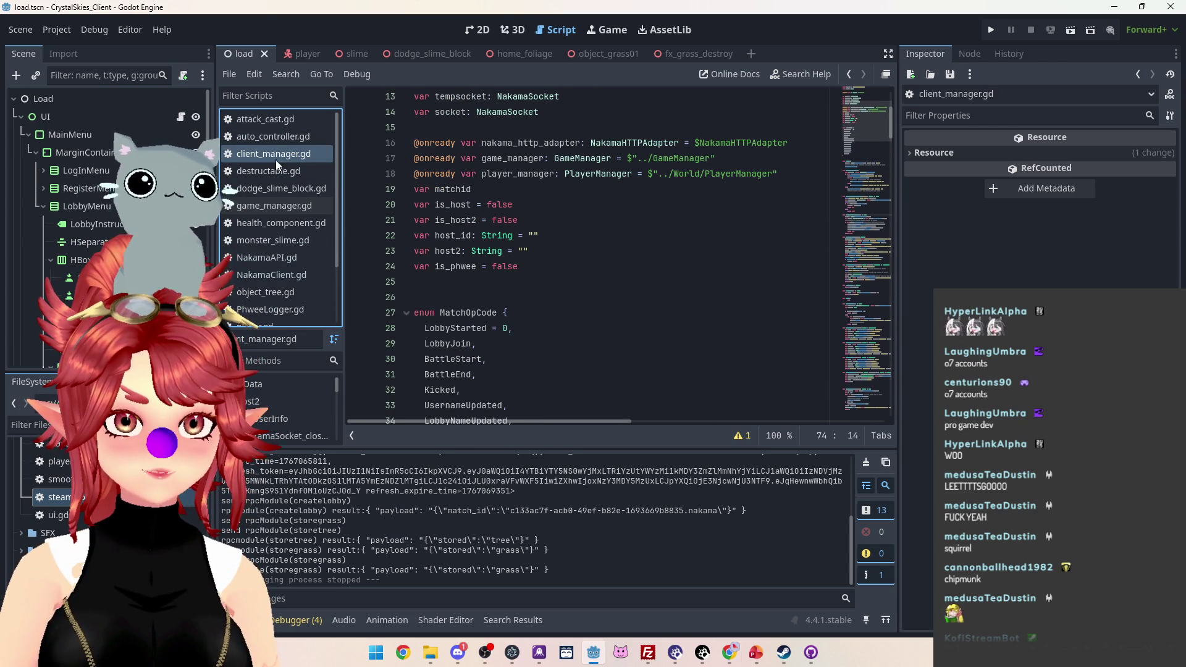
{"action": "scroll", "coordinate": [591, 281], "scroll_direction": "down", "scroll_amount": 11}
{"action": "scroll", "coordinate": [591, 282], "scroll_direction": "up", "scroll_amount": 13}
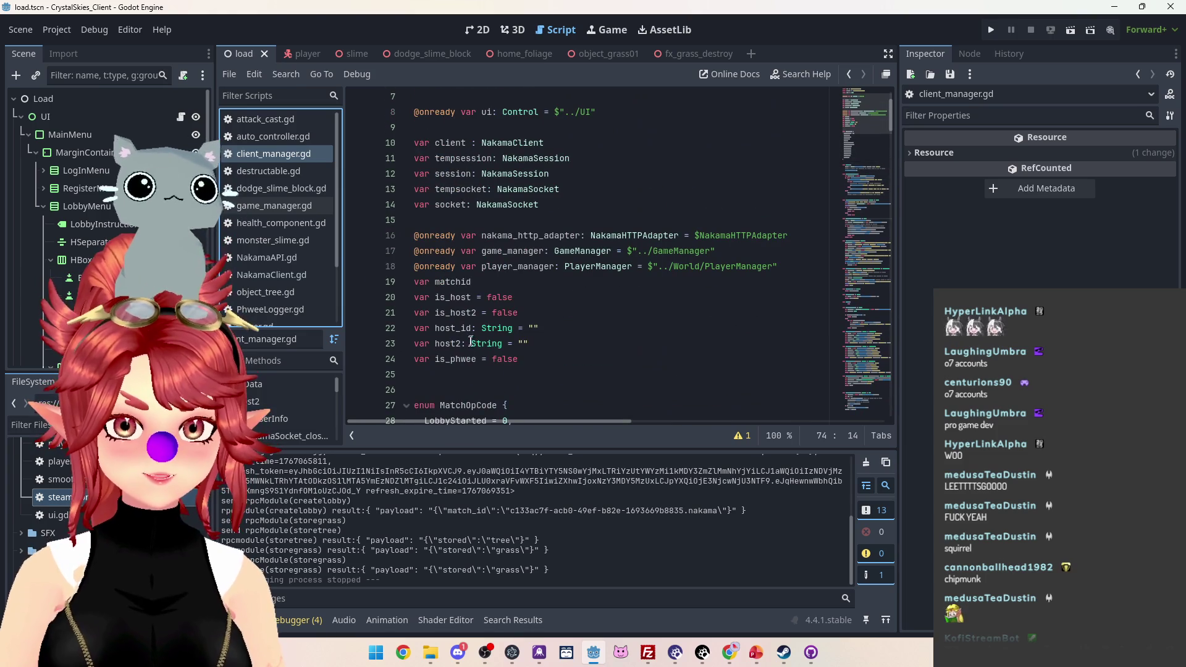
{"action": "double_click", "coordinate": [441, 360]}
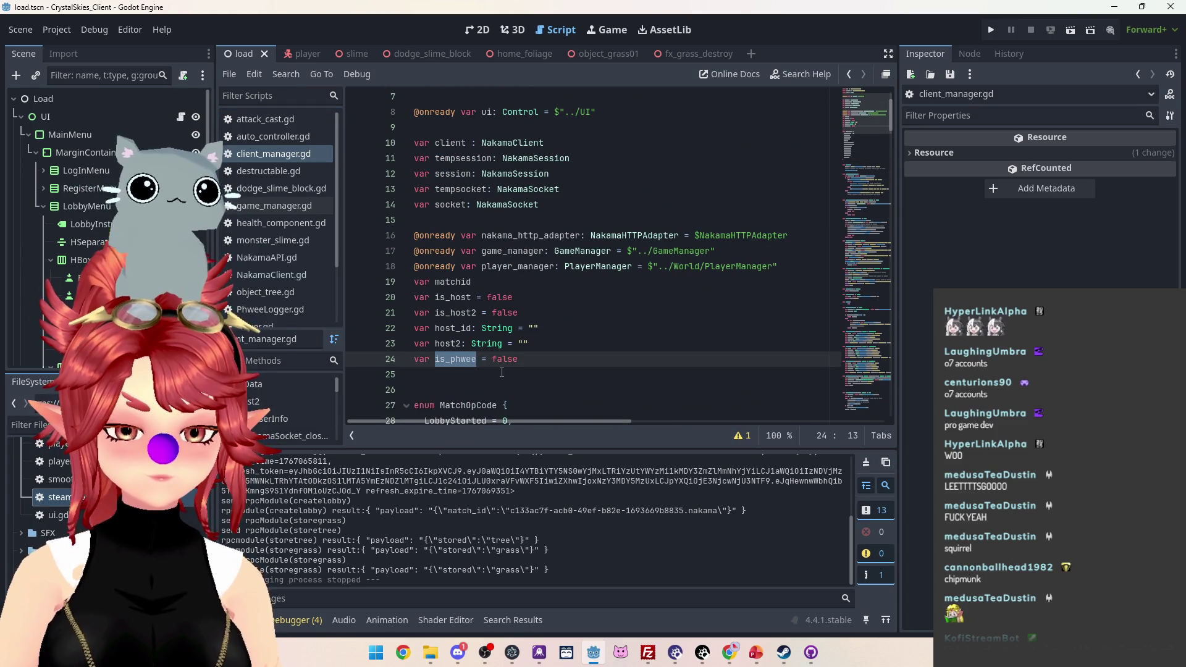
{"action": "key", "text": "ctrl+shift+f"}
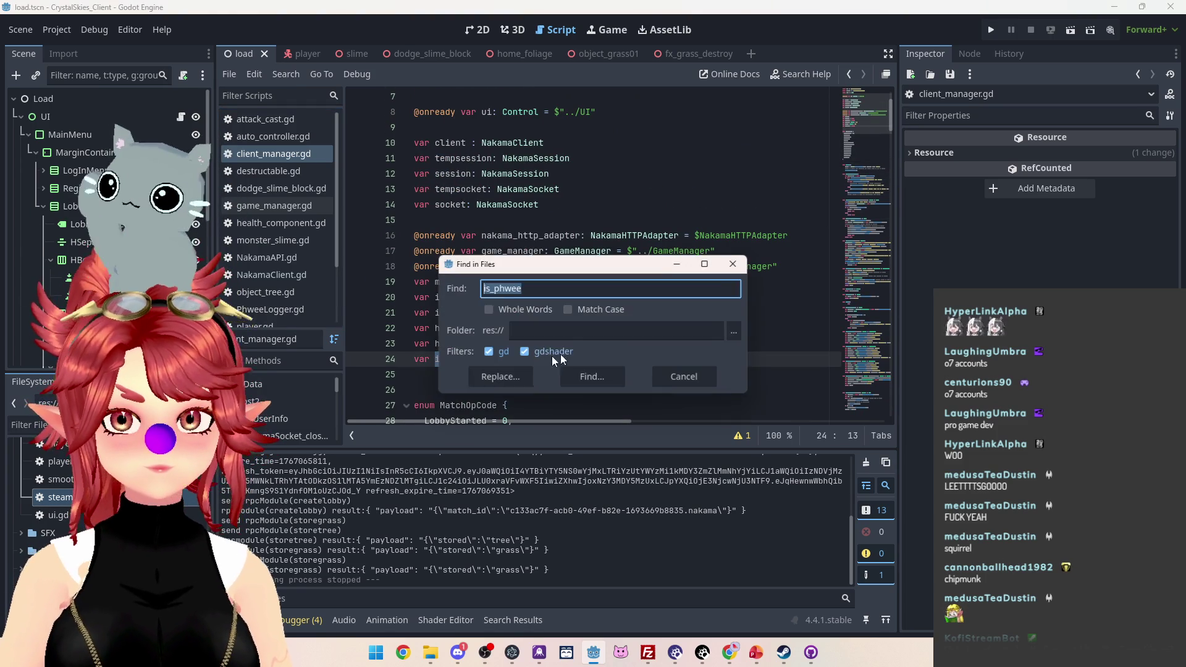
{"action": "left_click", "coordinate": [589, 377]}
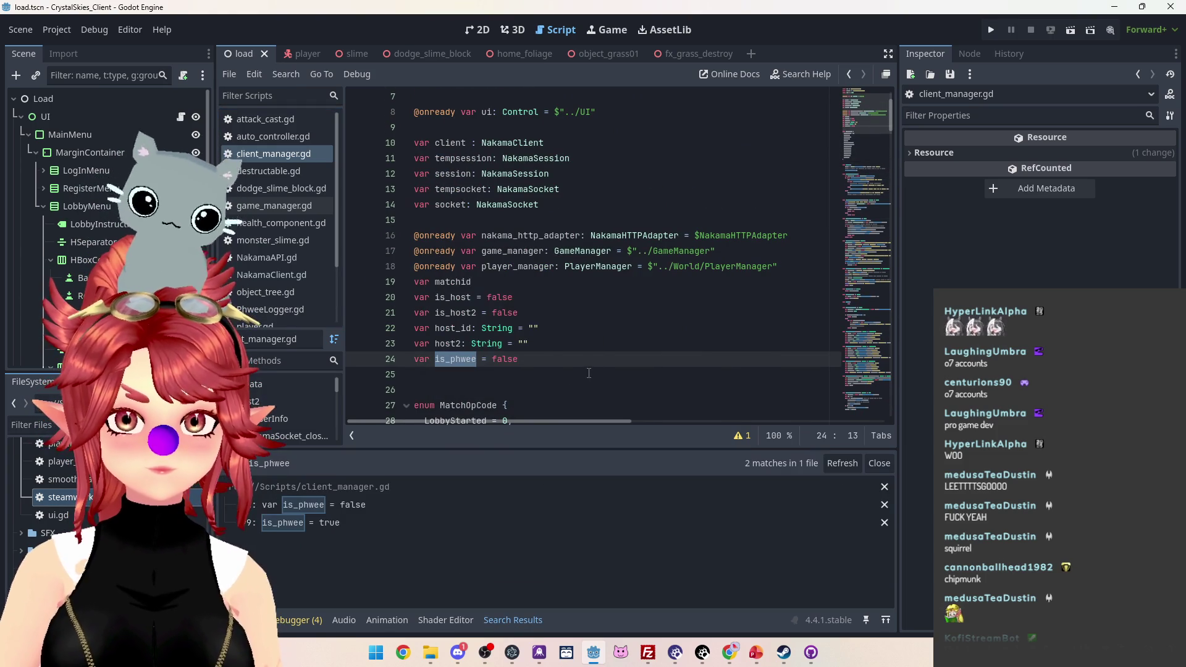
{"action": "left_click", "coordinate": [376, 524]}
Step: Paste the new Steam account's user ID over line 98's old UUID and save
{"action": "scroll", "coordinate": [614, 351], "scroll_direction": "down", "scroll_amount": 1}
{"action": "key", "text": "alt+Tab"}
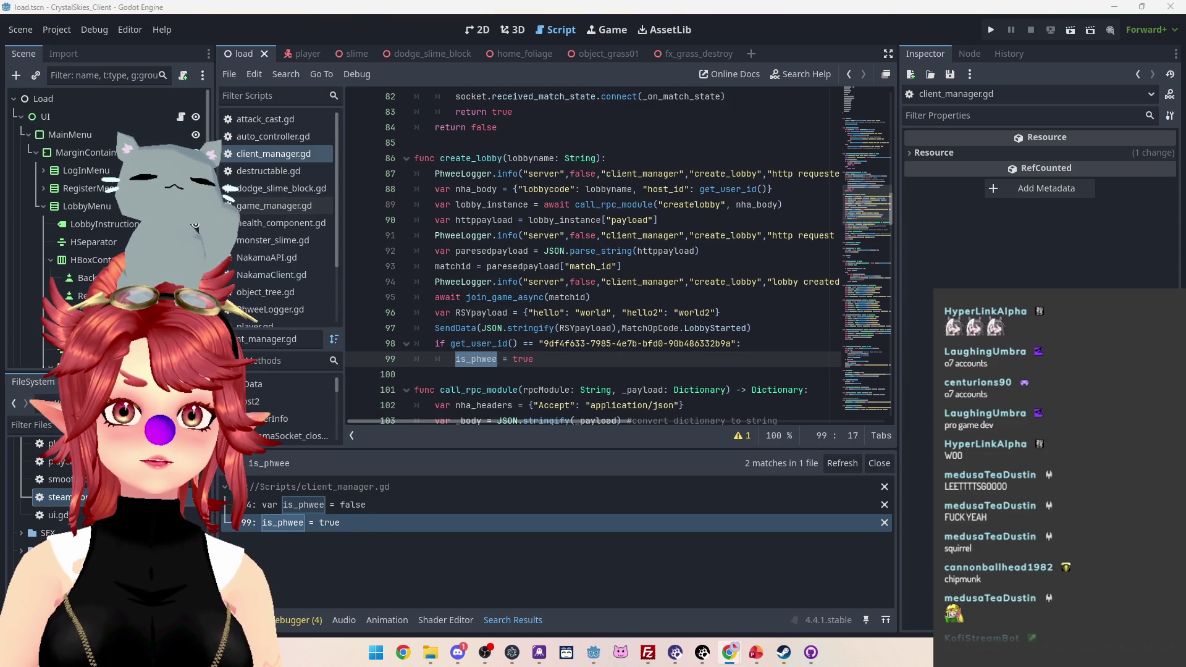
{"action": "mouse_move", "coordinate": [554, 344]}
{"action": "left_mouse_down"}
{"action": "mouse_move", "coordinate": [731, 344]}
{"action": "mouse_move", "coordinate": [544, 343]}
{"action": "left_mouse_up"}
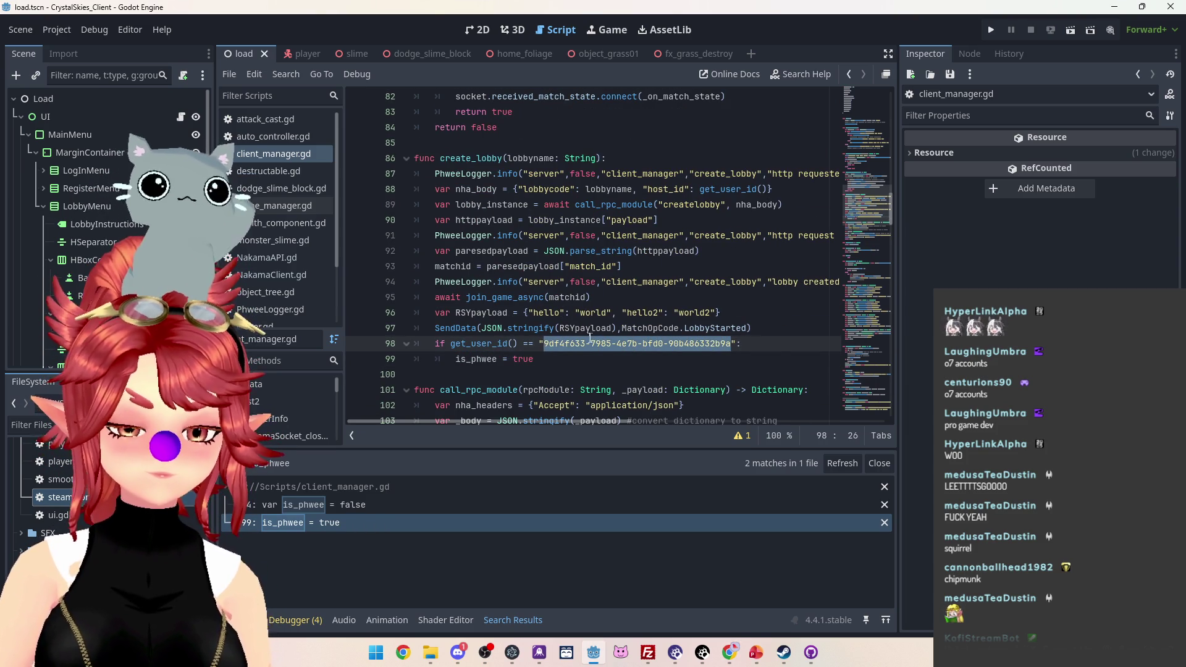
{"action": "type", "text": "345c3539-91cd-4aa0-8939-e109ba346e18"}
{"action": "left_click", "coordinate": [623, 266]}
{"action": "key", "text": "ctrl+s"}
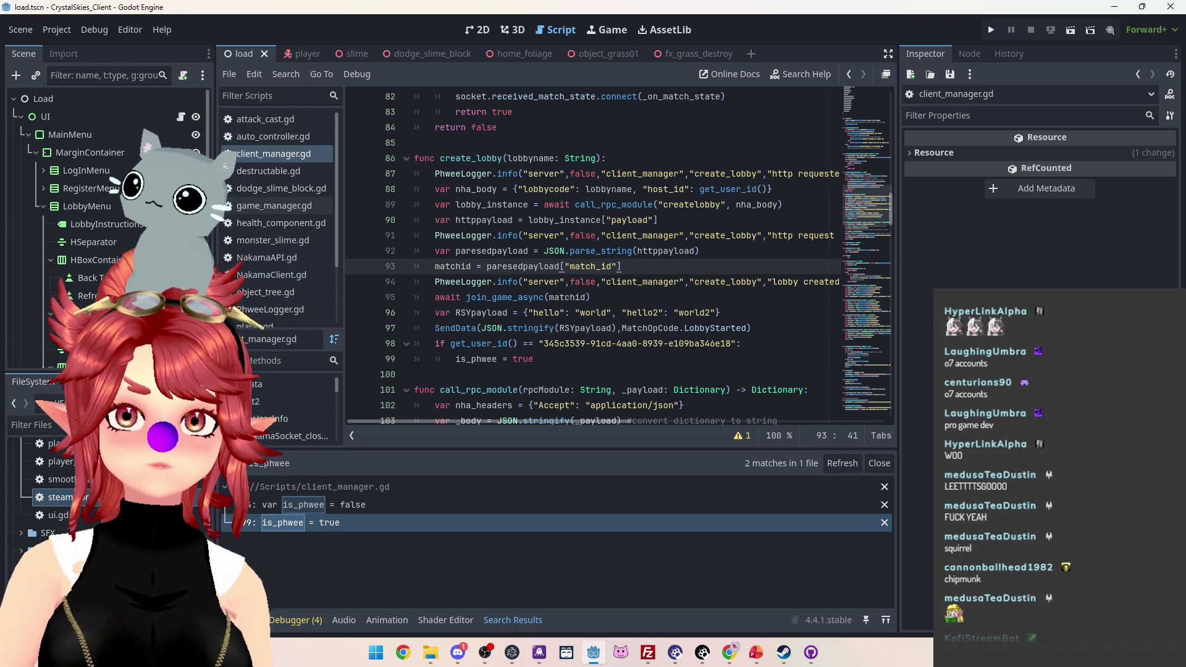
Step: Save again and bring up Chrome's Nakama Players page
{"action": "scroll", "coordinate": [556, 278], "scroll_direction": "down", "scroll_amount": 4}
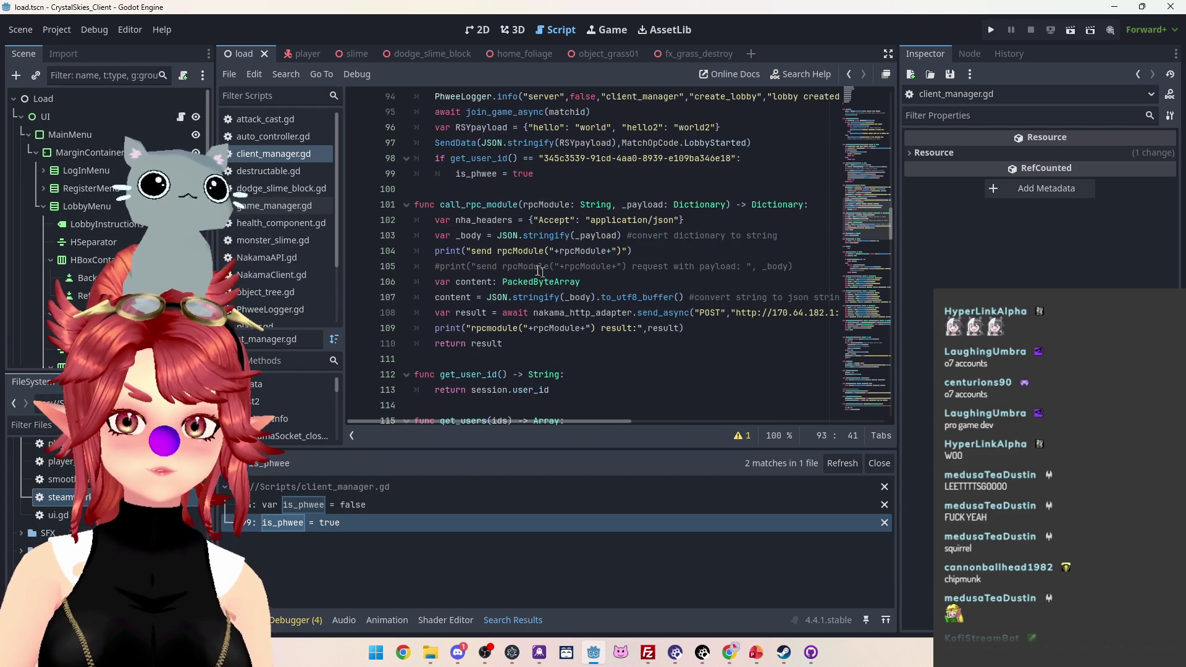
{"action": "left_click", "coordinate": [556, 267]}
{"action": "key", "text": "ctrl+s"}
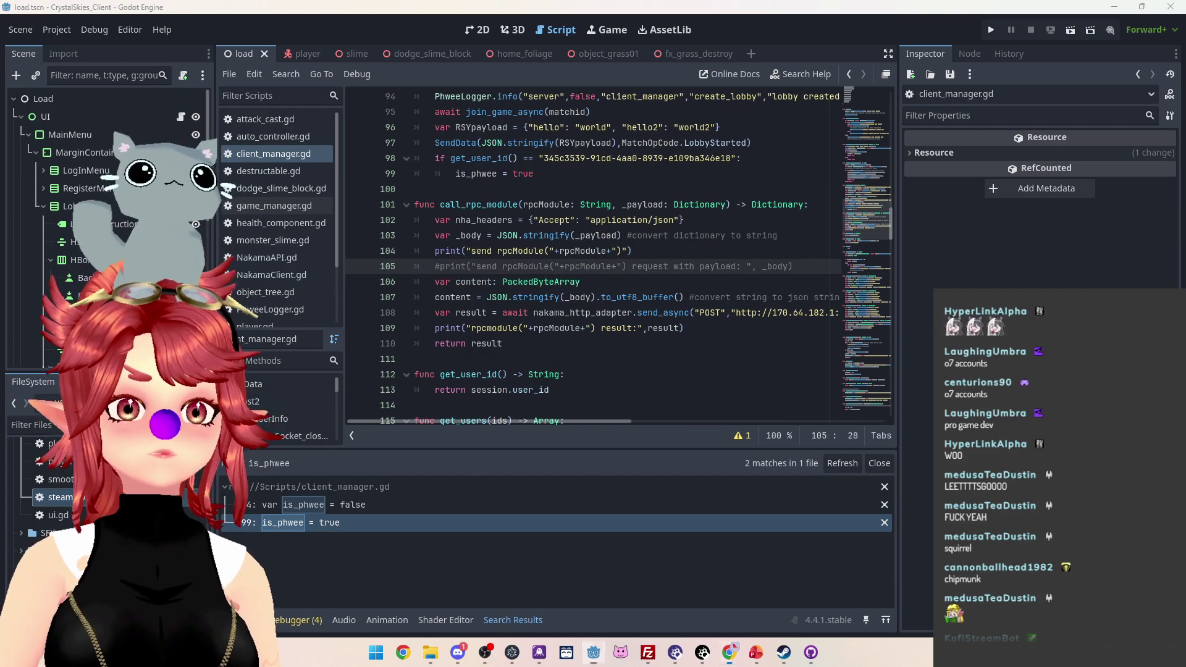
{"action": "key", "text": "alt+Tab"}
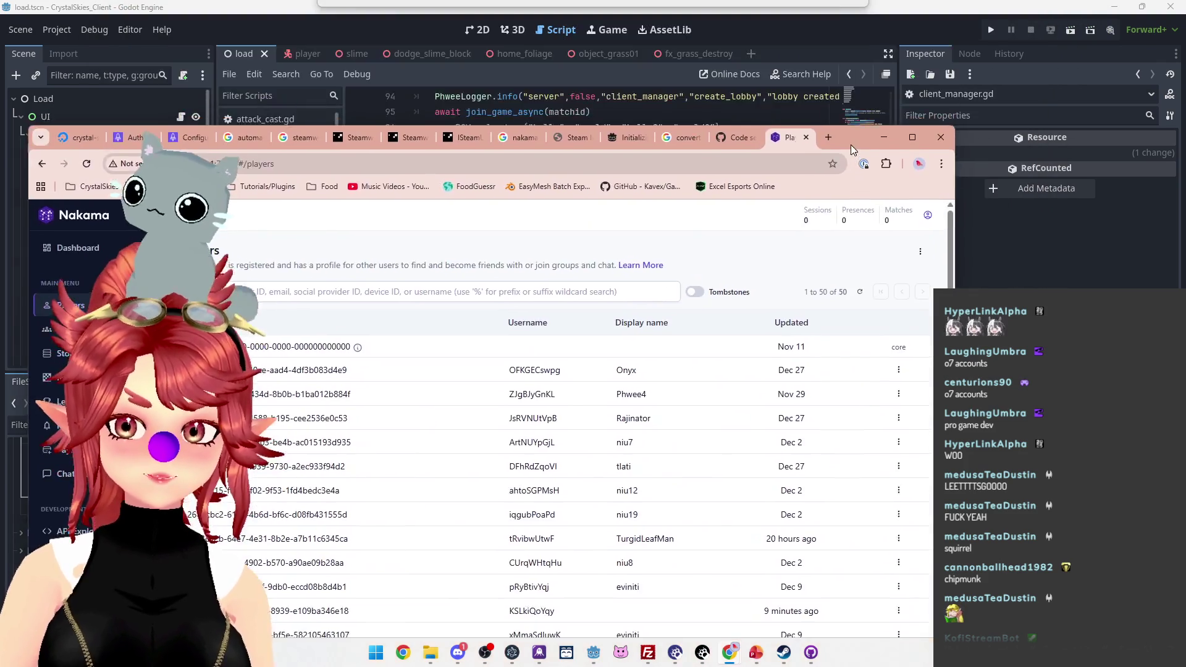
{"action": "left_click_drag", "start_coordinate": [851, 145], "coordinate": [913, 67]}
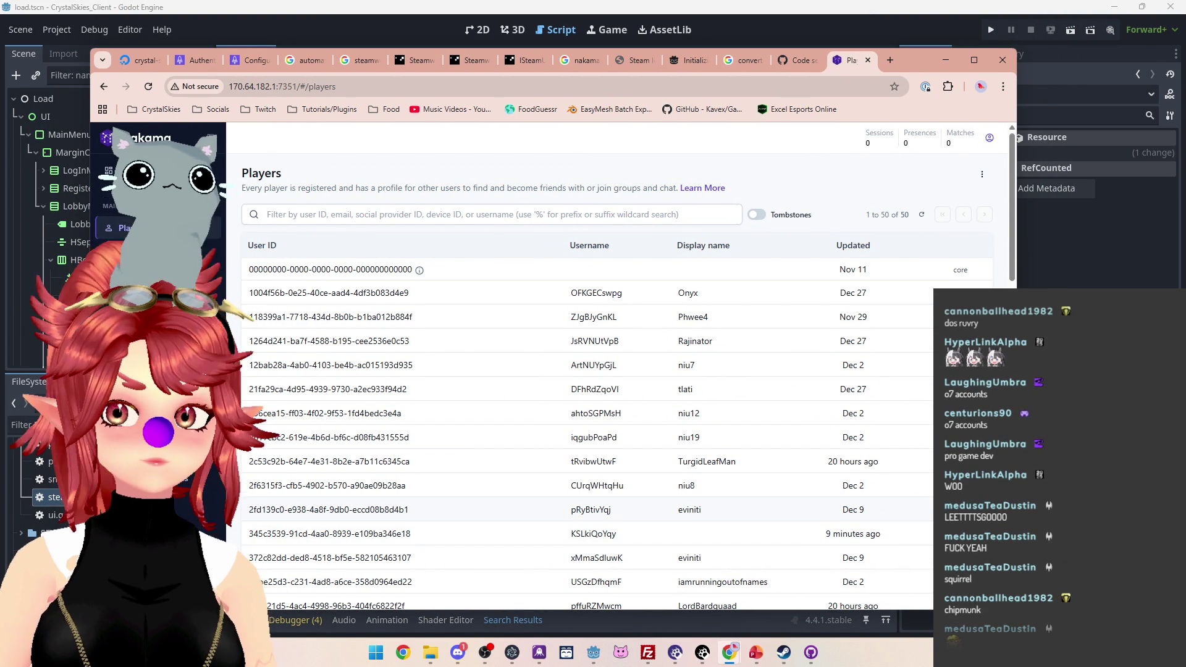
Step: Delete the first old player account, confirming with 'delete' in the Confirm Deletion dialog
{"action": "left_click", "coordinate": [979, 510]}
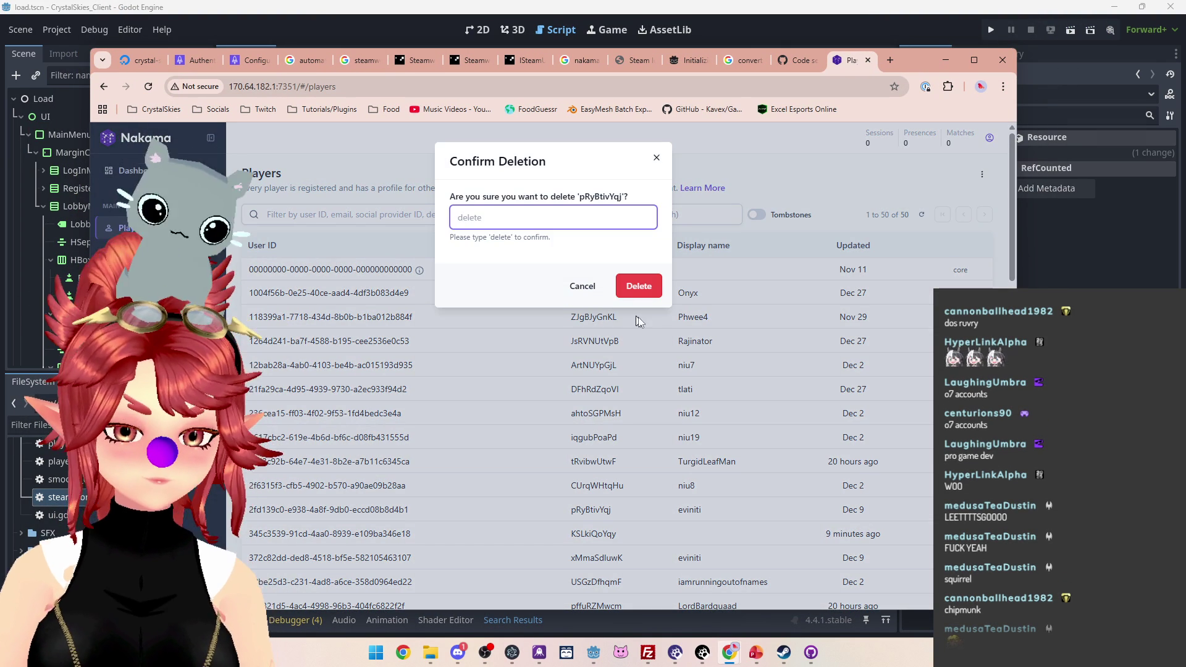
{"action": "type", "text": "345c3539-91cd-4aa0-8939-e109ba346e18"}
{"action": "left_click", "coordinate": [644, 282]}
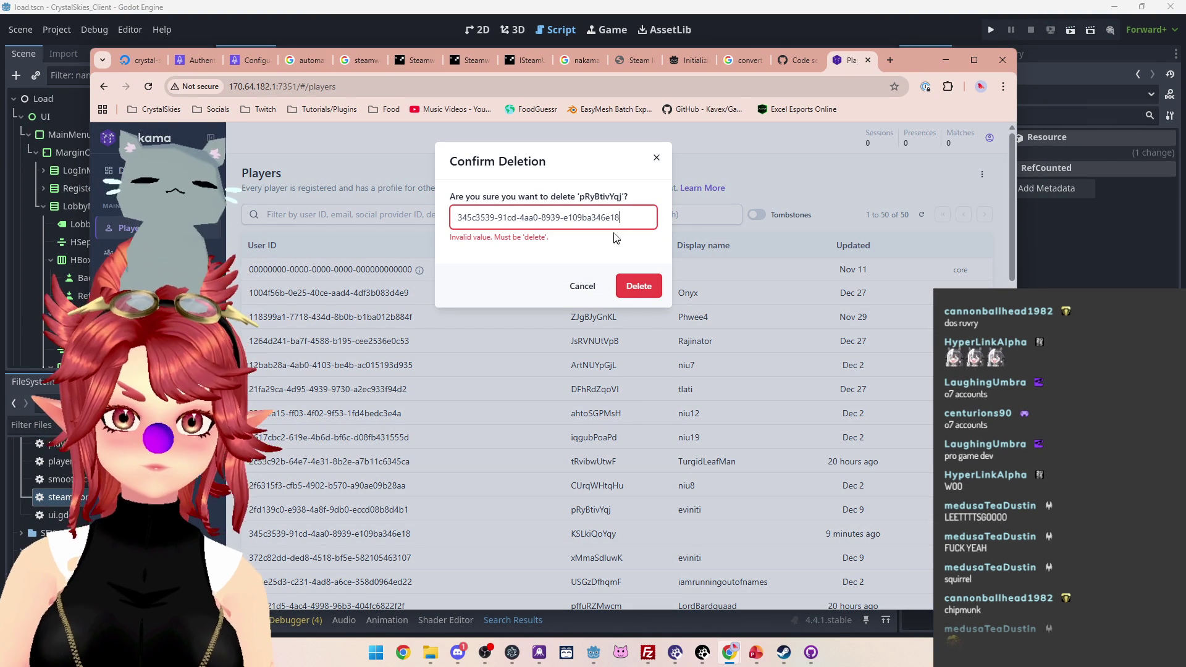
{"action": "key", "text": "ctrl+a"}
{"action": "type", "text": "delete"}
{"action": "key", "text": "ctrl+a"}
{"action": "left_click", "coordinate": [637, 286]}
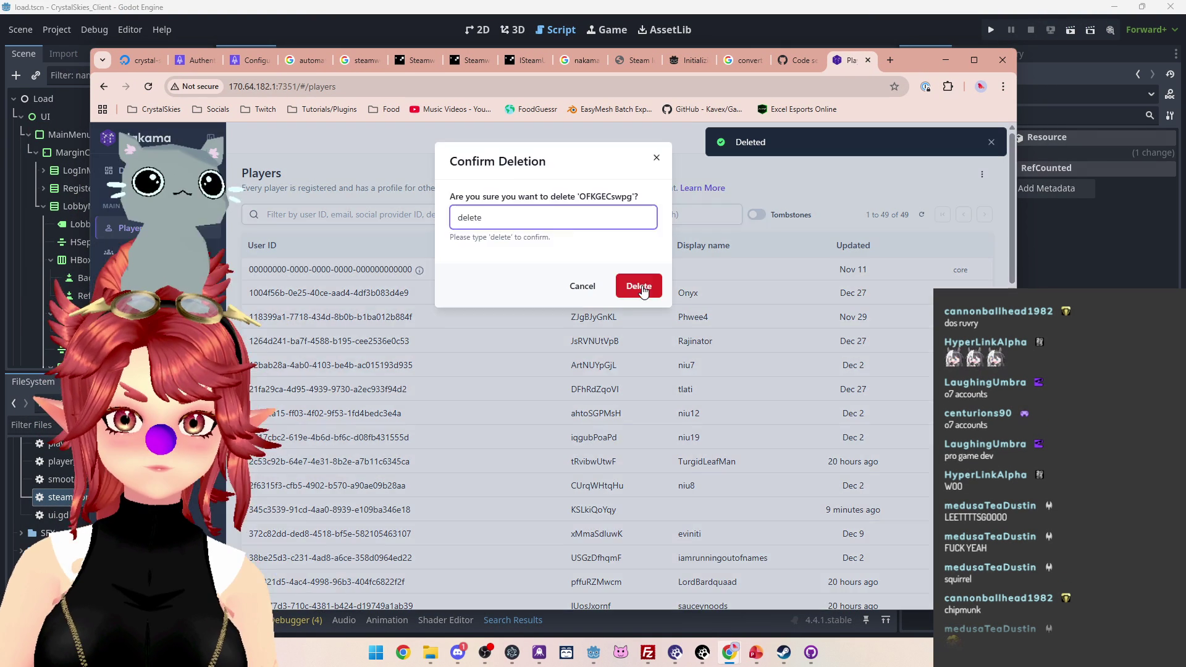
Step: Delete the old player accounts at the top of the Players list one after another
{"action": "left_click", "coordinate": [930, 293]}
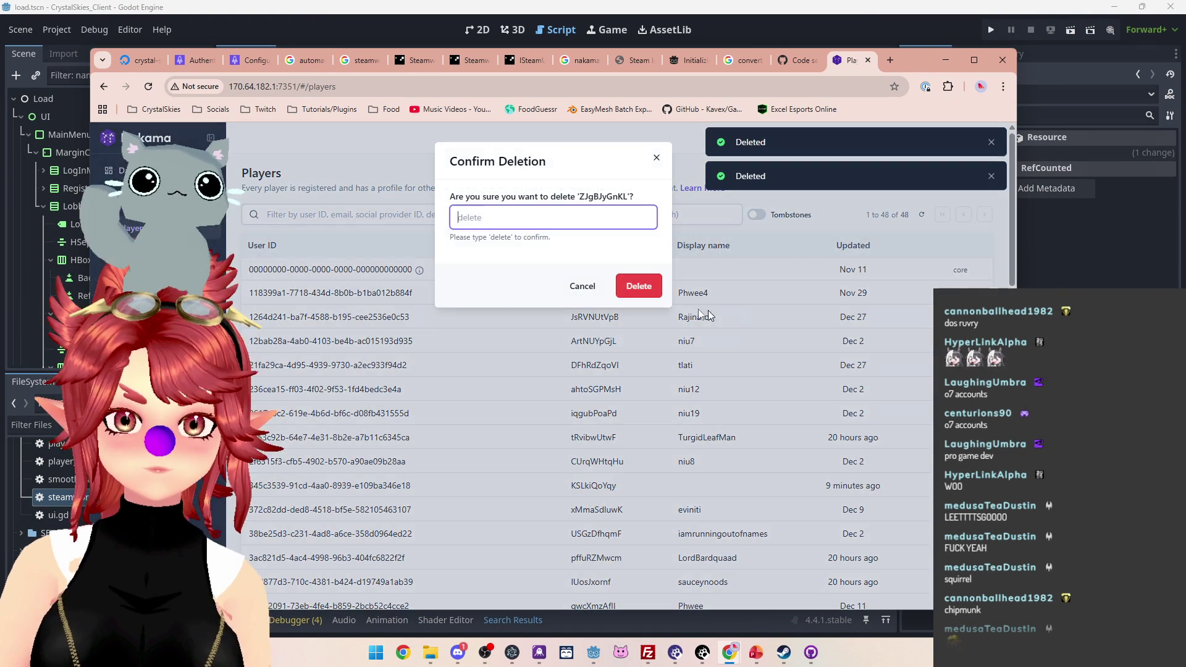
{"action": "left_click", "coordinate": [649, 293]}
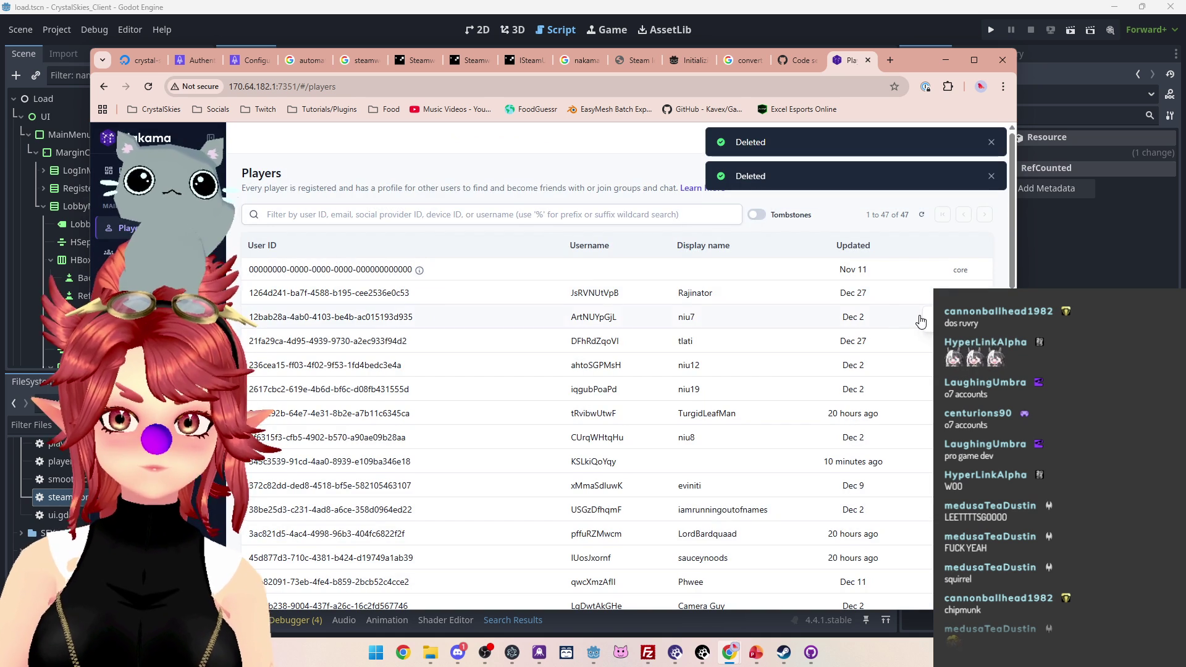
{"action": "left_click", "coordinate": [930, 292]}
{"action": "type", "text": "delete"}
{"action": "left_click", "coordinate": [648, 294]}
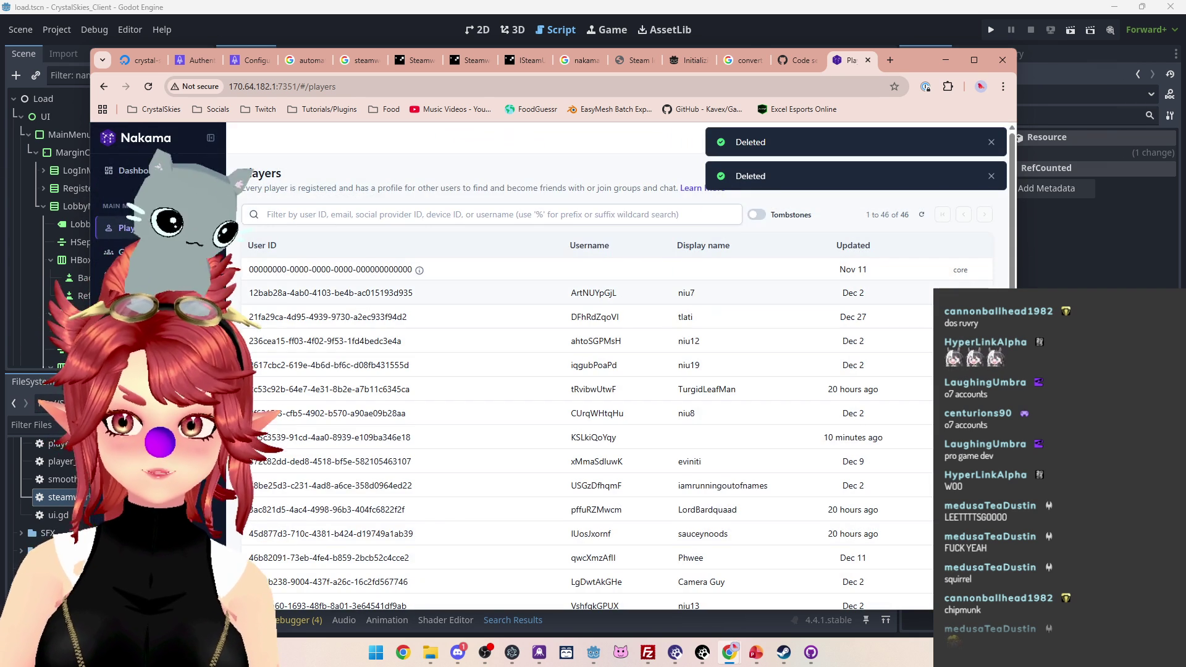
{"action": "left_click", "coordinate": [929, 293]}
{"action": "left_click", "coordinate": [640, 292]}
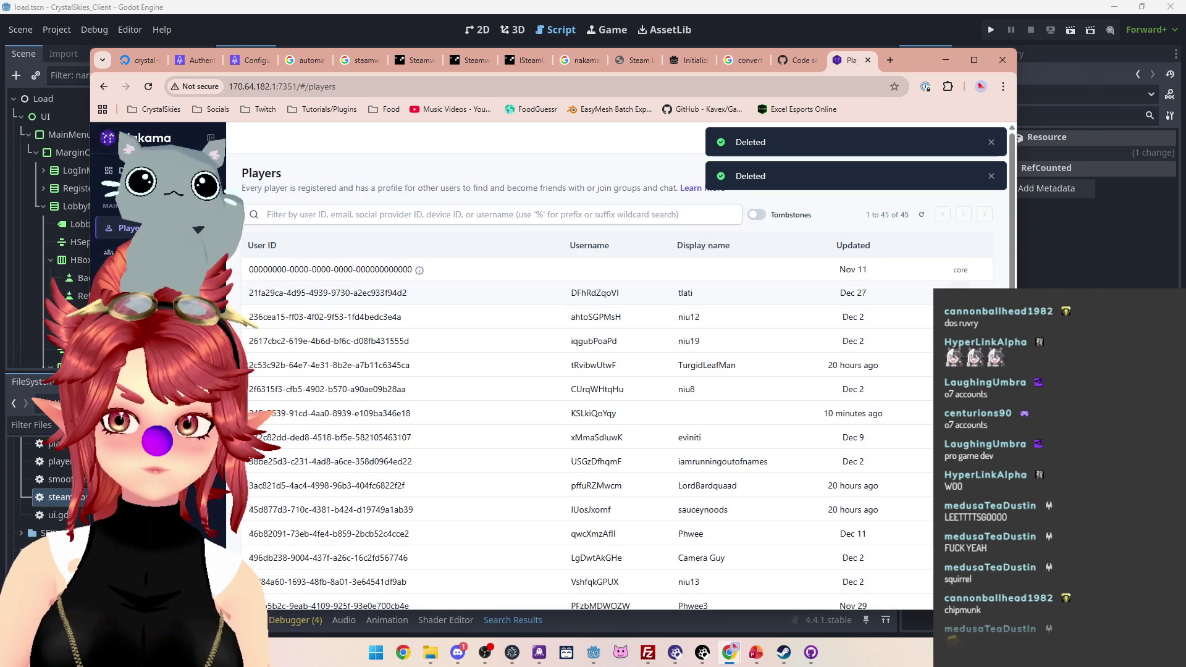
{"action": "left_click", "coordinate": [930, 293]}
{"action": "left_click", "coordinate": [629, 289]}
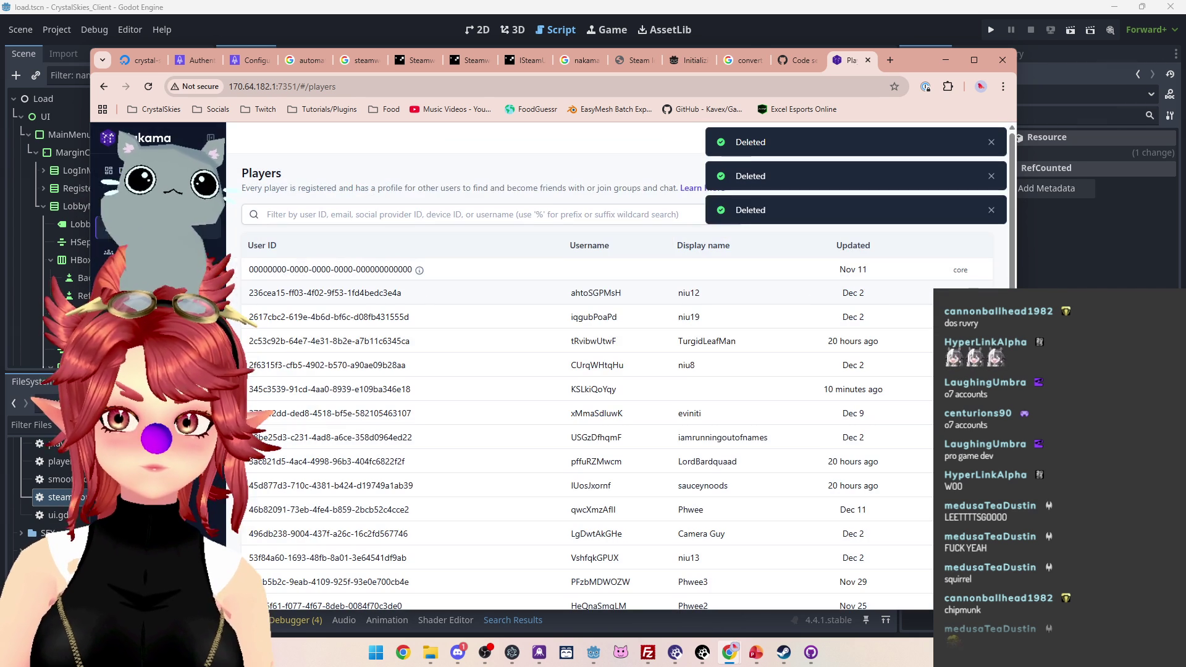
{"action": "left_click", "coordinate": [930, 292]}
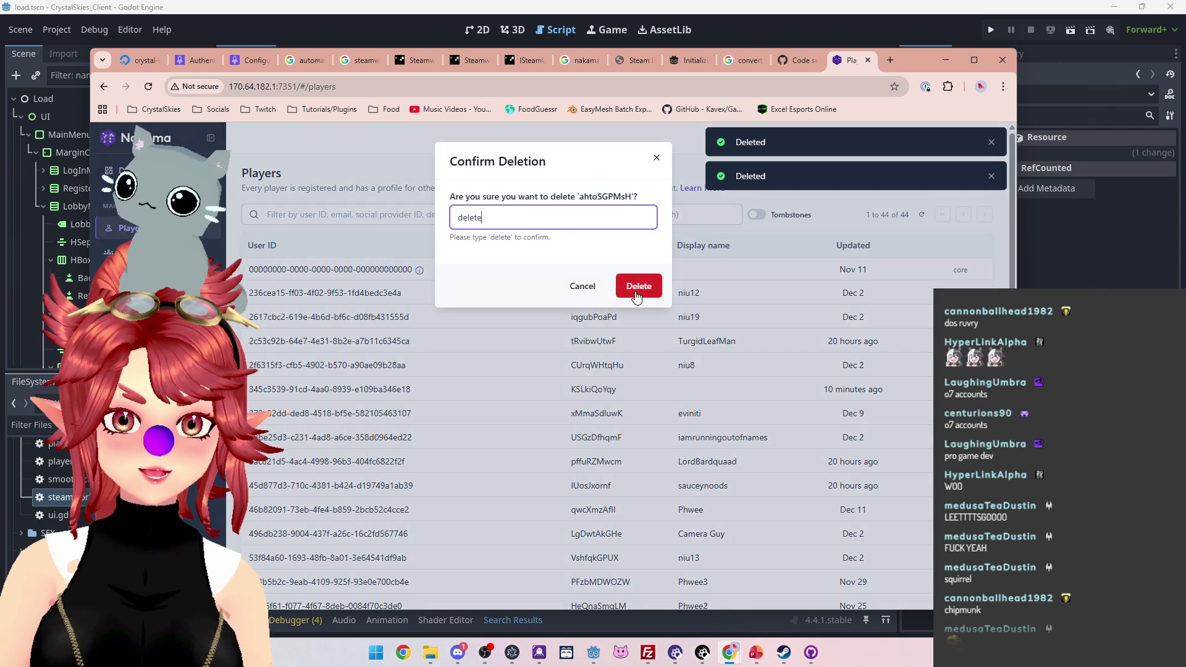
{"action": "left_click", "coordinate": [636, 296]}
{"action": "left_click", "coordinate": [930, 293]}
{"action": "type", "text": "delete"}
{"action": "left_click", "coordinate": [636, 285]}
{"action": "left_click", "coordinate": [930, 293]}
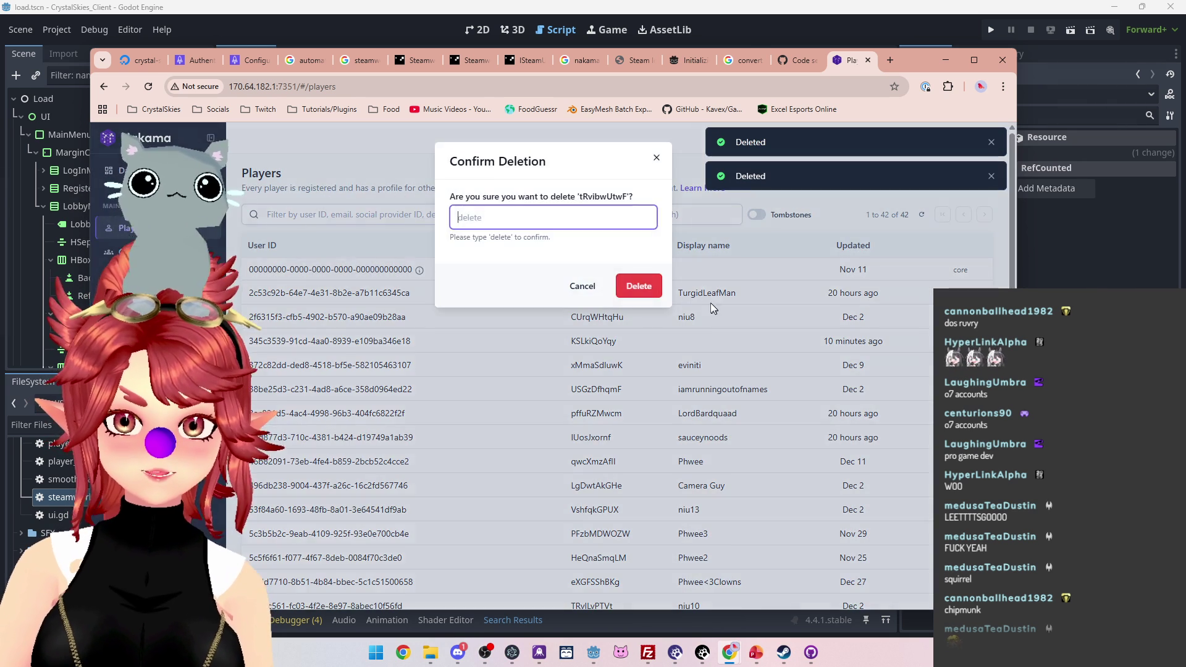
{"action": "left_click", "coordinate": [639, 288]}
{"action": "left_click", "coordinate": [930, 293]}
{"action": "type", "text": "deletedelete"}
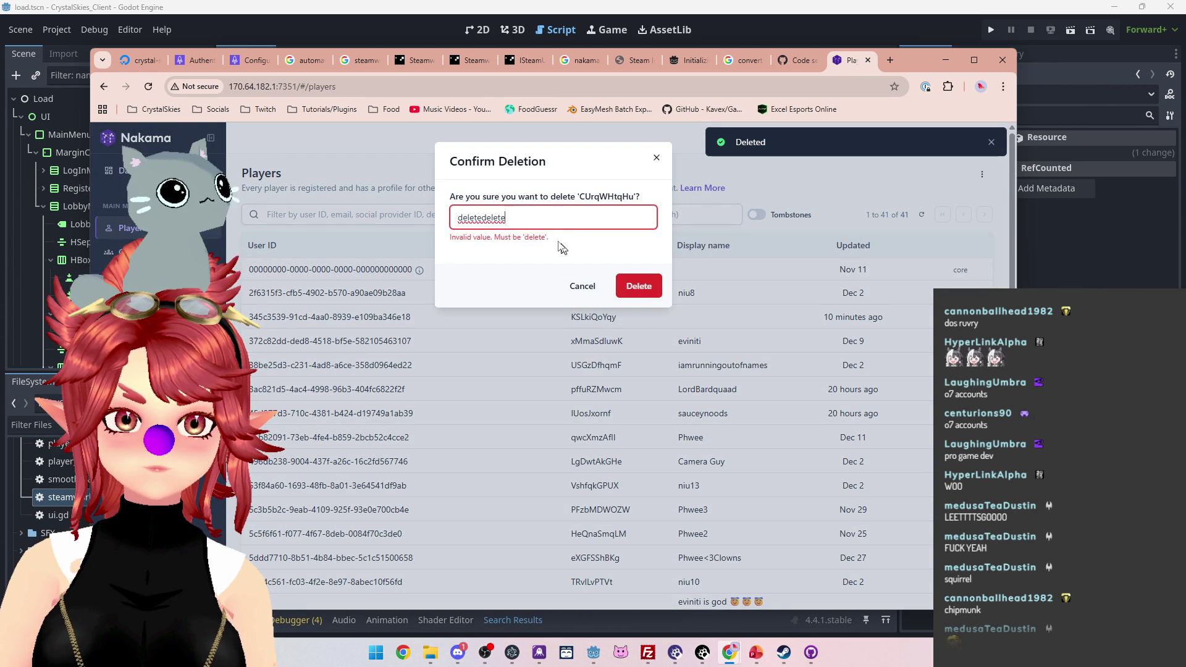
{"action": "type", "text": "delete"}
{"action": "key", "text": "Return"}
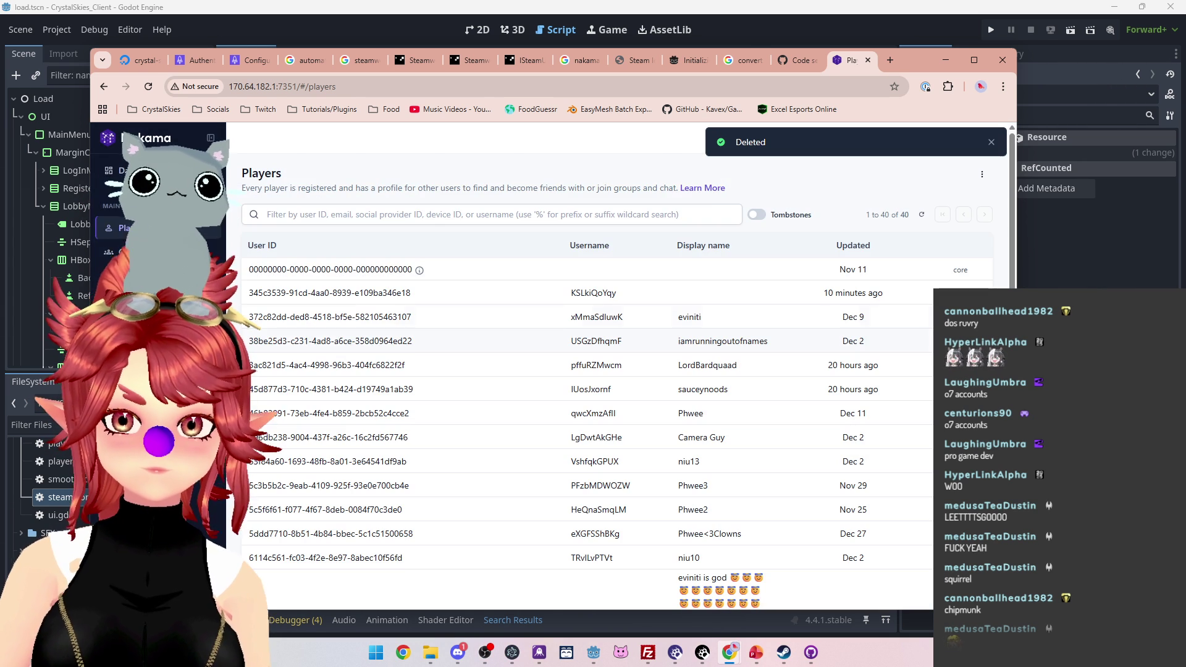
Step: Keep deleting old player accounts from the second row, confirming each with 'delete'
{"action": "left_click", "coordinate": [930, 317]}
{"action": "left_click", "coordinate": [617, 290]}
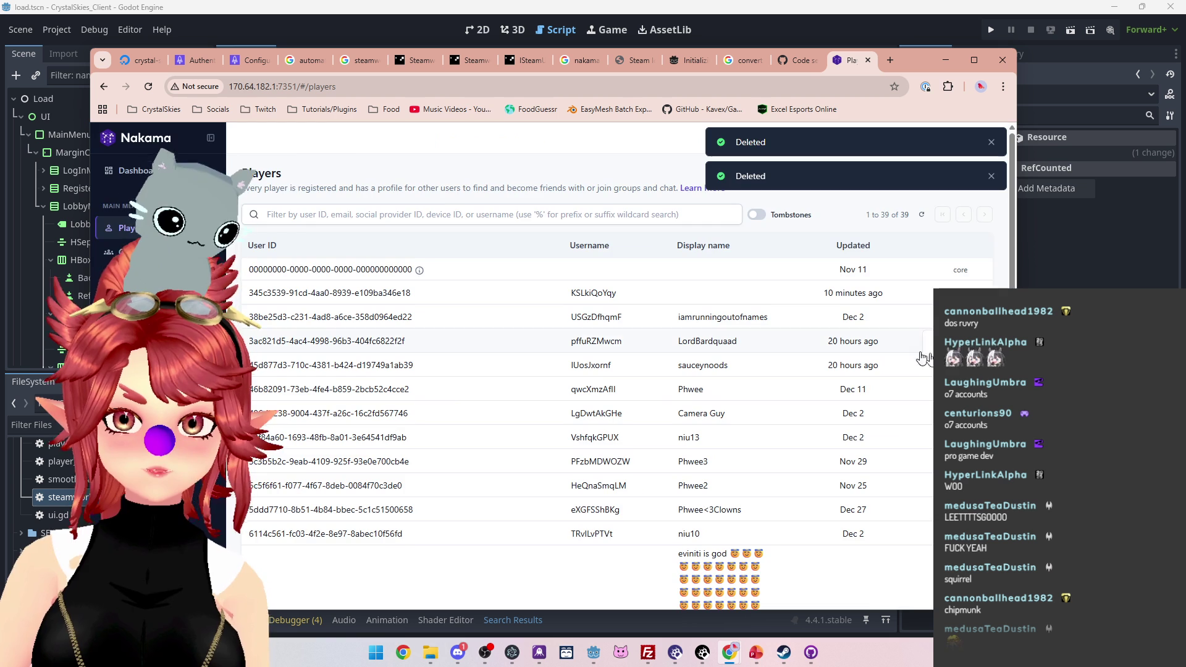
{"action": "left_click", "coordinate": [930, 317]}
{"action": "type", "text": "delete"}
{"action": "left_click", "coordinate": [640, 293]}
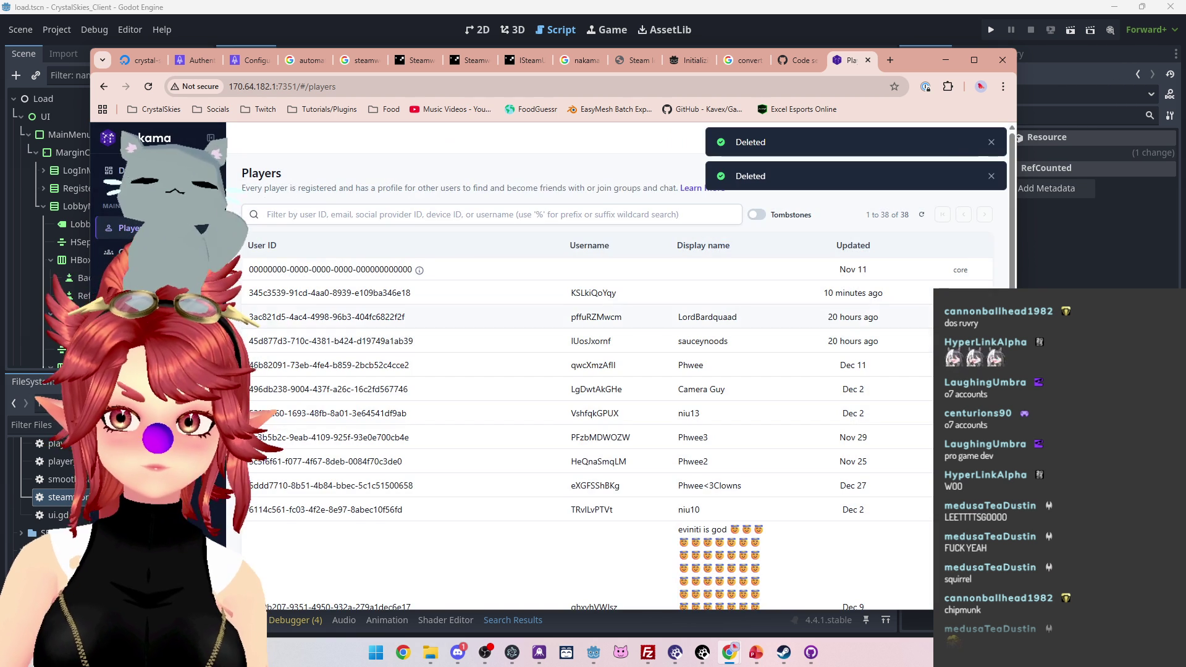
{"action": "left_click", "coordinate": [929, 317]}
{"action": "type", "text": "delete"}
{"action": "left_click", "coordinate": [643, 296]}
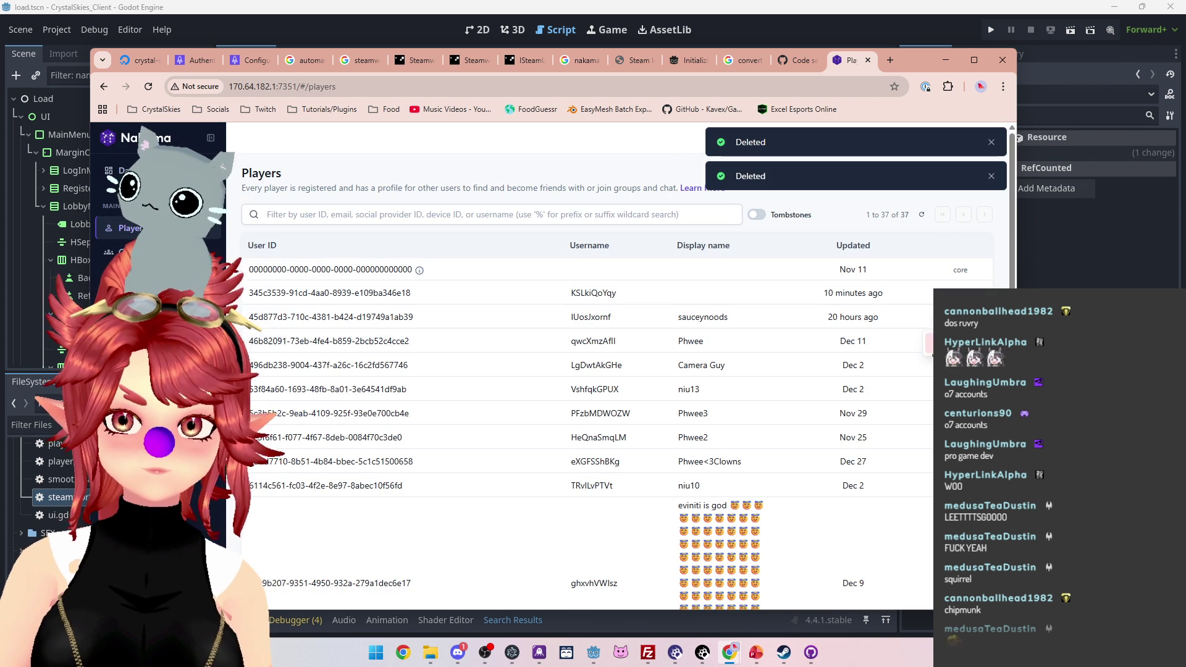
{"action": "left_click", "coordinate": [930, 317]}
{"action": "left_click", "coordinate": [637, 289]}
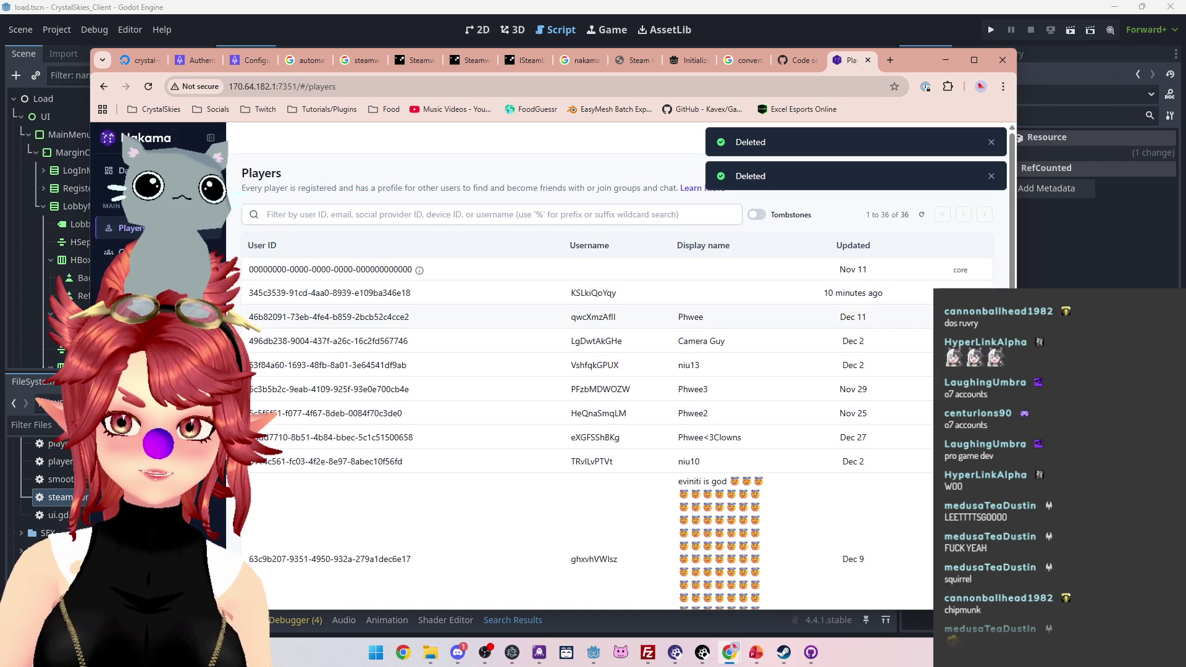
{"action": "left_click", "coordinate": [929, 317]}
{"action": "type", "text": "delete"}
{"action": "left_click", "coordinate": [636, 287]}
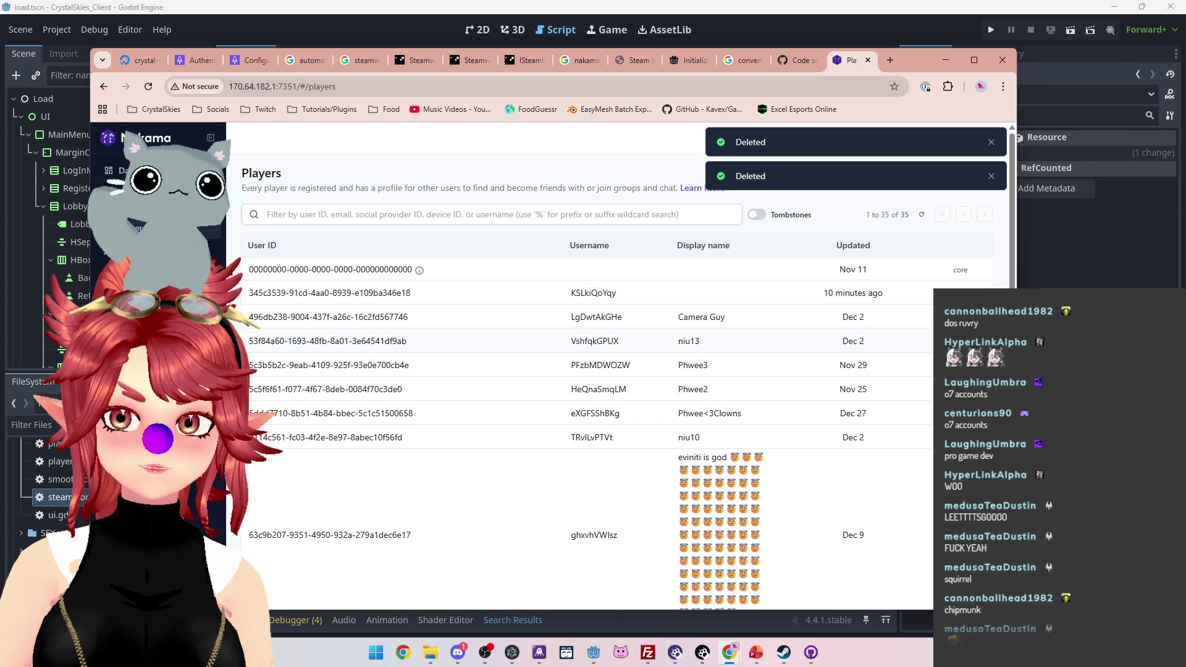
{"action": "left_click", "coordinate": [930, 316]}
{"action": "type", "text": "delete"}
{"action": "left_click", "coordinate": [636, 286]}
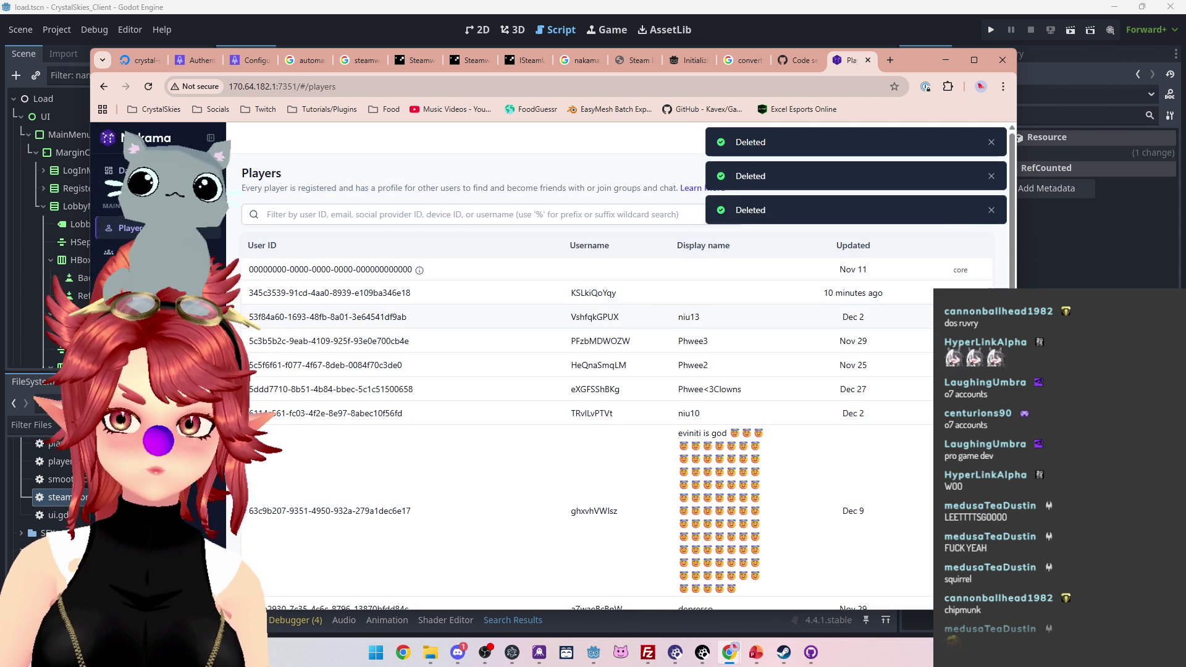
{"action": "left_click", "coordinate": [930, 317]}
{"action": "type", "text": "delete"}
{"action": "left_click", "coordinate": [636, 286]}
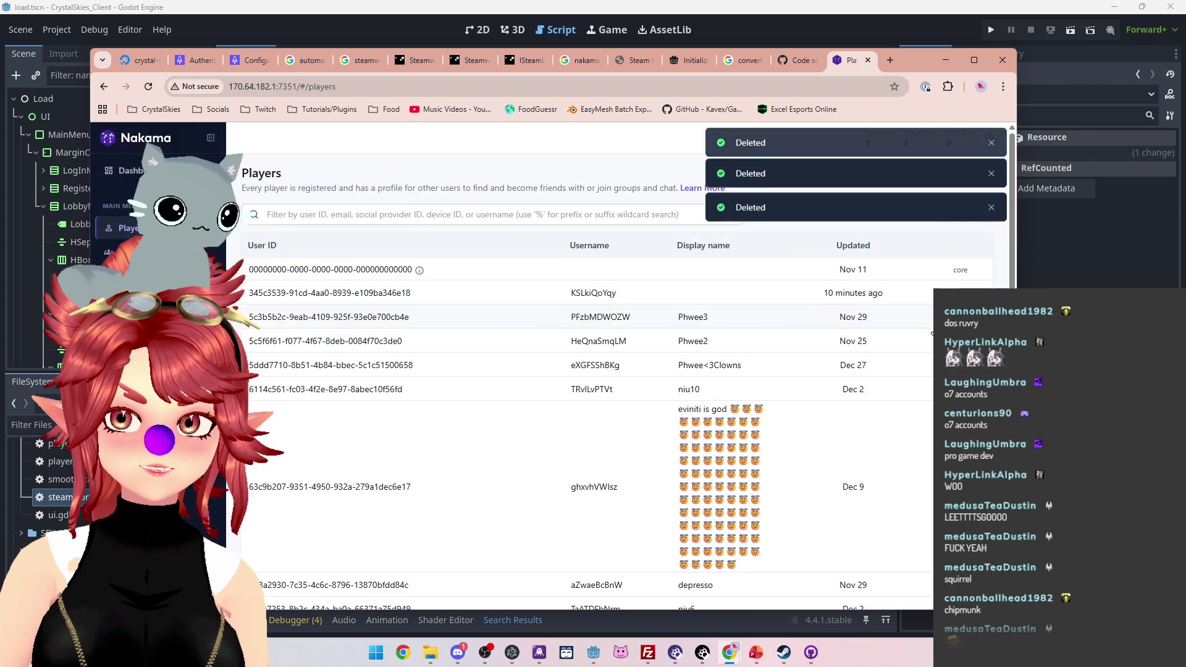
{"action": "left_click", "coordinate": [930, 317]}
{"action": "type", "text": "delete"}
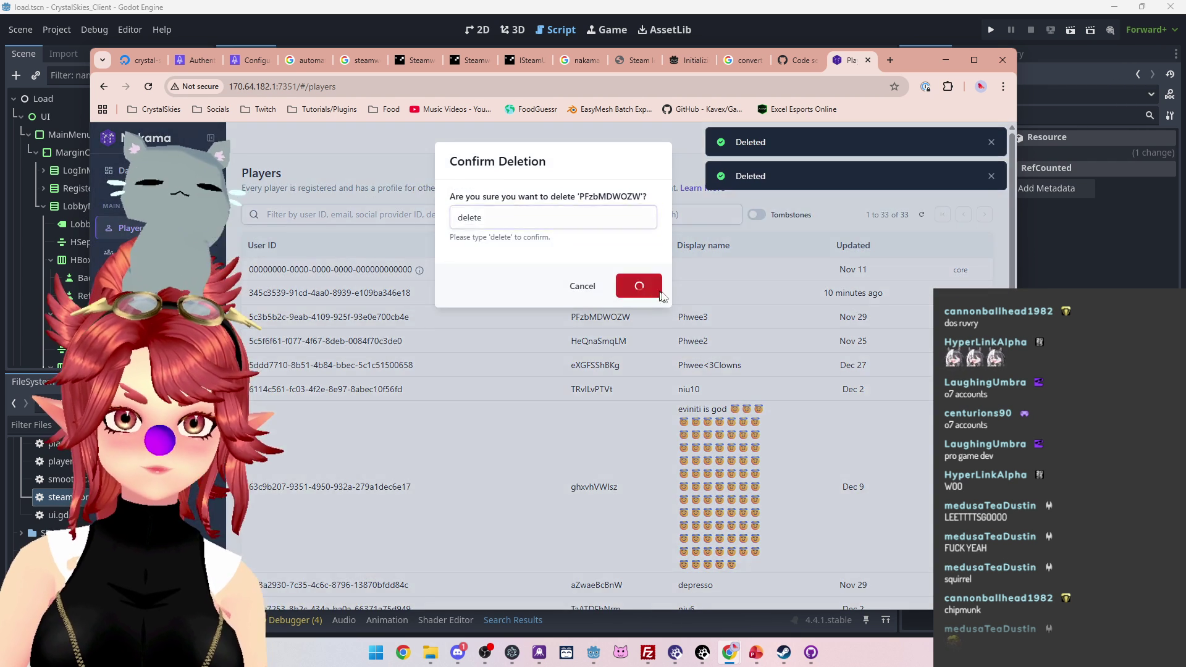
{"action": "left_click", "coordinate": [637, 286]}
{"action": "left_click", "coordinate": [930, 317]}
{"action": "type", "text": "delete"}
{"action": "left_click", "coordinate": [636, 286]}
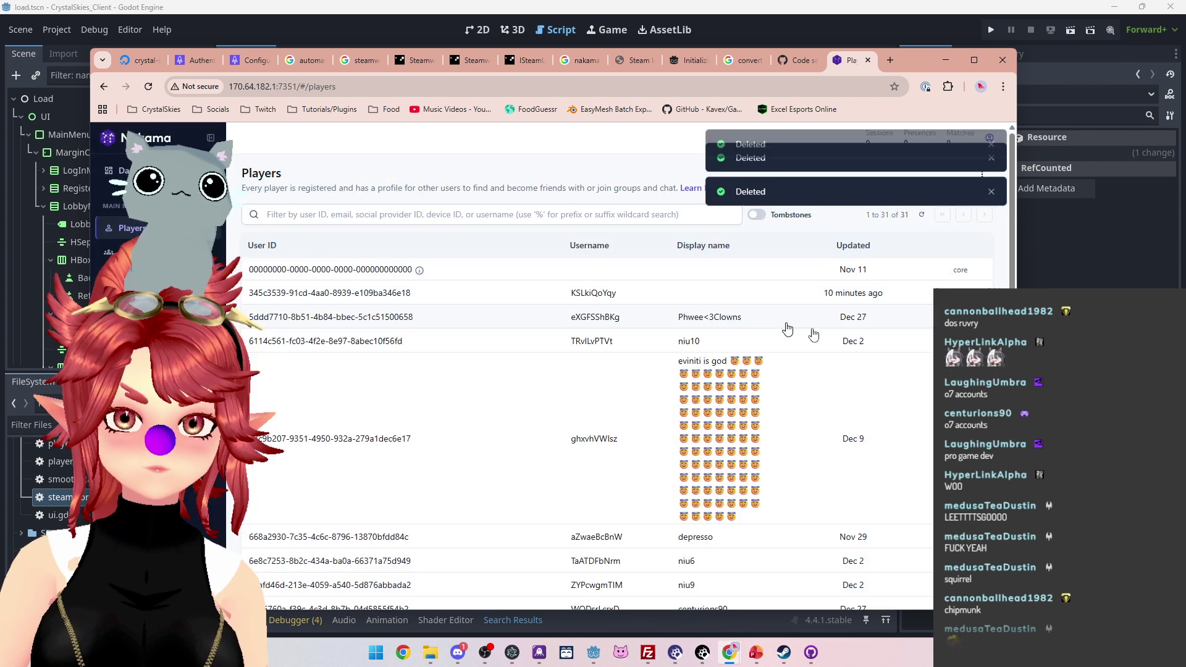
{"action": "left_click", "coordinate": [930, 317]}
{"action": "type", "text": "delete"}
{"action": "left_click", "coordinate": [637, 286]}
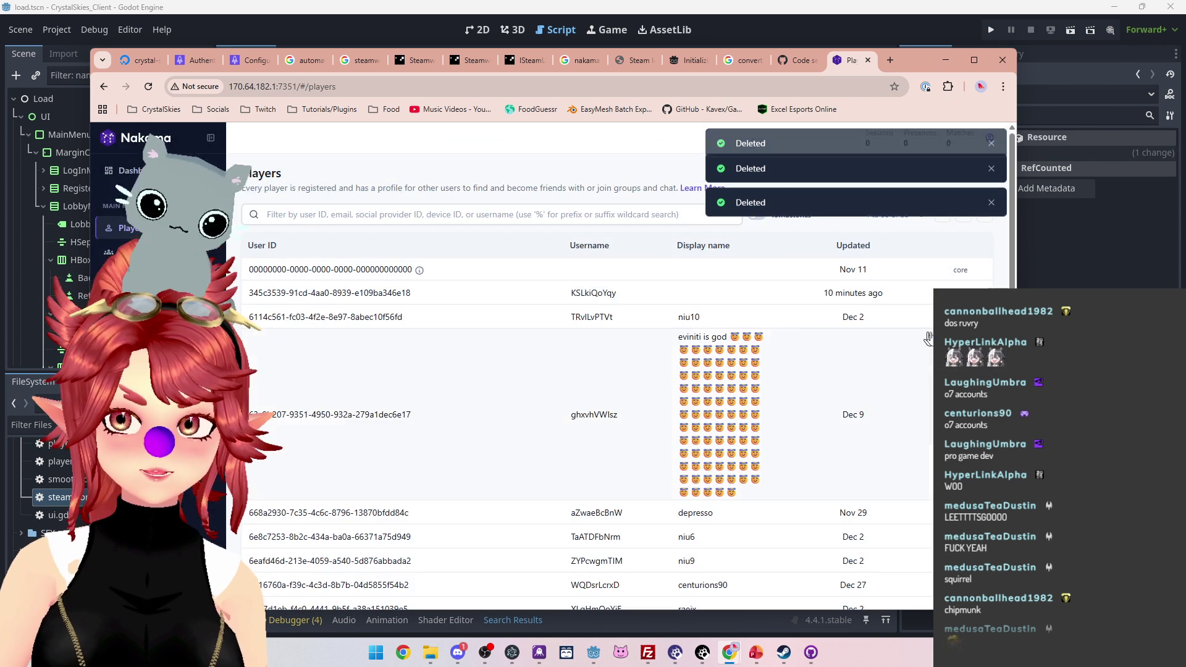
{"action": "left_click", "coordinate": [930, 317]}
{"action": "type", "text": "delete"}
{"action": "left_click", "coordinate": [633, 286]}
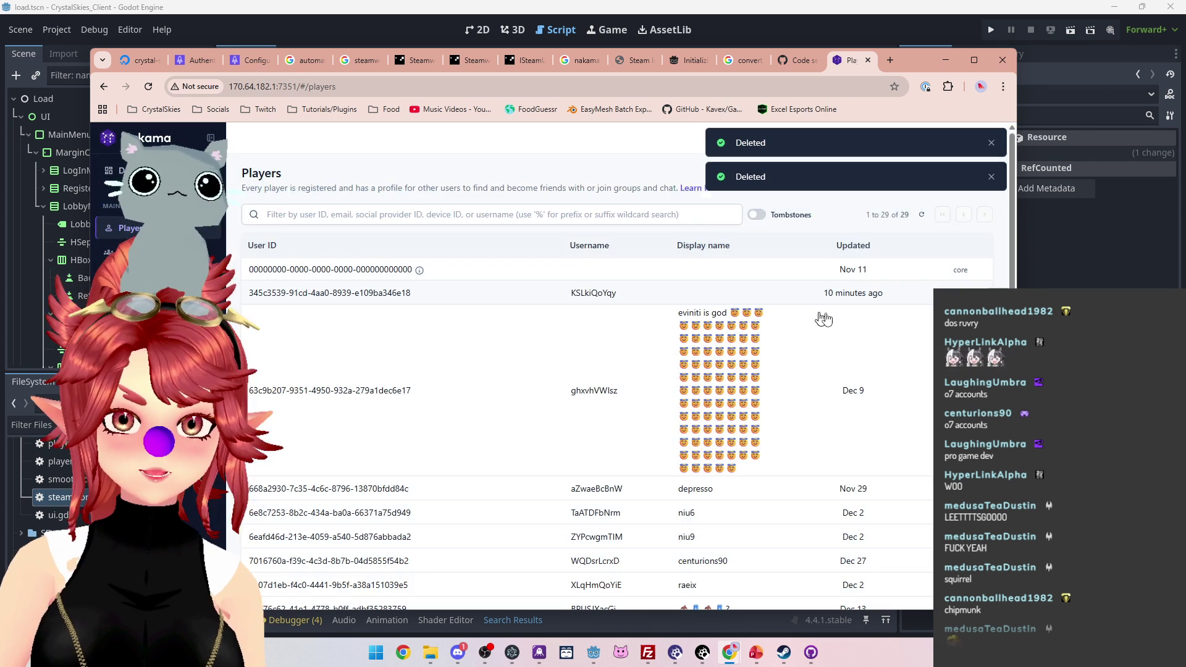
Step: Delete the player with the long emoji display name and many more old accounts
{"action": "left_click", "coordinate": [929, 390]}
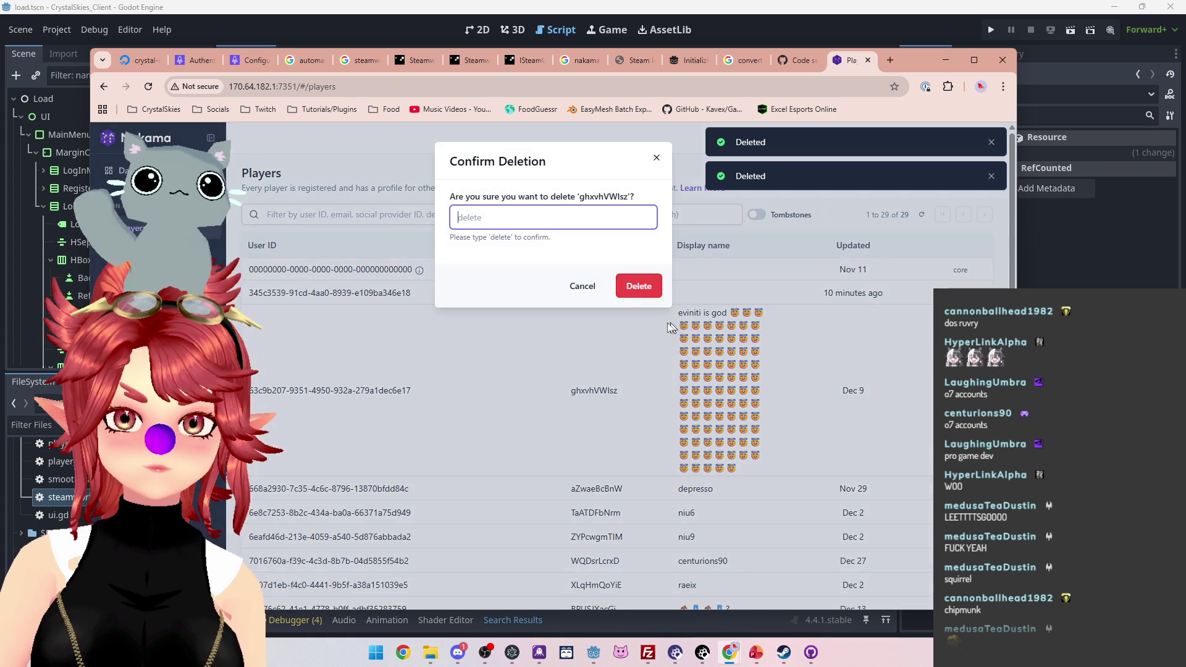
{"action": "type", "text": "delete"}
{"action": "left_click", "coordinate": [639, 287]}
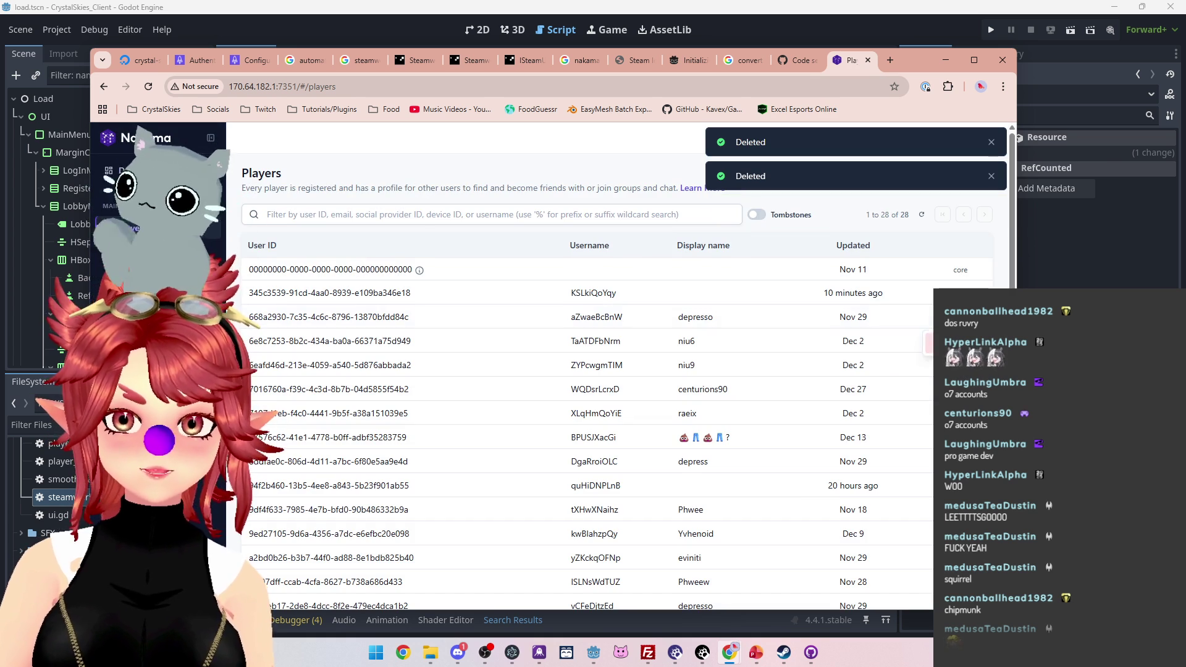
{"action": "left_click", "coordinate": [930, 317]}
{"action": "type", "text": "delete"}
{"action": "left_click", "coordinate": [641, 287]}
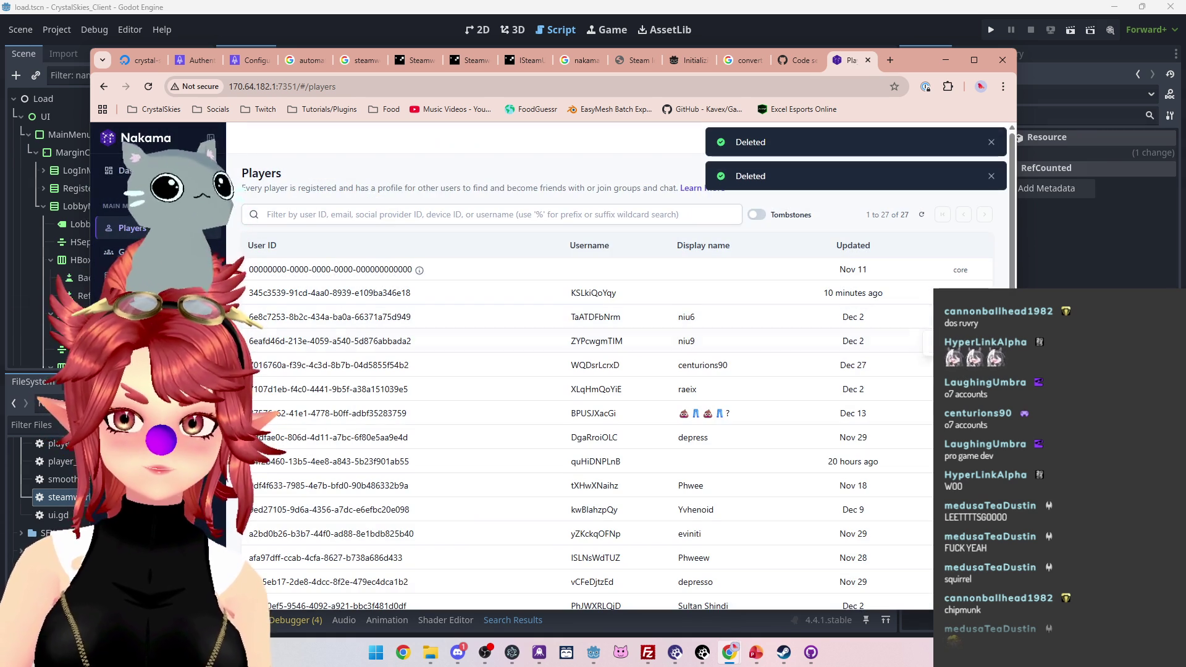
{"action": "left_click", "coordinate": [930, 317]}
{"action": "type", "text": "delete"}
{"action": "left_click", "coordinate": [640, 286]}
{"action": "left_click", "coordinate": [930, 317]}
{"action": "type", "text": "delete"}
{"action": "left_click", "coordinate": [639, 285]}
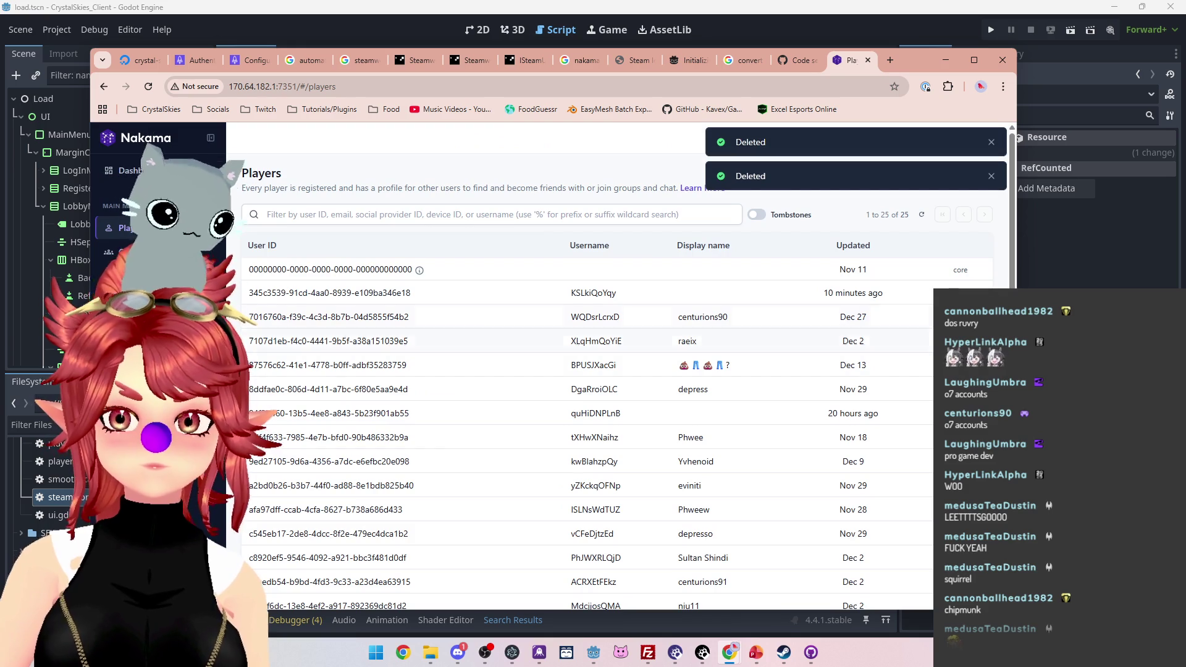
{"action": "left_click", "coordinate": [930, 317]}
{"action": "type", "text": "delete"}
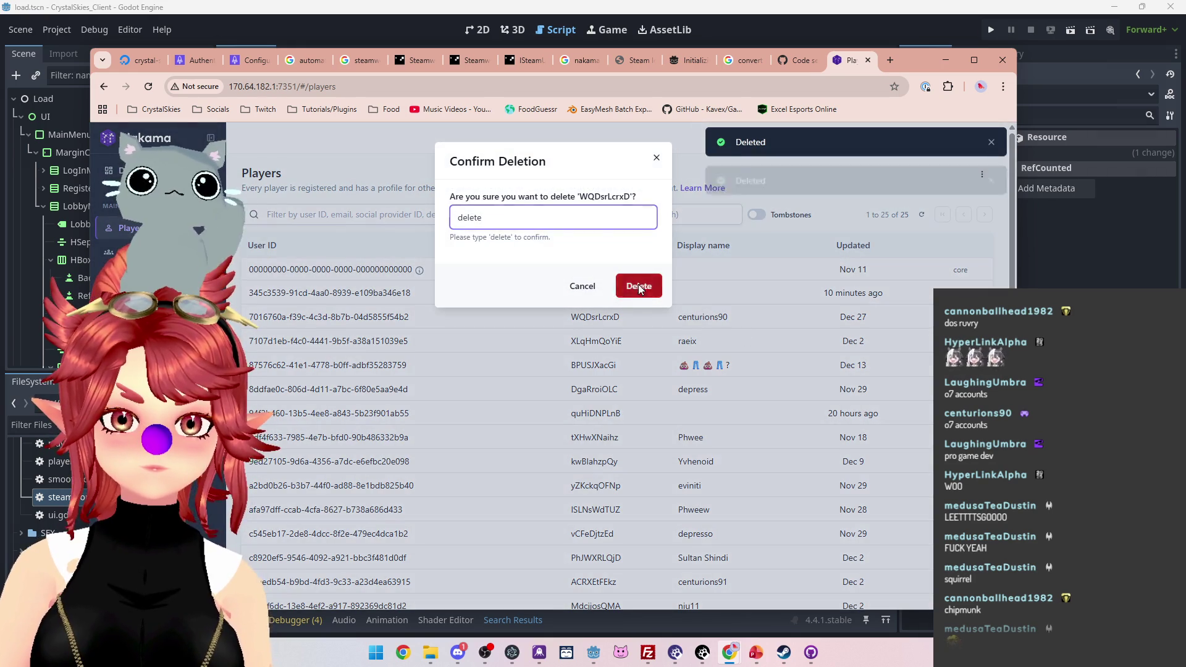
{"action": "left_click", "coordinate": [640, 286]}
{"action": "left_click", "coordinate": [930, 317]}
{"action": "type", "text": "delete"}
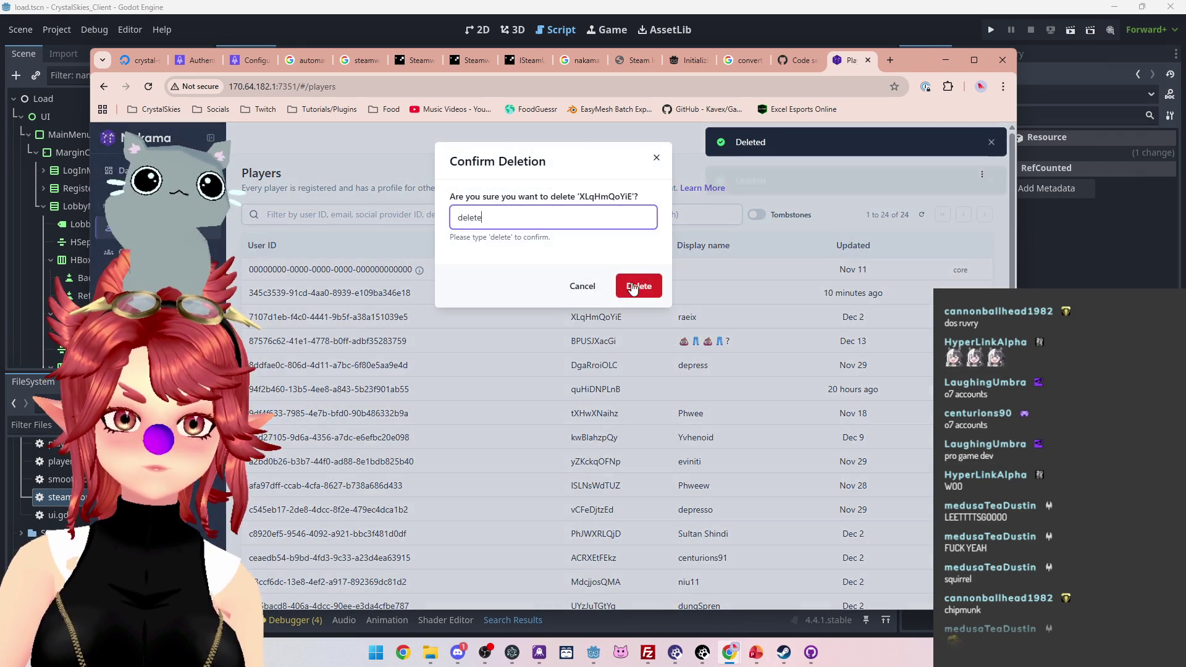
{"action": "left_click", "coordinate": [639, 285]}
{"action": "left_click", "coordinate": [930, 316]}
{"action": "type", "text": "delete"}
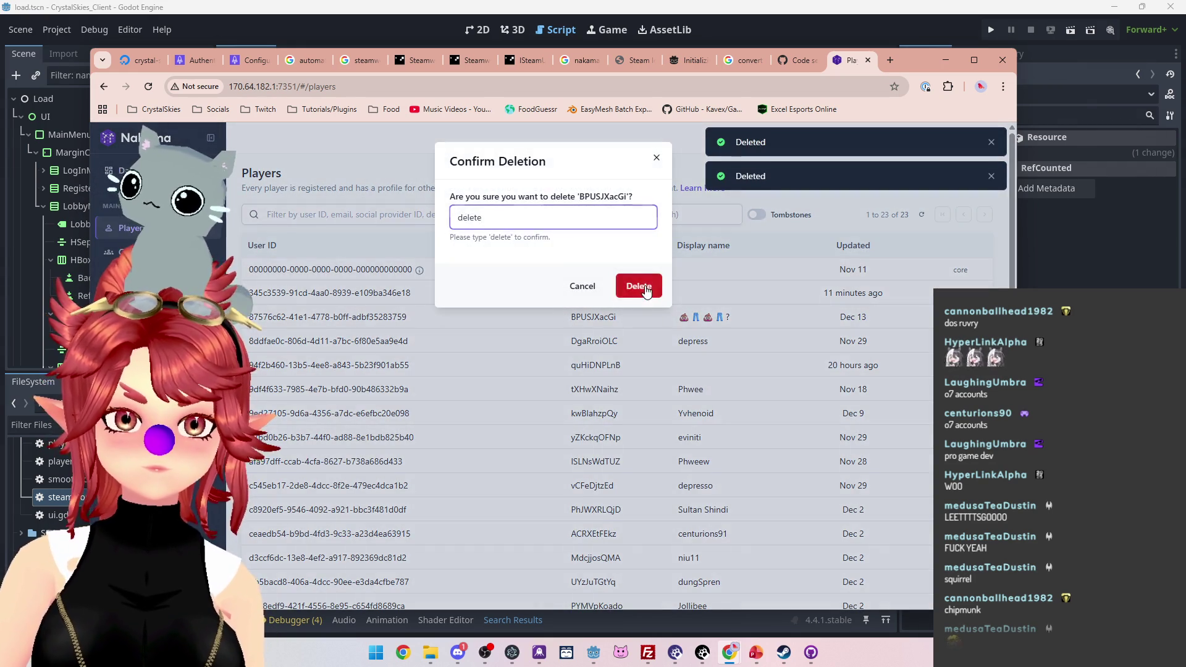
{"action": "left_click", "coordinate": [640, 285]}
{"action": "left_click", "coordinate": [930, 317]}
{"action": "type", "text": "delete"}
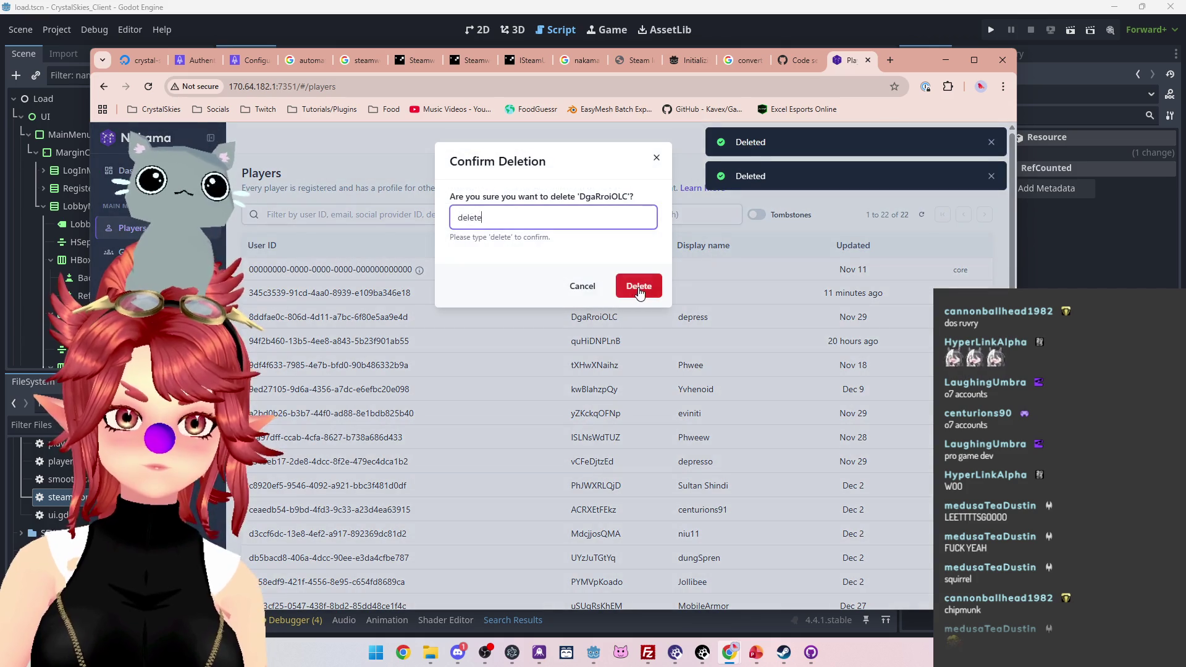
{"action": "left_click", "coordinate": [640, 286]}
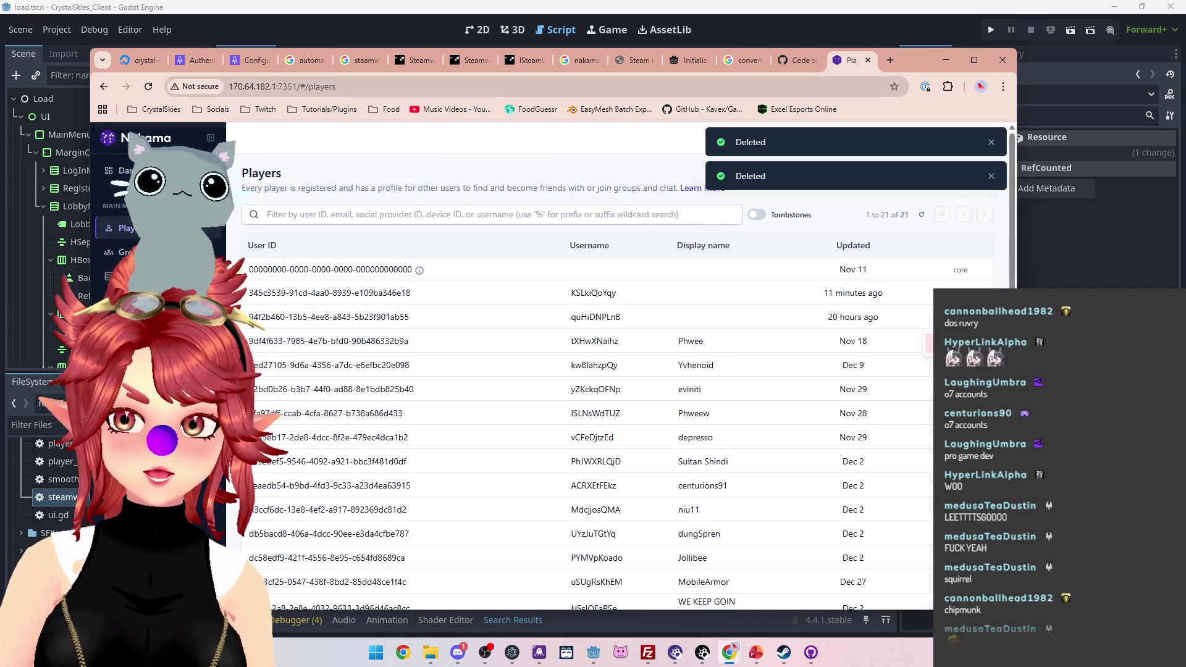
{"action": "left_click", "coordinate": [930, 317]}
{"action": "type", "text": "delete"}
{"action": "left_click", "coordinate": [640, 285]}
{"action": "left_click", "coordinate": [930, 317]}
{"action": "type", "text": "delete"}
{"action": "left_click", "coordinate": [643, 287]}
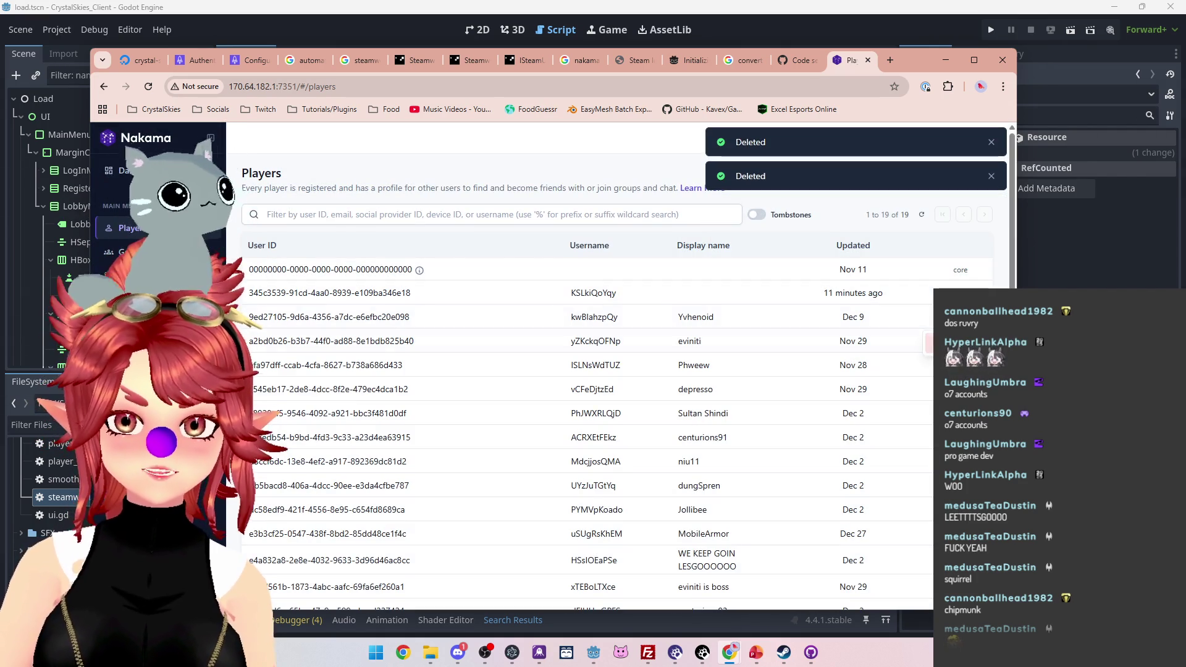
{"action": "left_click", "coordinate": [930, 317]}
{"action": "type", "text": "delete"}
{"action": "left_click", "coordinate": [639, 285]}
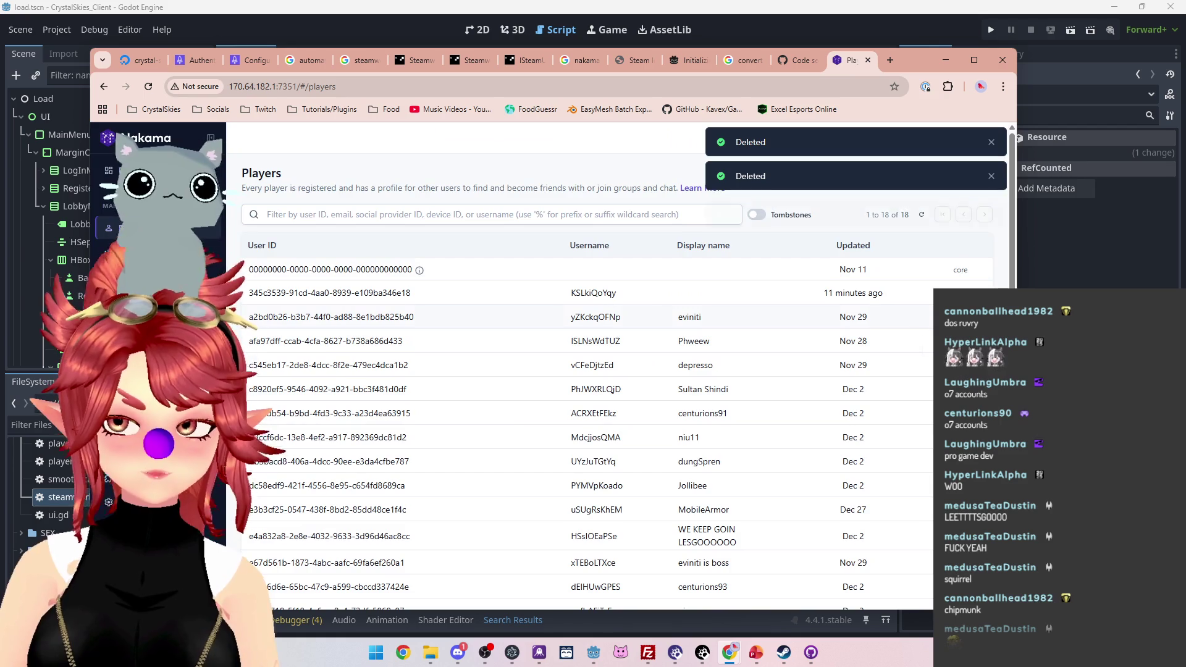
{"action": "left_click", "coordinate": [929, 317]}
{"action": "type", "text": "delete"}
{"action": "left_click", "coordinate": [640, 286]}
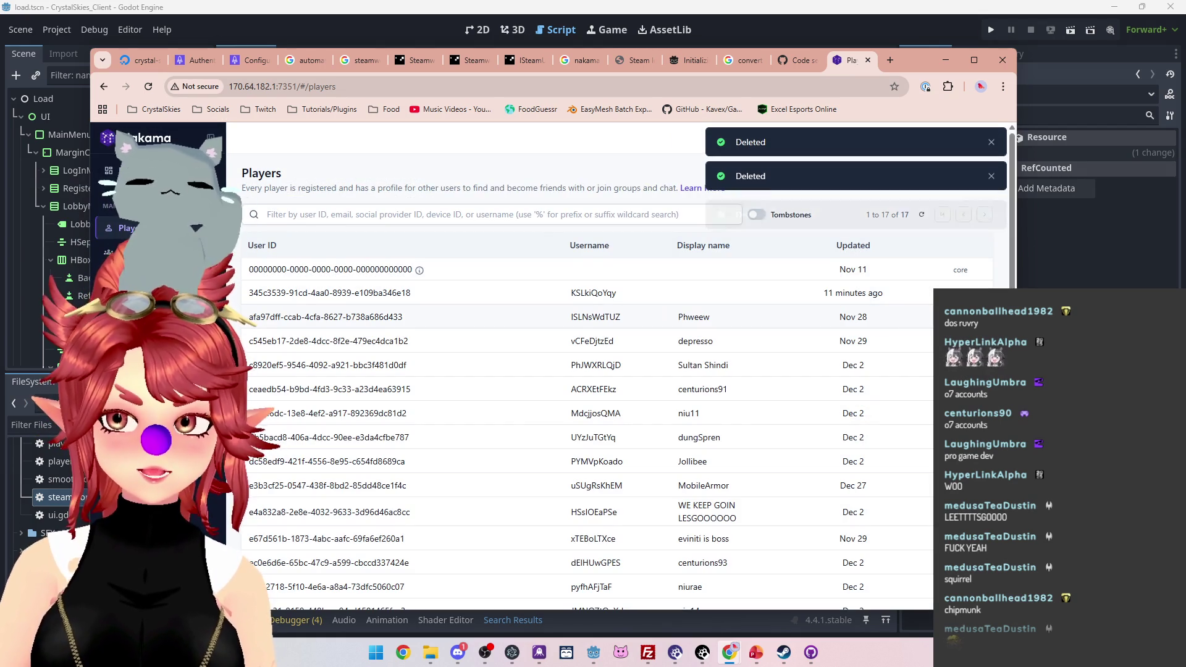
{"action": "left_click", "coordinate": [930, 317]}
{"action": "type", "text": "delete"}
{"action": "left_click", "coordinate": [638, 285]}
Step: Delete the old accounts at the end of the Players list
{"action": "scroll", "coordinate": [929, 384], "scroll_direction": "down", "scroll_amount": 2}
{"action": "left_click", "coordinate": [930, 578]}
{"action": "type", "text": "delete"}
{"action": "left_click", "coordinate": [639, 285]}
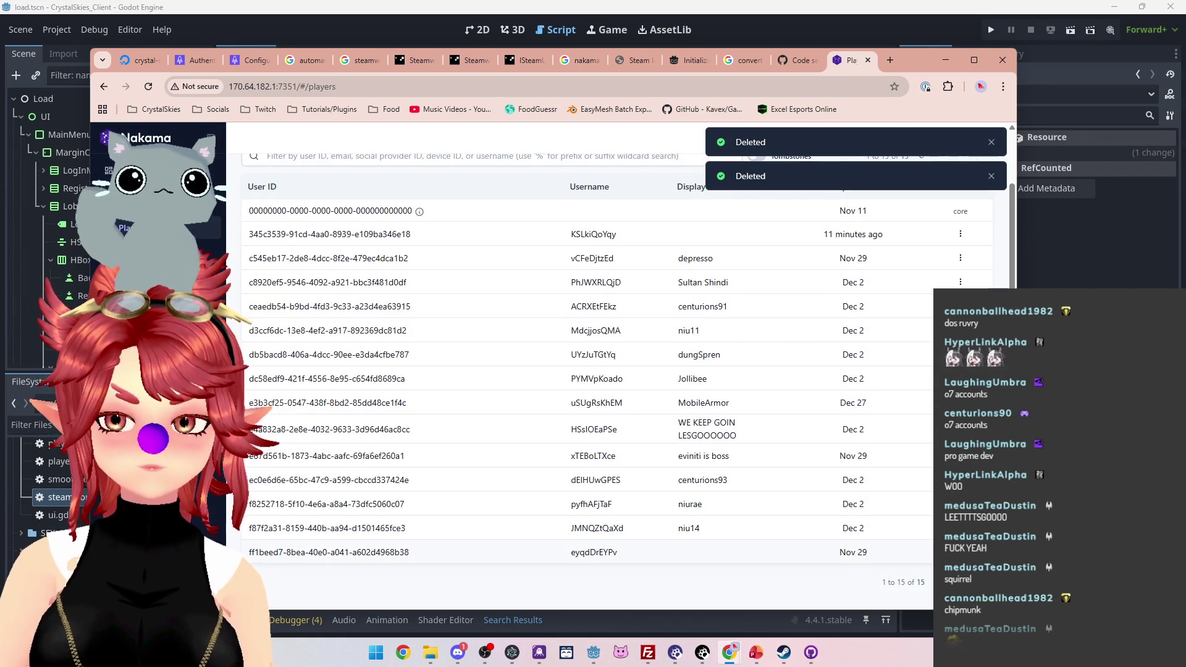
{"action": "left_click", "coordinate": [930, 552]}
{"action": "key", "text": "Return"}
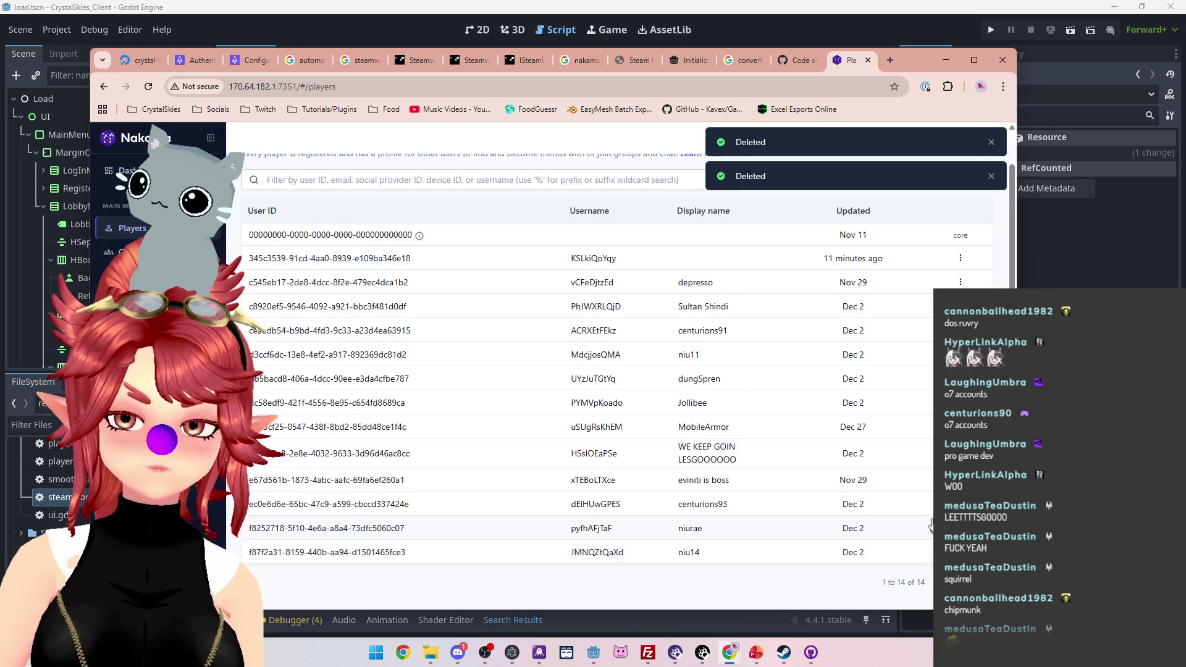
{"action": "left_click", "coordinate": [930, 552]}
{"action": "type", "text": "delete"}
{"action": "key", "text": "Return"}
{"action": "left_click", "coordinate": [930, 553]}
{"action": "type", "text": "delete"}
{"action": "key", "text": "Return"}
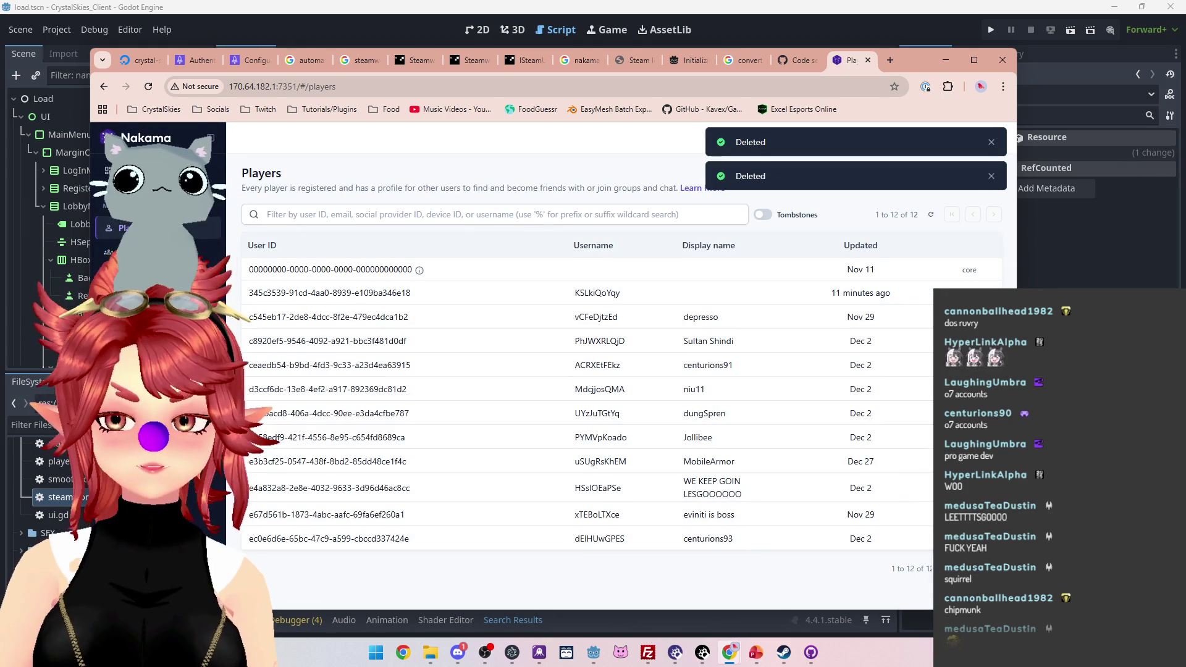
Step: Delete the remaining old accounts from the bottom up, then minimize the browser
{"action": "left_click", "coordinate": [986, 539]}
{"action": "type", "text": "delete"}
{"action": "left_click", "coordinate": [635, 283]}
{"action": "left_click", "coordinate": [985, 514]}
{"action": "type", "text": "delete"}
{"action": "left_click", "coordinate": [638, 286]}
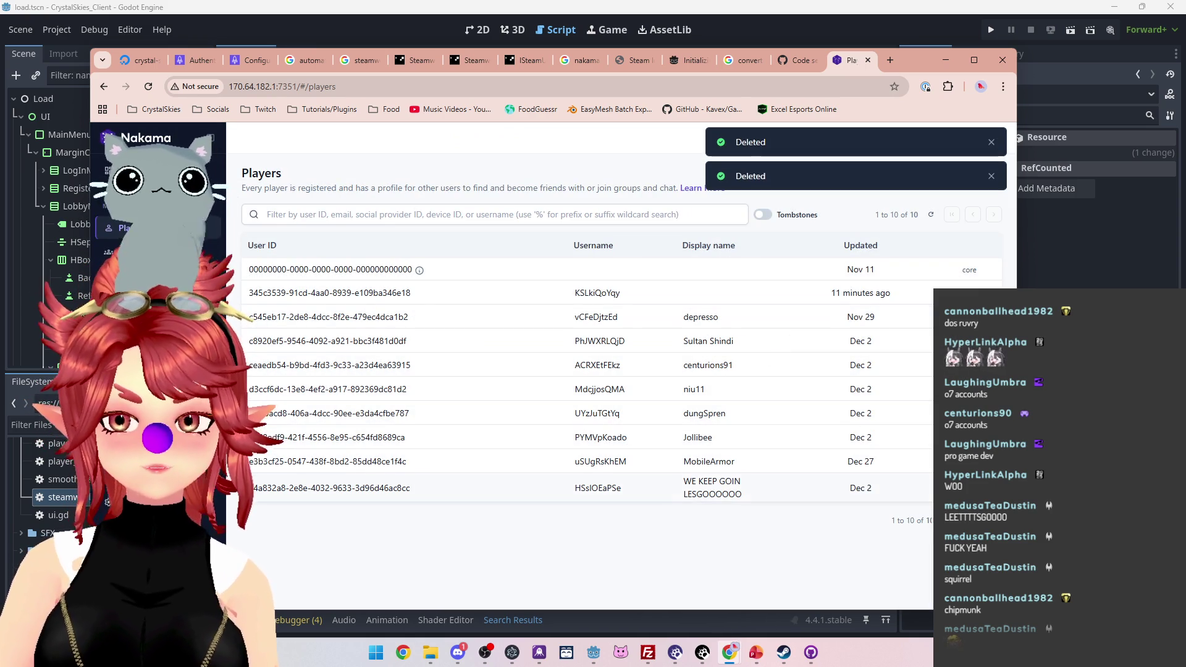
{"action": "left_click", "coordinate": [985, 488]}
{"action": "type", "text": "delete"}
{"action": "left_click", "coordinate": [639, 285]}
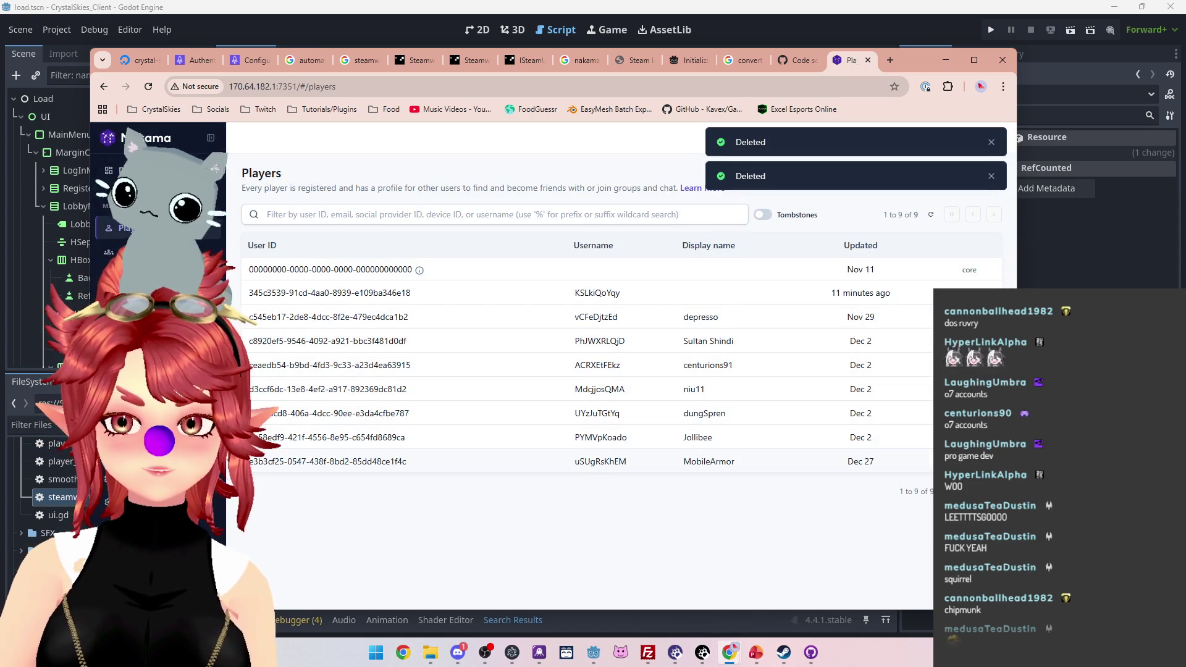
{"action": "left_click", "coordinate": [985, 462]}
{"action": "type", "text": "delete"}
{"action": "left_click", "coordinate": [637, 284]}
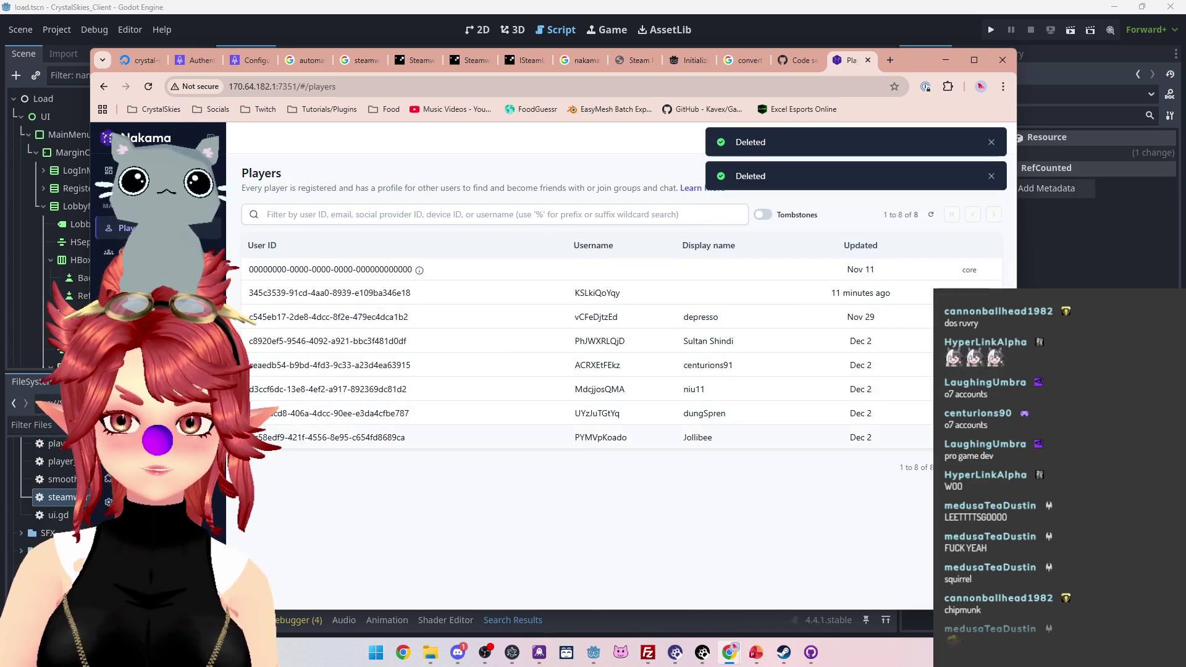
{"action": "left_click", "coordinate": [985, 436]}
{"action": "left_click", "coordinate": [633, 293]}
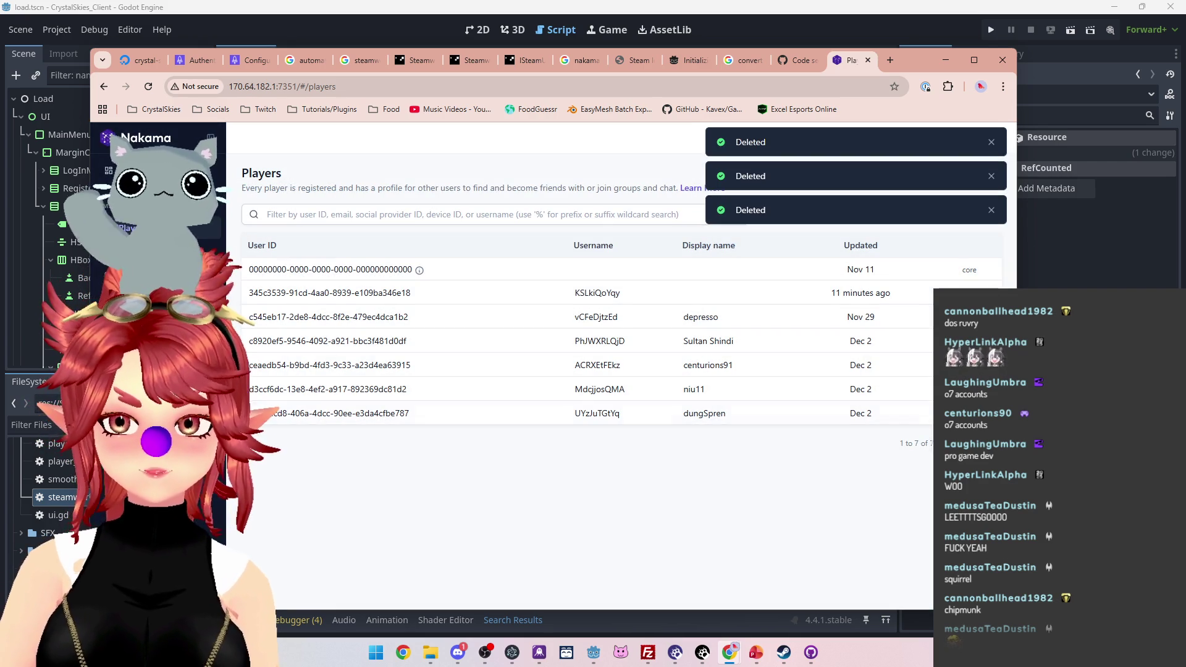
{"action": "left_click", "coordinate": [986, 413]}
{"action": "type", "text": "delete"}
{"action": "left_click", "coordinate": [636, 284]}
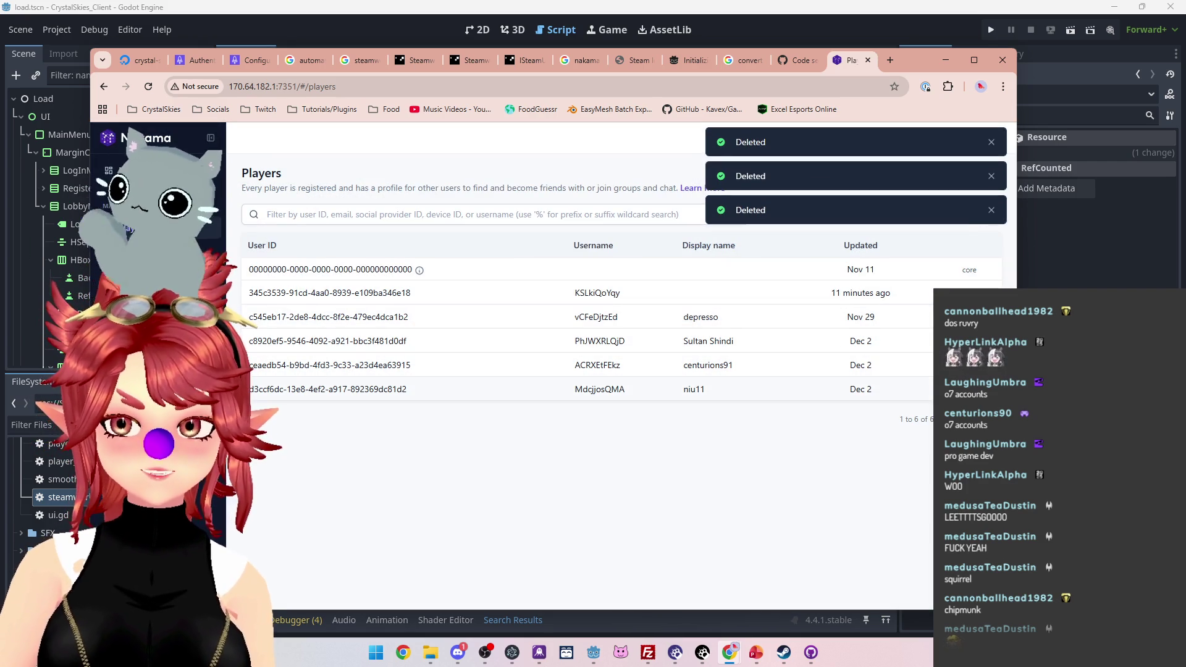
{"action": "left_click", "coordinate": [986, 389]}
{"action": "type", "text": "delete"}
{"action": "left_click", "coordinate": [636, 284]}
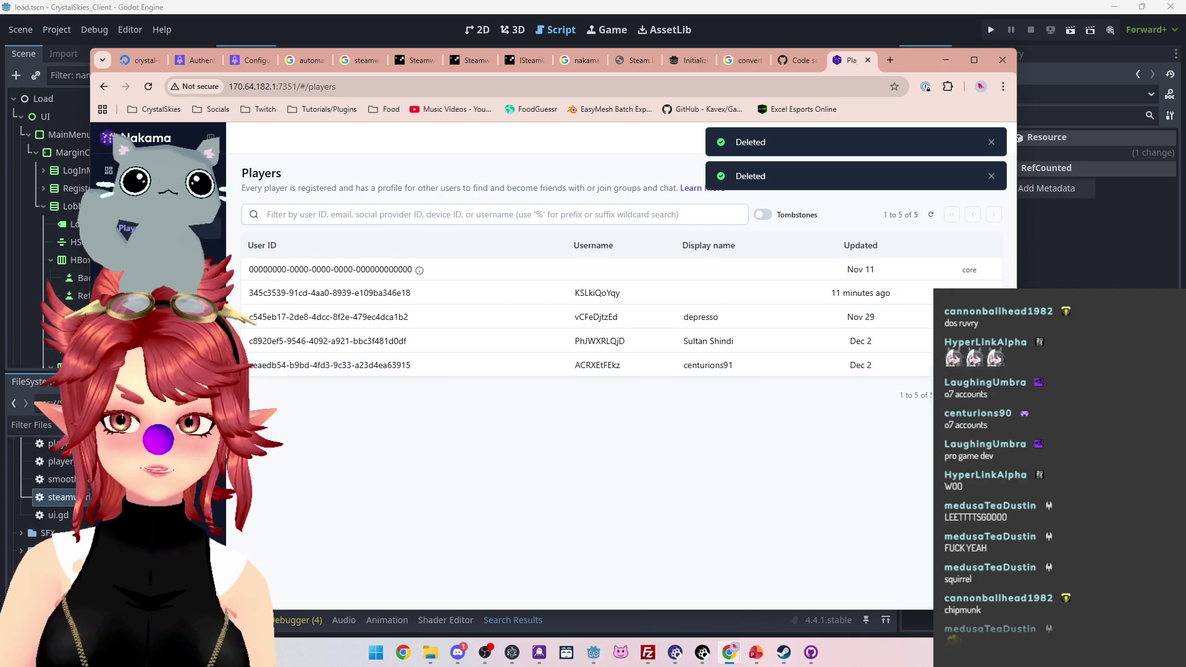
{"action": "left_click", "coordinate": [986, 365]}
{"action": "type", "text": "delete"}
{"action": "left_click", "coordinate": [635, 283]}
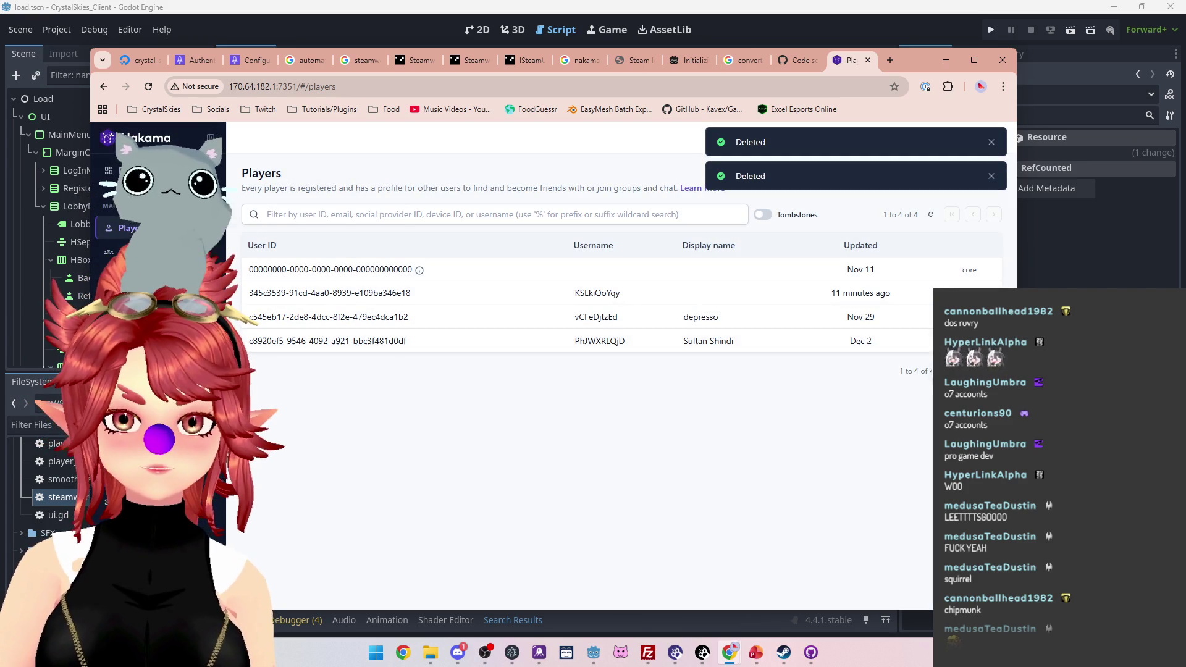
{"action": "left_click", "coordinate": [985, 341]}
{"action": "type", "text": "delete"}
{"action": "left_click", "coordinate": [635, 284]}
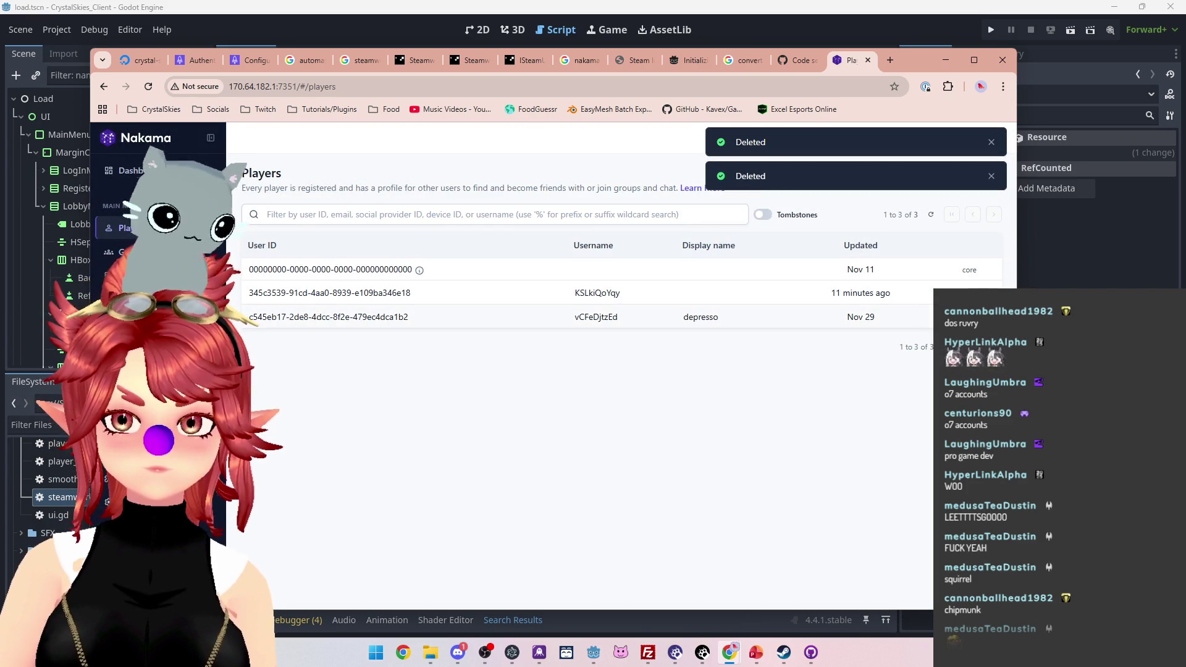
{"action": "left_click", "coordinate": [986, 317]}
{"action": "type", "text": "delete"}
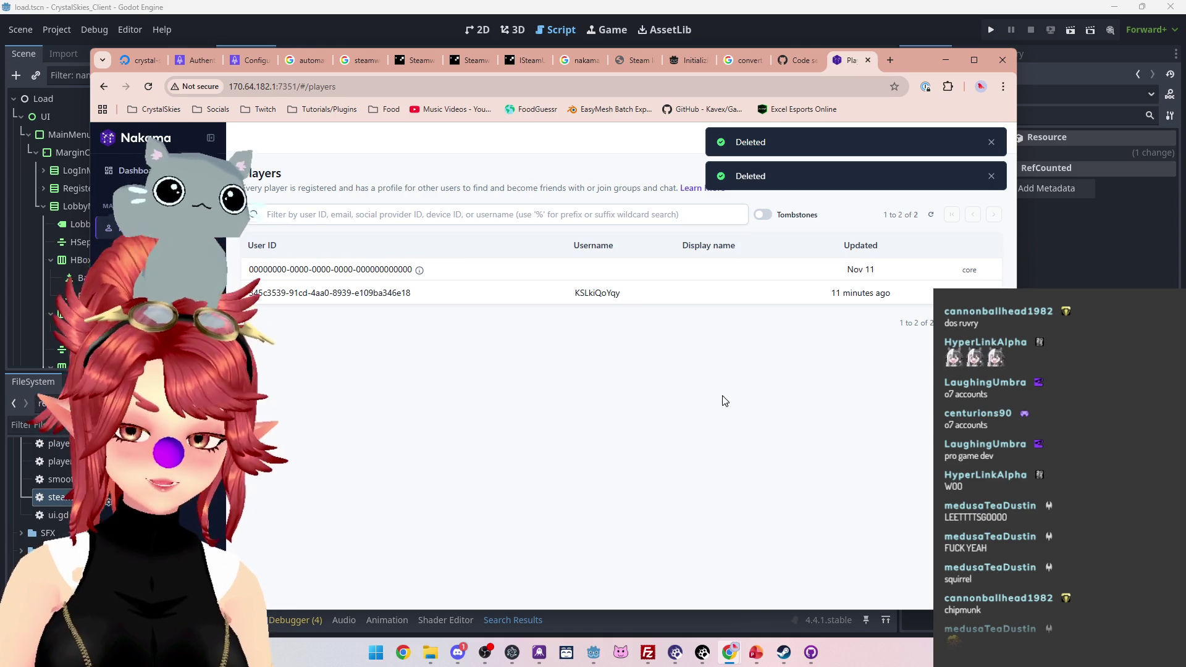
{"action": "left_click", "coordinate": [946, 60]}
Step: Enable multiple run instances with a count of 2, then run the CrystalSkies game
{"action": "left_click", "coordinate": [57, 30]}
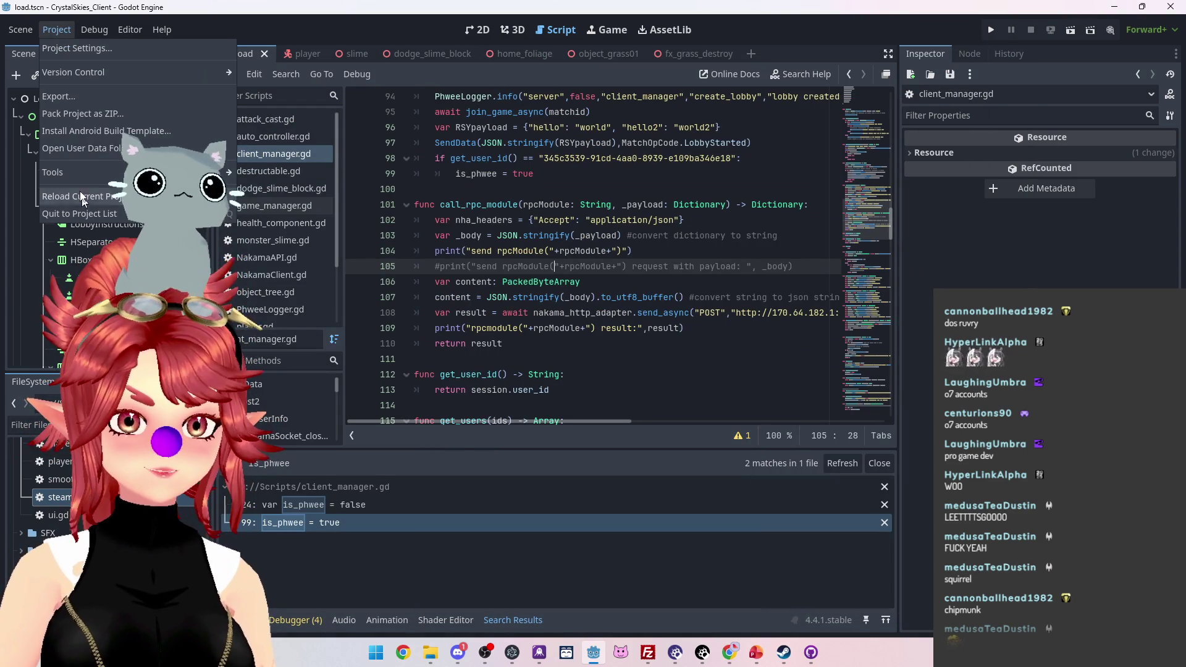
{"action": "mouse_move", "coordinate": [94, 29]}
{"action": "left_click", "coordinate": [124, 250]}
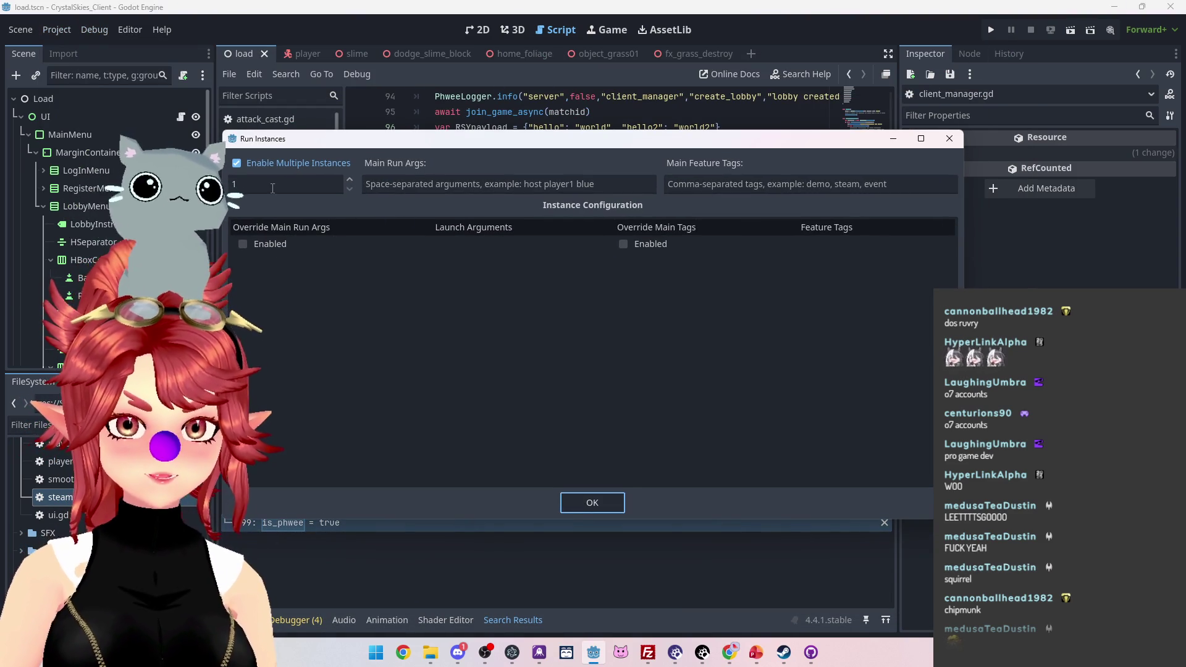
{"action": "left_click", "coordinate": [350, 180]}
{"action": "left_click", "coordinate": [590, 501]}
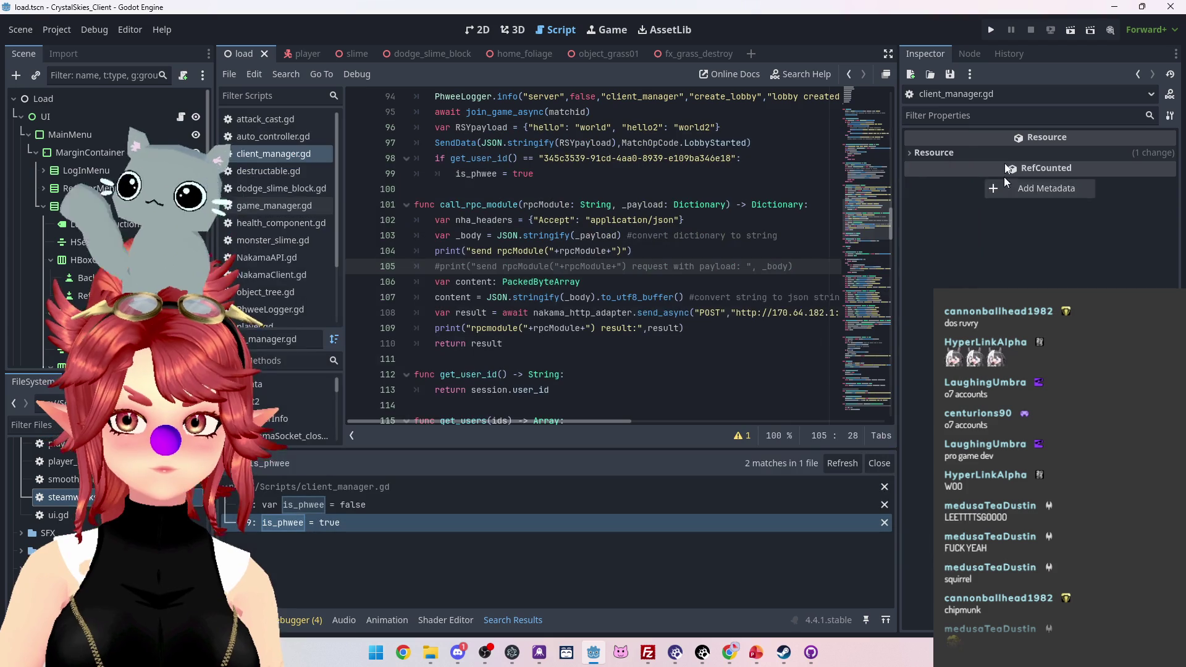
{"action": "key", "text": "F5"}
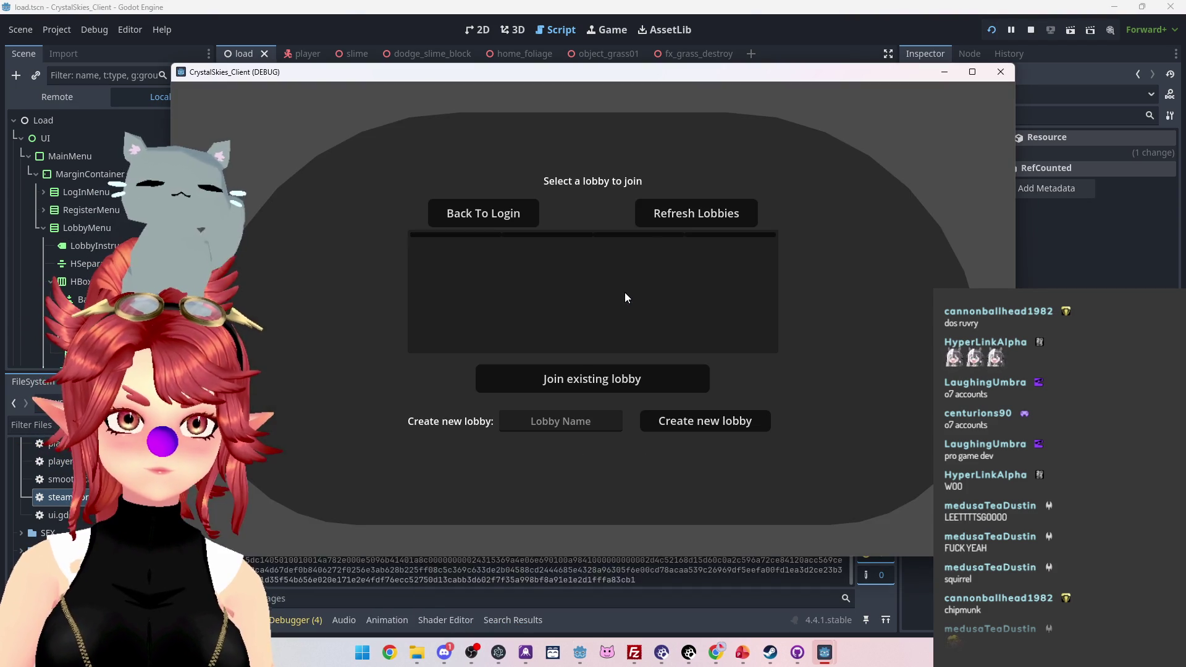
Step: Create a new lobby, refresh the lobby list, and join the asddd lobby
{"action": "left_click", "coordinate": [581, 426]}
{"action": "type", "text": "asdf"}
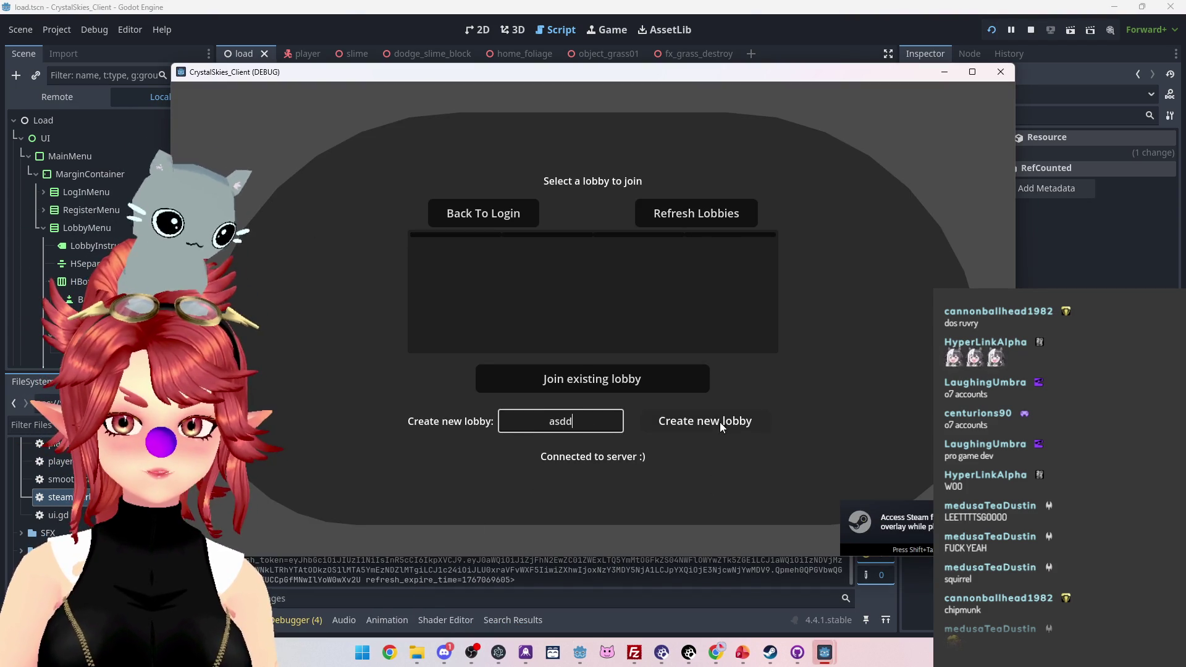
{"action": "left_click", "coordinate": [721, 422]}
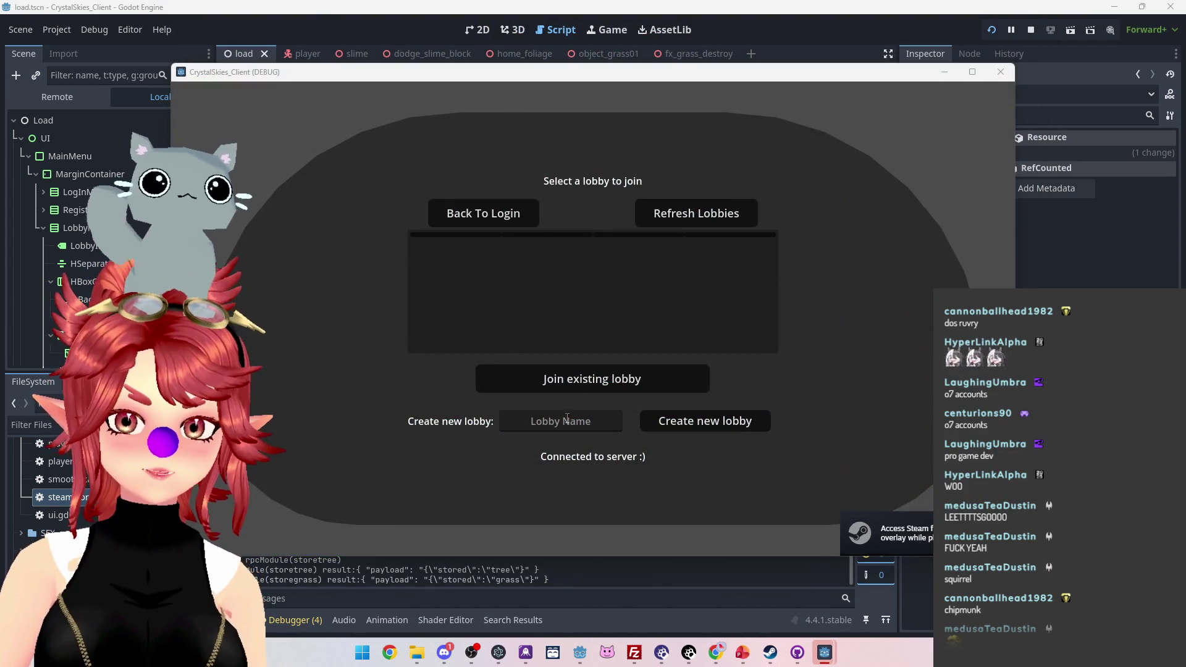
{"action": "left_click", "coordinate": [662, 219]}
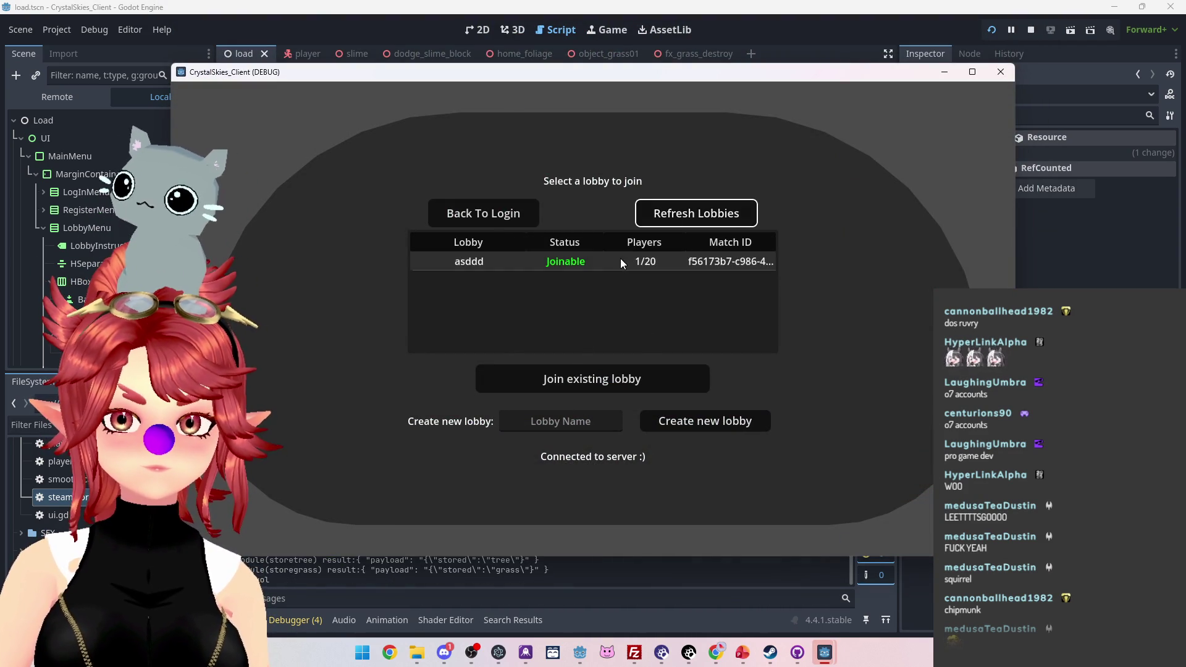
{"action": "left_click", "coordinate": [620, 260]}
{"action": "left_click", "coordinate": [591, 380]}
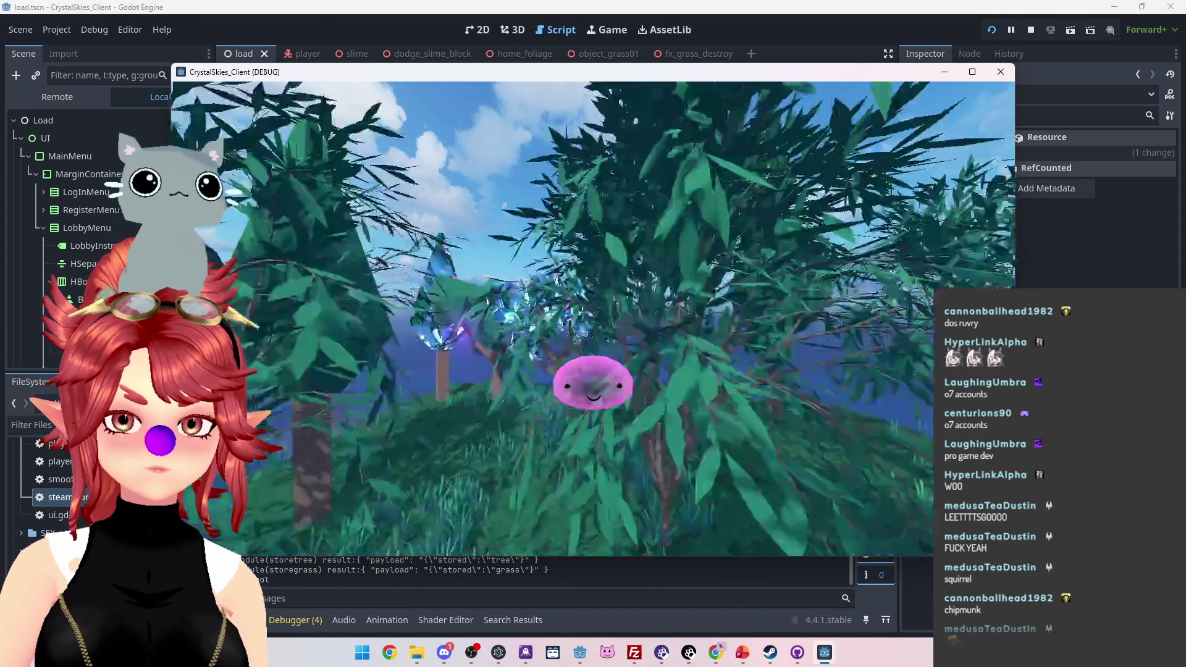
Step: Move the player slime around the other slime, then open the in-game settings
{"action": "key", "text": "w"}
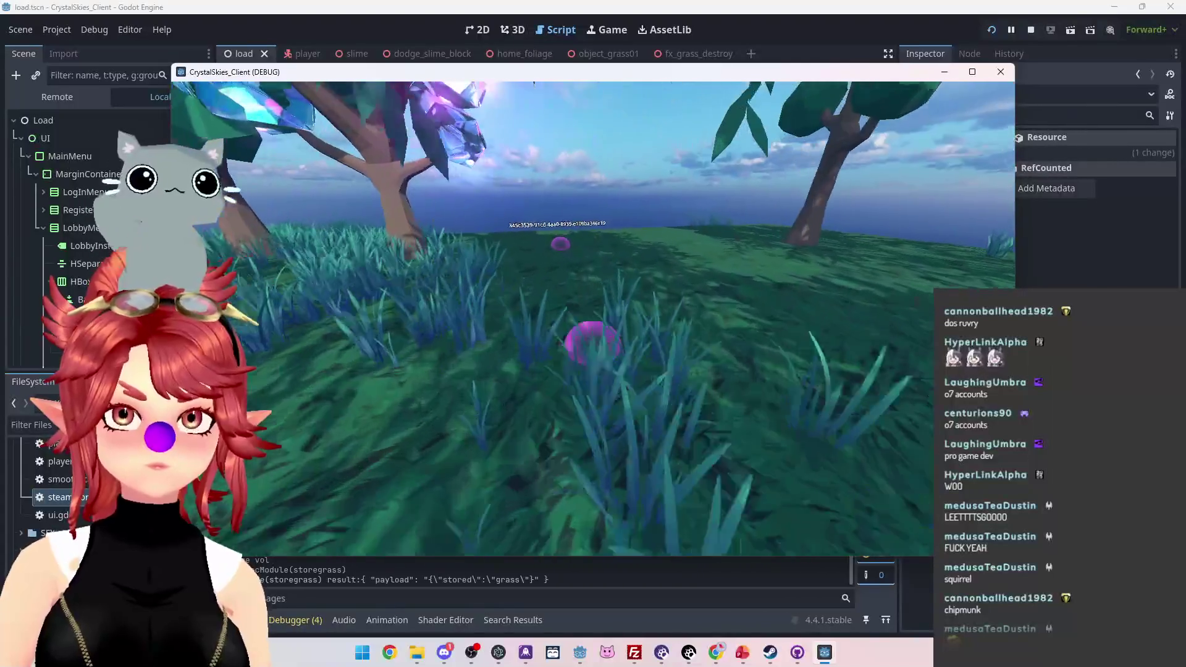
{"action": "key", "text": "w"}
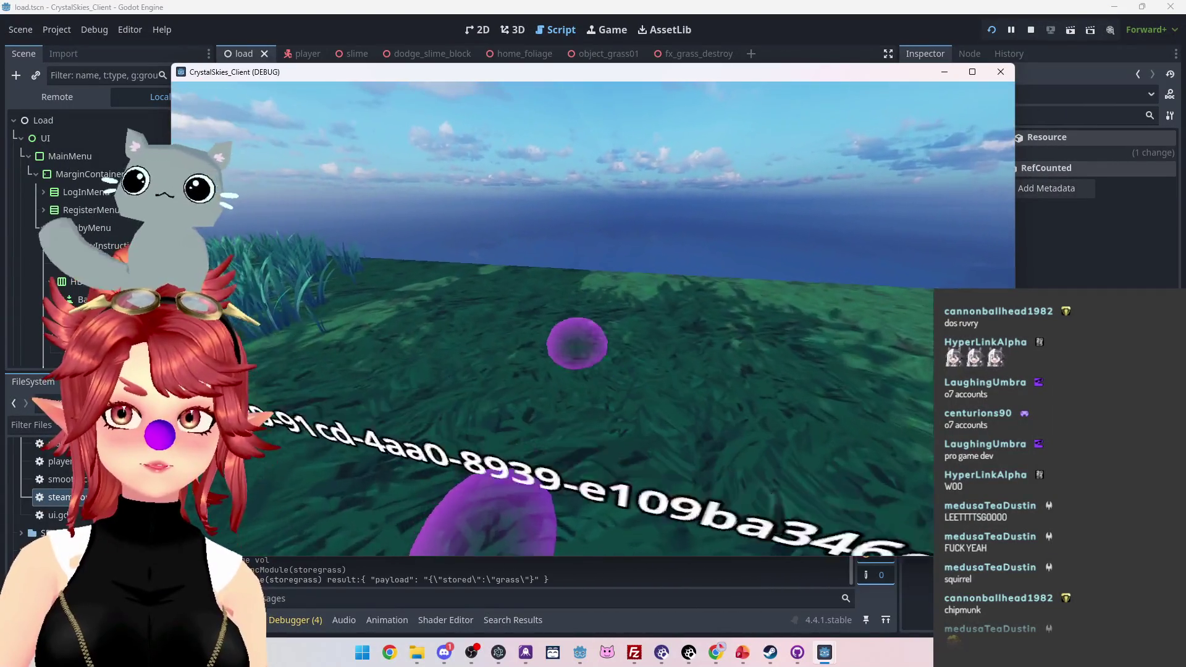
{"action": "key", "text": "w"}
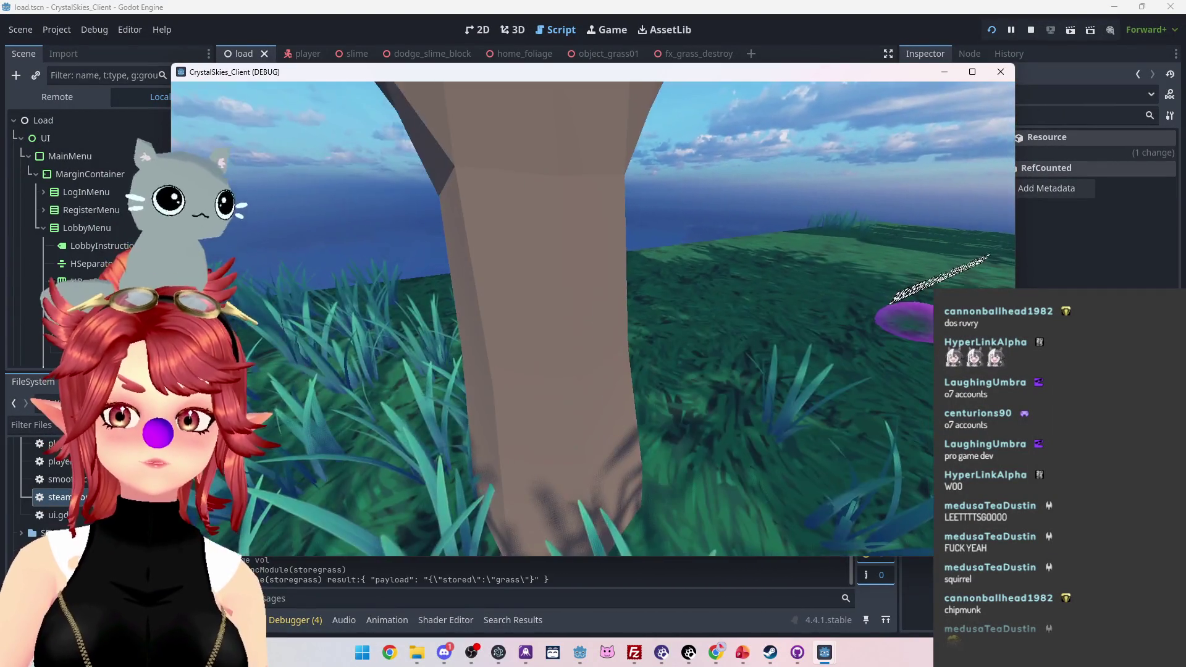
{"action": "key", "text": "Escape"}
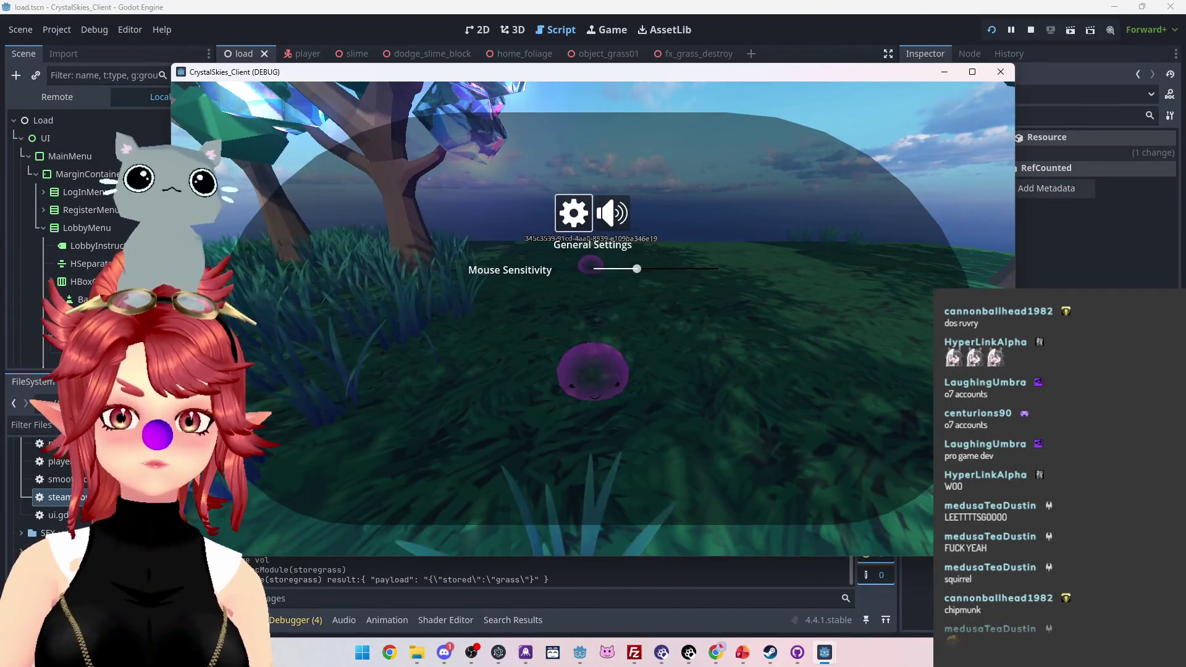
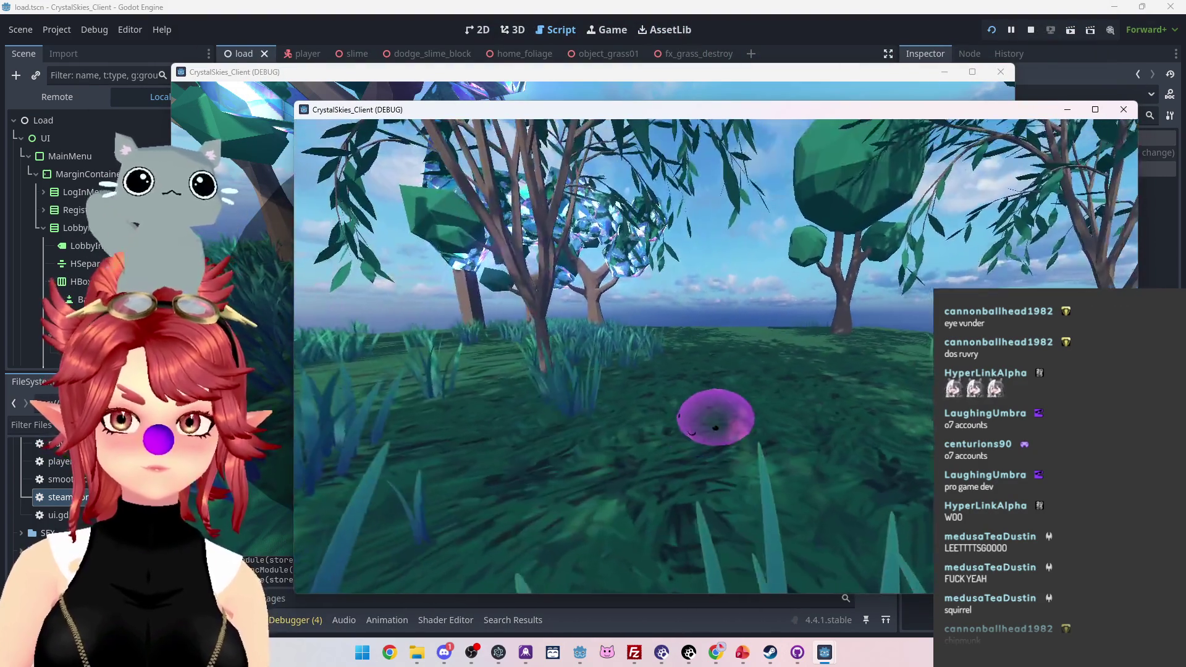
Step: Toggle the in-game Host Settings and General Settings overlays in the running game
{"action": "key", "text": "Escape"}
{"action": "key", "text": "alt+Tab"}
{"action": "key", "text": "Escape"}
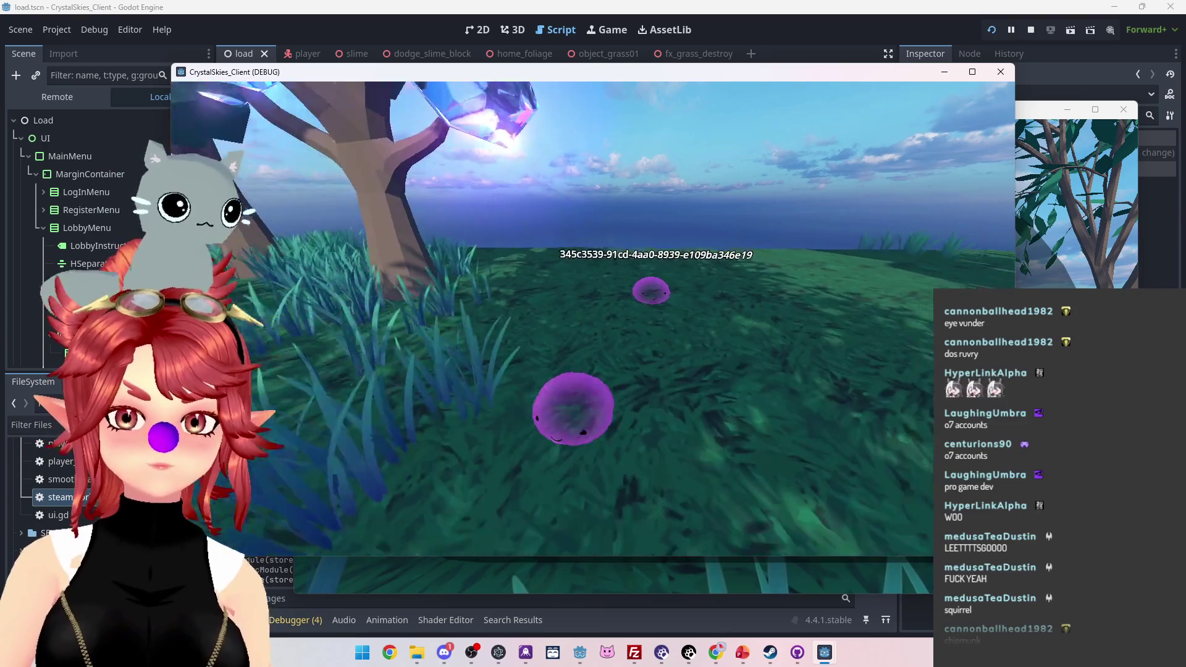
{"action": "key", "text": "Escape"}
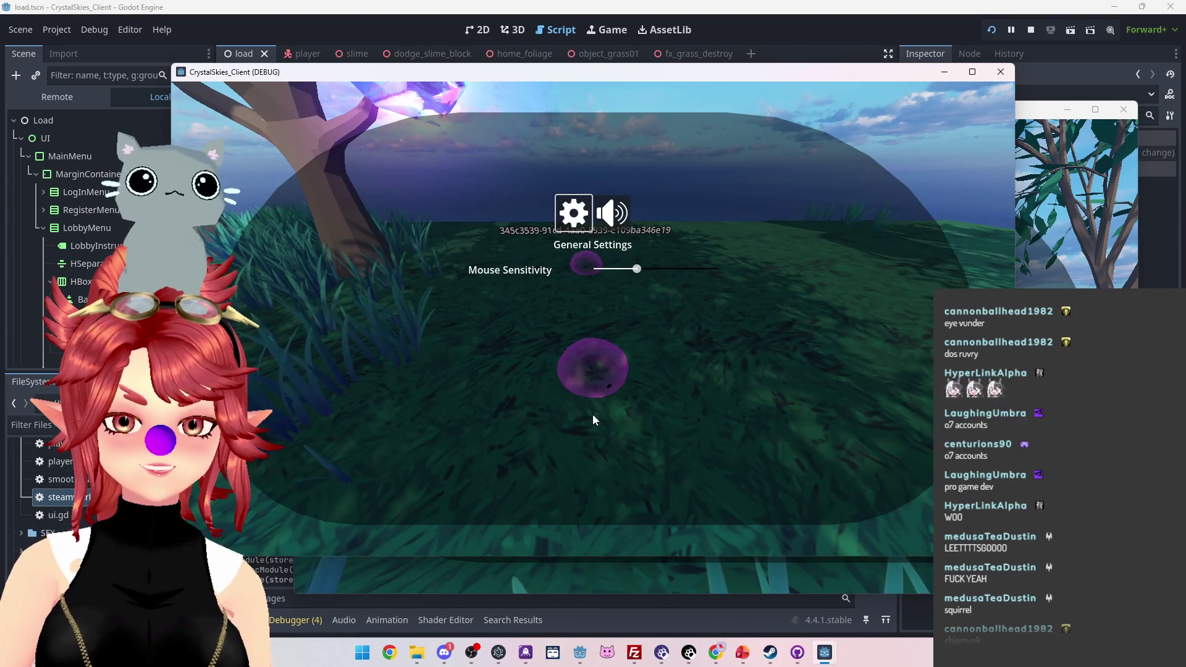
{"action": "key", "text": "Escape"}
{"action": "key", "text": "Escape"}
{"action": "key", "text": "alt+Tab"}
{"action": "key", "text": "Escape"}
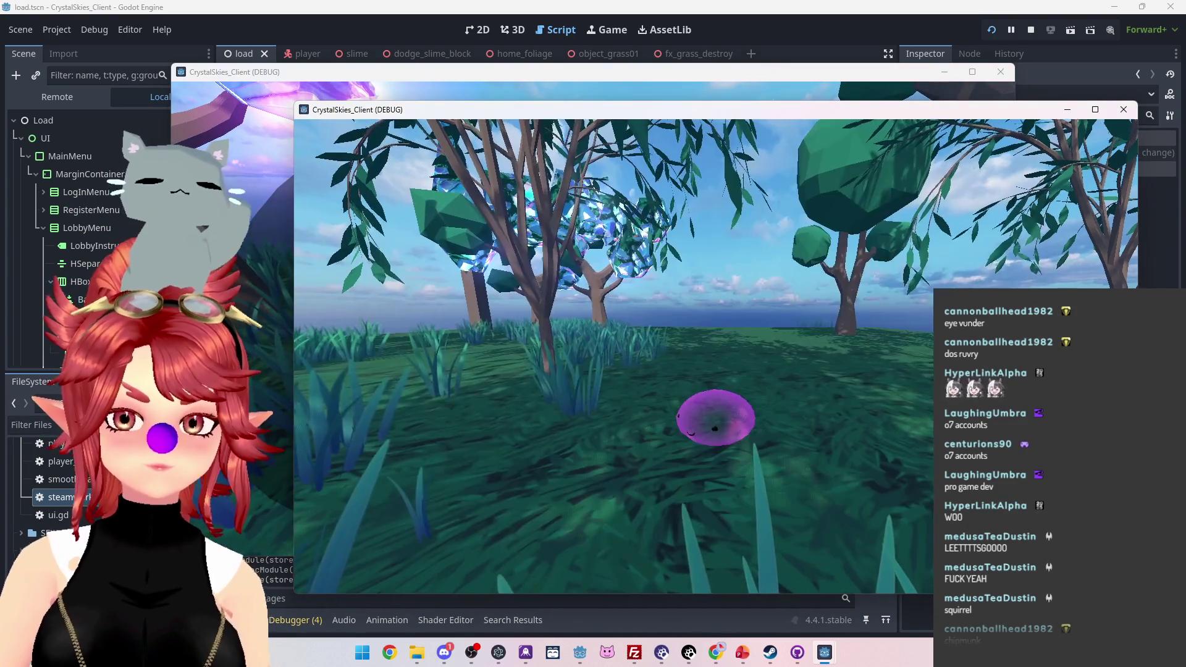
Step: Walk the player forward, check the Host Settings battle options, then return to the editor
{"action": "key", "text": "w"}
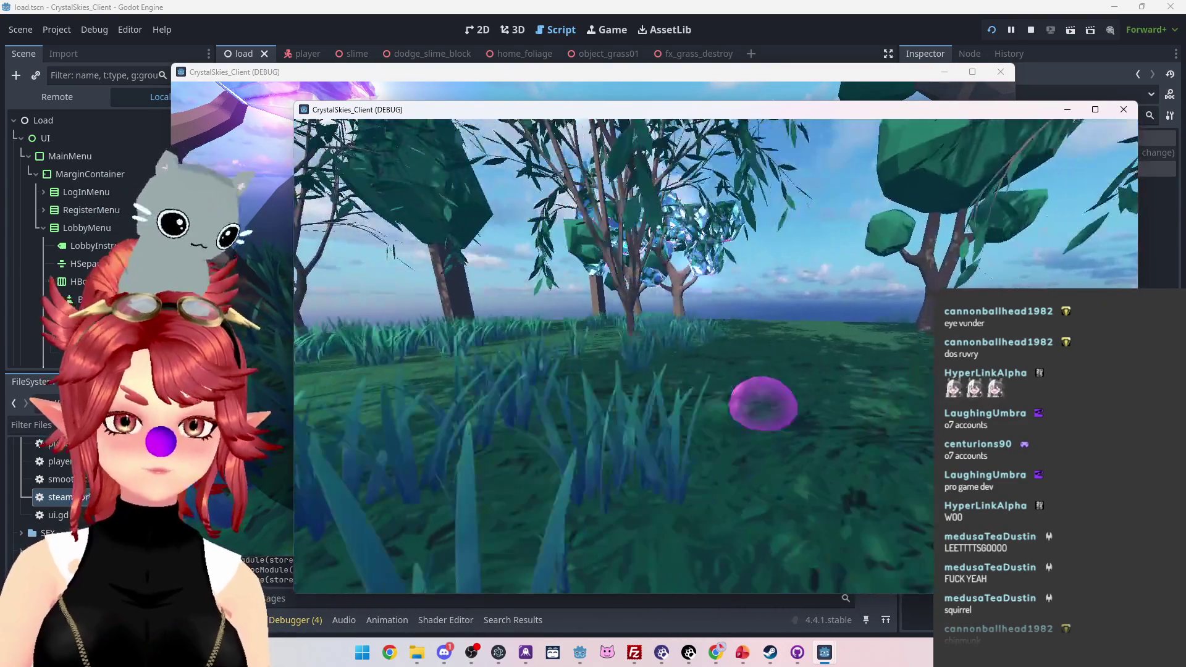
{"action": "key", "text": "Escape"}
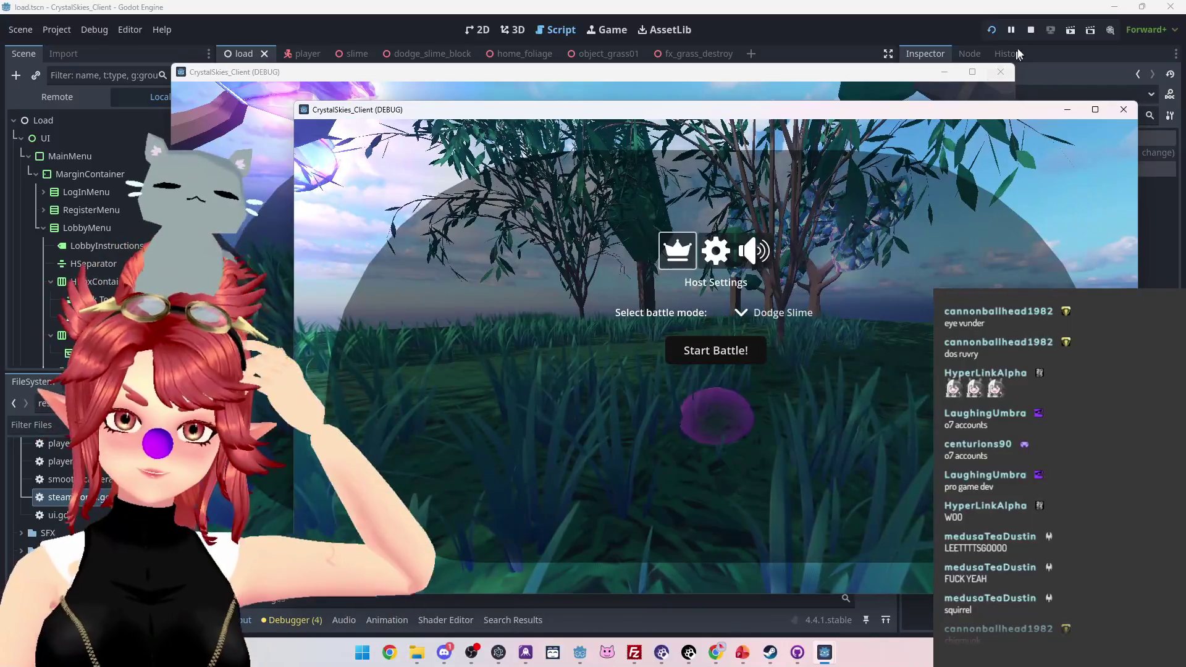
{"action": "left_click", "coordinate": [1031, 30]}
Step: Review the debugger output logs, then stop the running game session
{"action": "scroll", "coordinate": [495, 539], "scroll_direction": "up", "scroll_amount": 1}
{"action": "scroll", "coordinate": [498, 542], "scroll_direction": "down", "scroll_amount": 1}
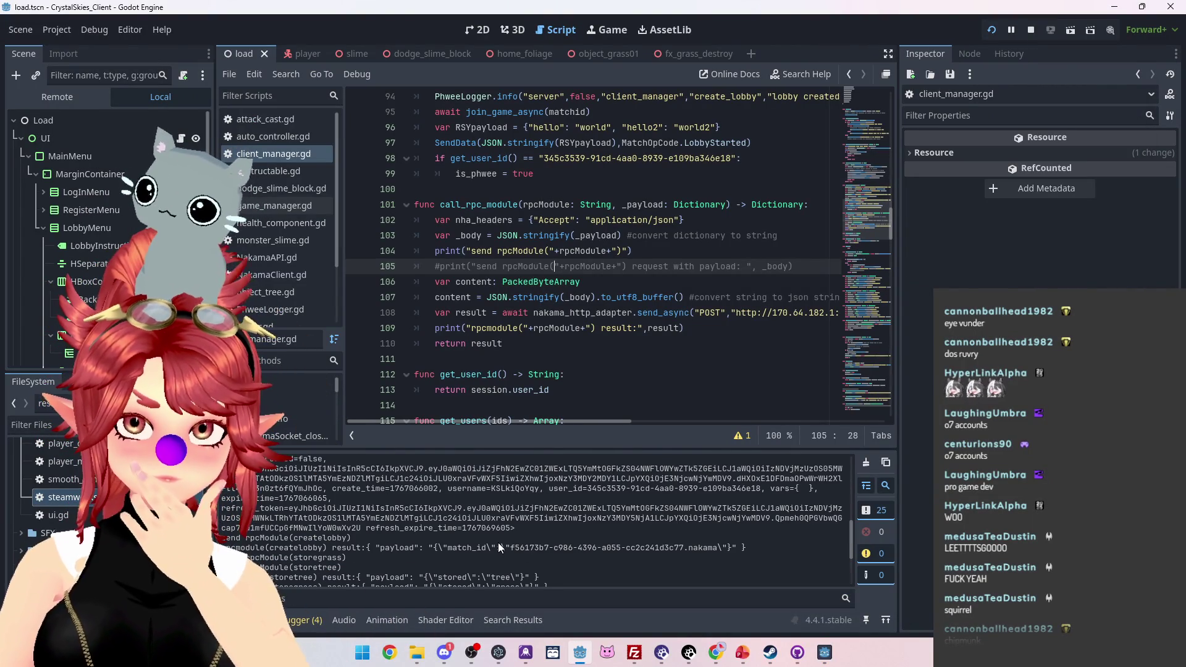
{"action": "scroll", "coordinate": [497, 547], "scroll_direction": "up", "scroll_amount": 7}
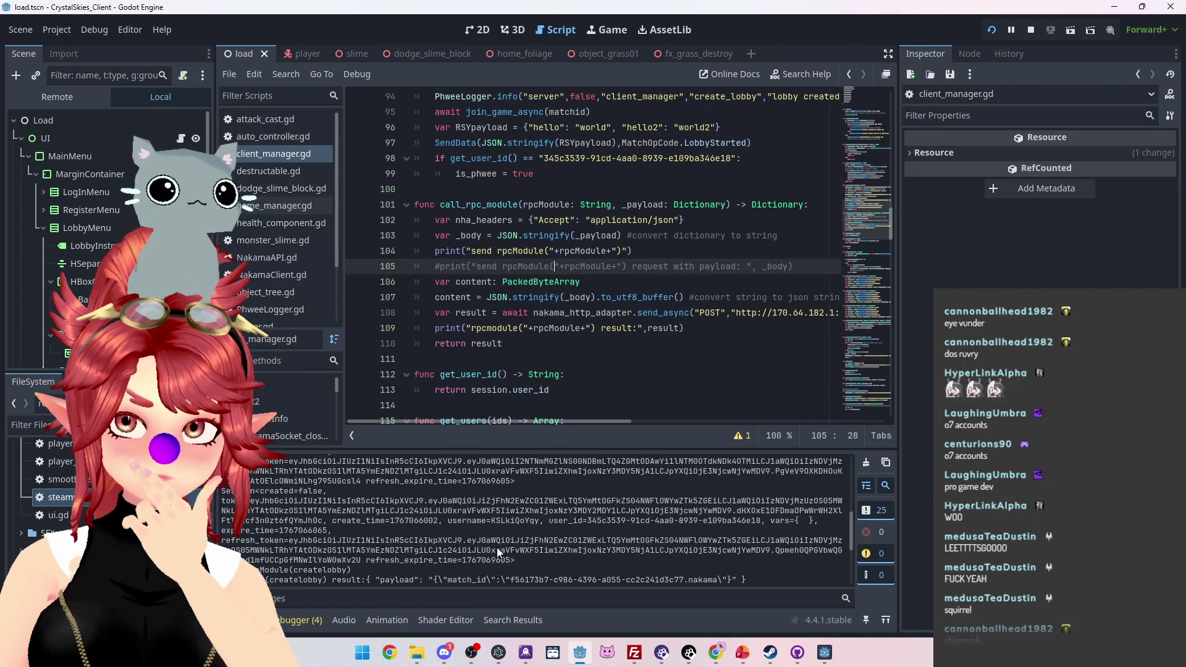
{"action": "scroll", "coordinate": [497, 547], "scroll_direction": "up", "scroll_amount": 2}
{"action": "scroll", "coordinate": [497, 547], "scroll_direction": "down", "scroll_amount": 3}
{"action": "scroll", "coordinate": [497, 547], "scroll_direction": "up", "scroll_amount": 2}
{"action": "scroll", "coordinate": [496, 547], "scroll_direction": "down", "scroll_amount": 2}
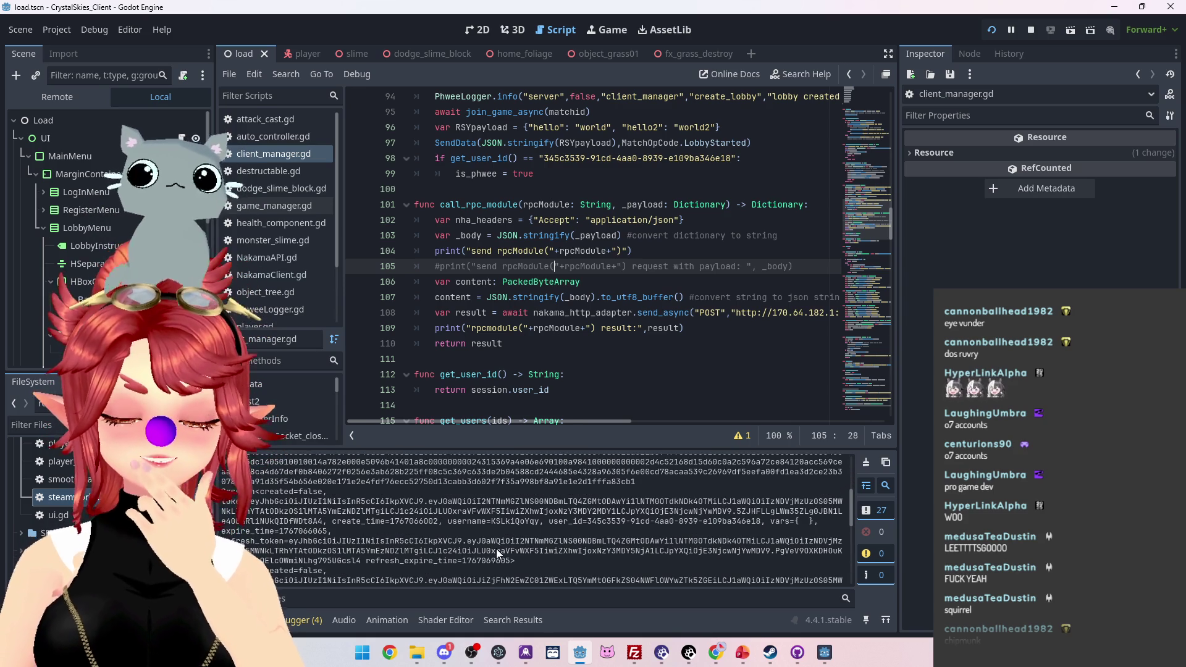
{"action": "scroll", "coordinate": [495, 548], "scroll_direction": "down", "scroll_amount": 4}
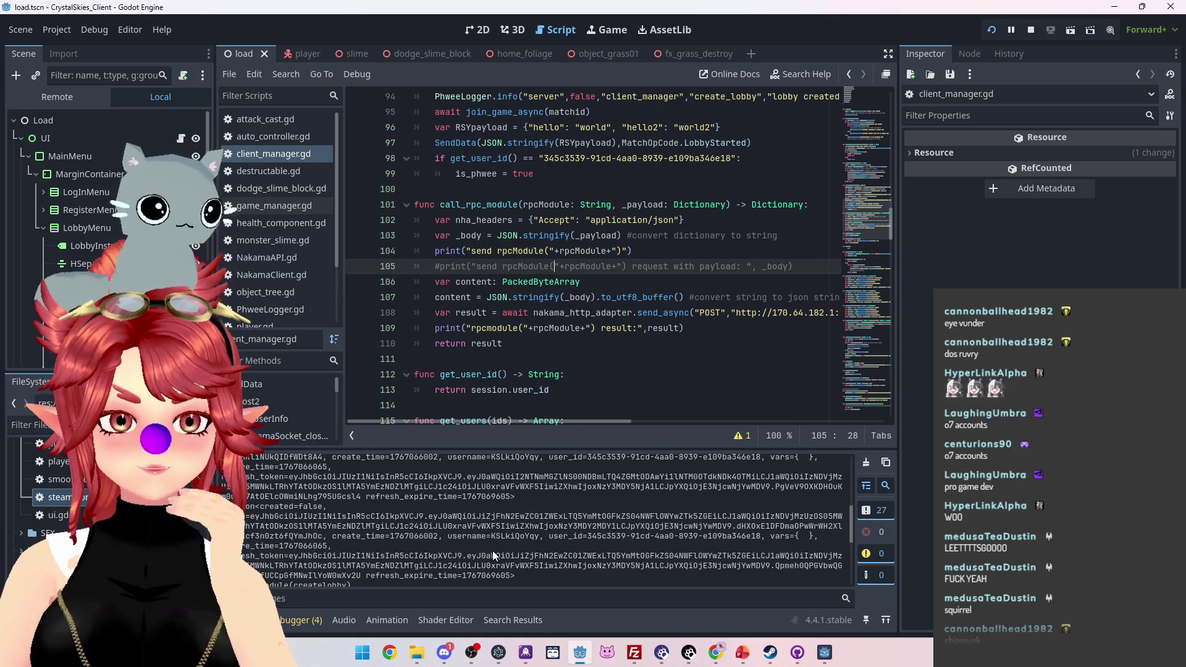
{"action": "scroll", "coordinate": [492, 550], "scroll_direction": "down", "scroll_amount": 10}
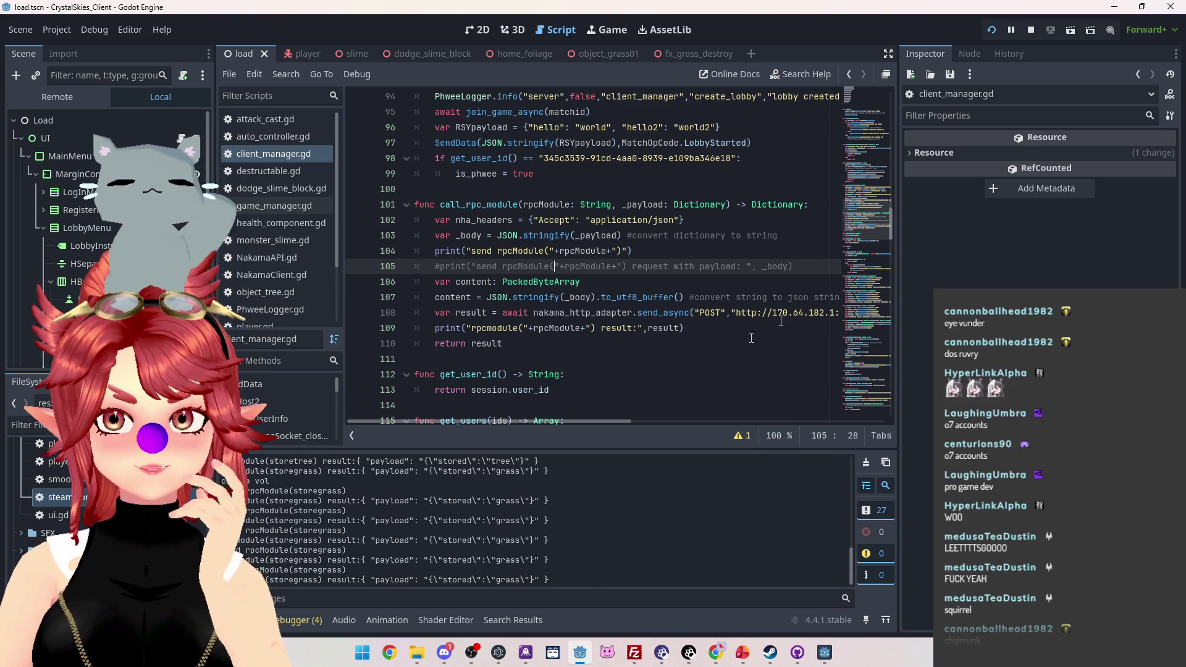
{"action": "left_click", "coordinate": [1031, 31]}
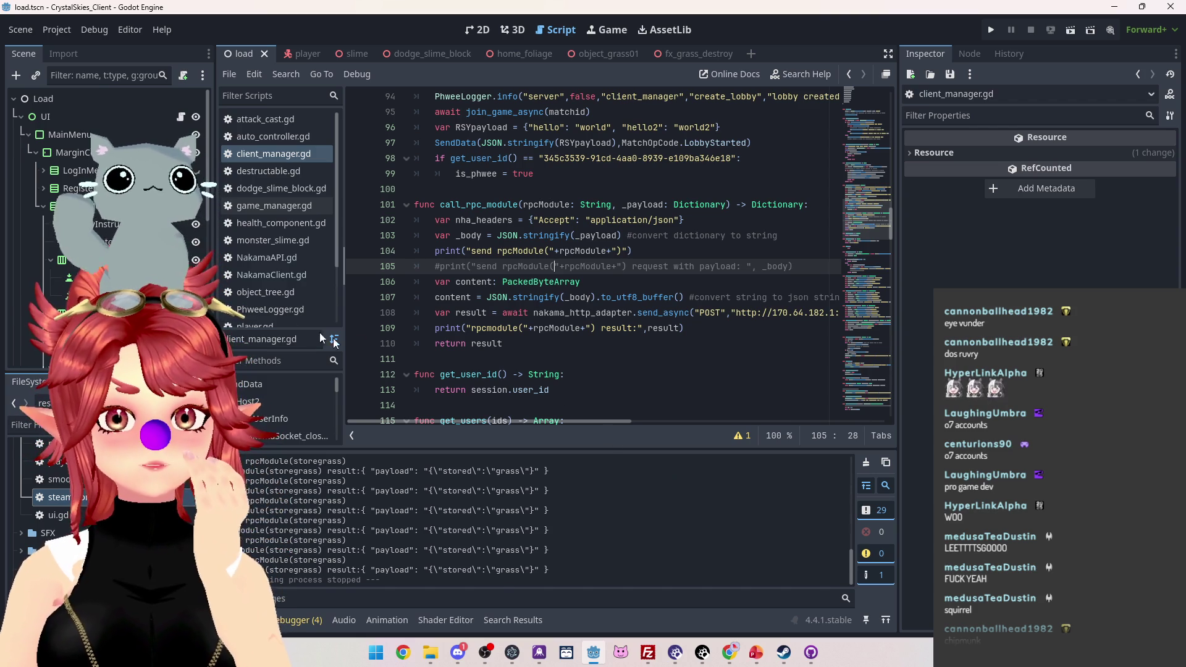
Step: Check the final debugger output and open the Project menu
{"action": "scroll", "coordinate": [74, 211], "scroll_direction": "down", "scroll_amount": 1}
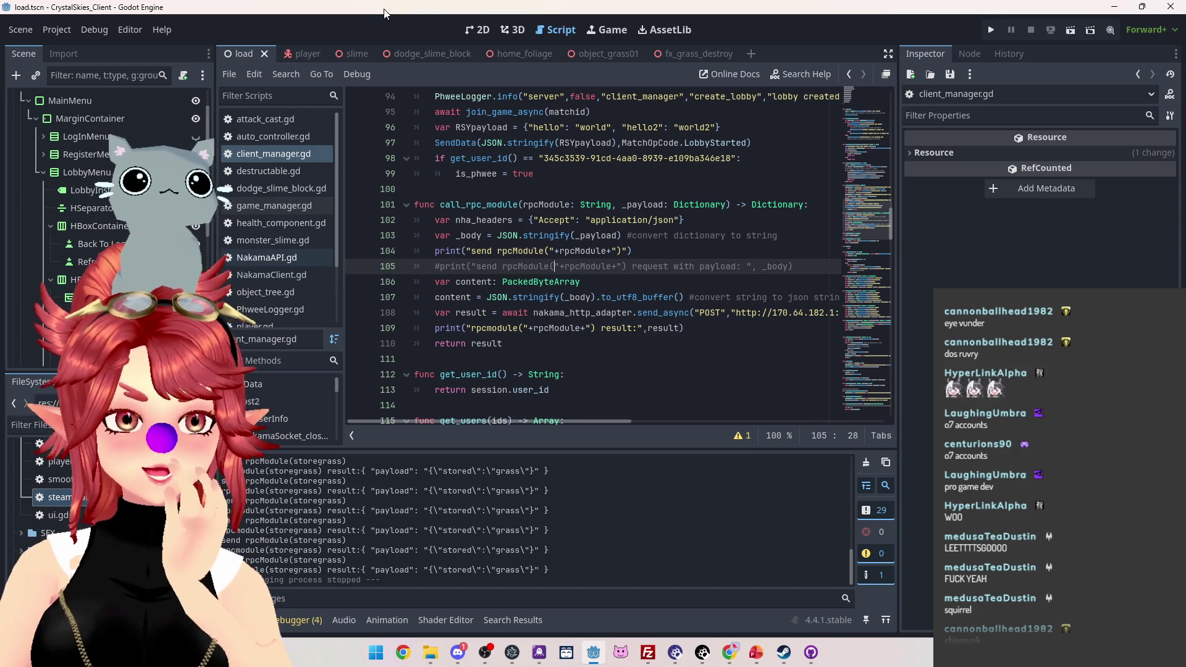
{"action": "mouse_move", "coordinate": [760, 662]}
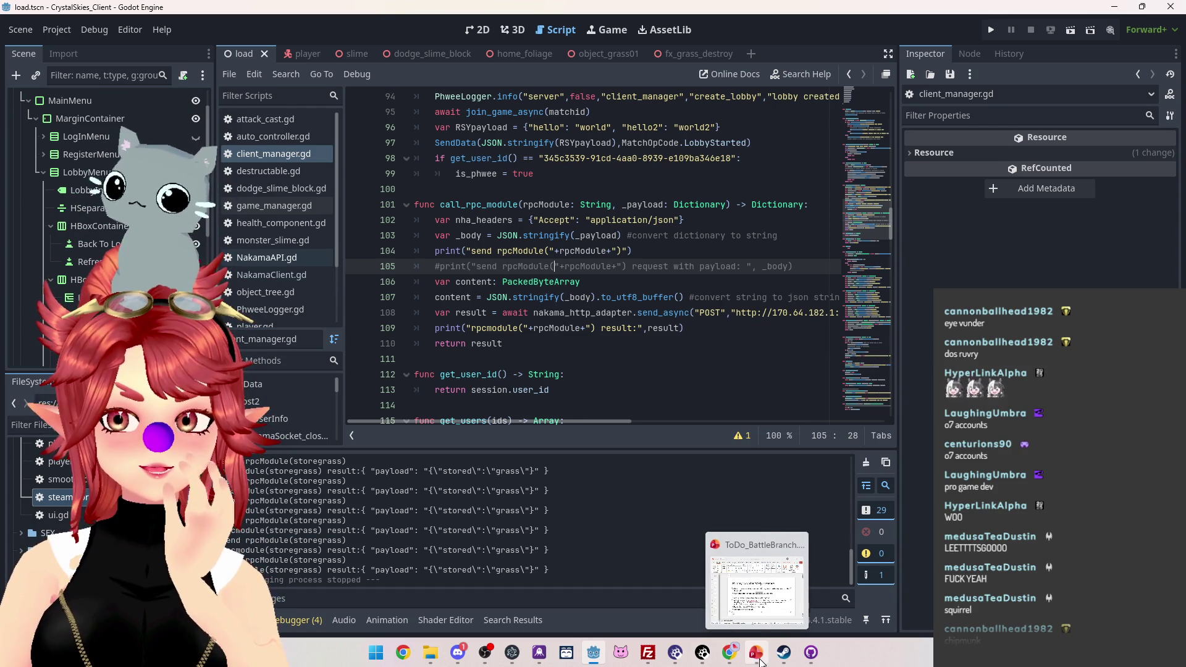
{"action": "left_click", "coordinate": [56, 30]}
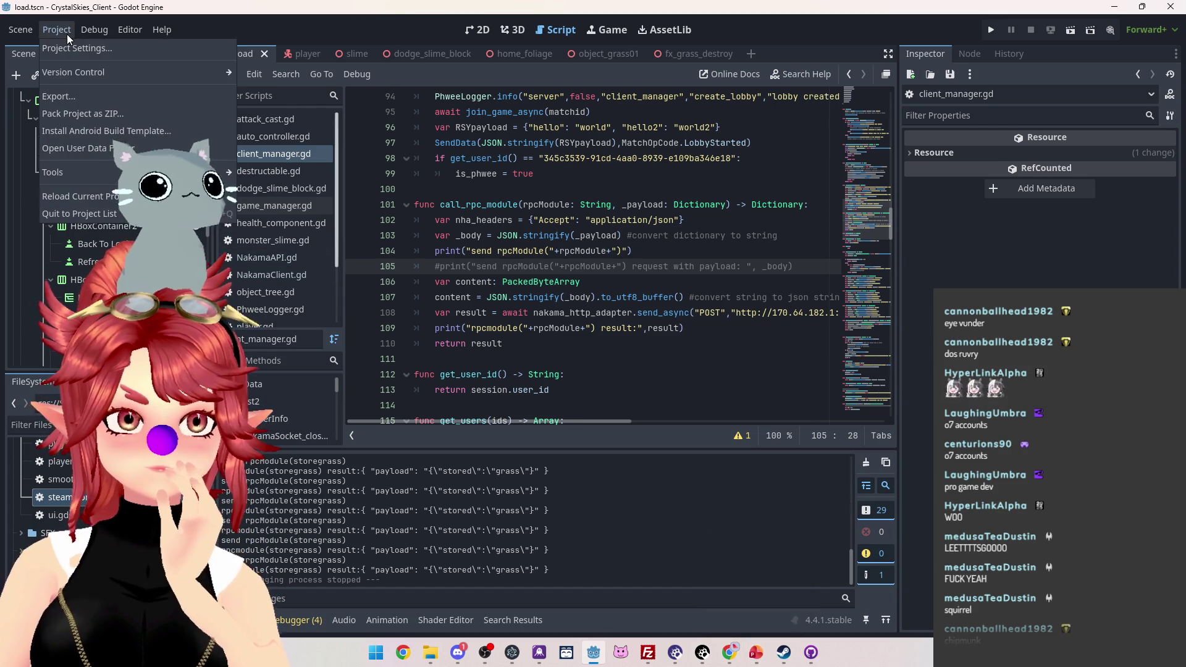
Step: Open the Export dialog, reposition it, and cancel the Export All prompt
{"action": "left_click", "coordinate": [86, 96]}
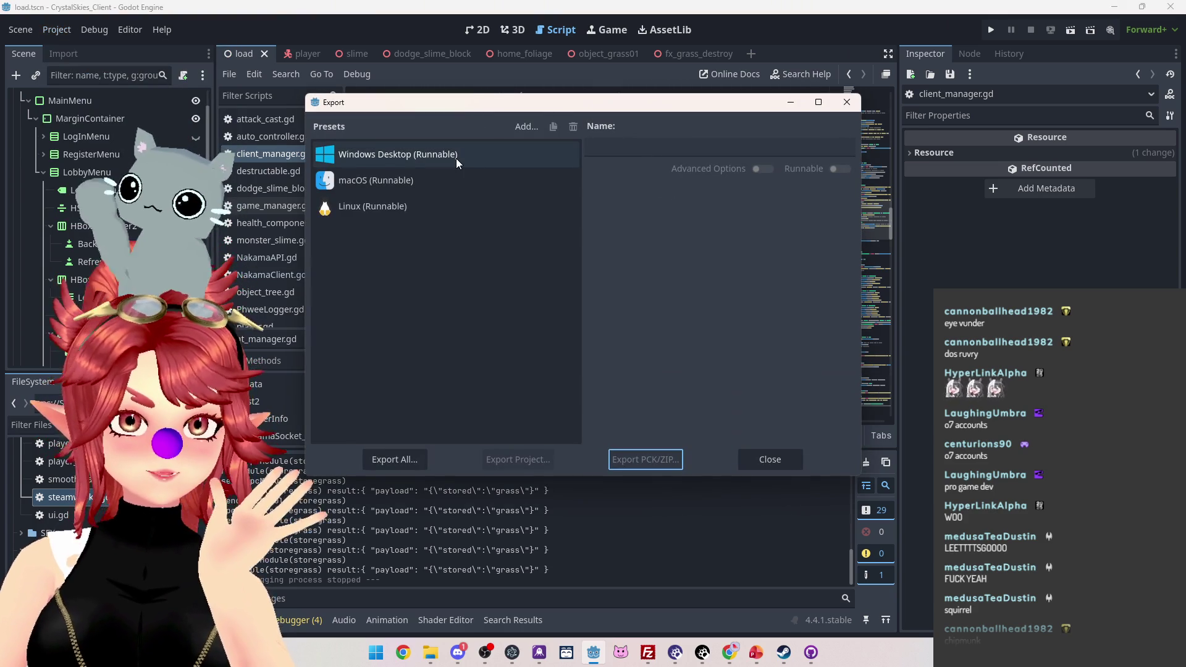
{"action": "left_click_drag", "start_coordinate": [478, 107], "coordinate": [476, 89]}
{"action": "left_click", "coordinate": [400, 442]}
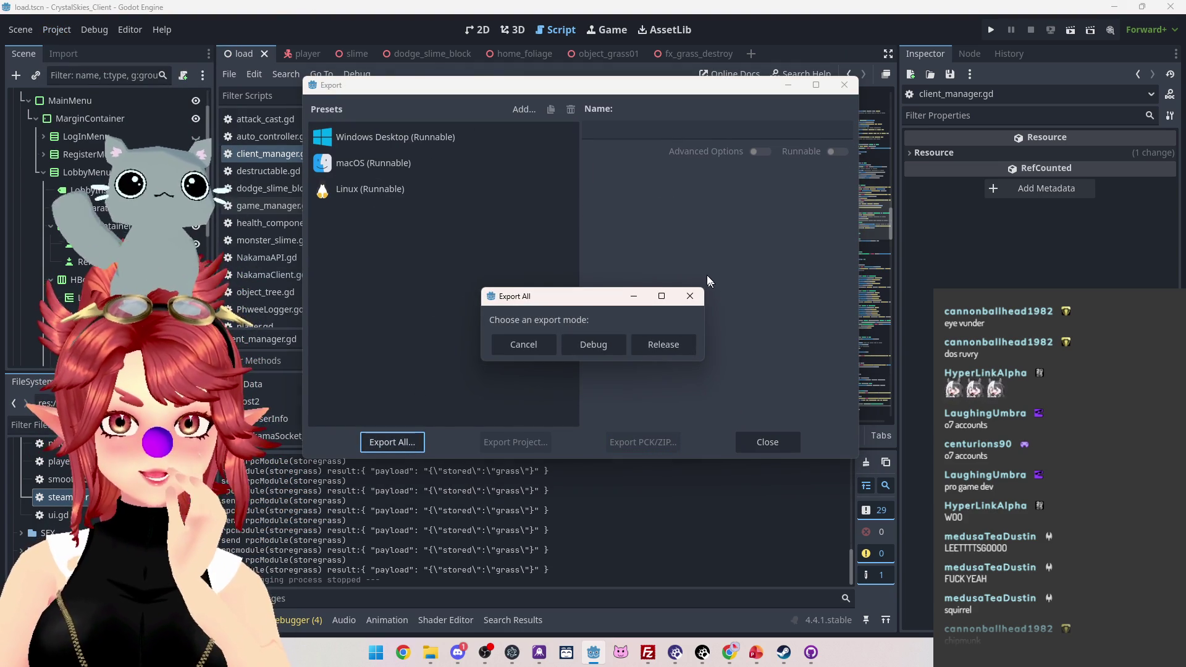
{"action": "left_click", "coordinate": [687, 298]}
Step: Select the Windows Desktop preset, inspect its export path, and bring File Explorer forward
{"action": "left_click", "coordinate": [380, 137]}
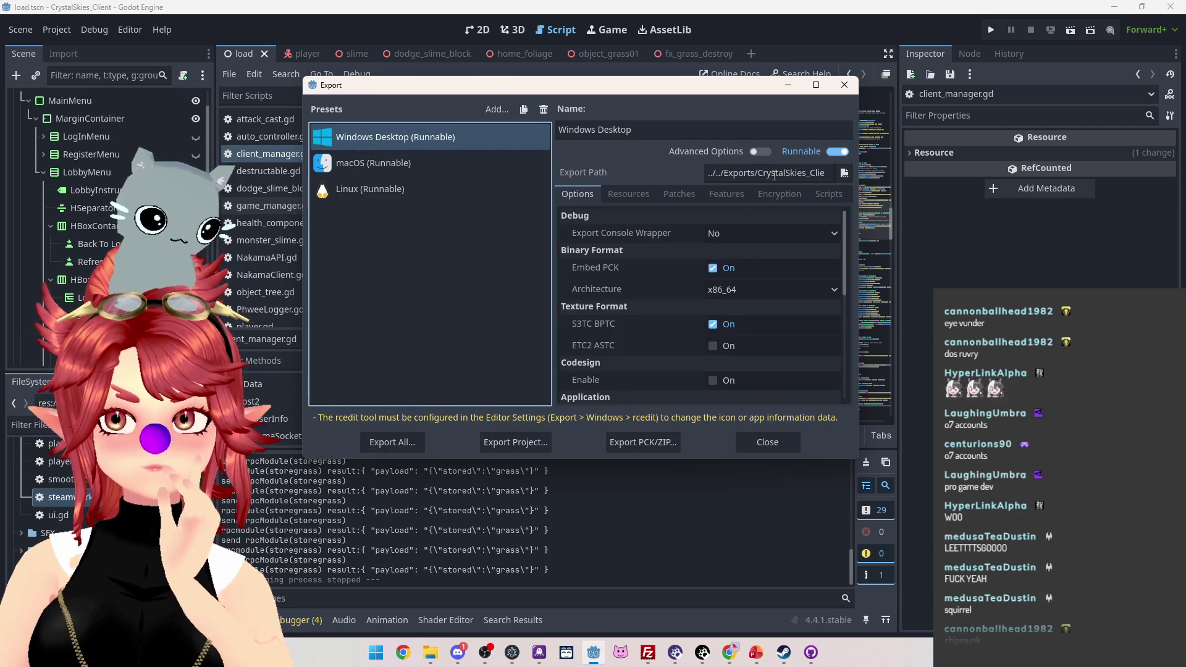
{"action": "left_click", "coordinate": [733, 173]}
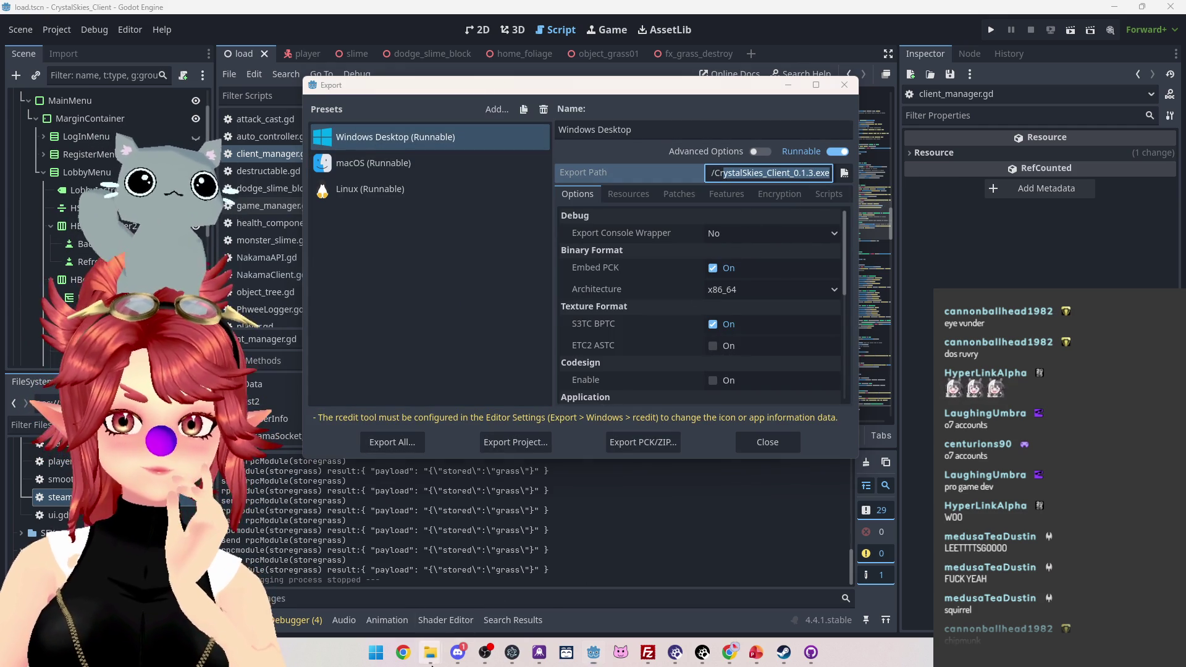
{"action": "mouse_move", "coordinate": [431, 653]}
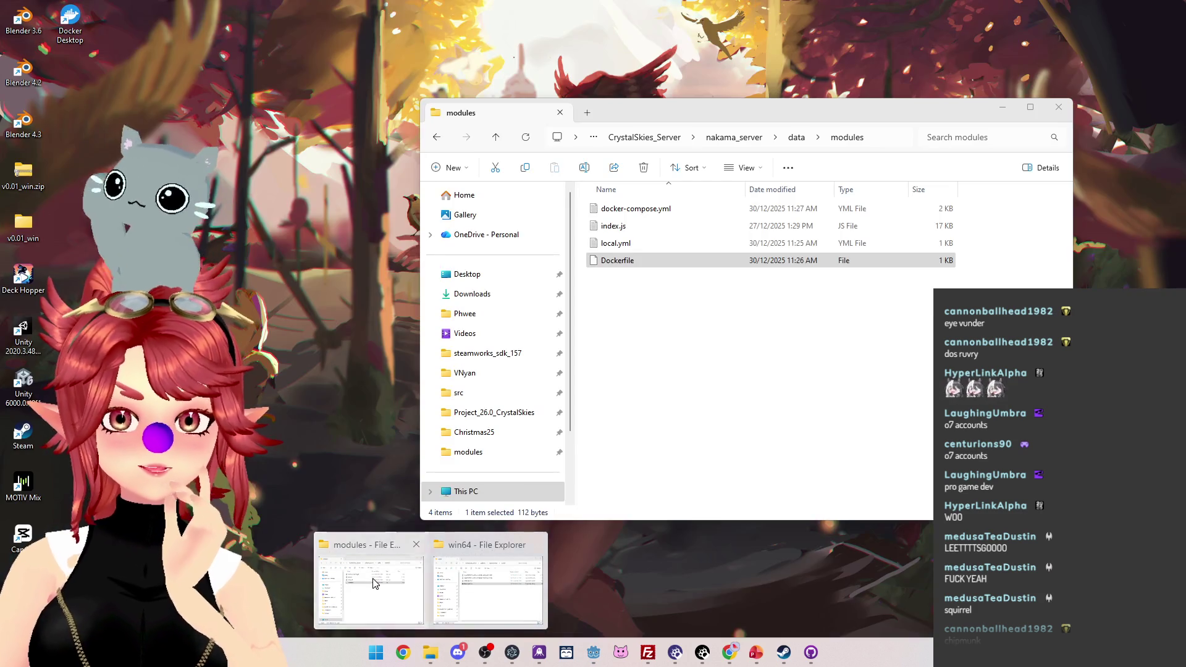
{"action": "left_click", "coordinate": [374, 582]}
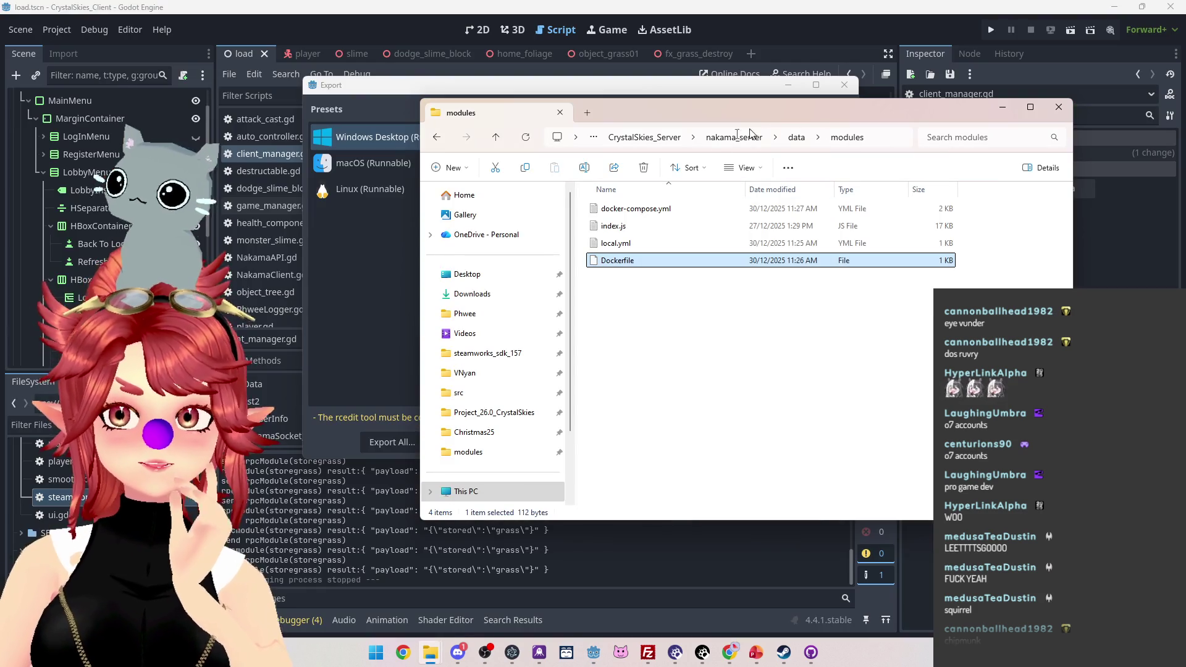
Step: Navigate Explorer up to Project_26.0_CrystalSkies, open its Exports folder, and return to Godot
{"action": "left_click", "coordinate": [643, 137]}
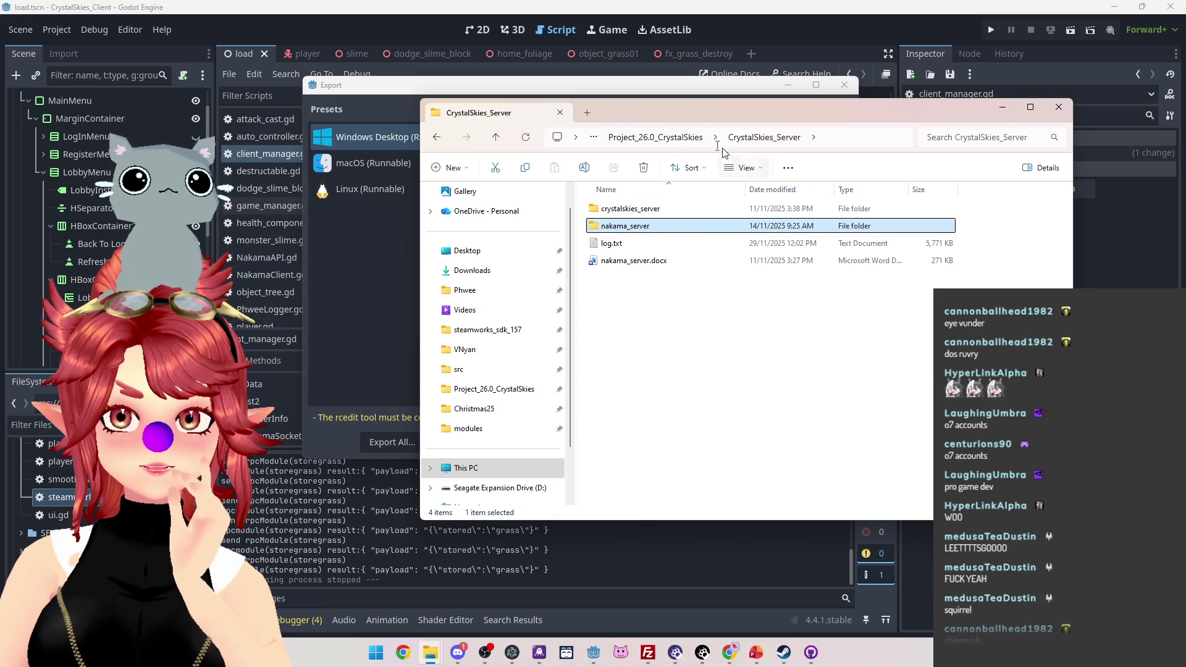
{"action": "left_click", "coordinate": [661, 137]}
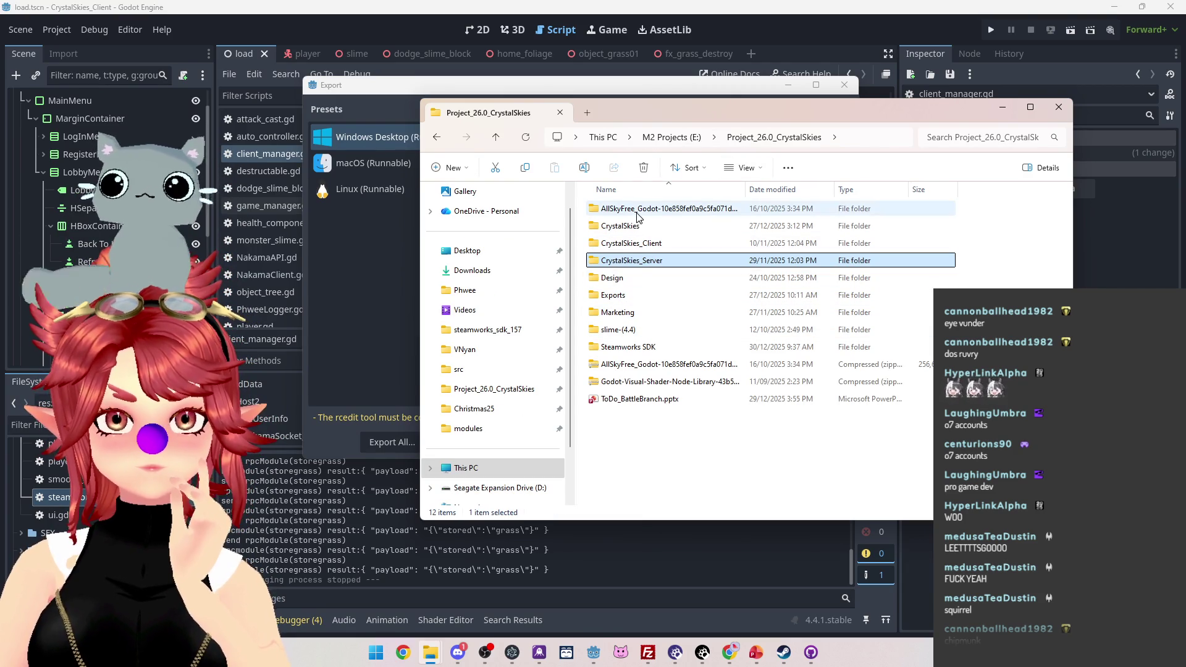
{"action": "mouse_move", "coordinate": [721, 107]}
{"action": "left_mouse_down"}
{"action": "mouse_move", "coordinate": [699, 70]}
{"action": "mouse_move", "coordinate": [720, 96]}
{"action": "left_mouse_up"}
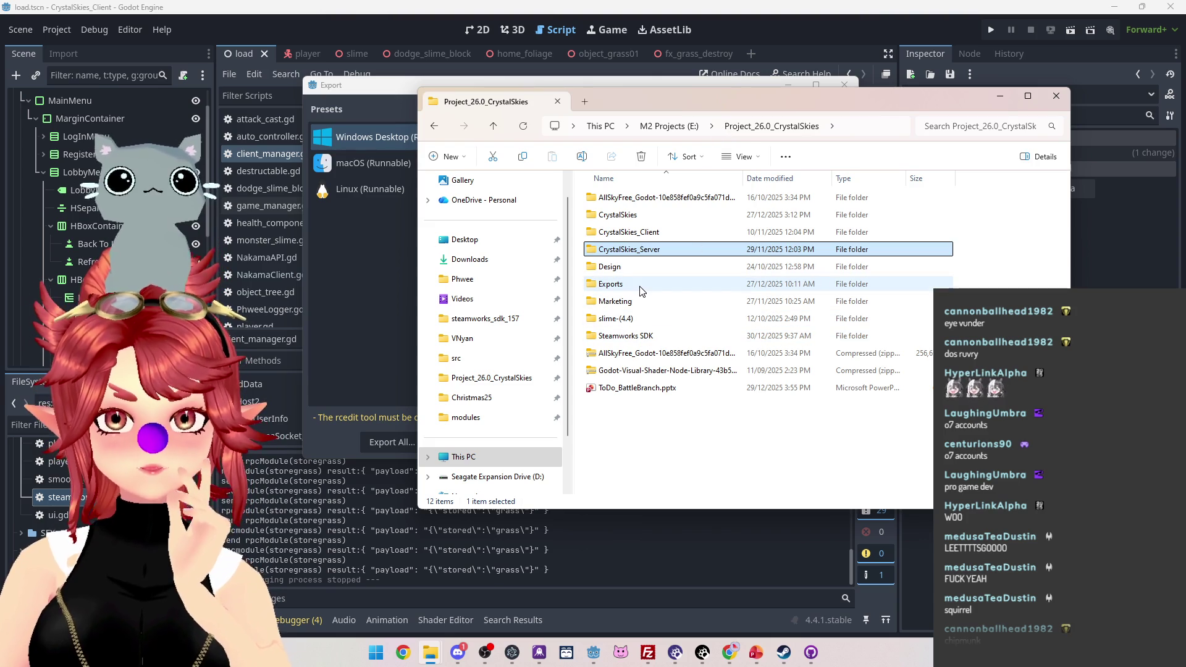
{"action": "mouse_move", "coordinate": [642, 291]}
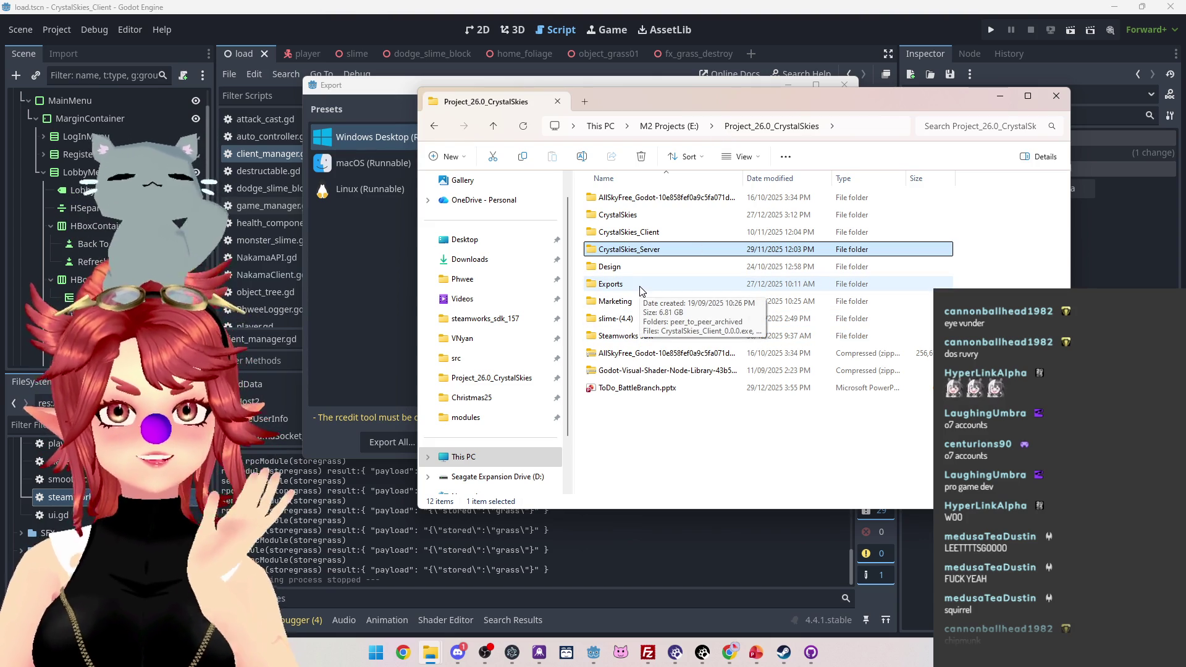
{"action": "left_click", "coordinate": [642, 290]}
{"action": "double_click", "coordinate": [642, 291]}
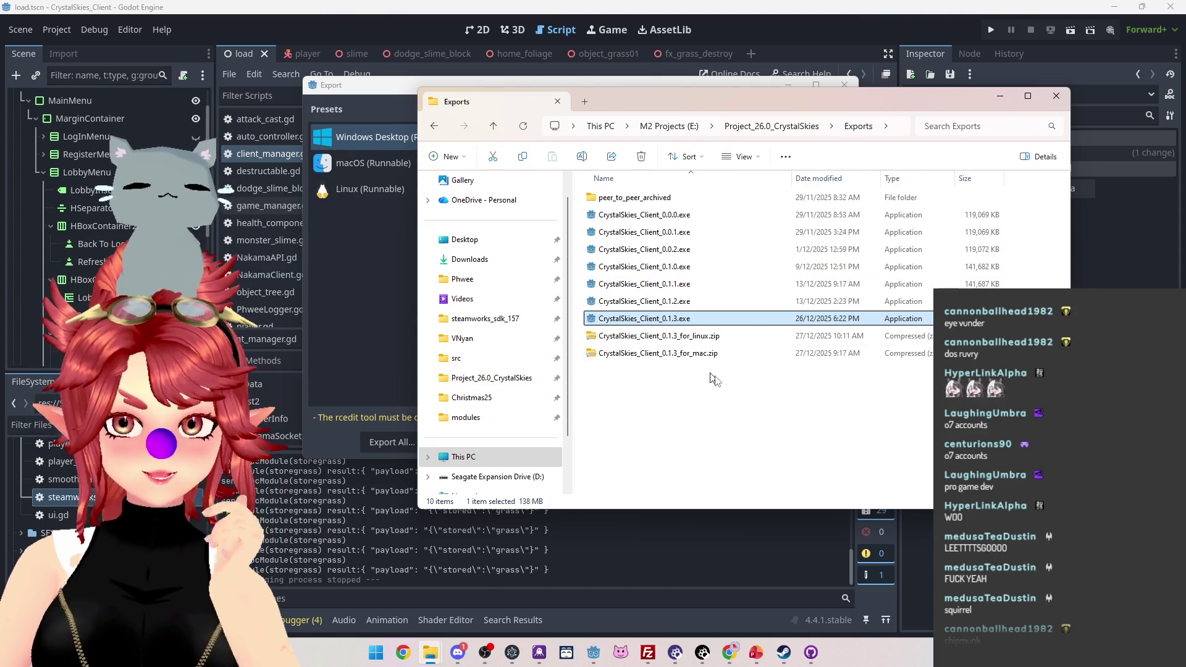
{"action": "key", "text": "alt+Tab"}
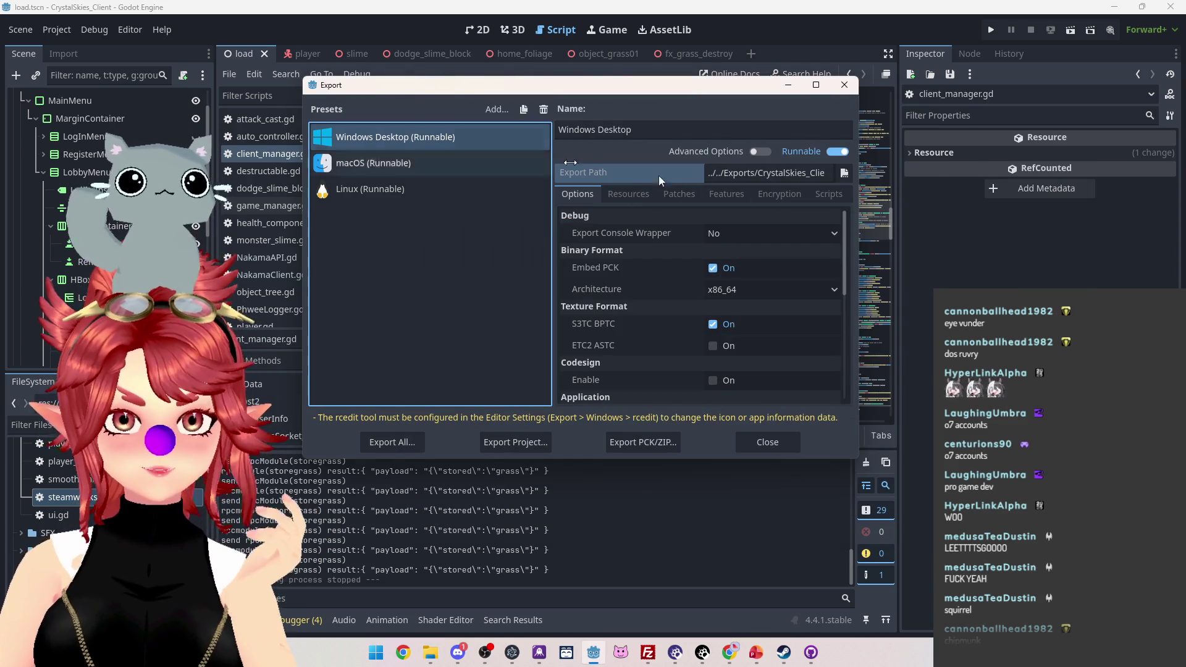
Step: Export the Windows Desktop build as CrystalSkies_Client_0.1.3b.exe, accept the warnings, and close the dialog
{"action": "left_click", "coordinate": [812, 179]}
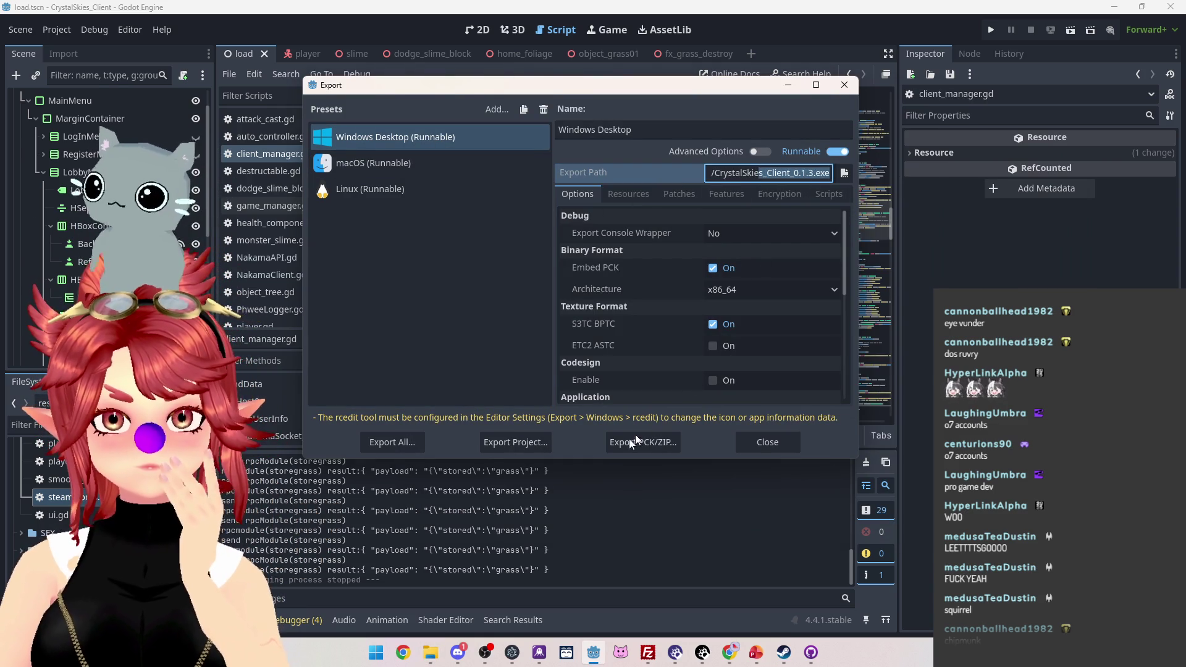
{"action": "left_click", "coordinate": [525, 449]}
{"action": "left_click", "coordinate": [487, 485]}
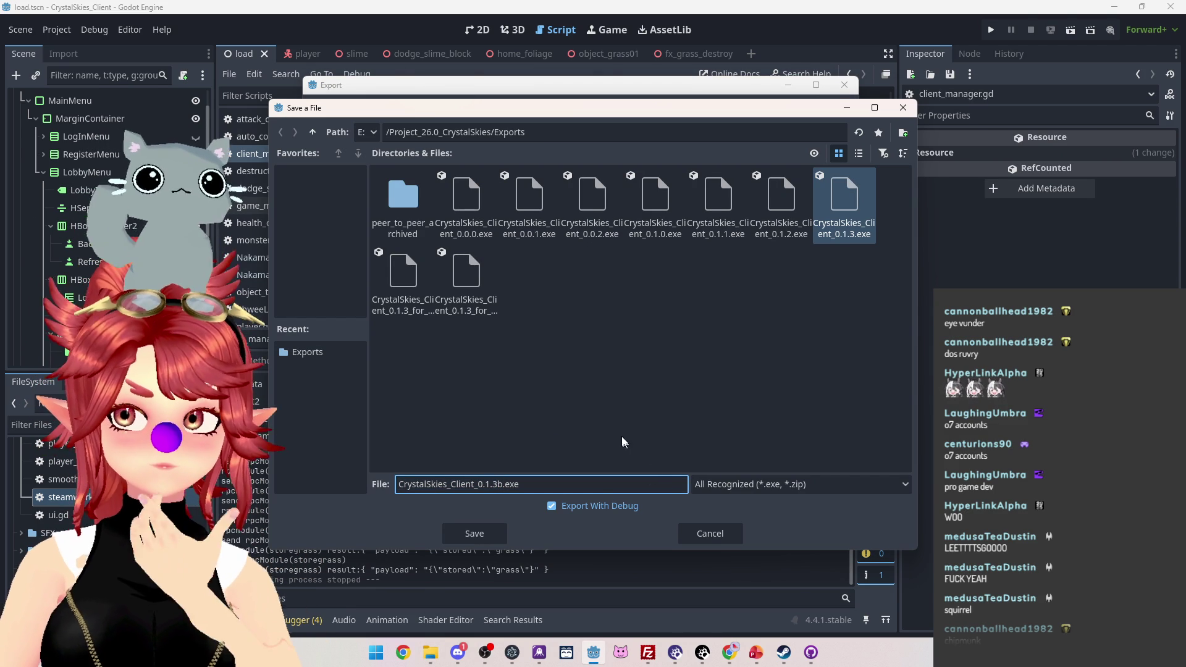
{"action": "left_click", "coordinate": [488, 538]}
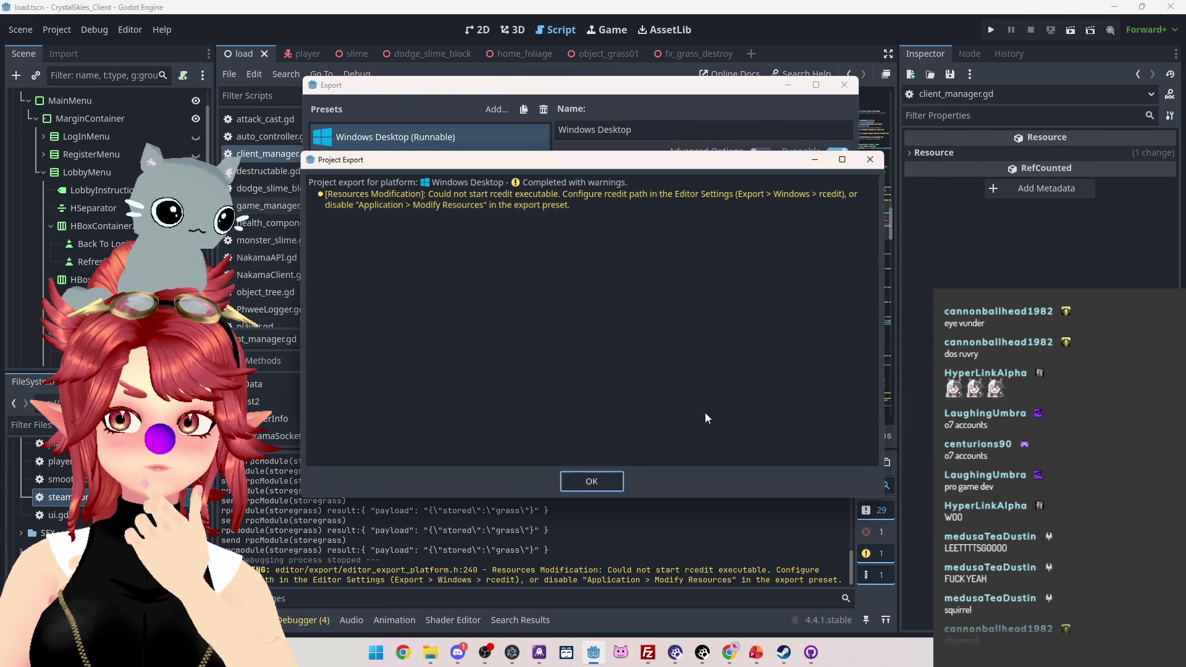
{"action": "left_click", "coordinate": [609, 482]}
{"action": "left_click", "coordinate": [775, 441]}
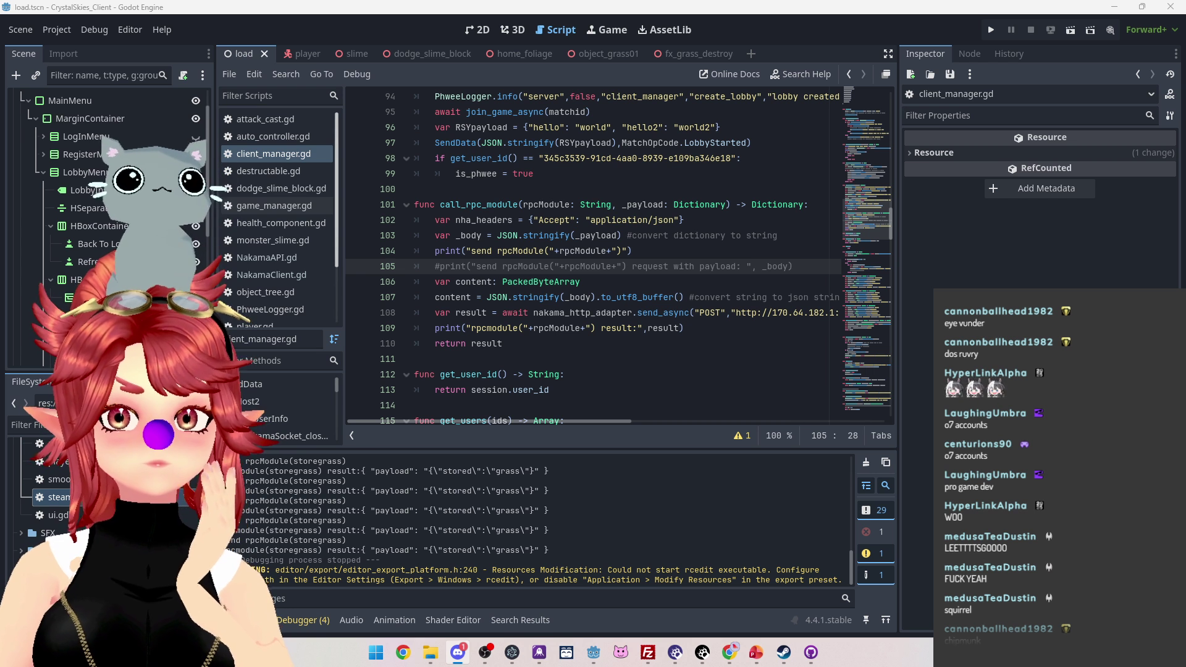
Step: Bring the Exports folder forward and drag the new CrystalSkies_Client_0.1.3b.exe build
{"action": "left_click", "coordinate": [594, 652]}
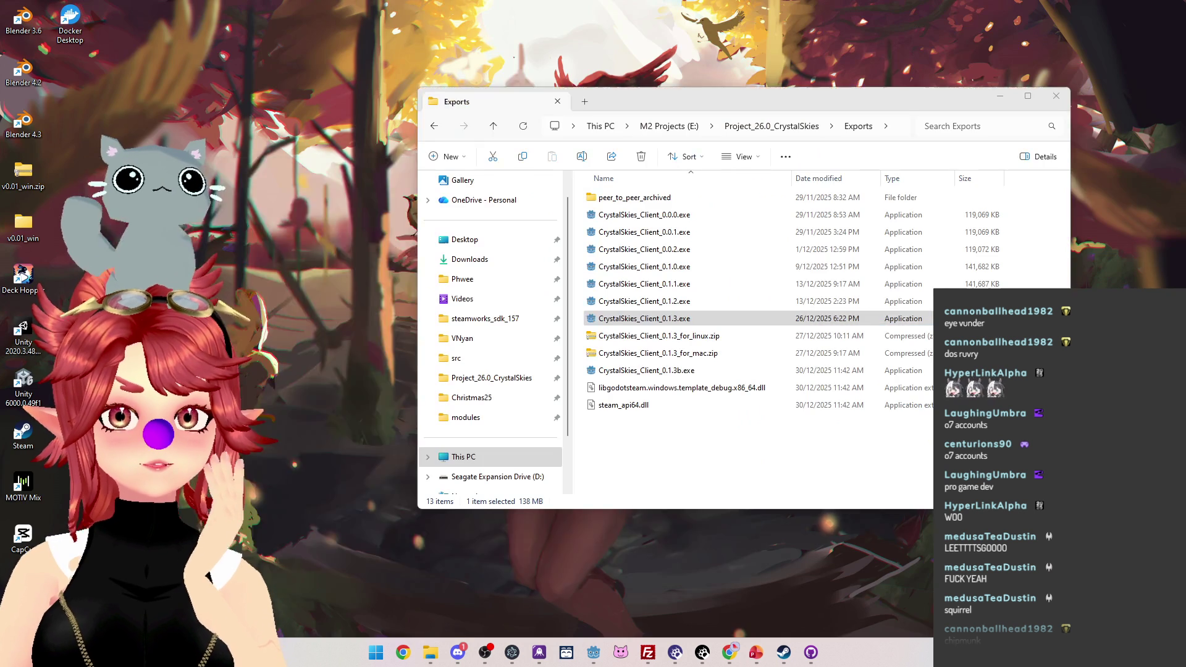
{"action": "left_click", "coordinate": [476, 593]}
{"action": "mouse_move", "coordinate": [686, 375]}
{"action": "left_mouse_down"}
{"action": "mouse_move", "coordinate": [649, 378]}
{"action": "mouse_move", "coordinate": [649, 149]}
{"action": "mouse_move", "coordinate": [457, 652]}
{"action": "left_mouse_up"}
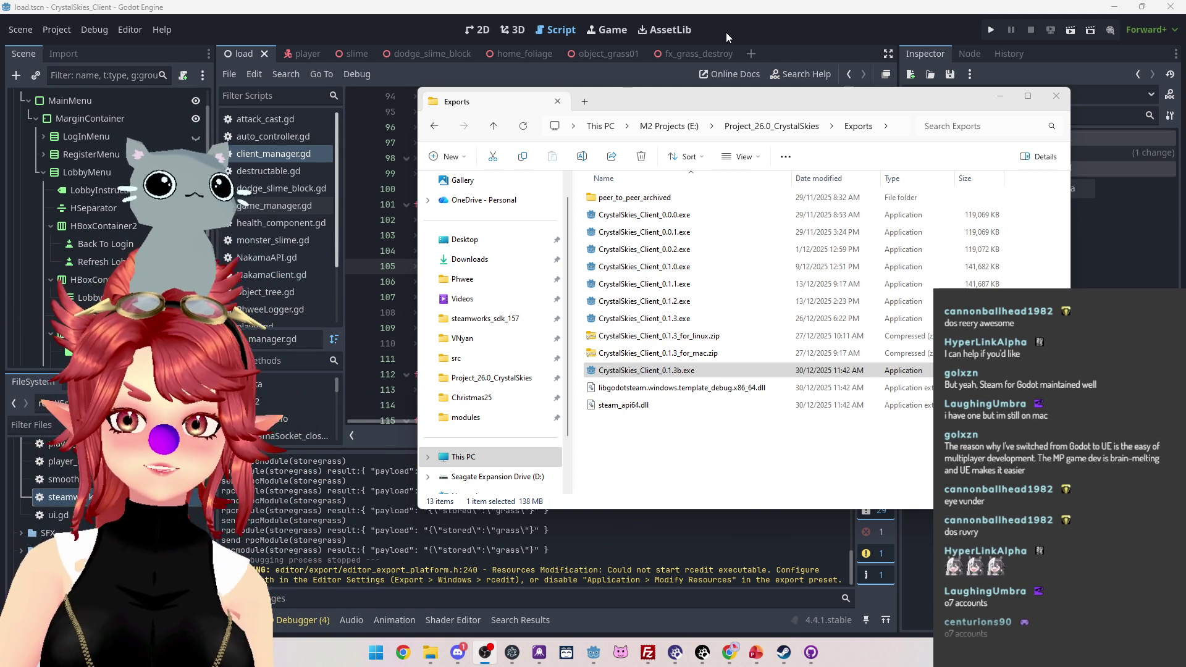
Step: Bring the Godot editor forward and open Project > Export
{"action": "left_click", "coordinate": [414, 21]}
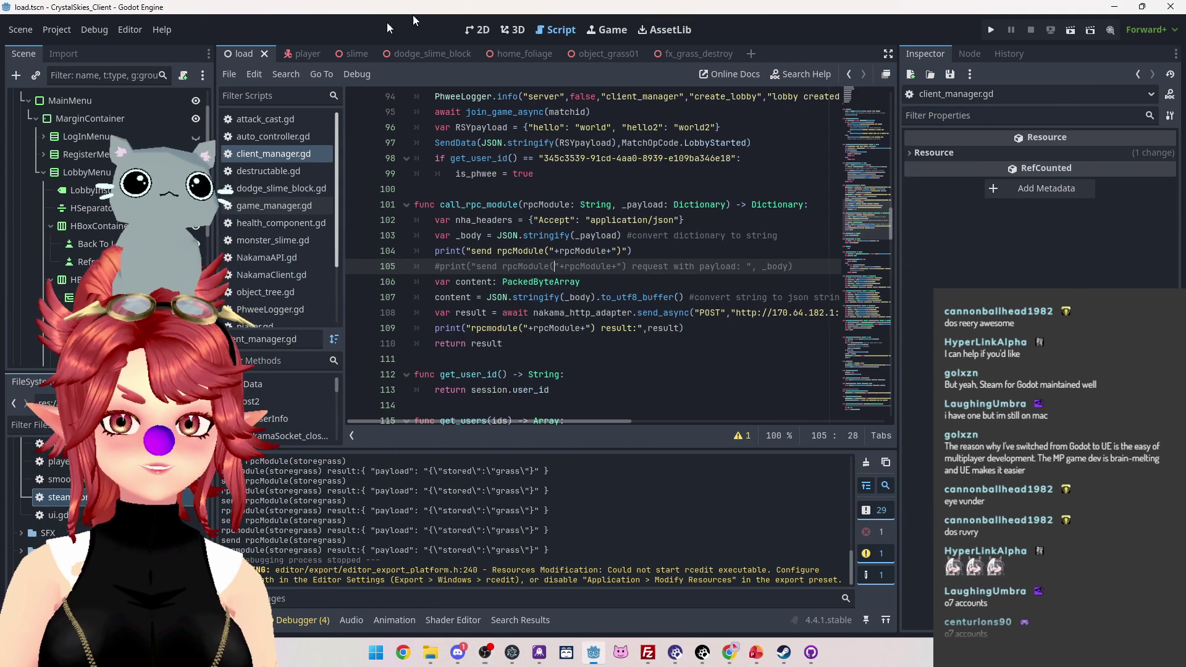
{"action": "left_click", "coordinate": [57, 29]}
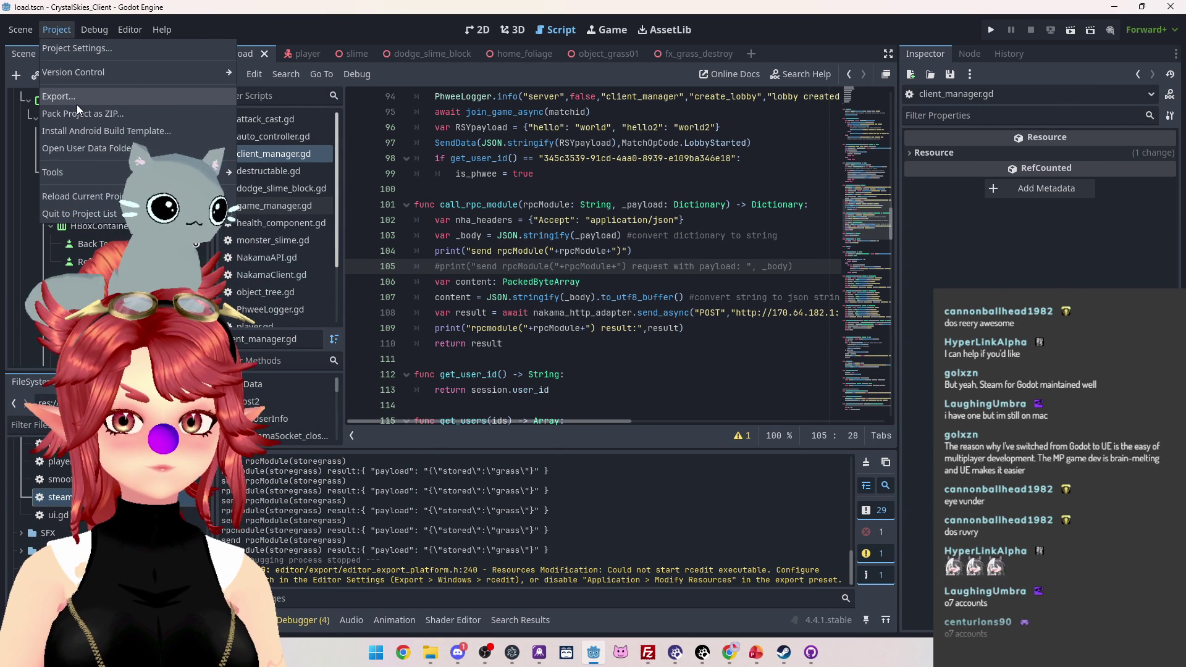
{"action": "left_click", "coordinate": [20, 517]}
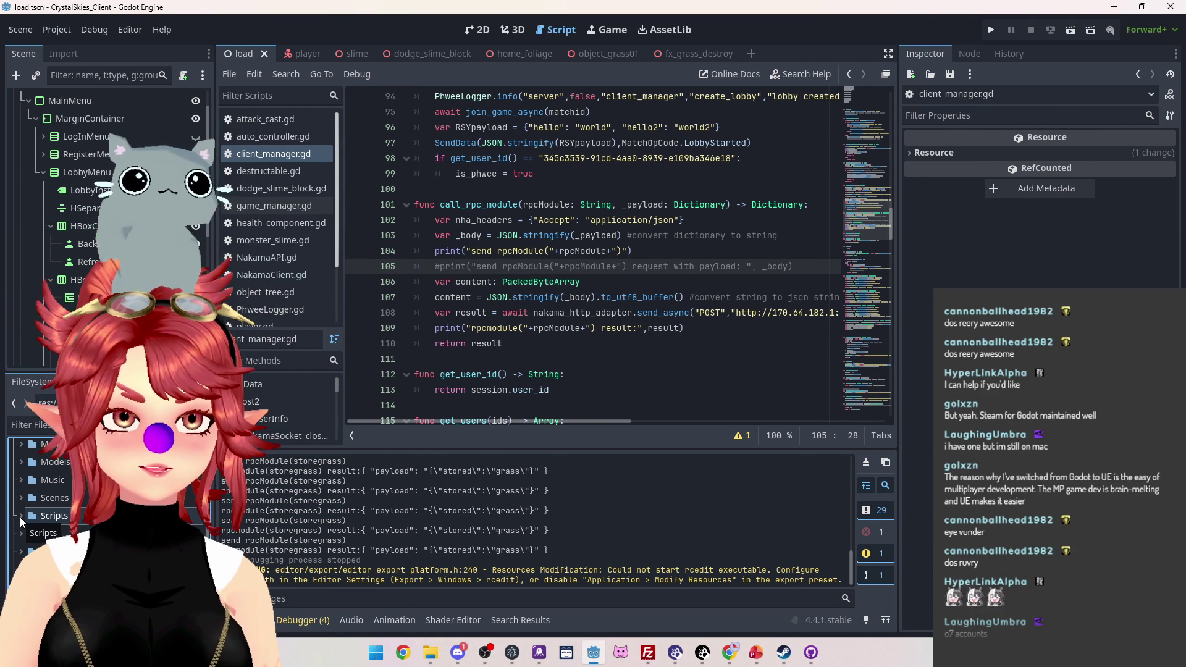
{"action": "scroll", "coordinate": [49, 514], "scroll_direction": "up", "scroll_amount": 3}
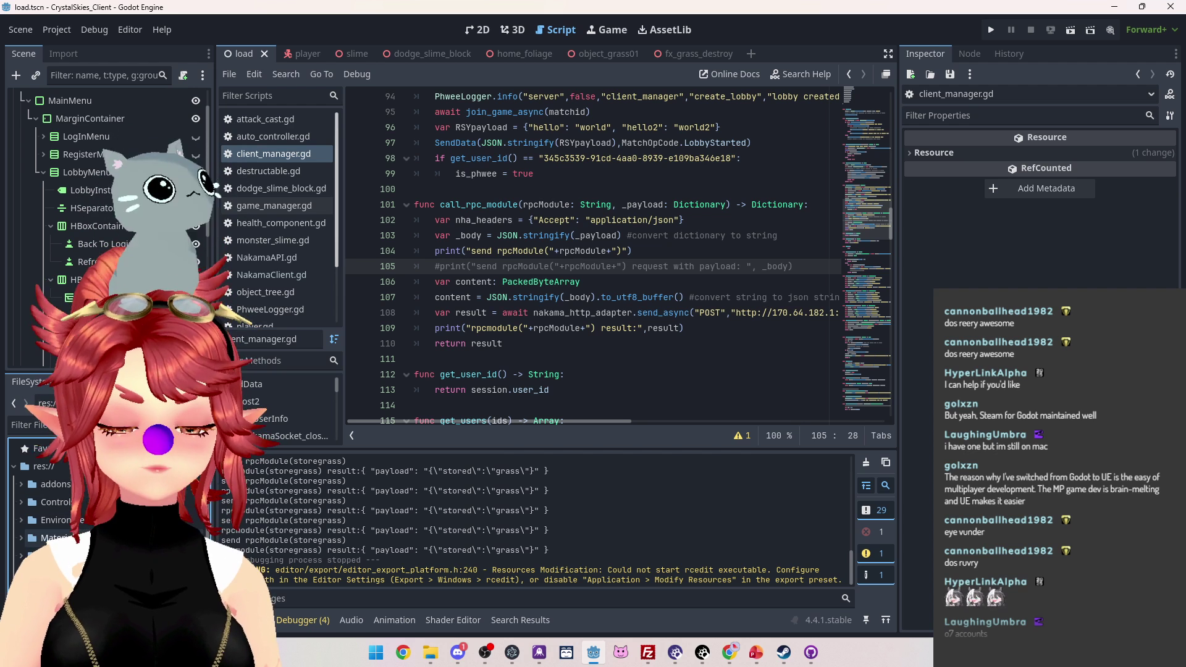
{"action": "scroll", "coordinate": [16, 547], "scroll_direction": "down", "scroll_amount": 2}
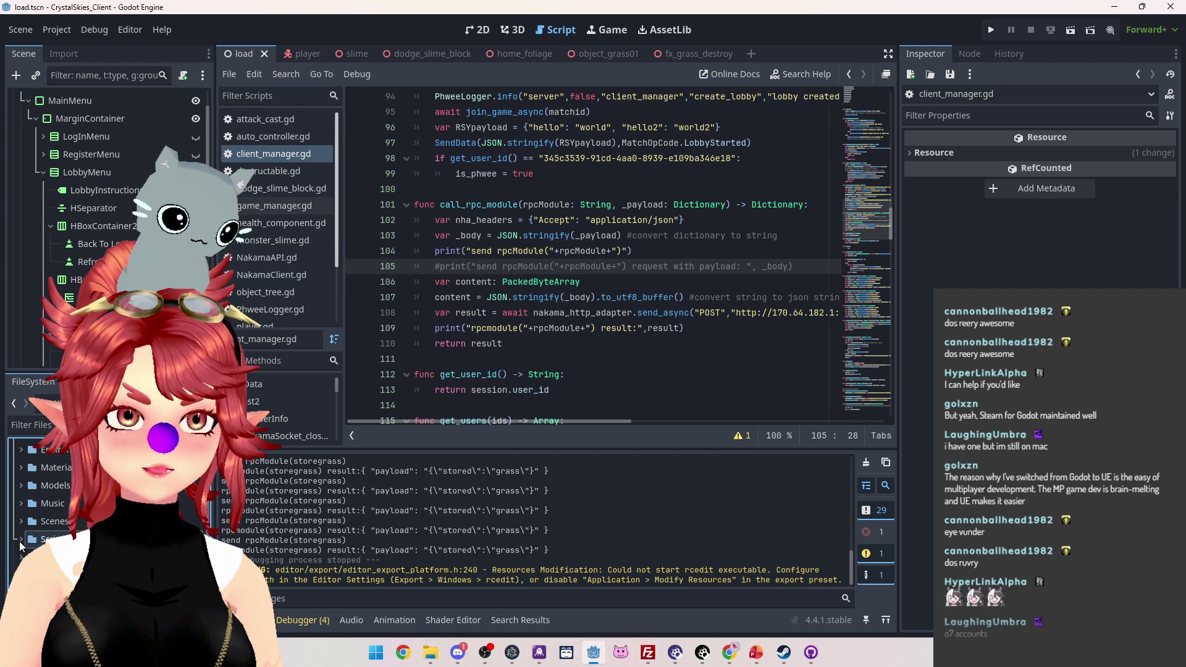
{"action": "left_click", "coordinate": [56, 29]}
{"action": "left_click", "coordinate": [95, 93]}
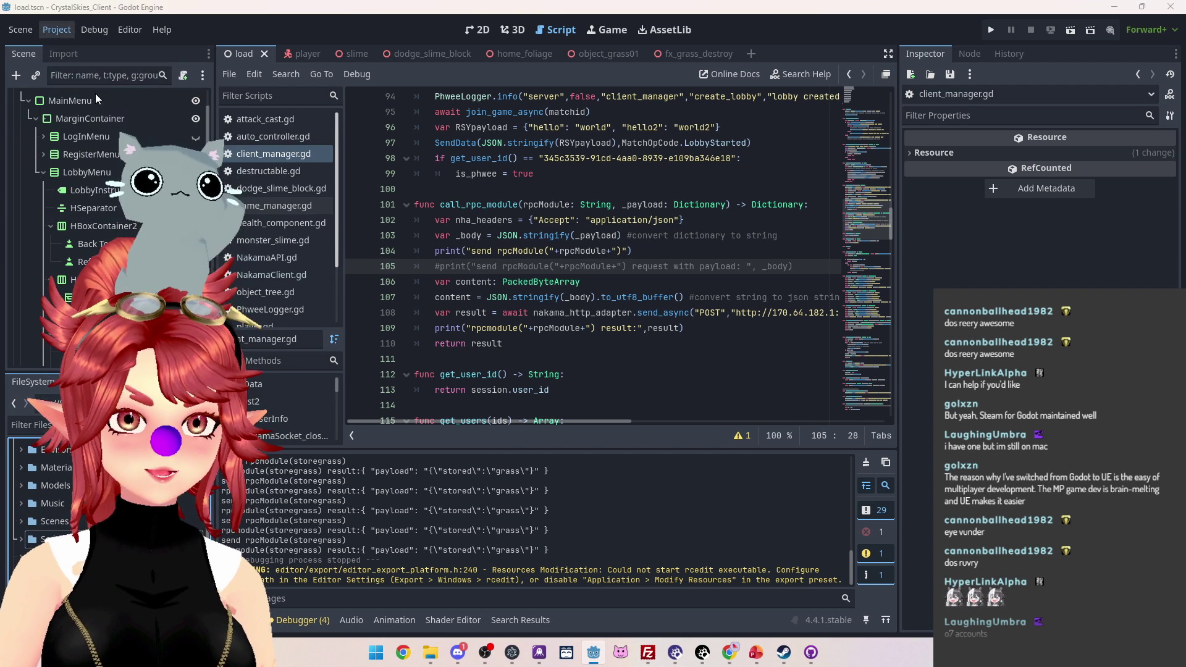
Step: Export the macOS (Runnable) preset as CrystalSkies_Client_0.1.3_for_mac.zip and confirm completion
{"action": "left_click", "coordinate": [373, 162]}
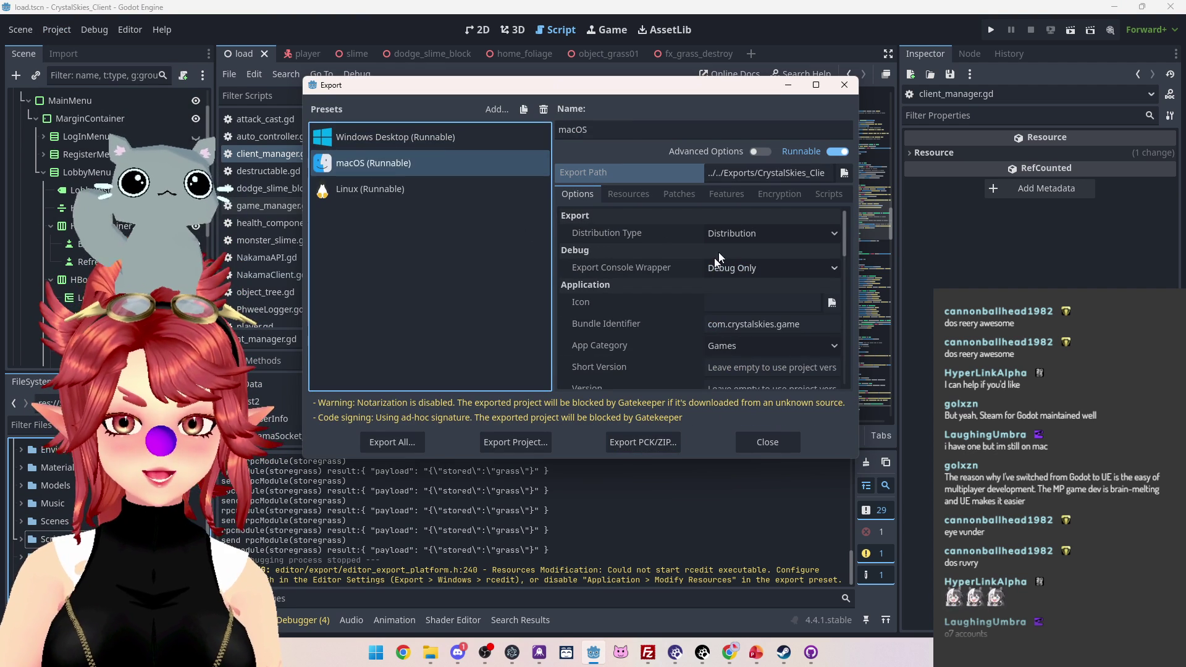
{"action": "left_click", "coordinate": [497, 440]}
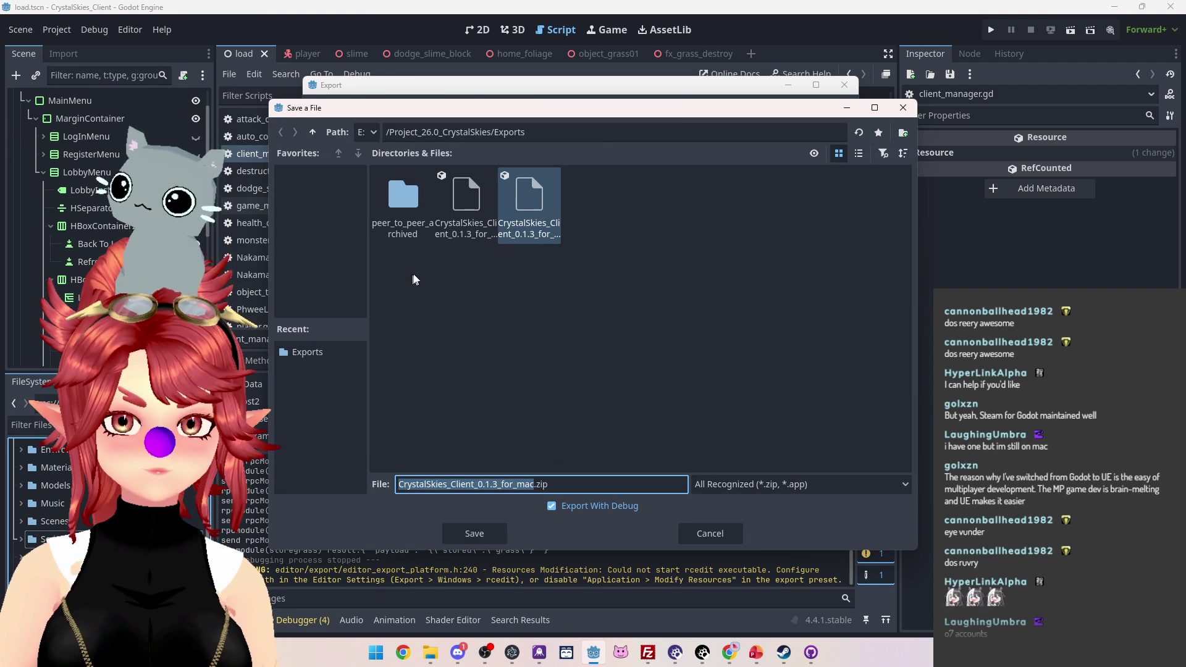
{"action": "left_click", "coordinate": [498, 484]}
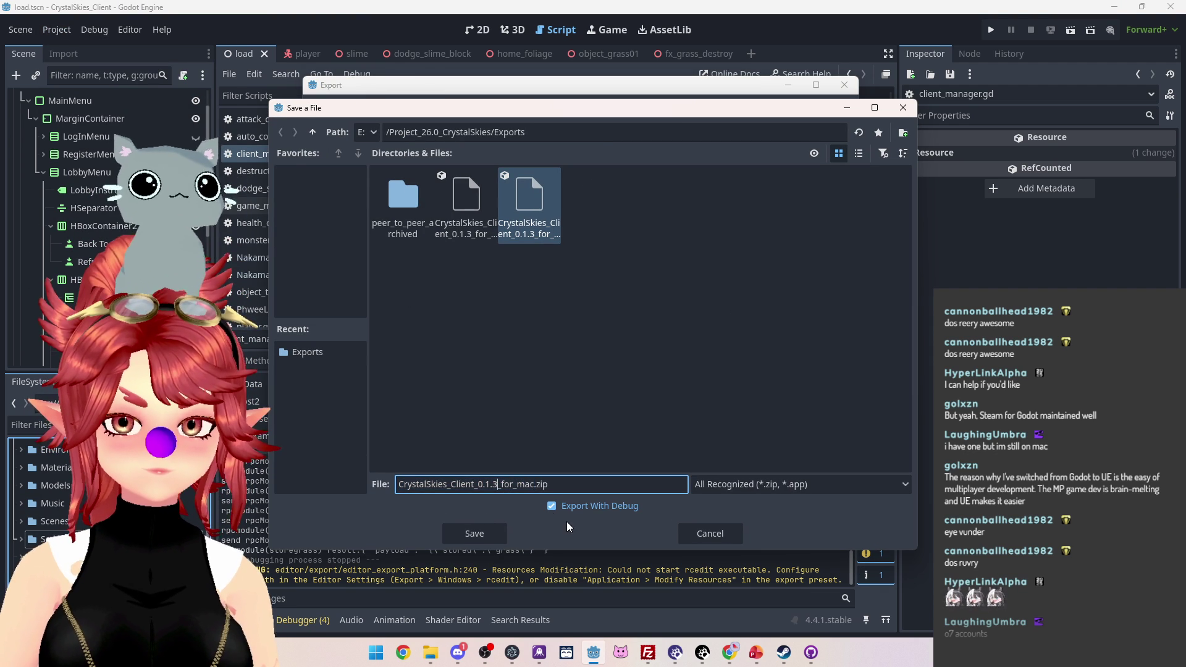
{"action": "type", "text": "b"}
{"action": "left_click", "coordinate": [474, 534]}
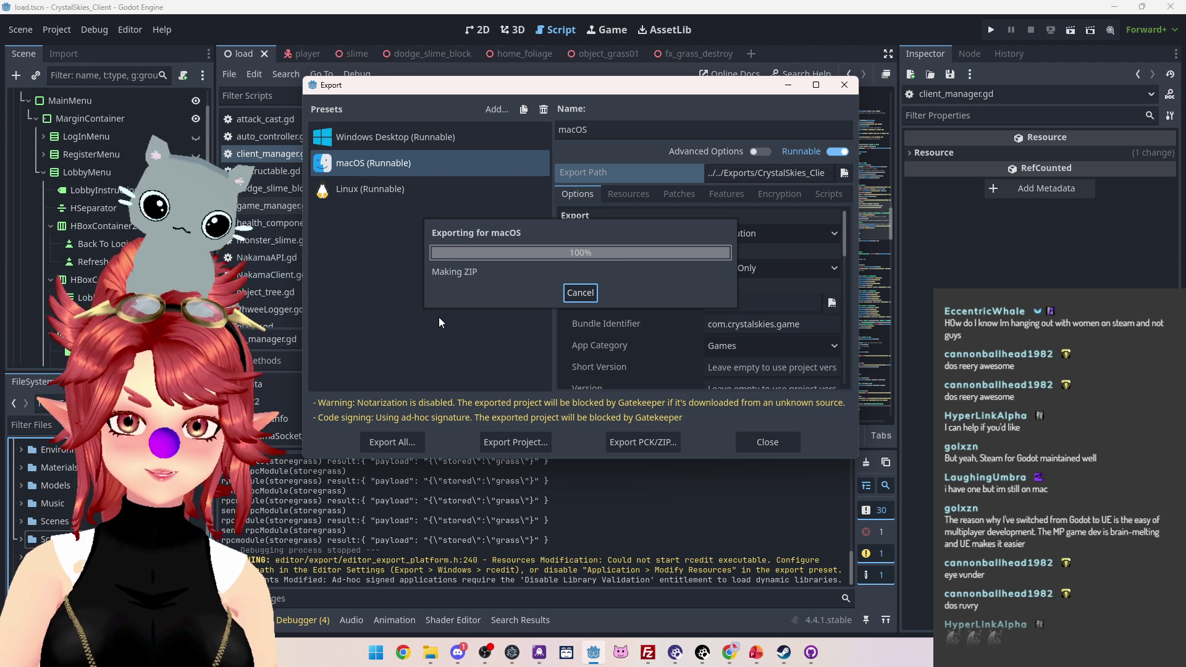
{"action": "mouse_move", "coordinate": [454, 660]}
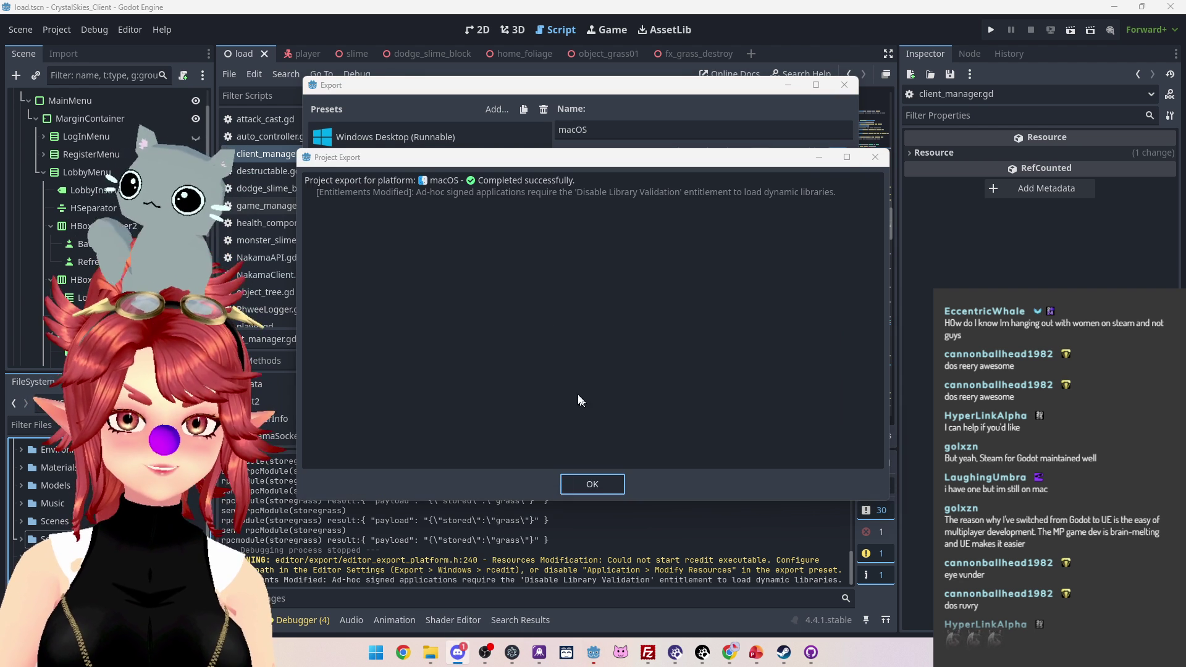
{"action": "left_click", "coordinate": [596, 487]}
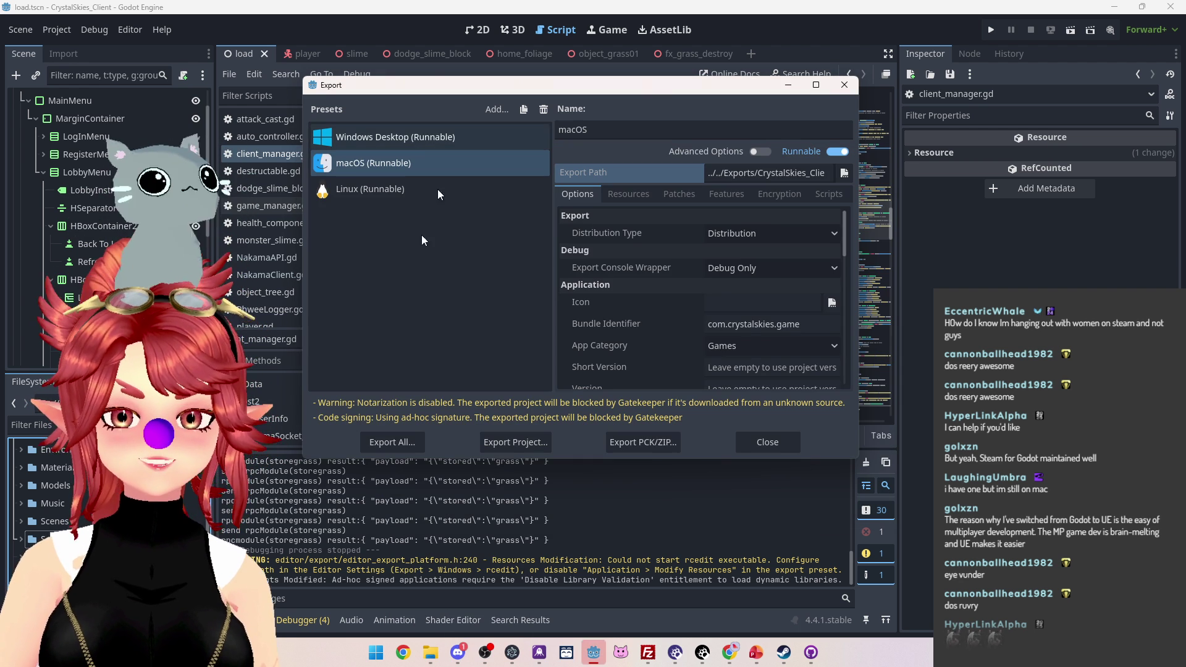
Step: Close the Export dialog, refocus the Godot editor, and launch the game with F5
{"action": "left_click_drag", "start_coordinate": [610, 89], "coordinate": [632, 131]}
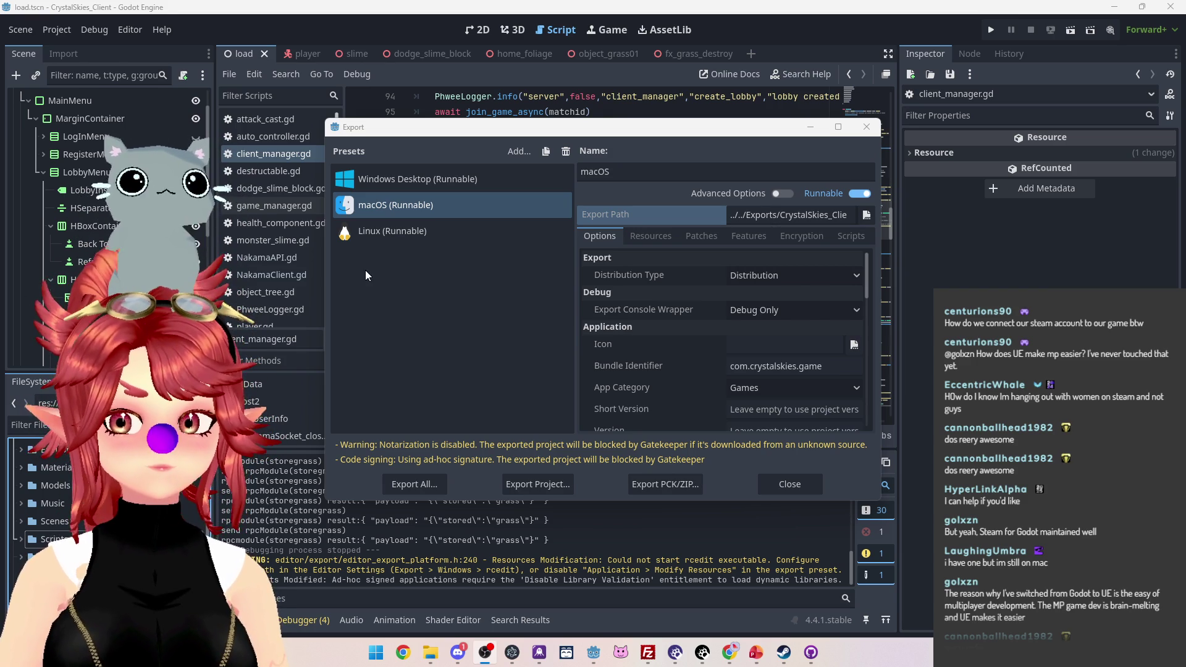
{"action": "left_click", "coordinate": [784, 485]}
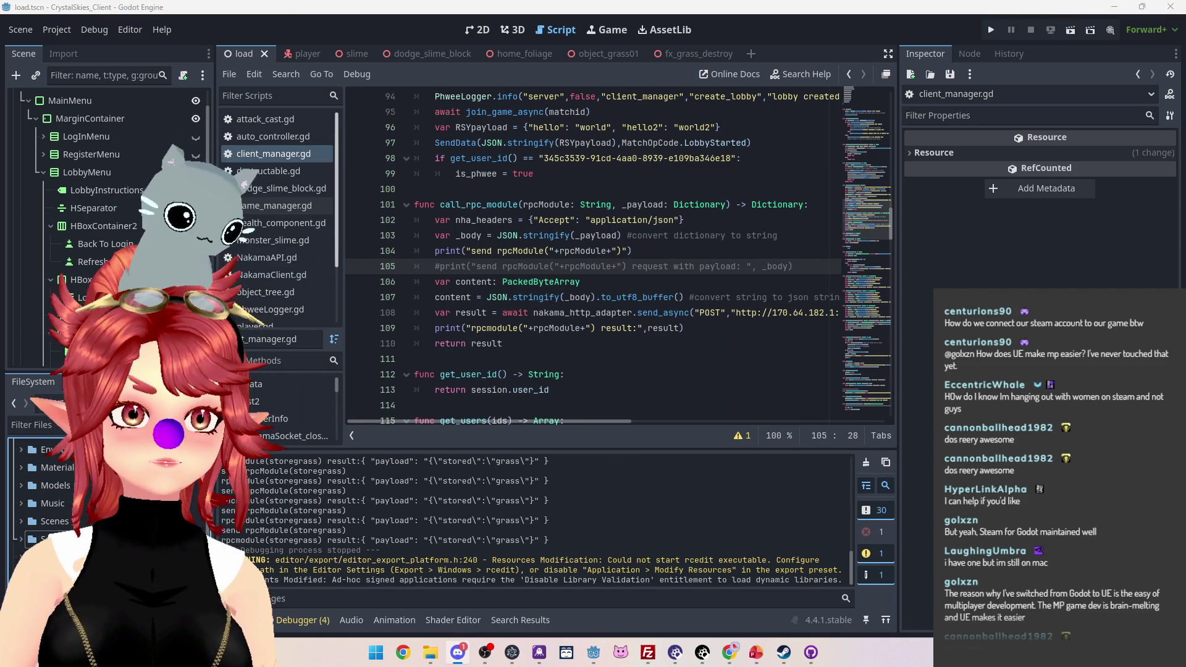
{"action": "left_click", "coordinate": [594, 652]}
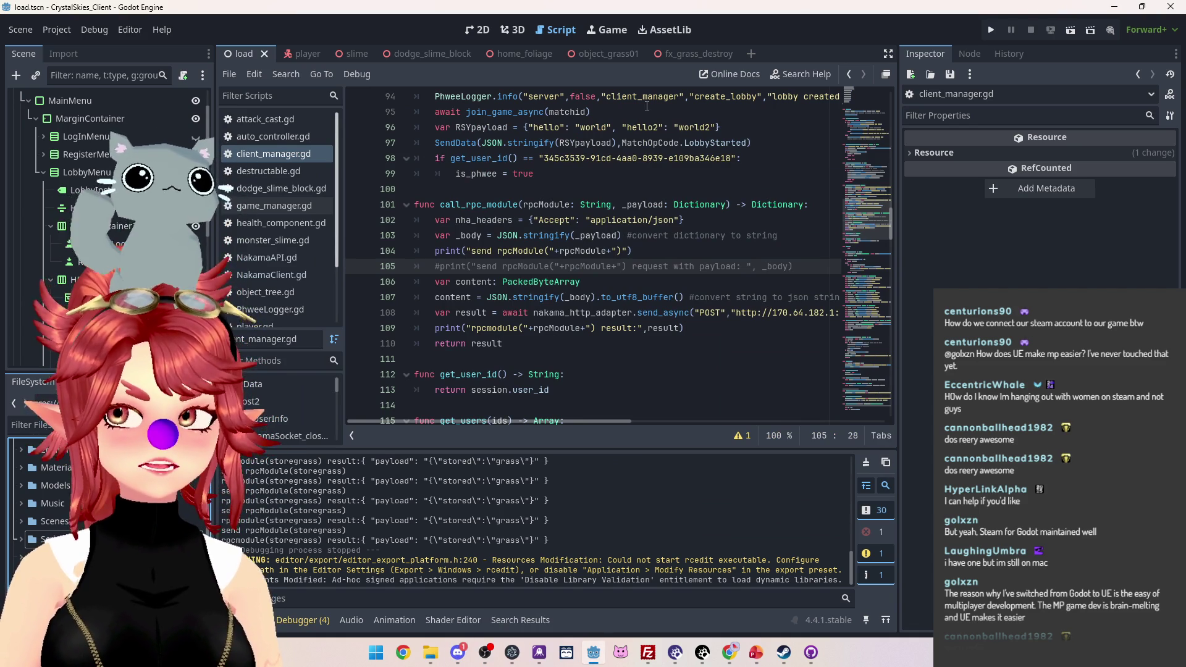
{"action": "key", "text": "F5"}
Step: Drag Master Volume to minimum in the game's Audio Settings, then stop the run
{"action": "left_click", "coordinate": [631, 213]}
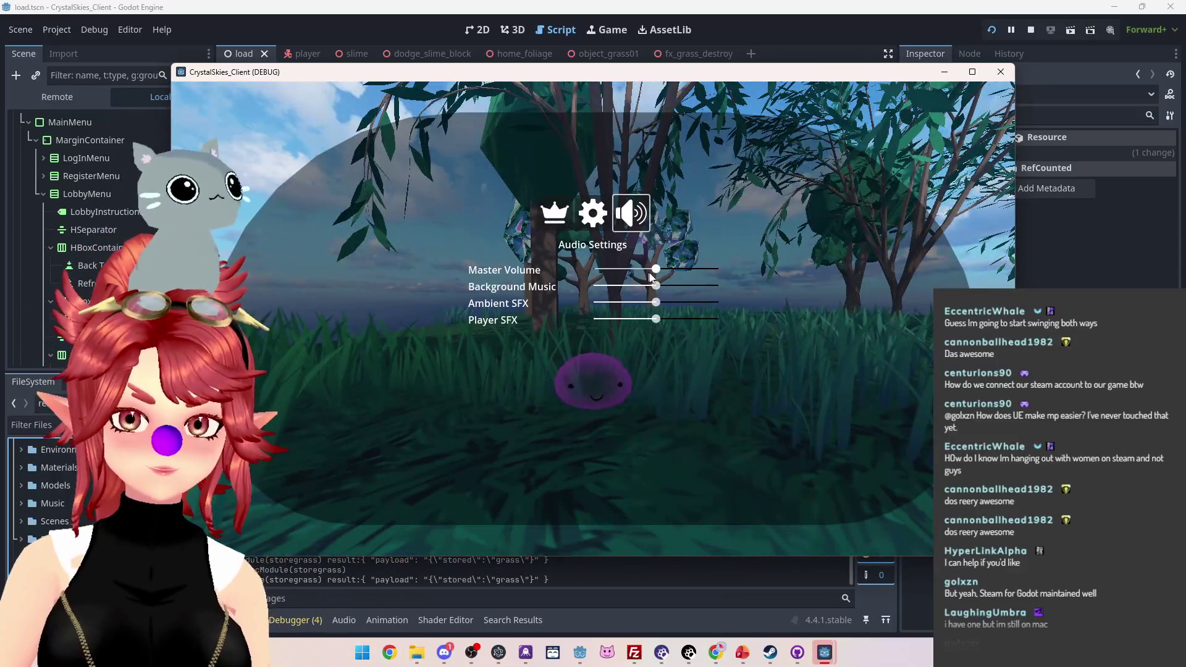
{"action": "left_click_drag", "start_coordinate": [649, 275], "coordinate": [437, 270]}
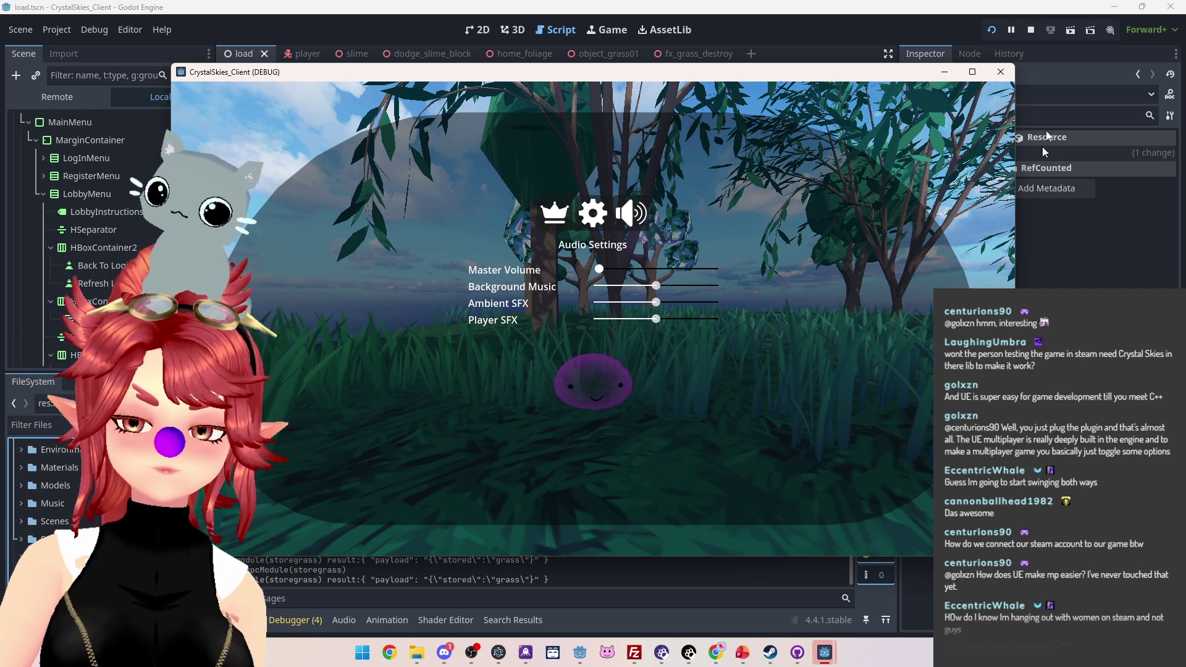
{"action": "left_click", "coordinate": [1031, 30]}
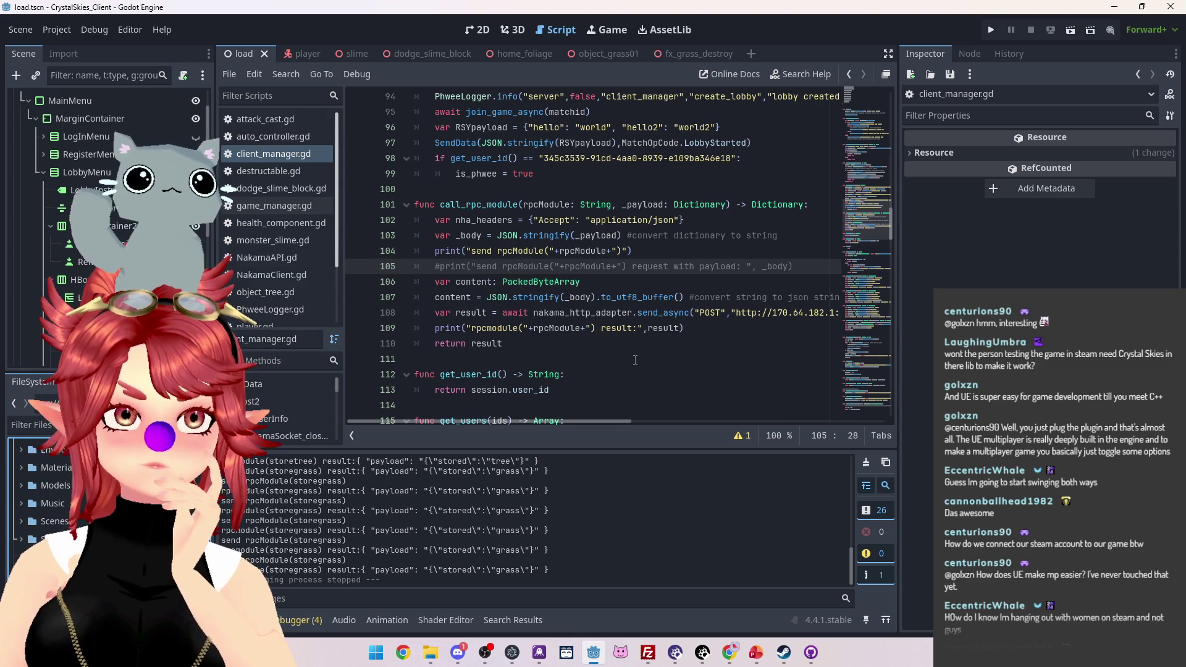
Step: Bring the Chrome window with the Nakama Players page, listing two registered players, to the front
{"action": "key", "text": "alt+Tab"}
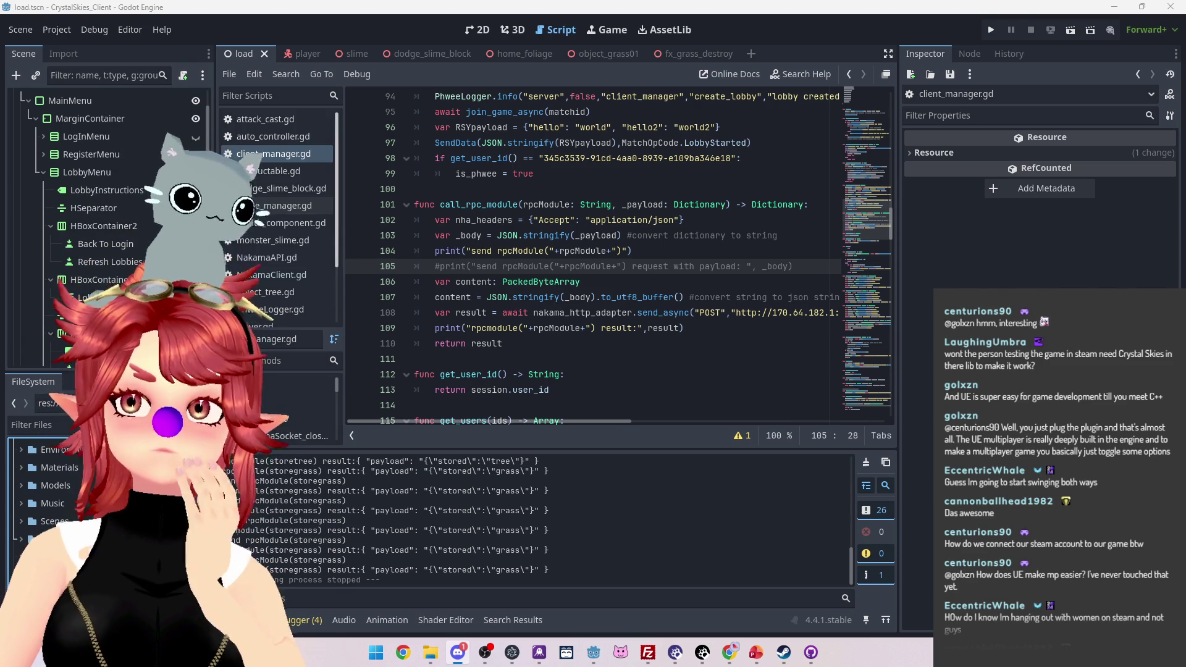
{"action": "key", "text": "alt+Tab"}
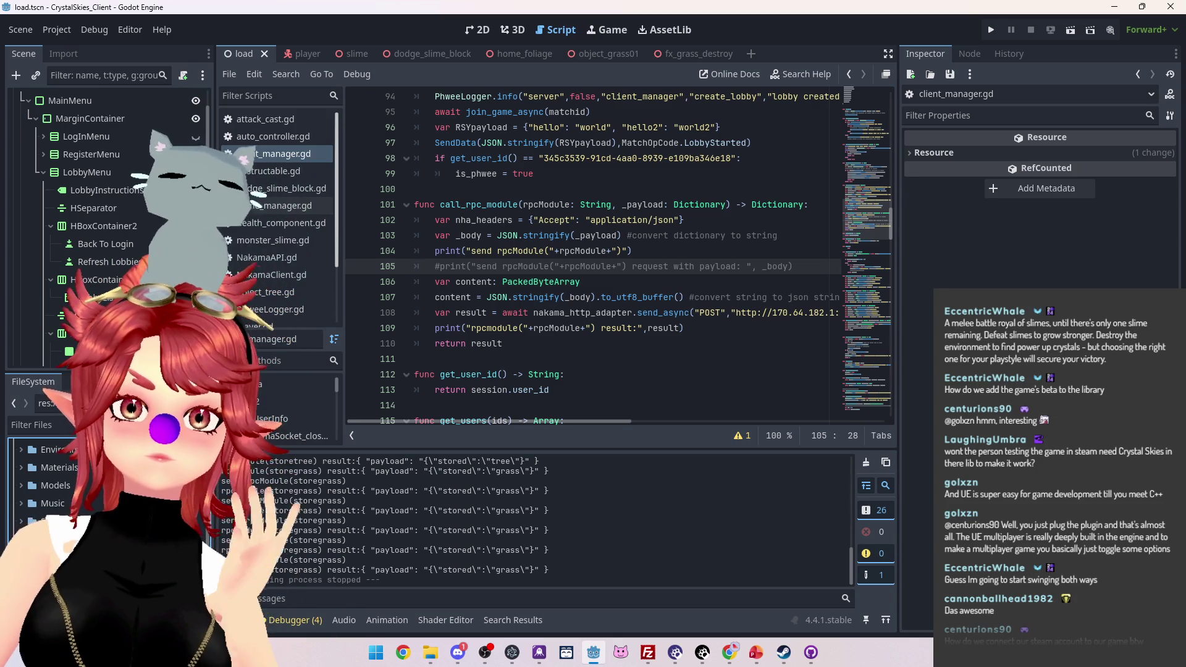
{"action": "key", "text": "alt+Tab"}
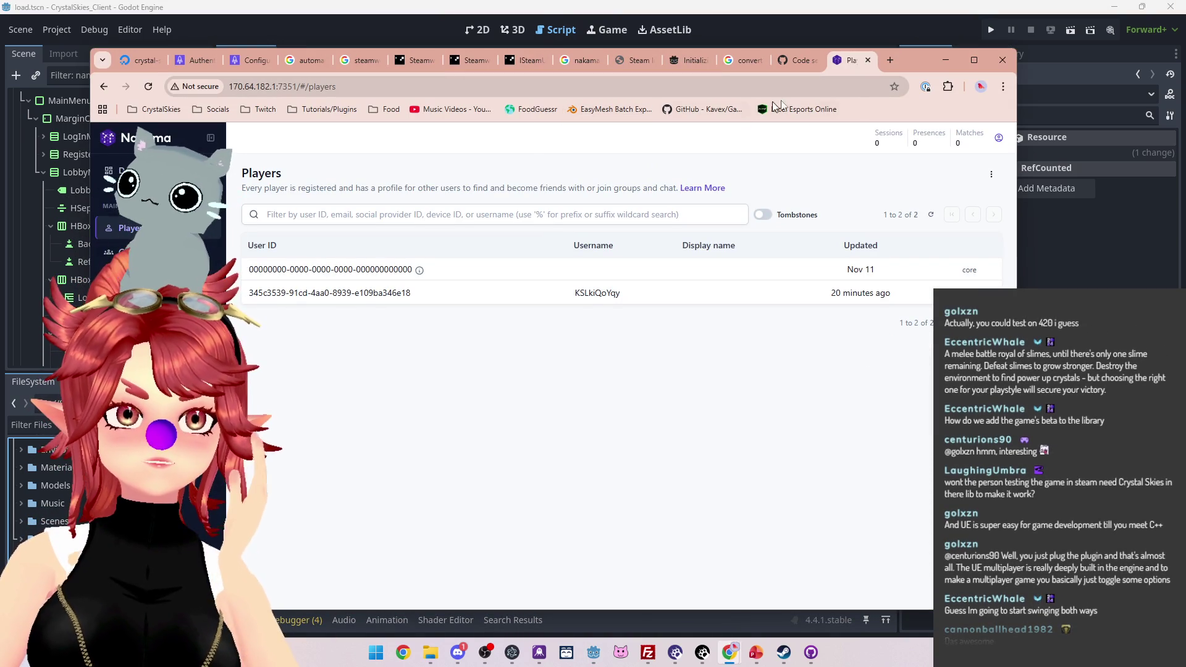
Step: Minimize the Chrome window to reveal client_manager.gd in Godot's script editor
{"action": "left_click", "coordinate": [945, 60]}
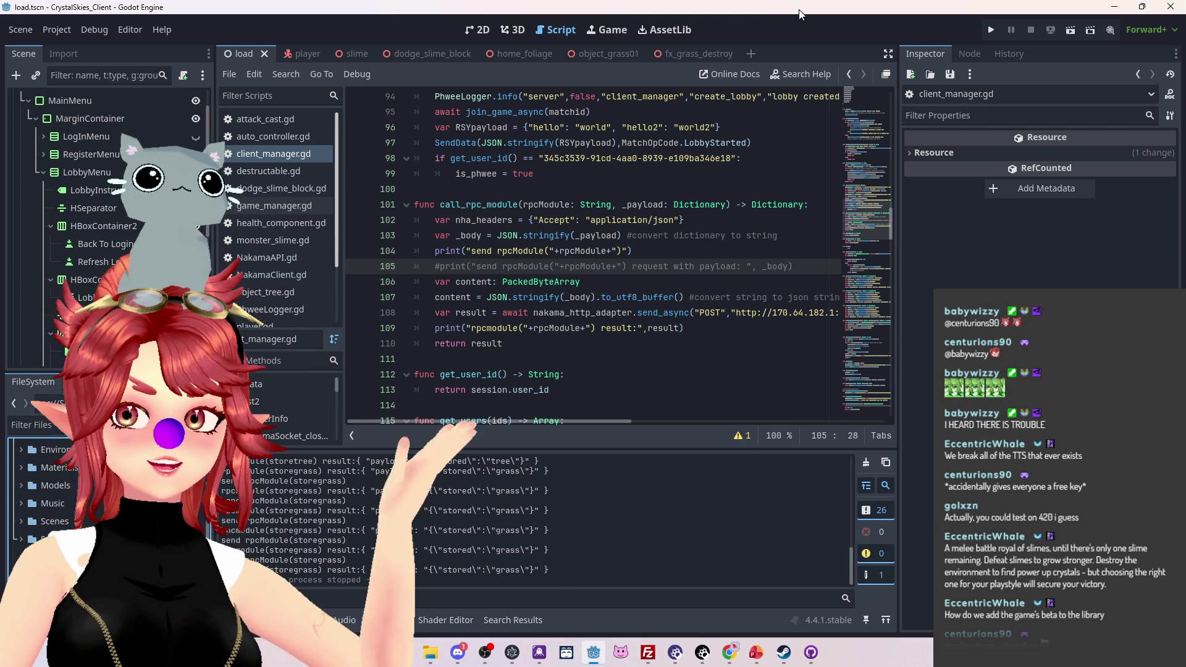
Step: Run the project and try creating a lobby named 'asdf'
{"action": "left_click", "coordinate": [989, 32]}
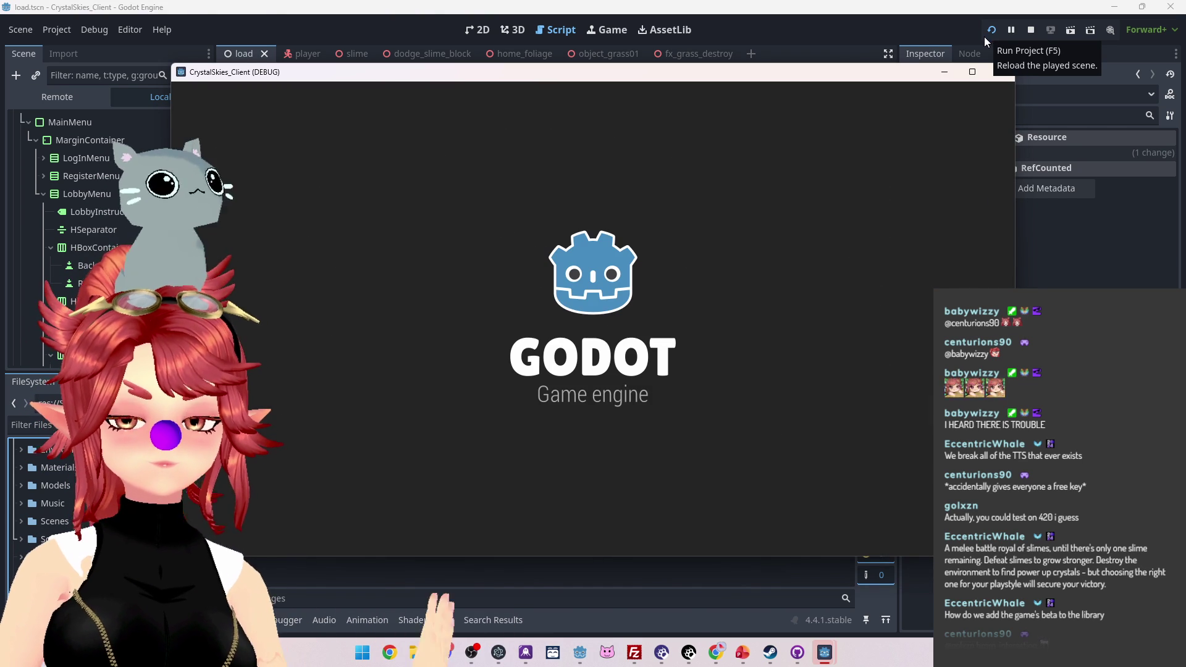
{"action": "left_click", "coordinate": [581, 425]}
{"action": "type", "text": "asdf"}
{"action": "left_click", "coordinate": [697, 428]}
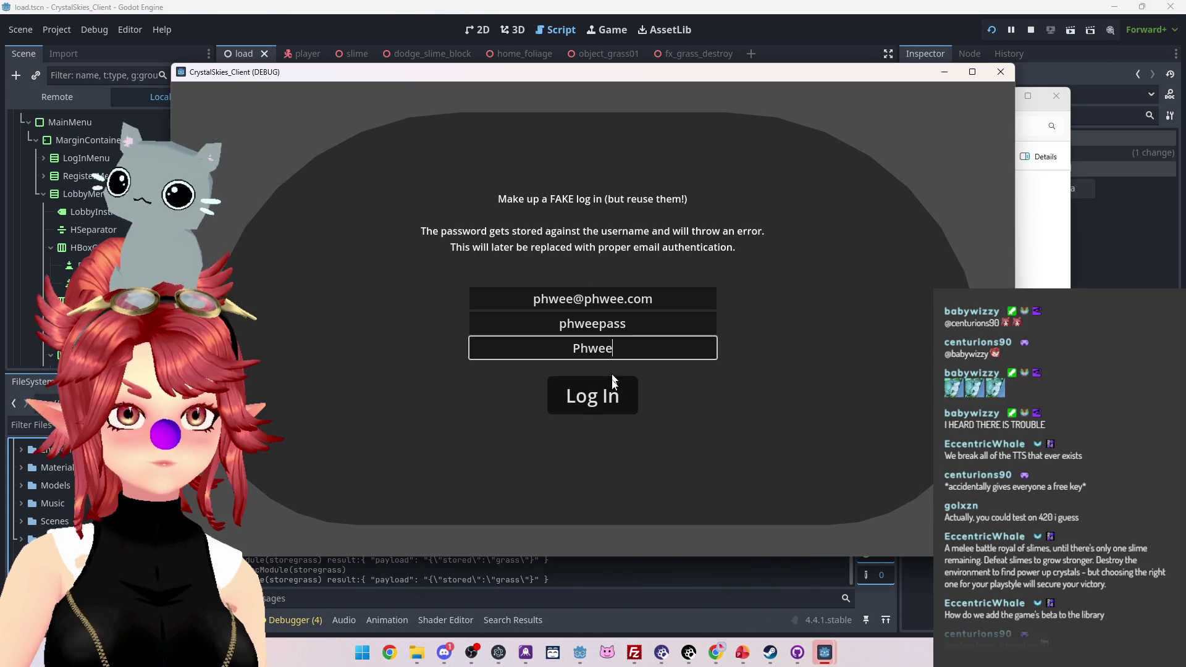
Step: Log in with the prefilled test account and join the 'asdasdas' lobby
{"action": "left_click", "coordinate": [612, 381]}
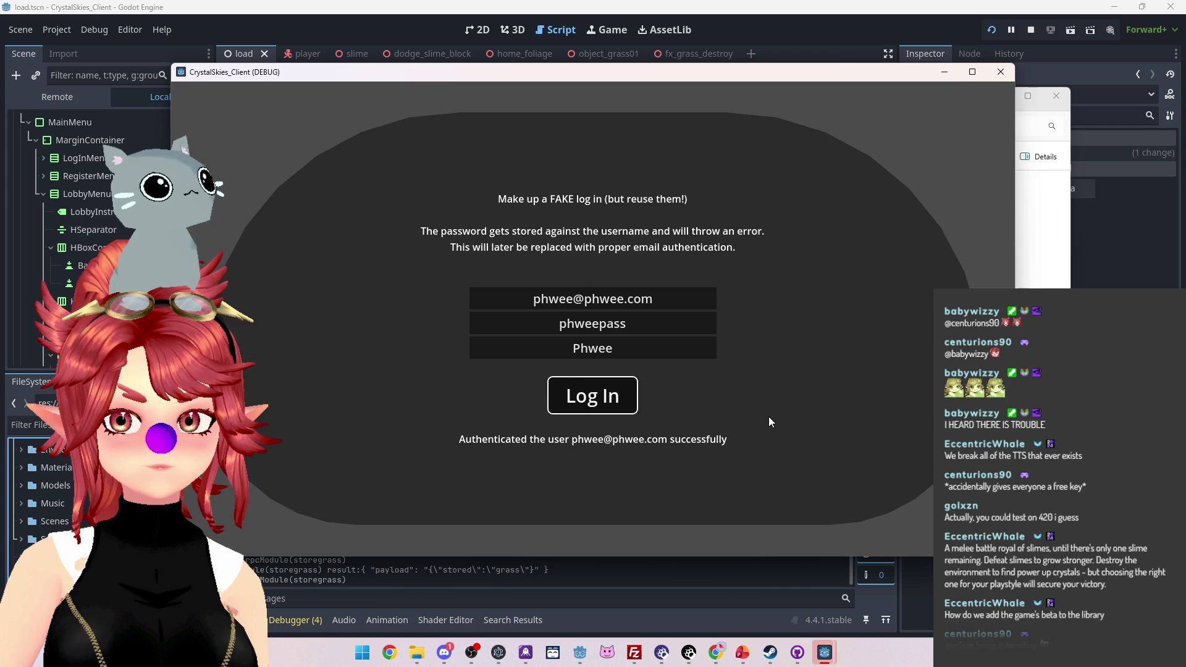
{"action": "left_click", "coordinate": [588, 262]}
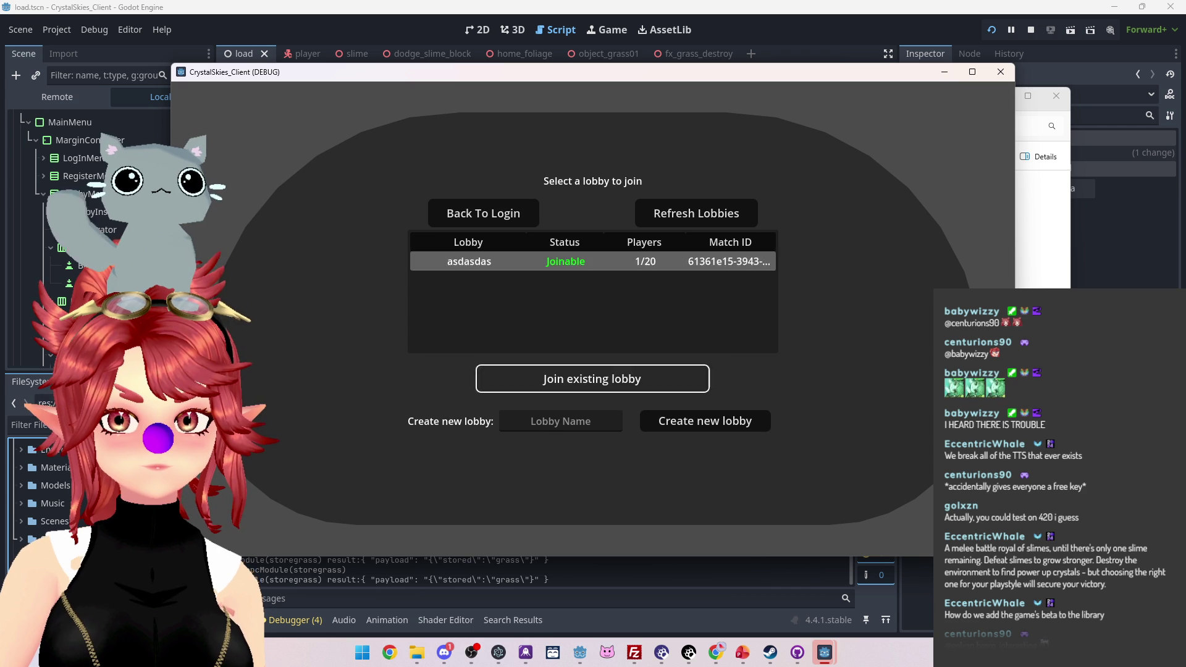
{"action": "left_click", "coordinate": [591, 378]}
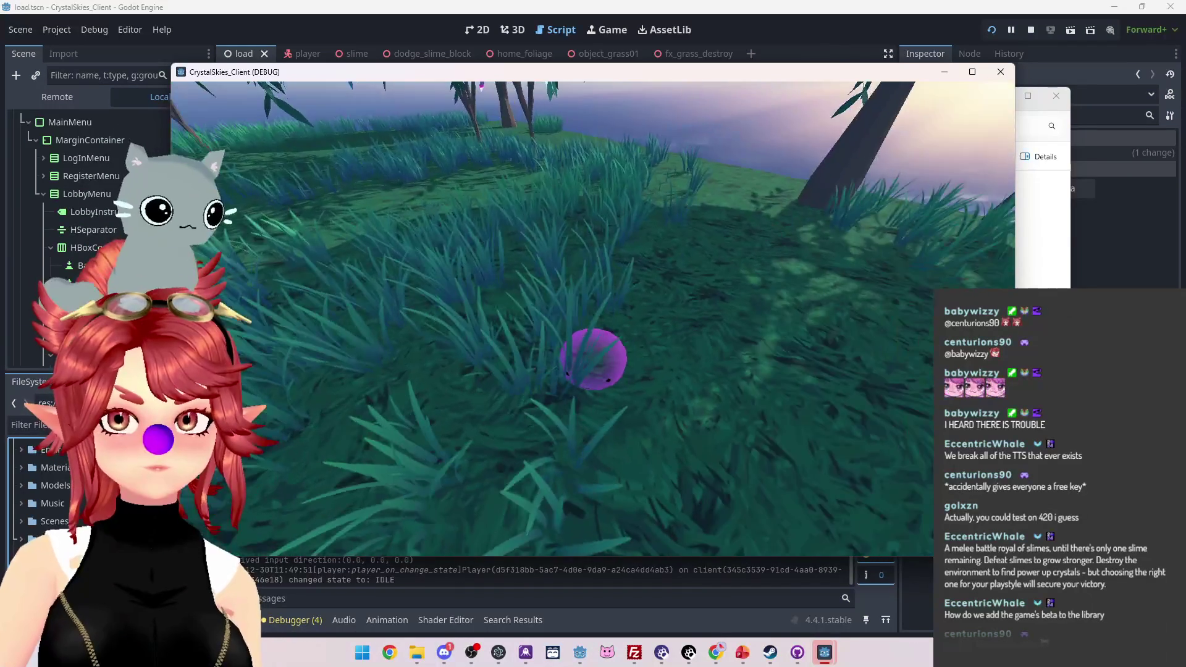
Step: Walk the character around the meadow with WASD, keeping the game window in focus
{"action": "key", "text": "w+d"}
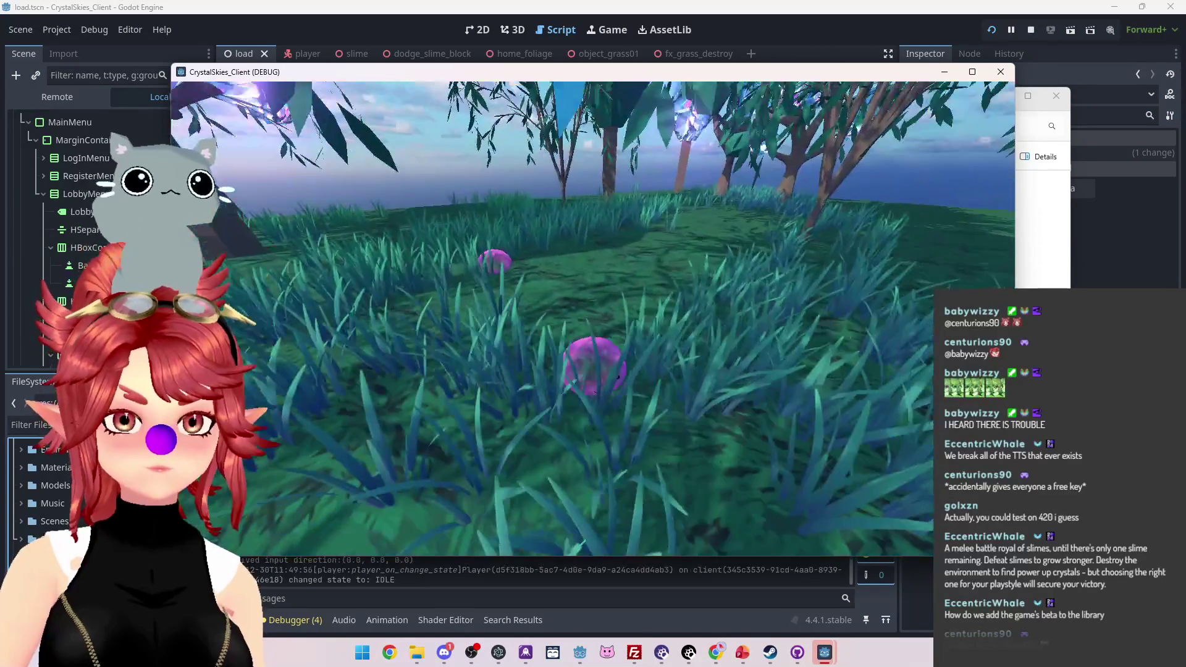
{"action": "key", "text": "a"}
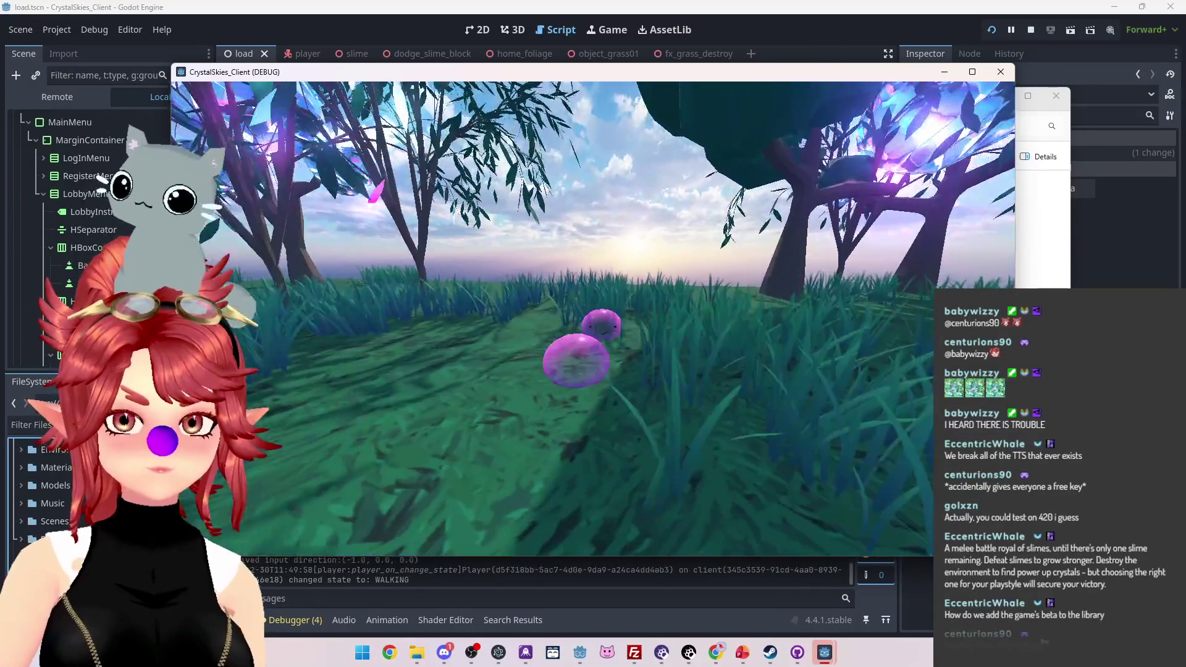
{"action": "key", "text": "d"}
{"action": "key", "text": "Escape"}
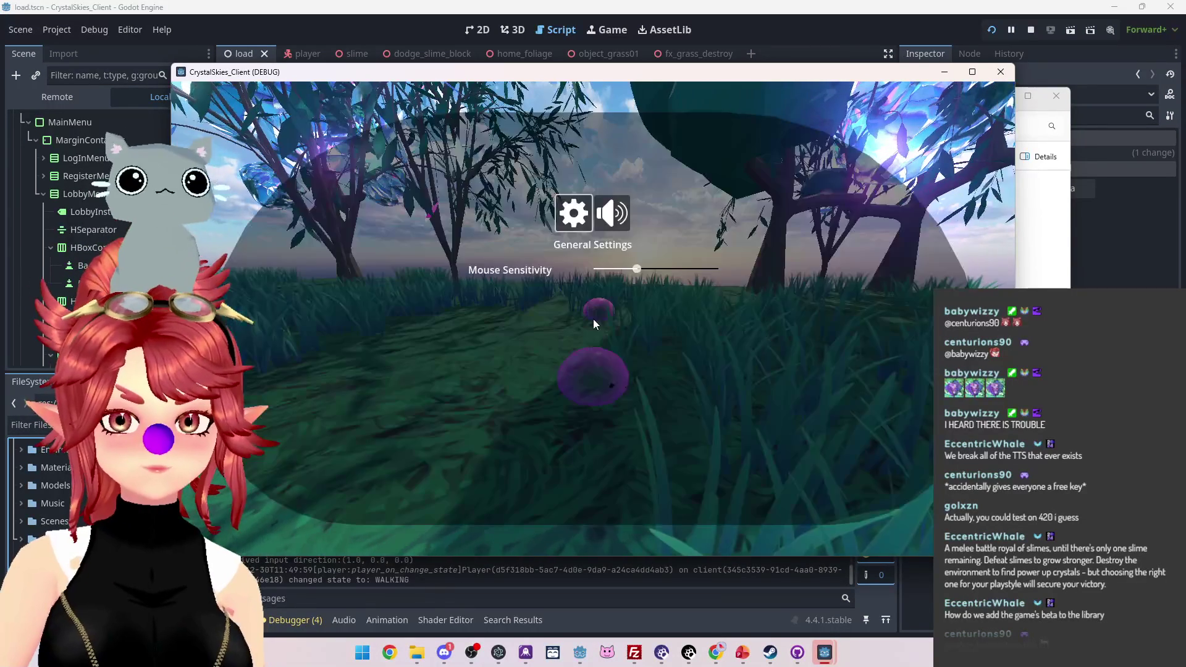
{"action": "key", "text": "alt+Tab"}
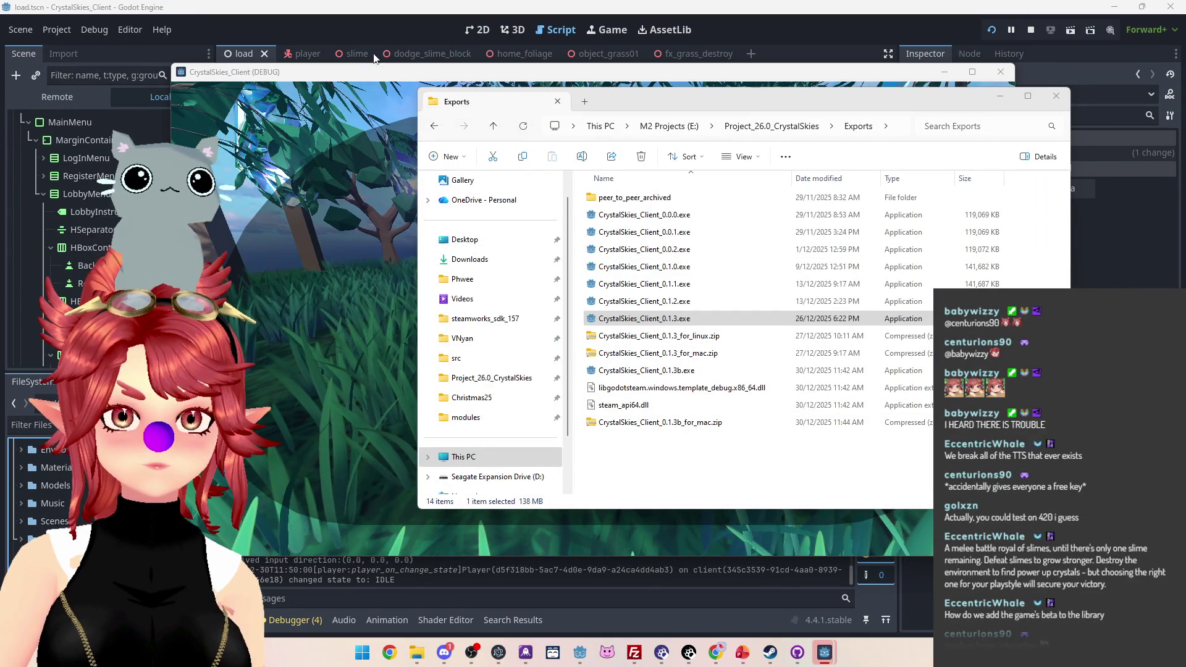
{"action": "left_click", "coordinate": [268, 102]}
{"action": "key", "text": "Escape"}
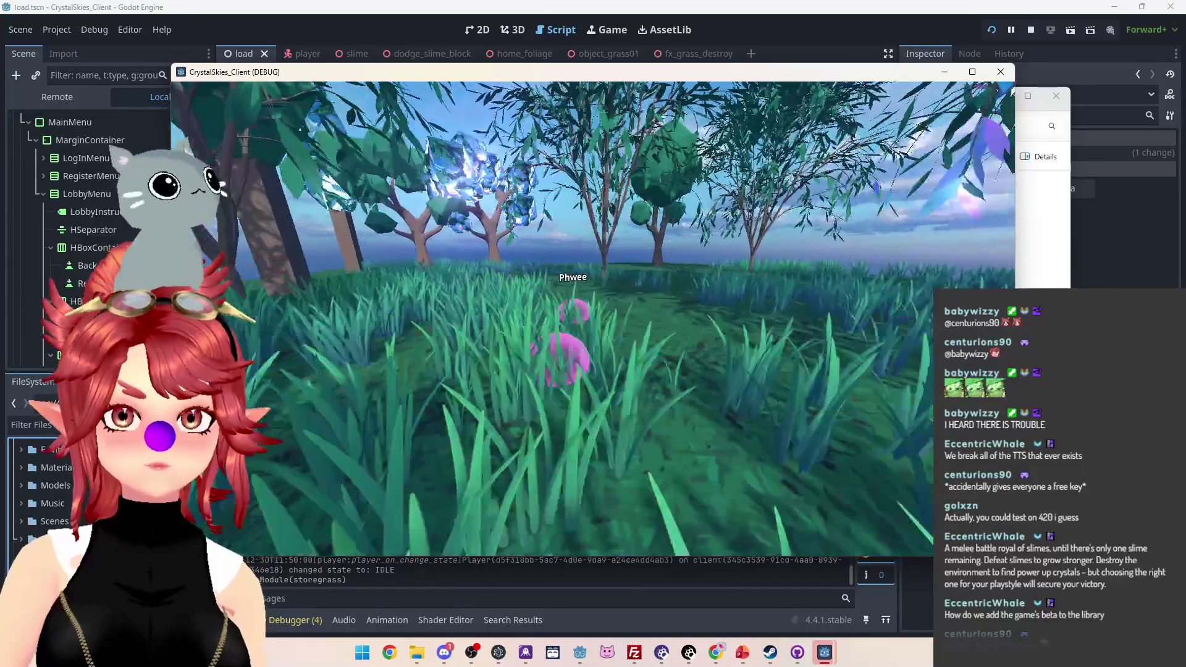
Step: Open Host Settings with Esc and keep walking the character through the grass
{"action": "key", "text": "Escape"}
{"action": "key", "text": "a"}
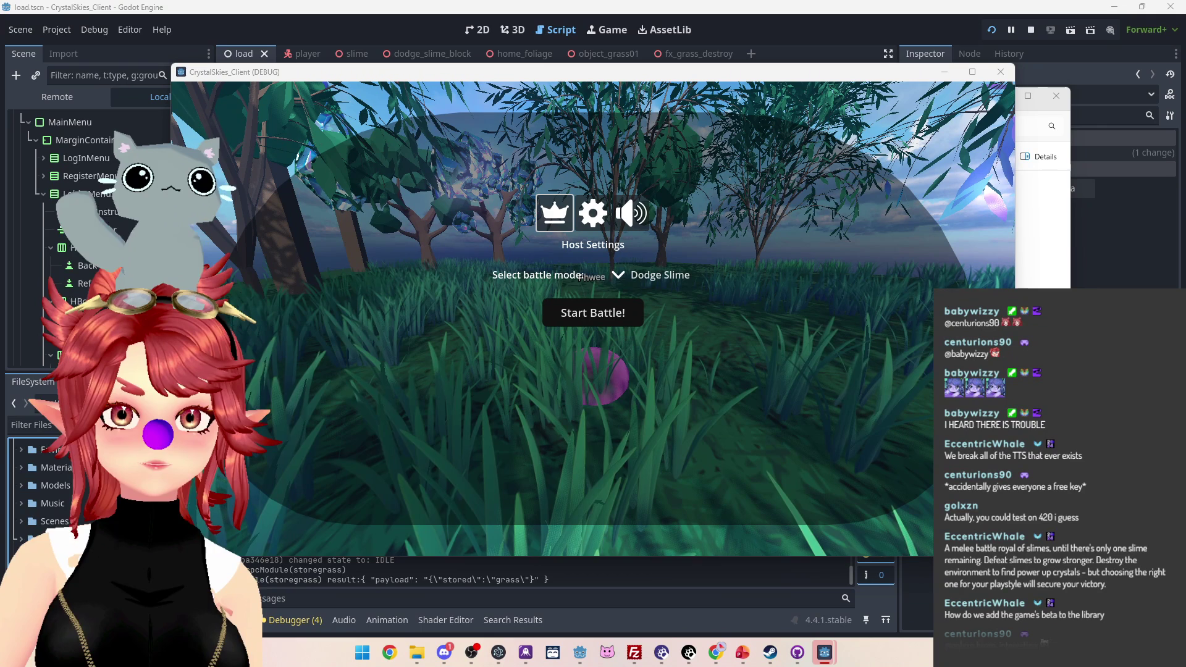
{"action": "key", "text": "d"}
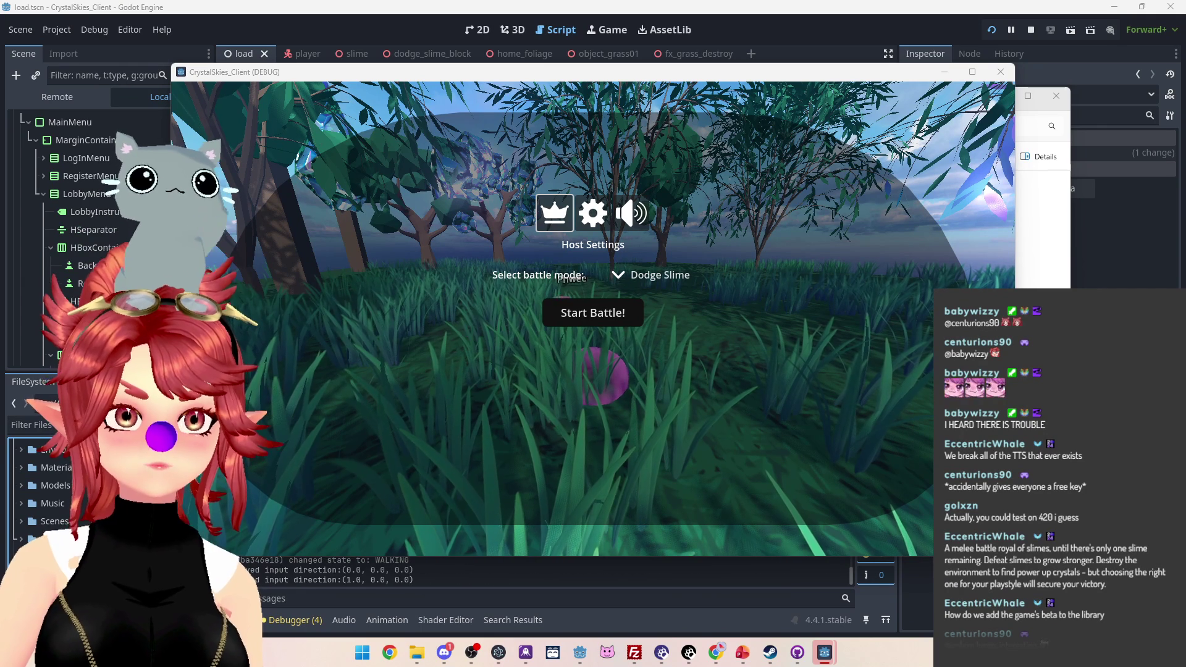
{"action": "key", "text": "a"}
{"action": "key", "text": "d"}
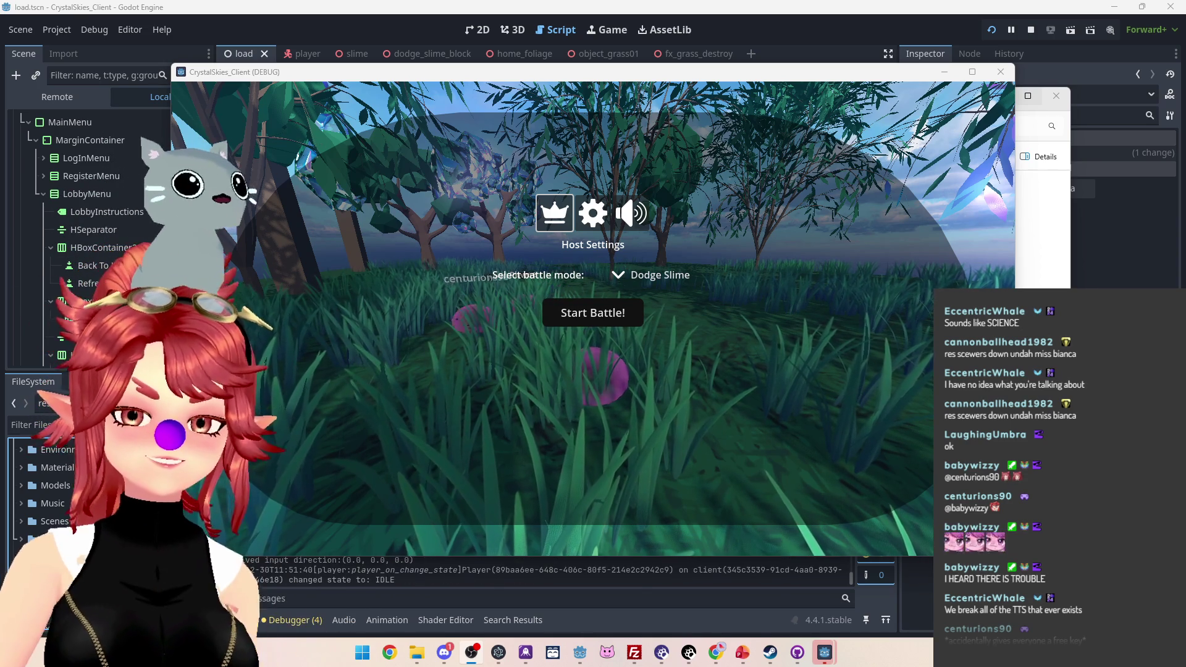
Step: Start the Dodge Slime battle from Host Settings and play it, moving and charging attacks
{"action": "left_click", "coordinate": [724, 88]}
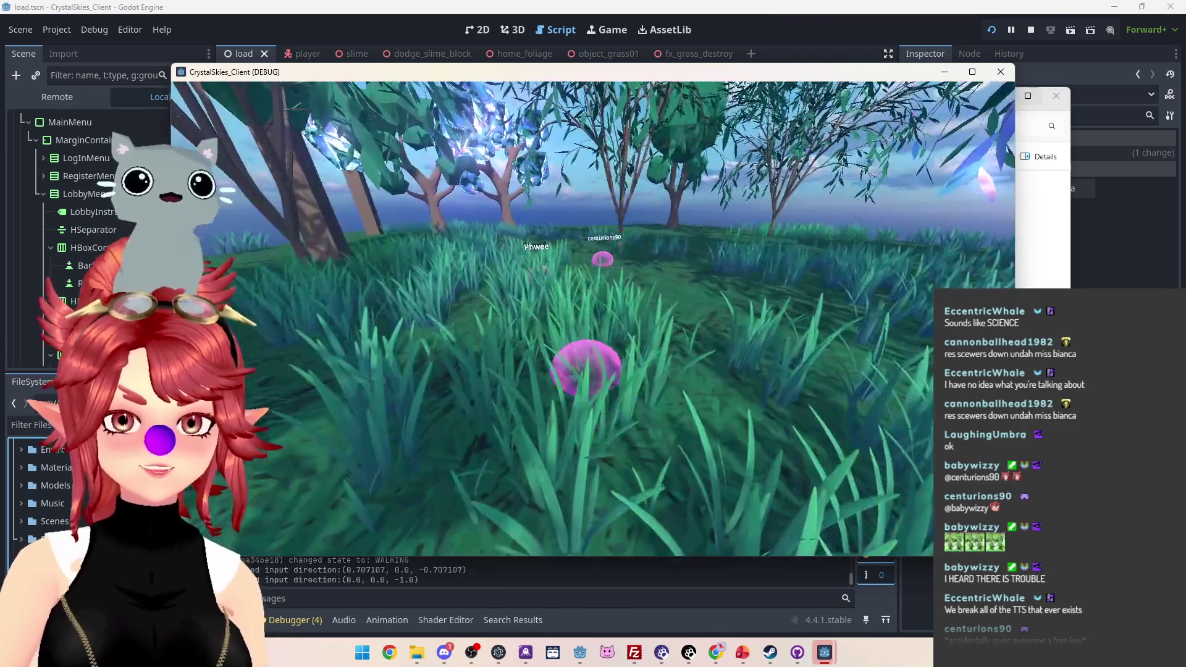
{"action": "key", "text": "Escape"}
{"action": "mouse_move", "coordinate": [824, 658]}
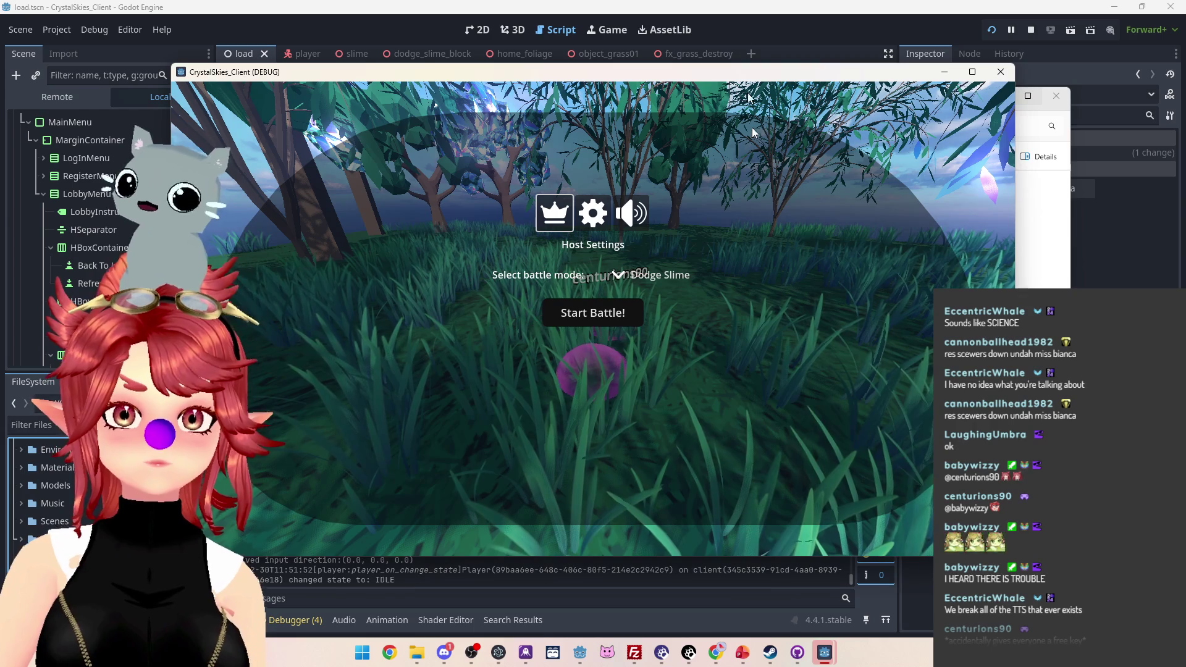
{"action": "key", "text": "w+a"}
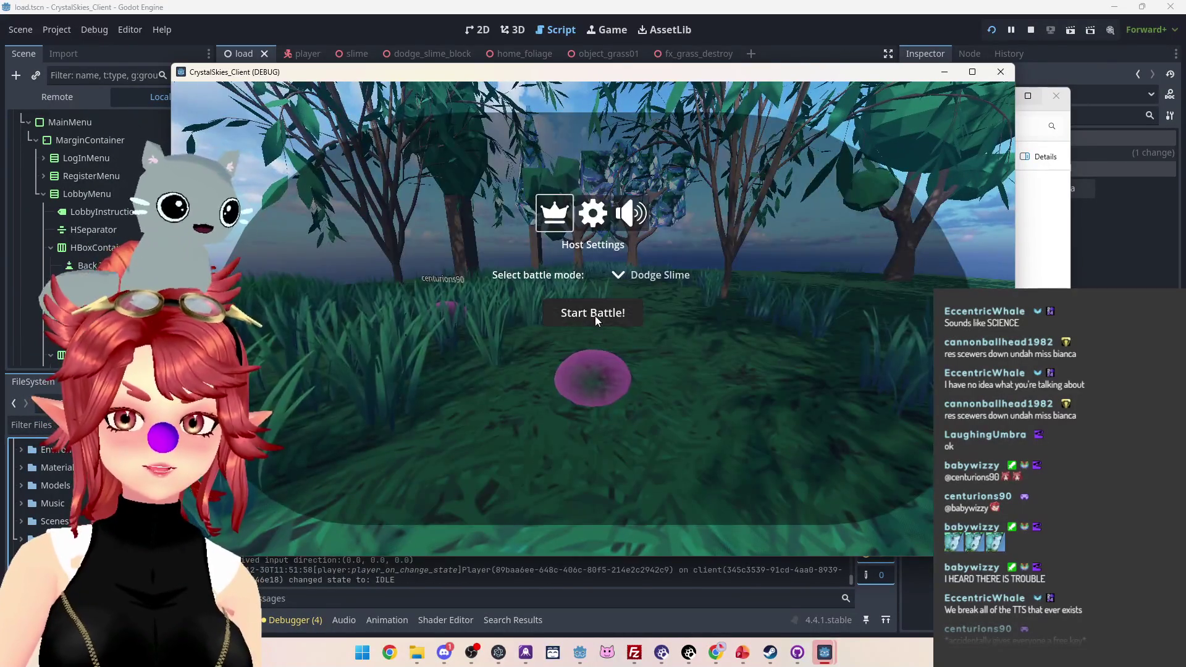
{"action": "left_click", "coordinate": [595, 316]}
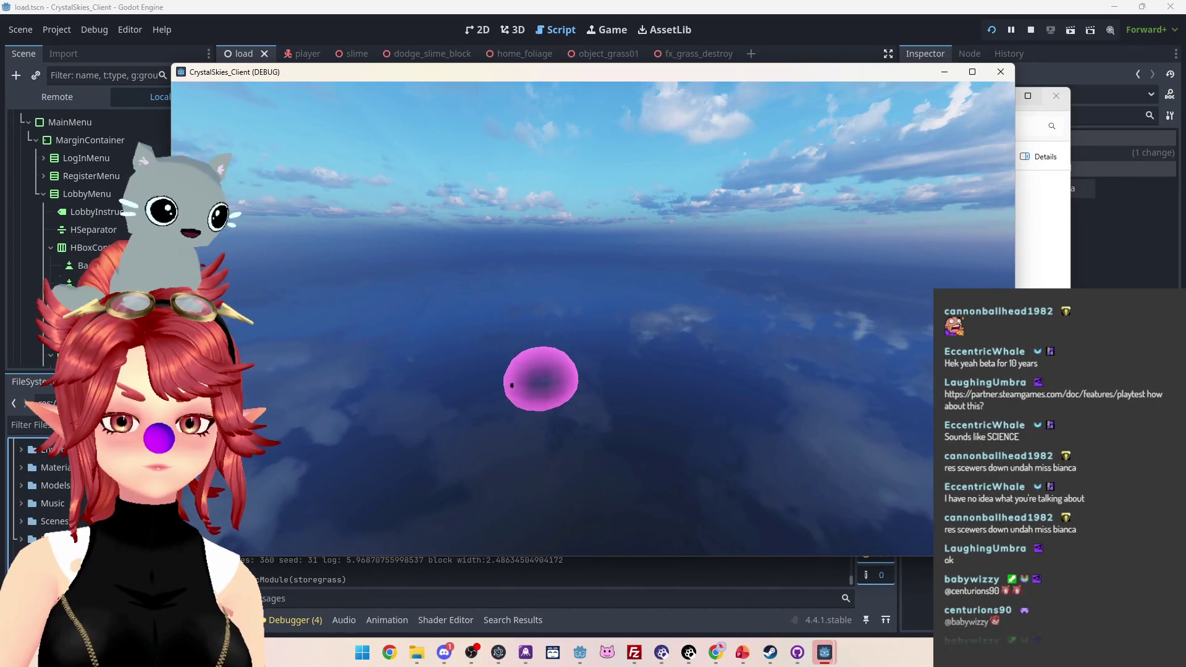
{"action": "key", "text": "d"}
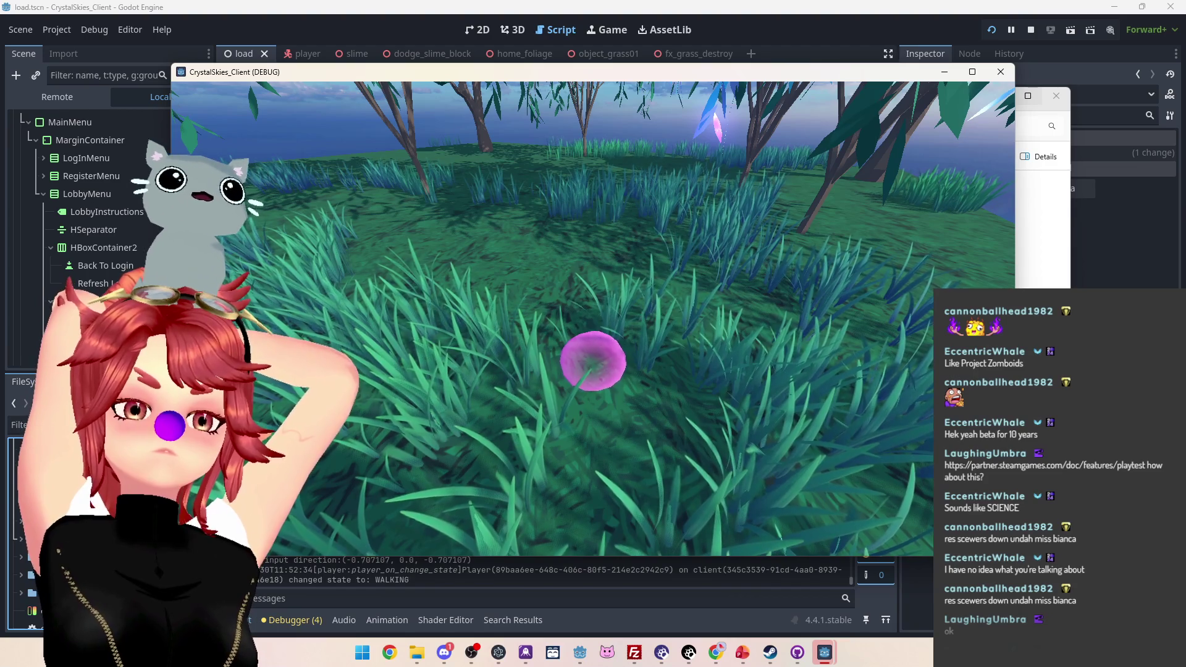
{"action": "key", "text": "space"}
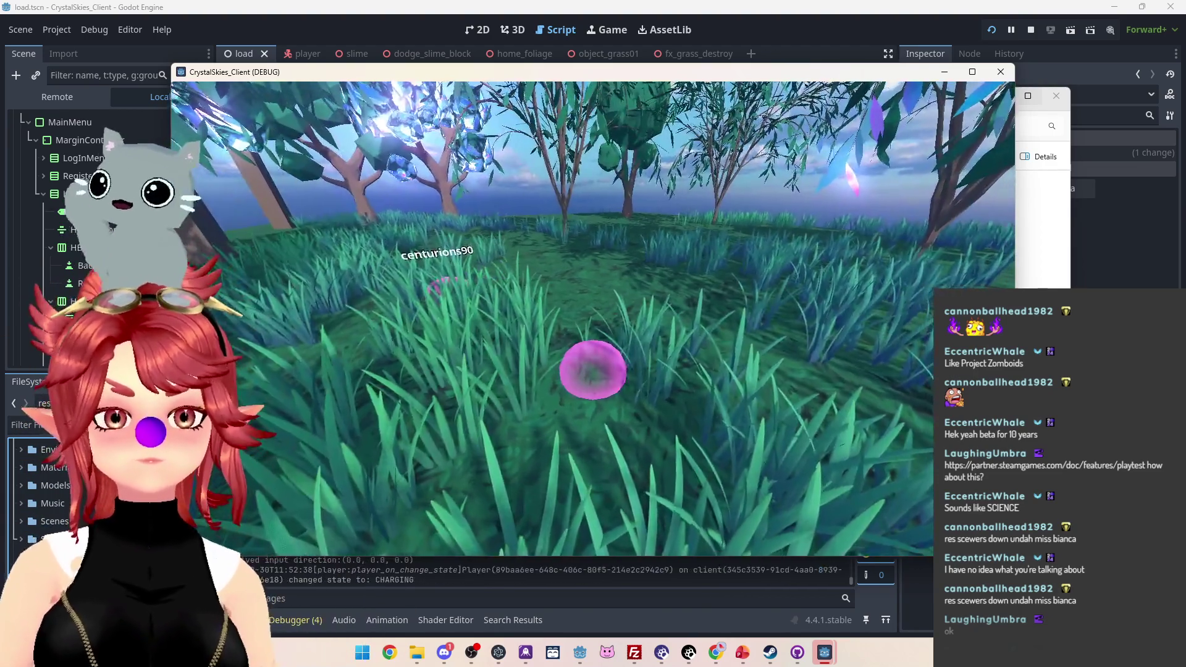
{"action": "key", "text": "Escape"}
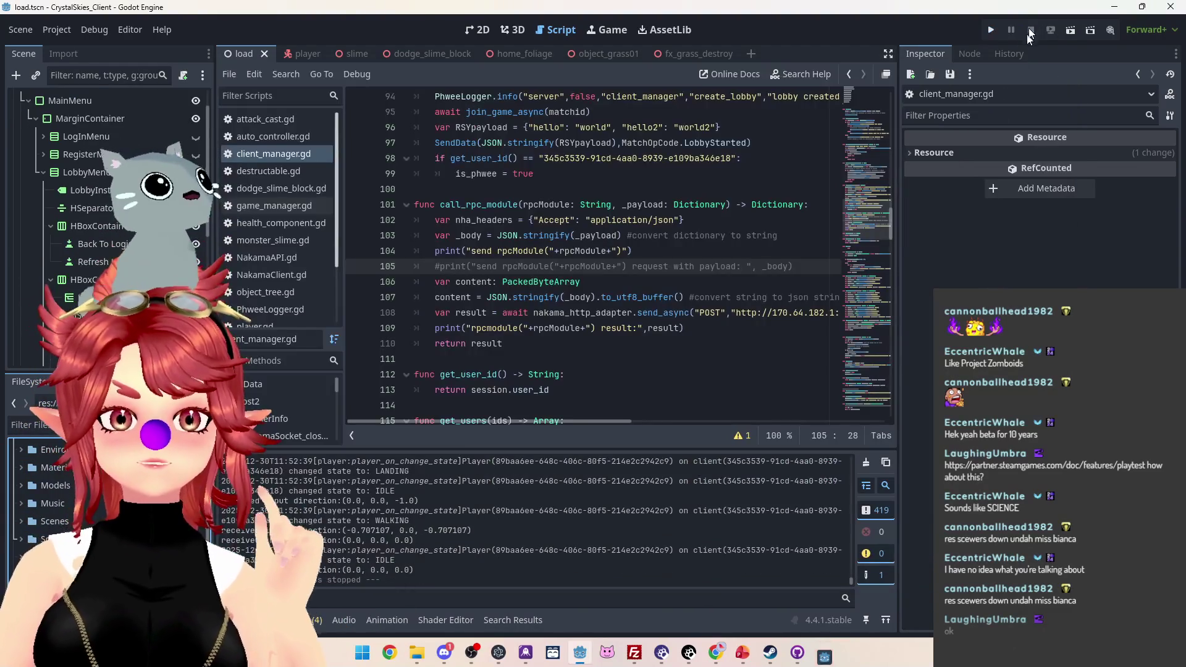
Step: Stop the running game with F8, returning to client_manager.gd with debugging stopped
{"action": "key", "text": "F8"}
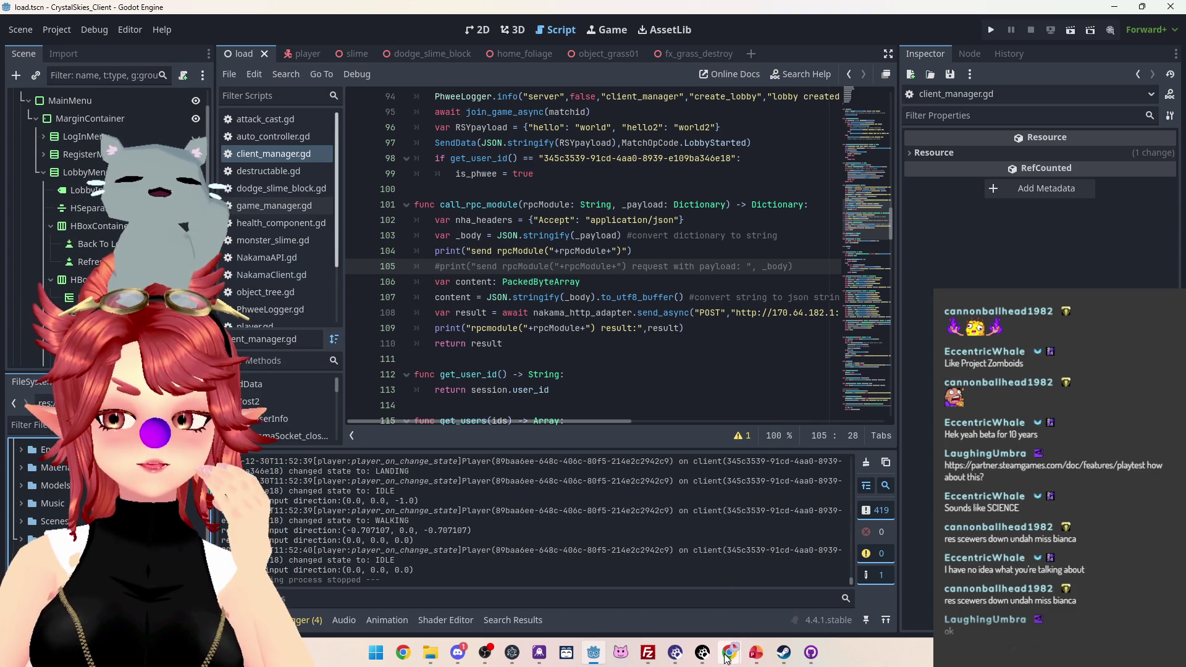
{"action": "mouse_move", "coordinate": [727, 658]}
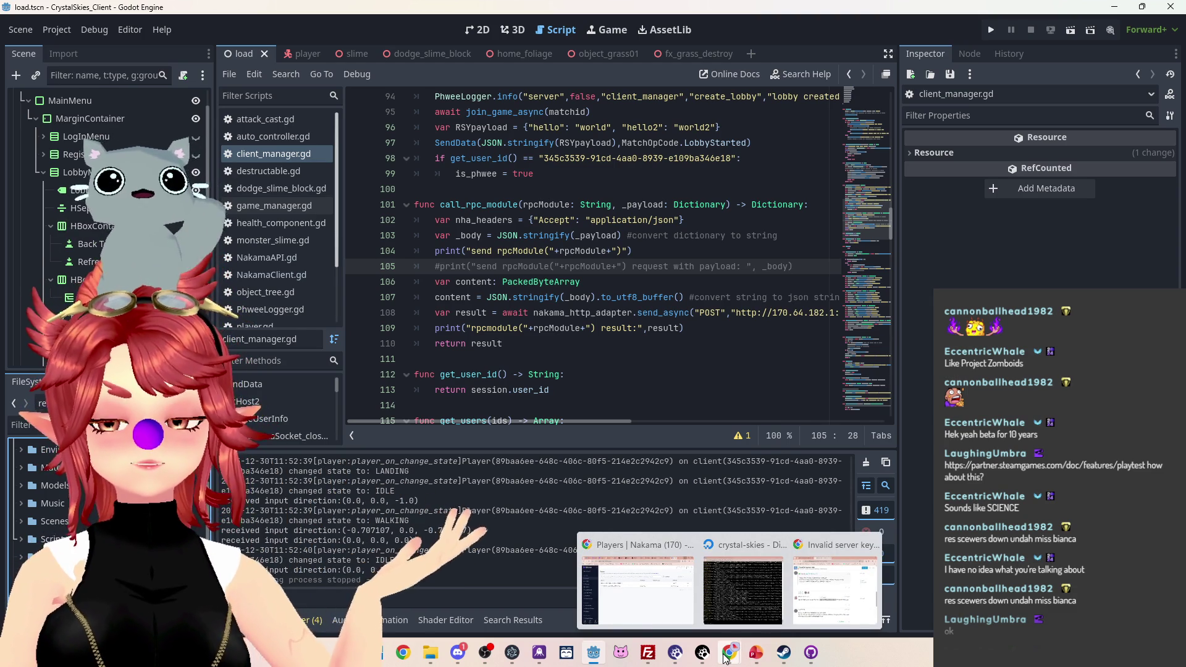
{"action": "mouse_move", "coordinate": [817, 558]}
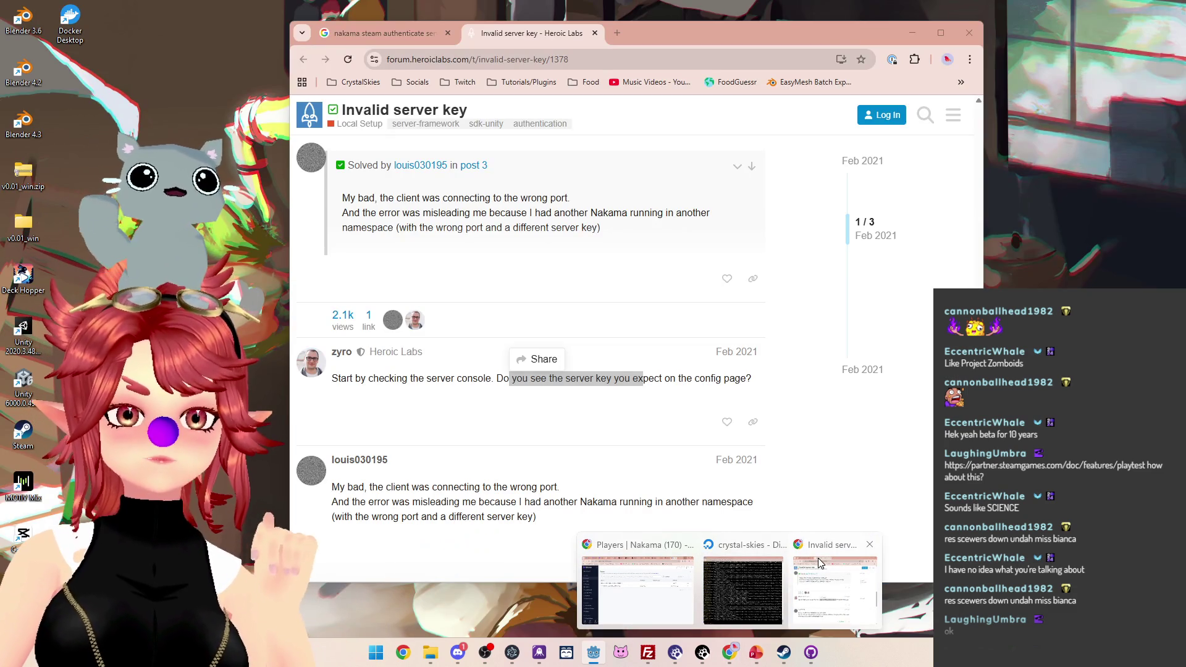
{"action": "left_click", "coordinate": [818, 558]}
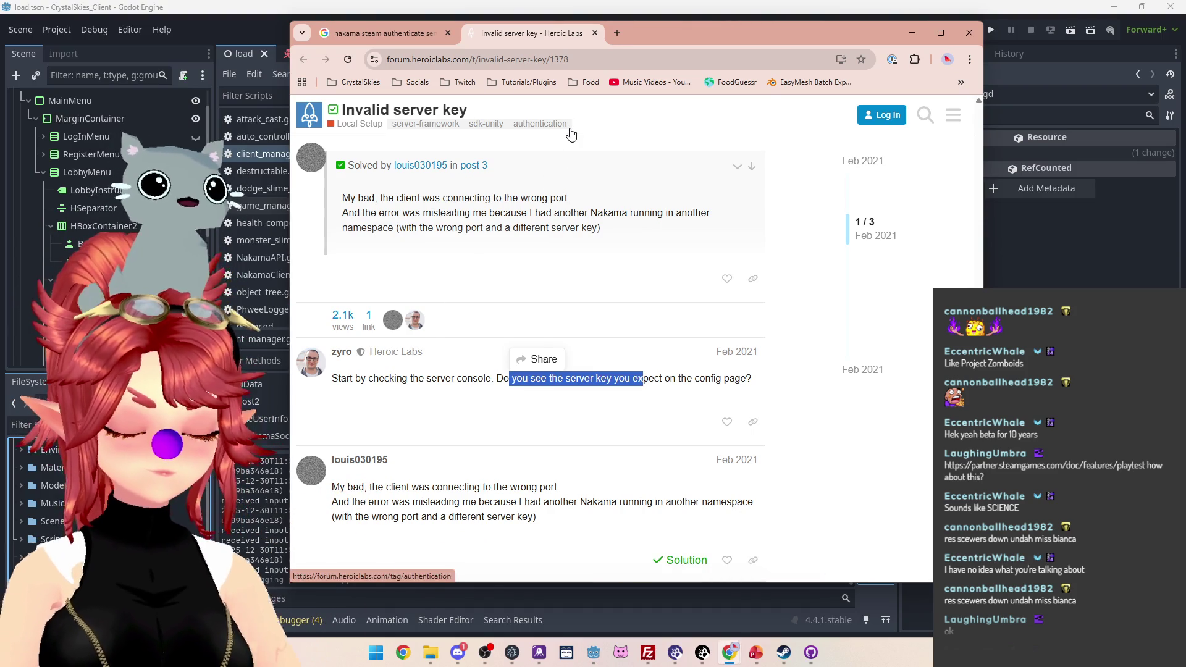
{"action": "key", "text": "alt+Tab"}
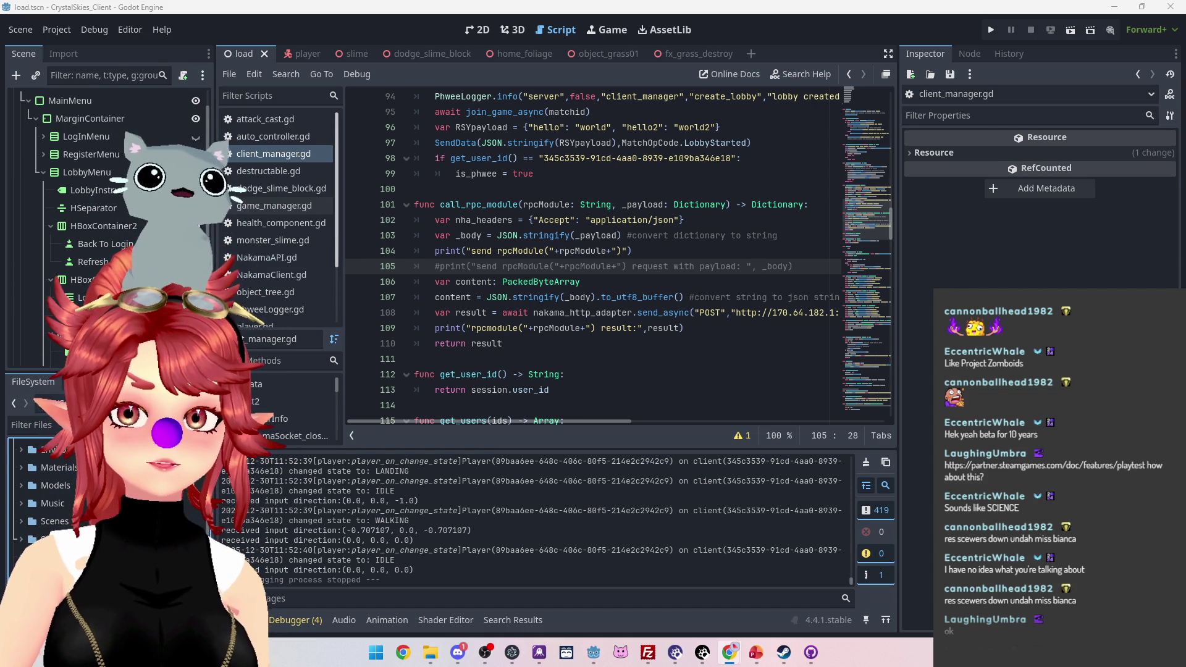
{"action": "key", "text": "alt+Tab"}
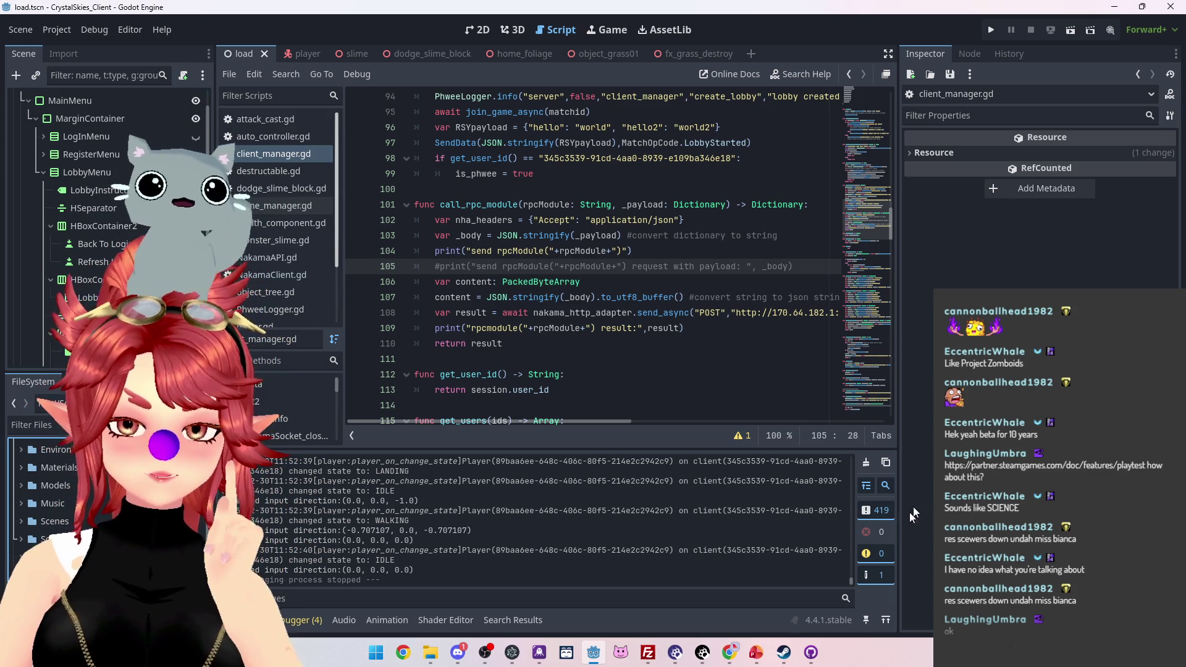
{"action": "left_click", "coordinate": [813, 652]}
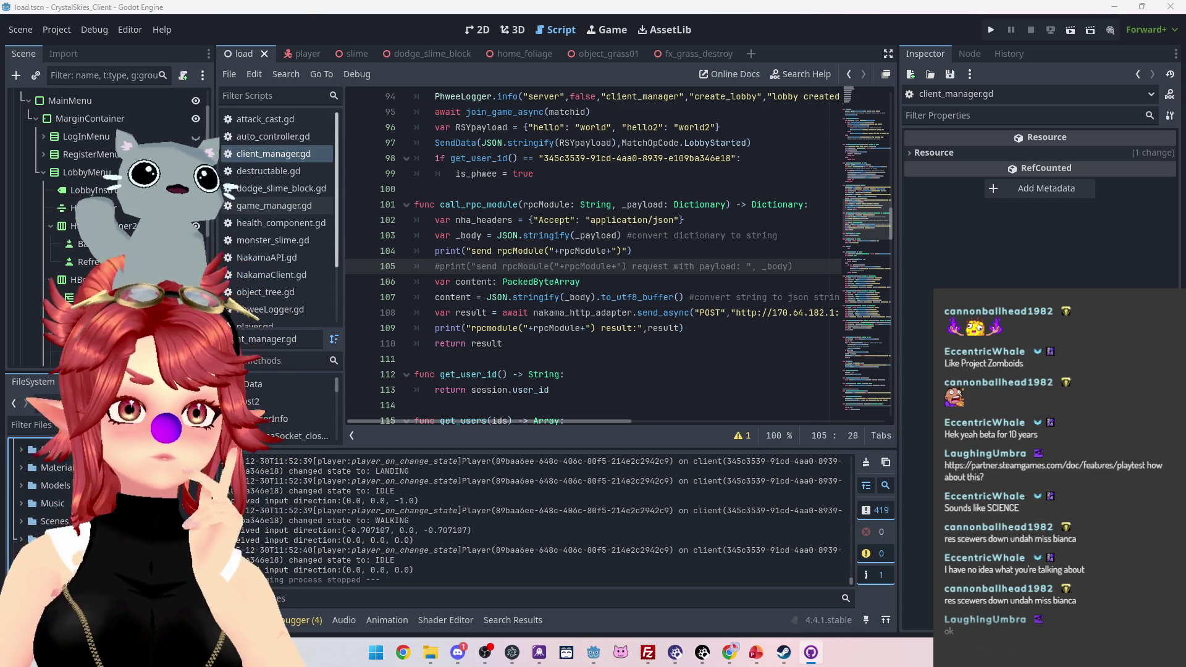
{"action": "key", "text": "alt+Tab"}
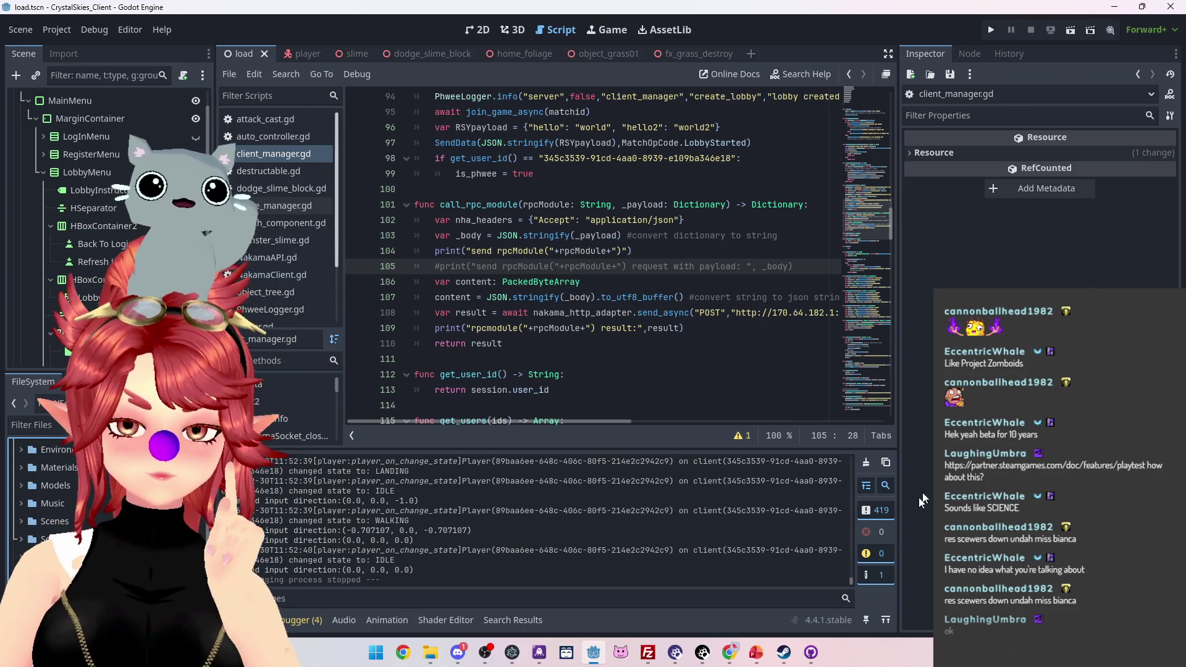
{"action": "key", "text": "alt+Tab"}
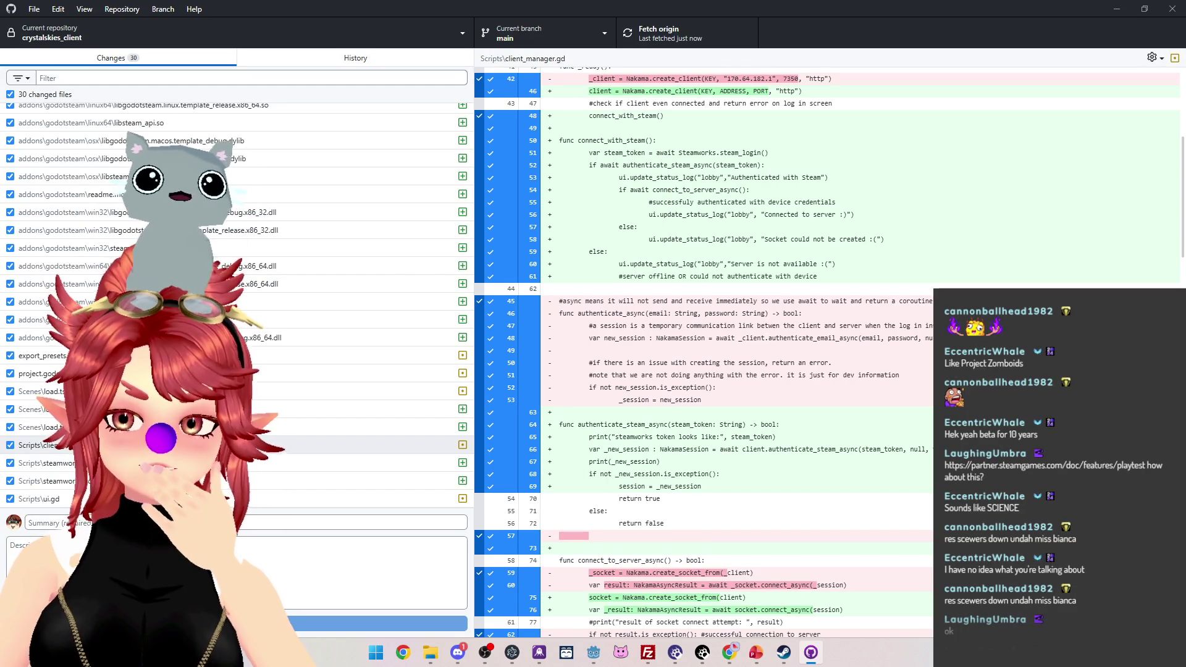
Step: Scroll through the client_manager.gd diff, then minimize GitHub Desktop
{"action": "scroll", "coordinate": [704, 370], "scroll_direction": "down", "scroll_amount": 3}
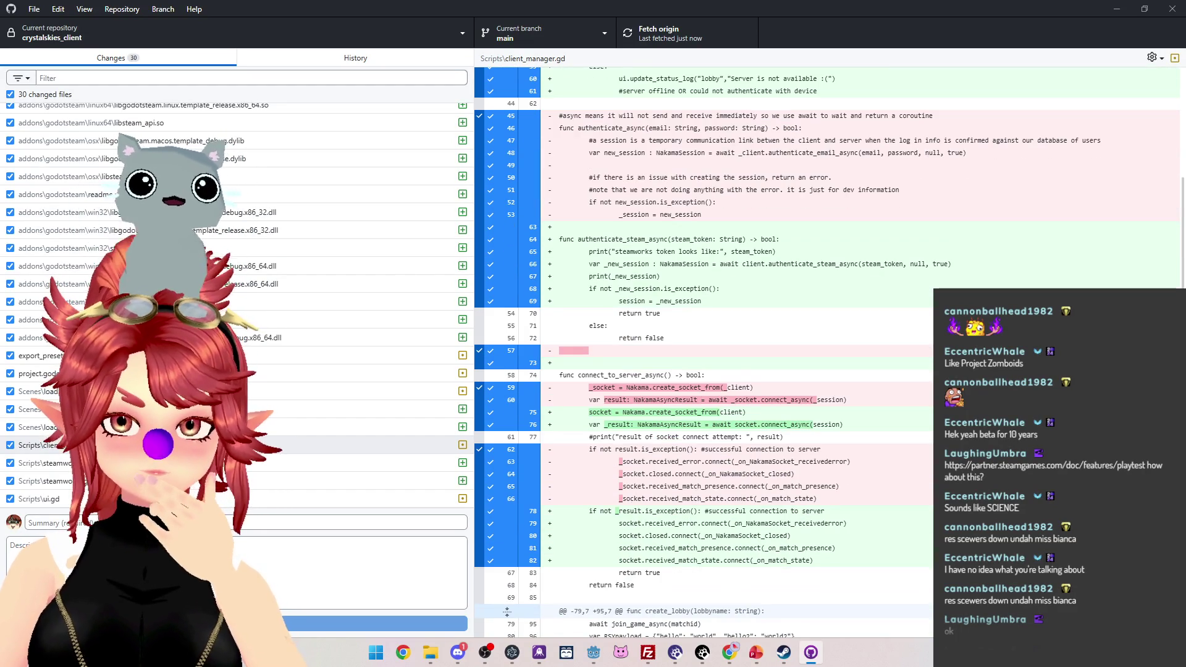
{"action": "scroll", "coordinate": [705, 371], "scroll_direction": "down", "scroll_amount": 3}
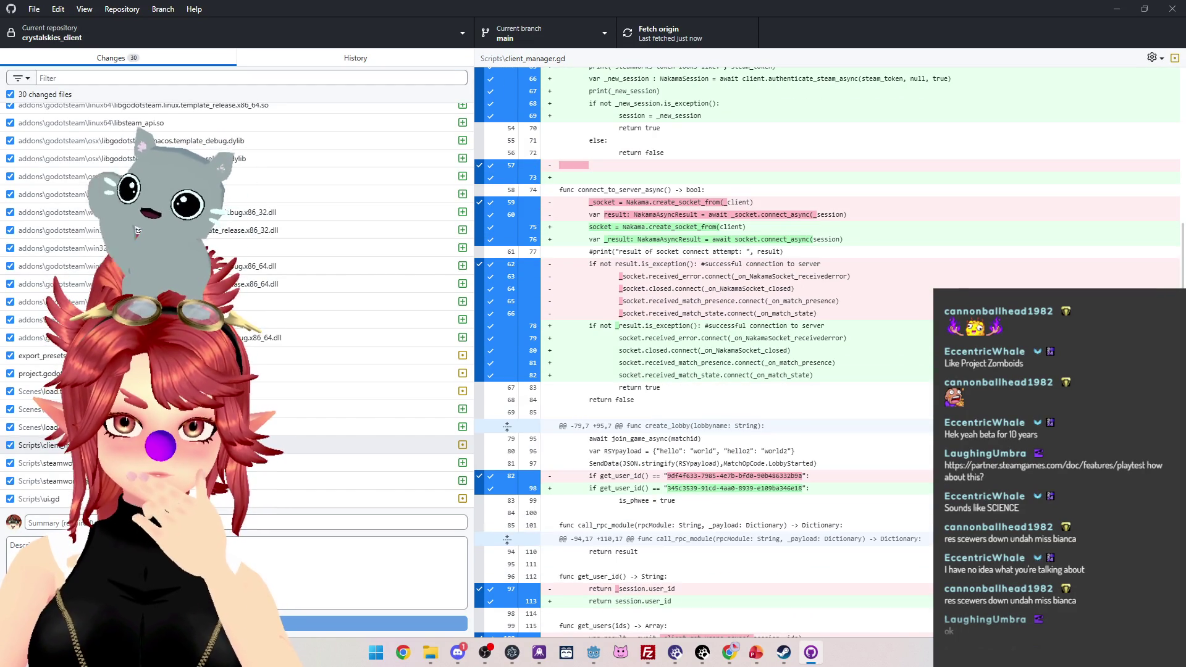
{"action": "scroll", "coordinate": [704, 371], "scroll_direction": "down", "scroll_amount": 2}
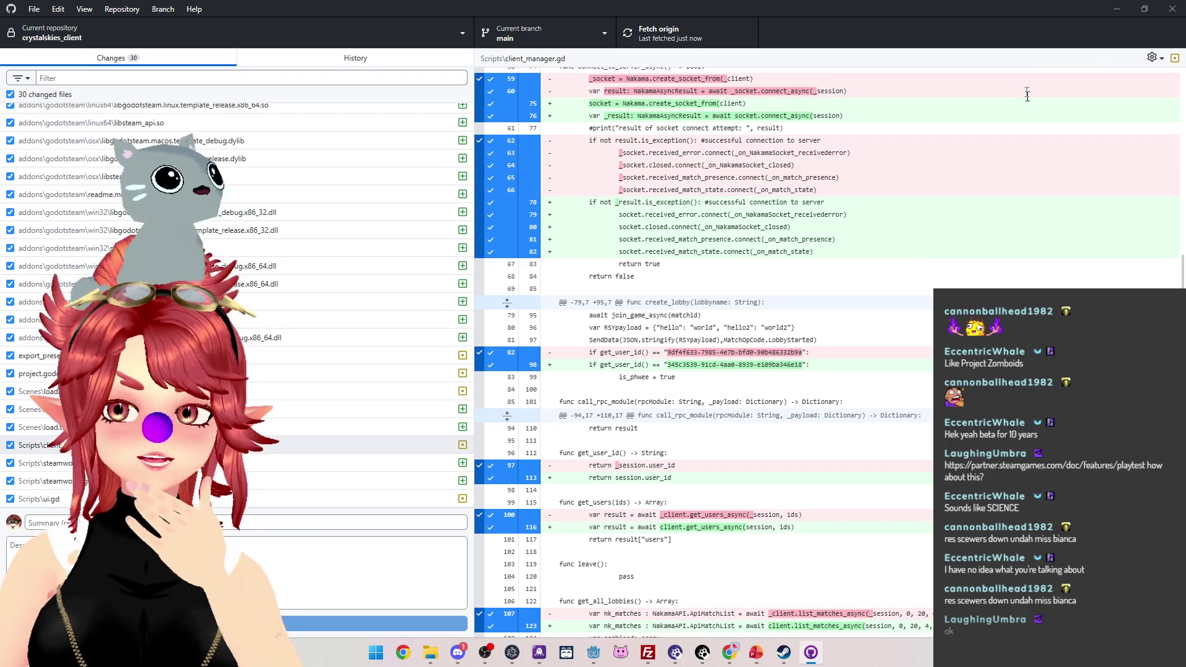
{"action": "left_click", "coordinate": [1117, 9]}
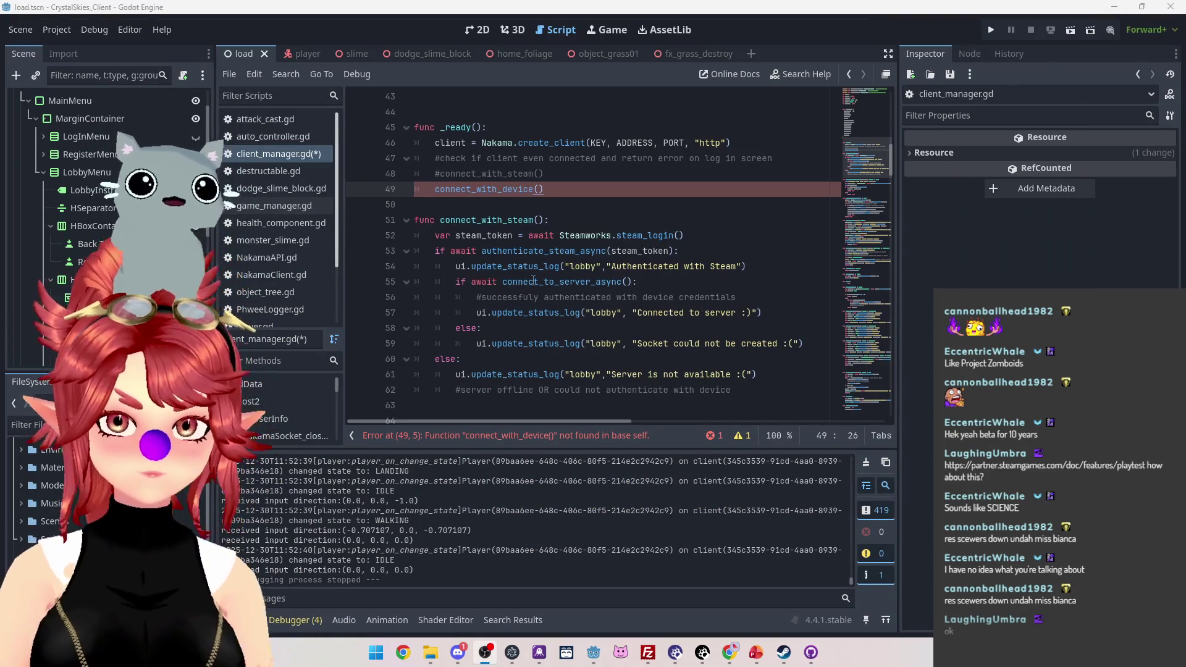
Step: Duplicate connect_with_steam below itself and rename the copy to connect_with_device
{"action": "scroll", "coordinate": [533, 279], "scroll_direction": "down", "scroll_amount": 4}
{"action": "scroll", "coordinate": [573, 284], "scroll_direction": "up", "scroll_amount": 2}
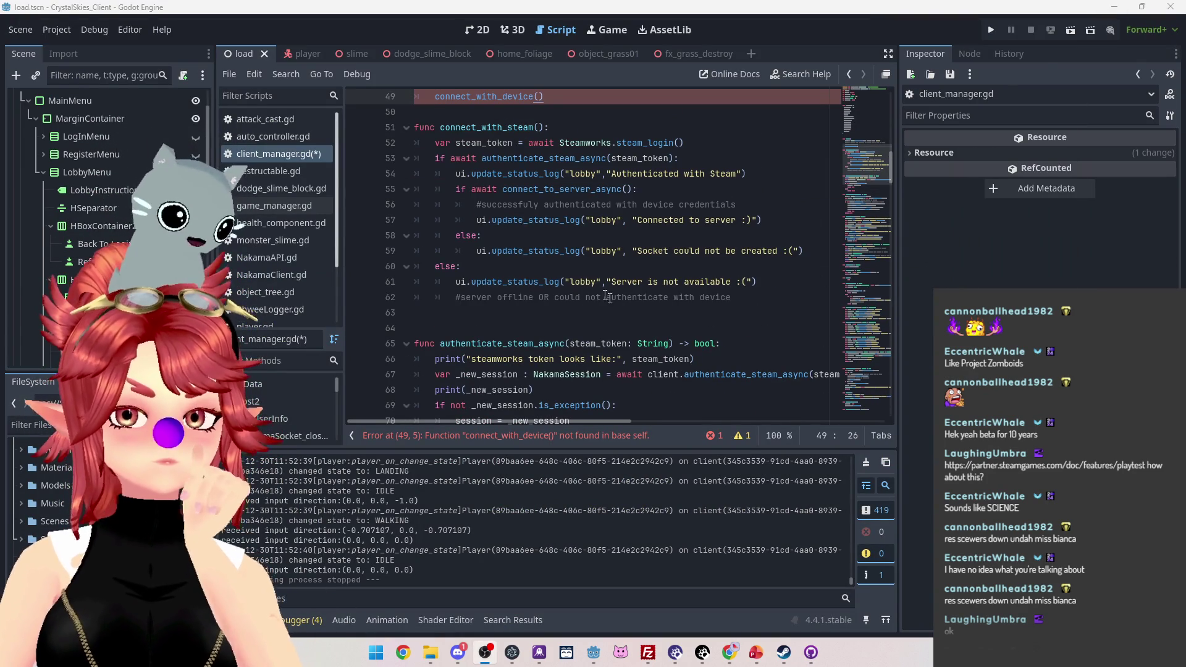
{"action": "mouse_move", "coordinate": [744, 297]}
{"action": "left_mouse_down"}
{"action": "mouse_move", "coordinate": [583, 251]}
{"action": "mouse_move", "coordinate": [414, 128]}
{"action": "left_mouse_up"}
{"action": "key", "text": "ctrl+c"}
{"action": "left_click", "coordinate": [500, 309]}
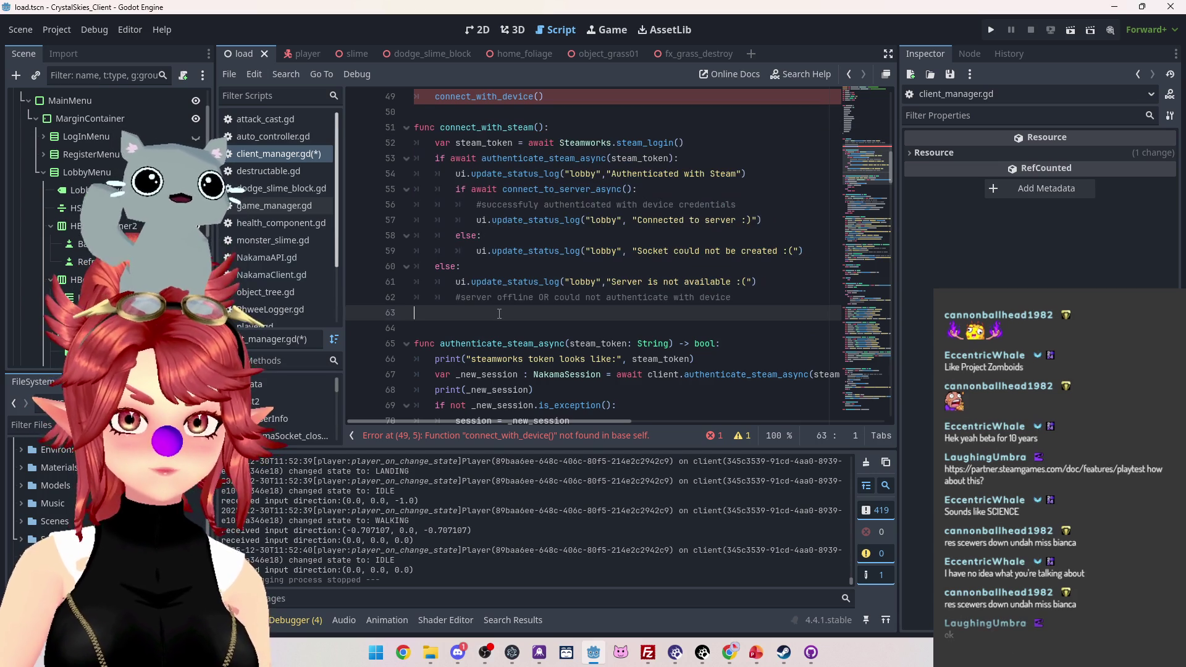
{"action": "key", "text": "Return"}
{"action": "key", "text": "ctrl+v"}
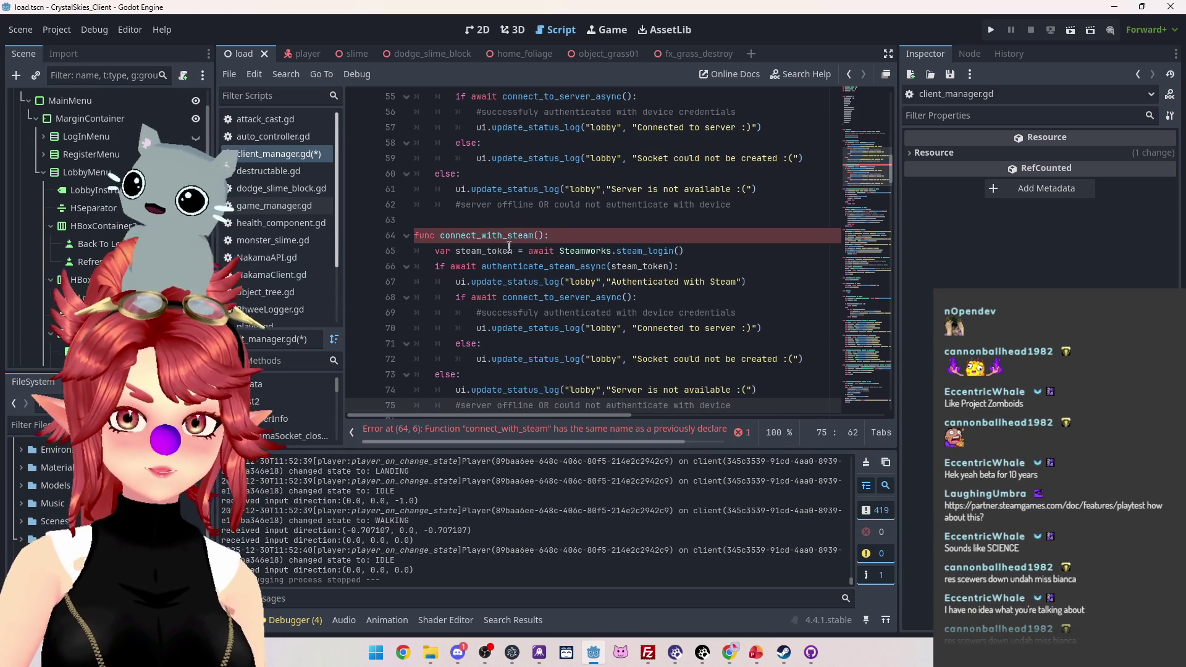
{"action": "double_click", "coordinate": [506, 236]}
{"action": "type", "text": "device"}
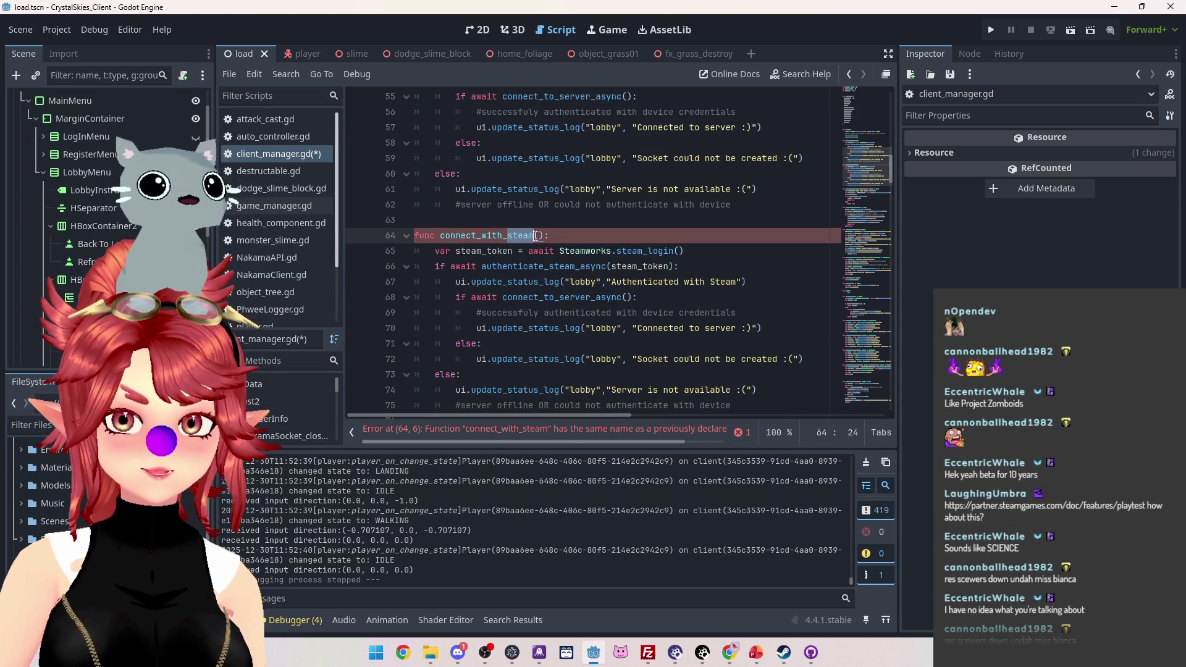
Step: On line 65, rename steam_token to device_token and set it to OS.get_unique_id()
{"action": "left_click", "coordinate": [488, 297]}
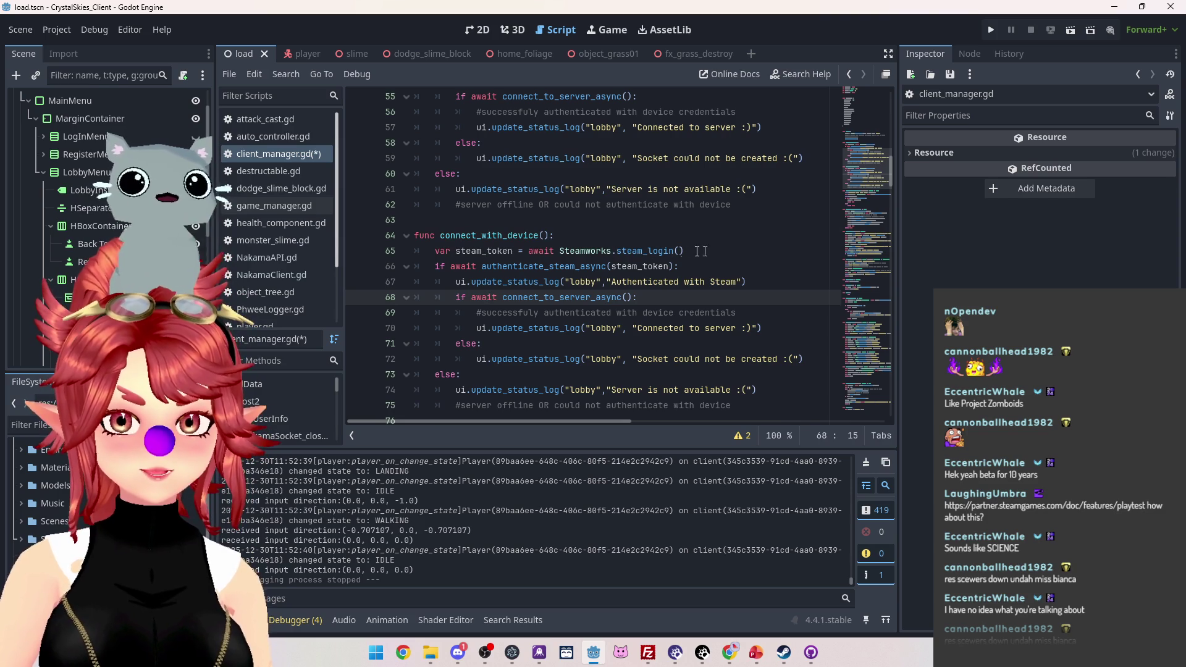
{"action": "mouse_move", "coordinate": [457, 250]}
{"action": "left_mouse_down"}
{"action": "mouse_move", "coordinate": [504, 251]}
{"action": "mouse_move", "coordinate": [482, 251]}
{"action": "left_mouse_up"}
{"action": "type", "text": "device"}
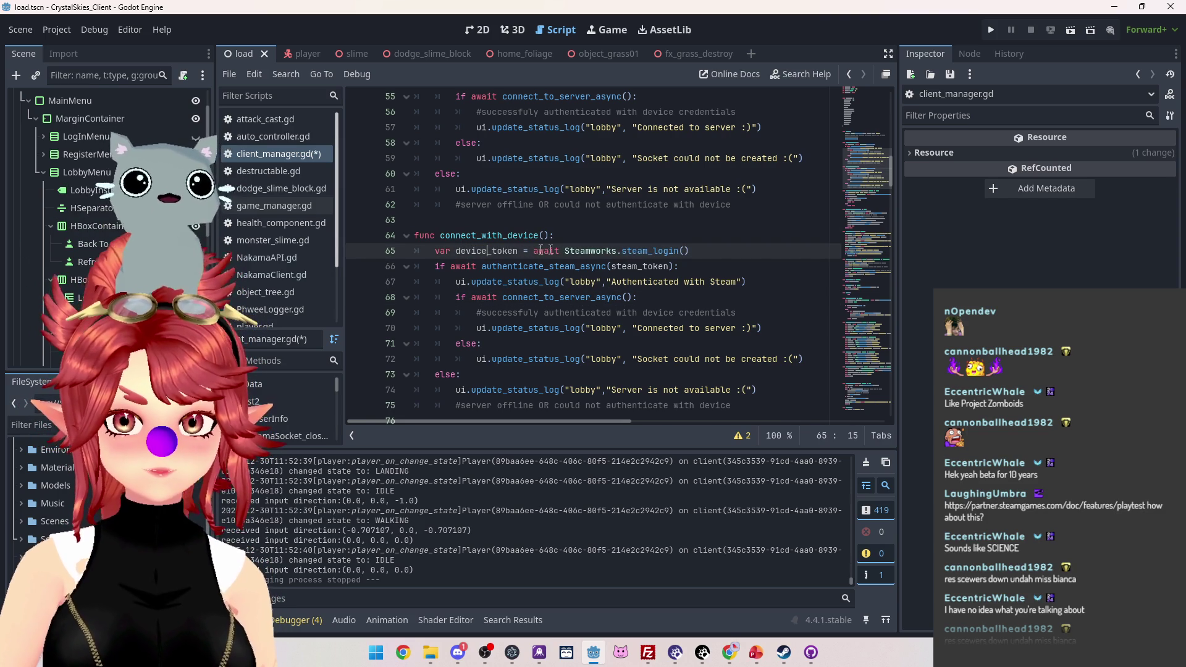
{"action": "left_click_drag", "start_coordinate": [534, 252], "coordinate": [689, 247]}
{"action": "type", "text": "O"}
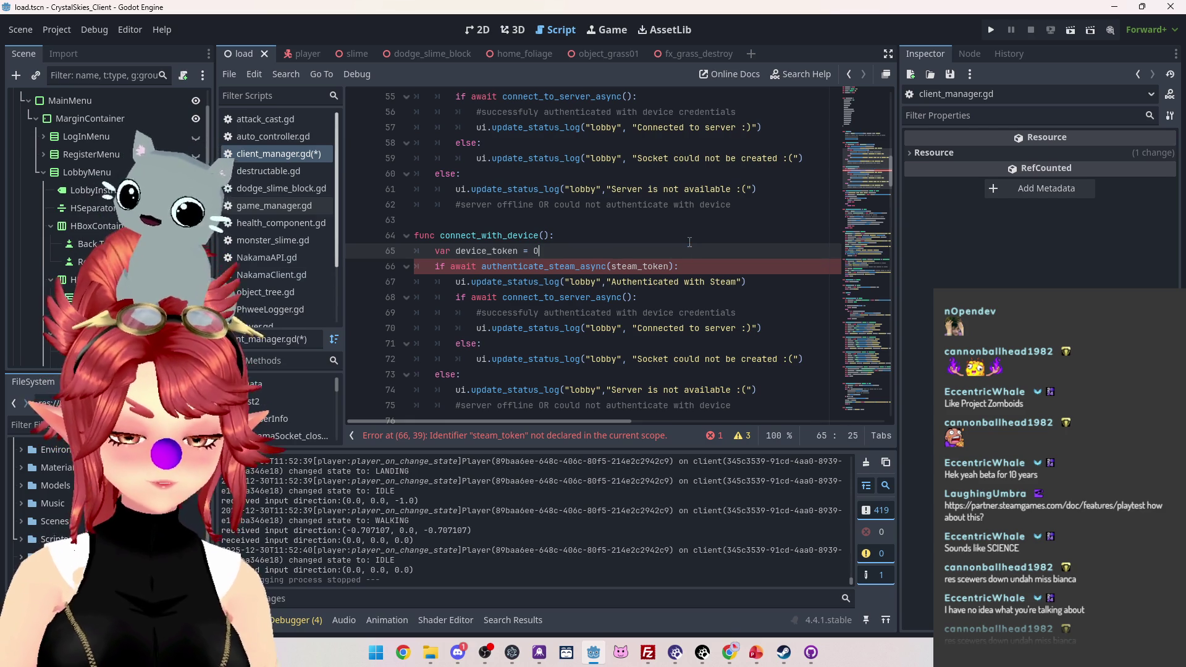
{"action": "type", "text": "S."}
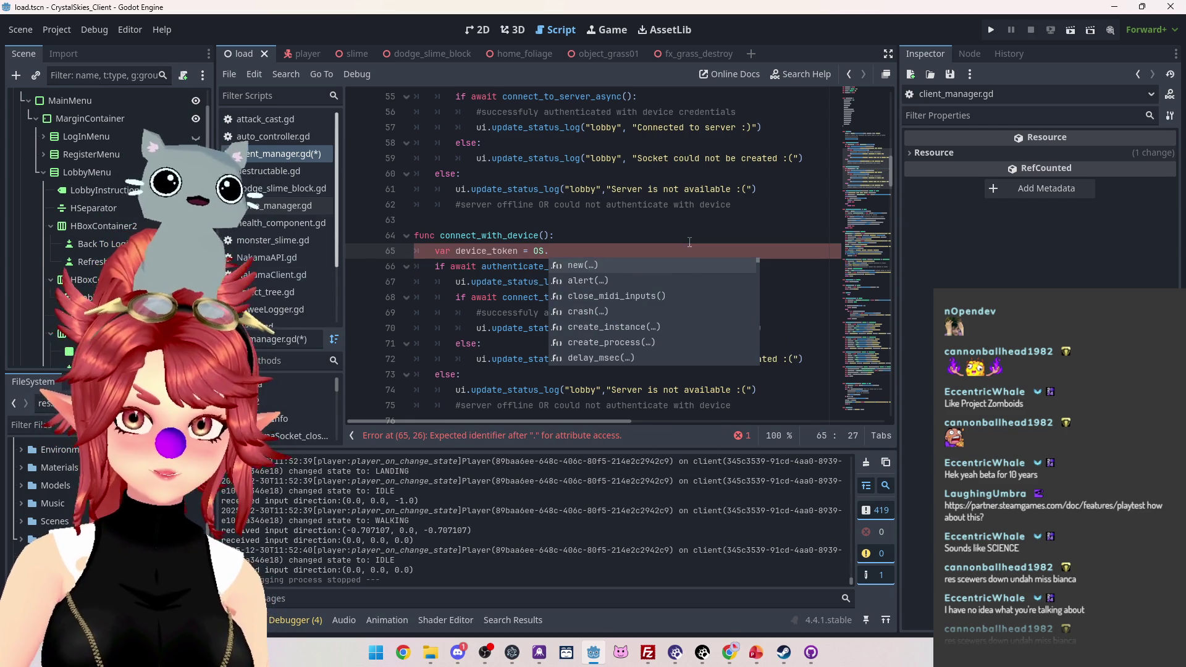
{"action": "scroll", "coordinate": [655, 298], "scroll_direction": "down", "scroll_amount": 14}
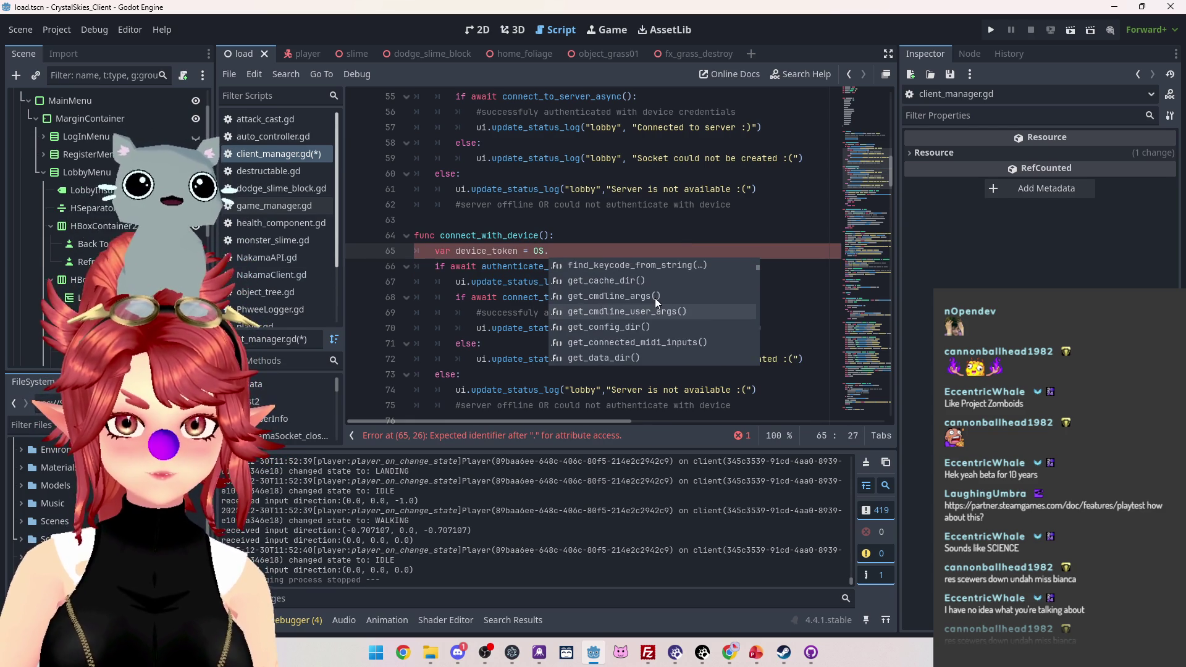
{"action": "scroll", "coordinate": [655, 297], "scroll_direction": "down", "scroll_amount": 9}
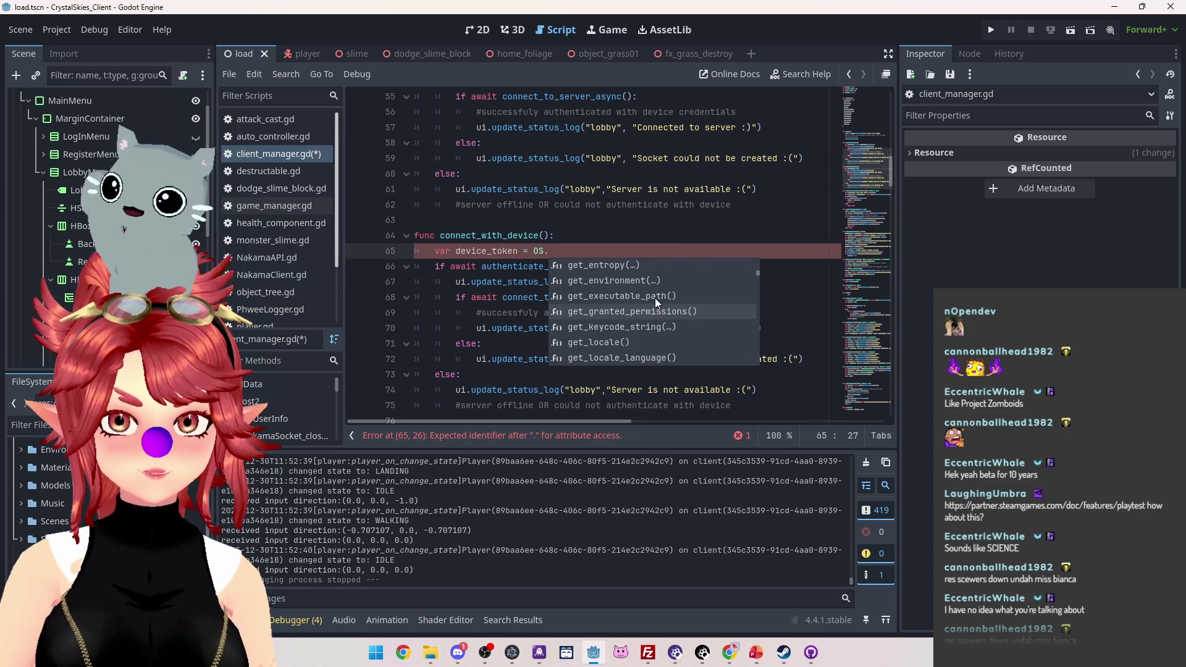
{"action": "scroll", "coordinate": [655, 297], "scroll_direction": "down", "scroll_amount": 8}
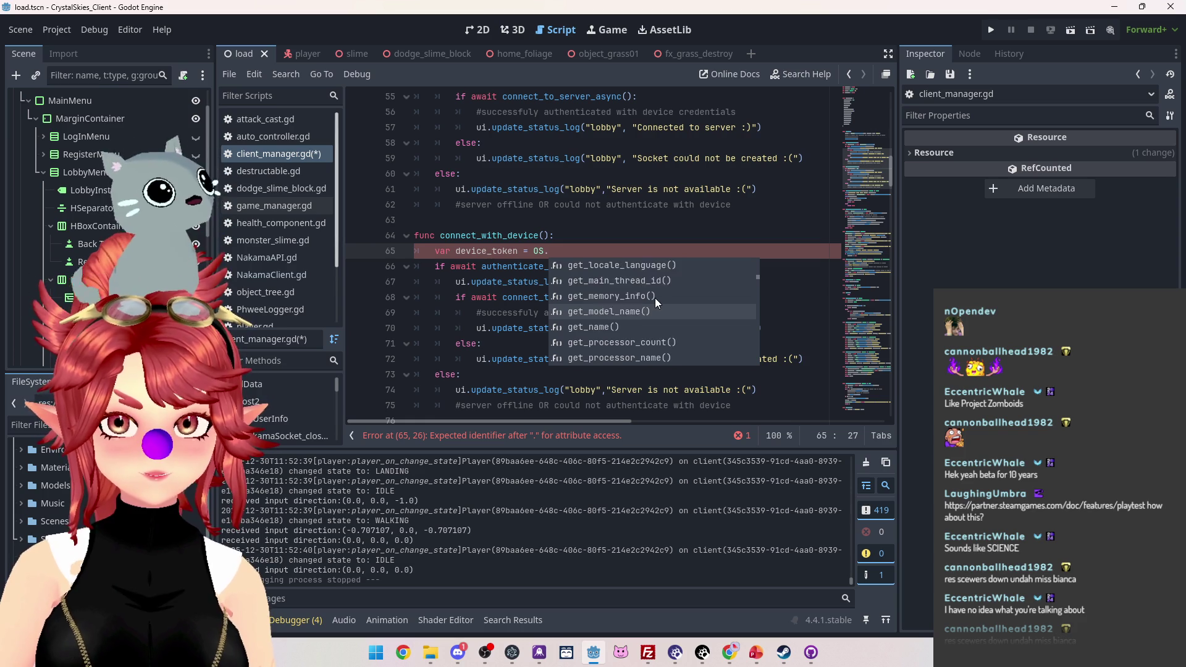
{"action": "scroll", "coordinate": [655, 298], "scroll_direction": "down", "scroll_amount": 10}
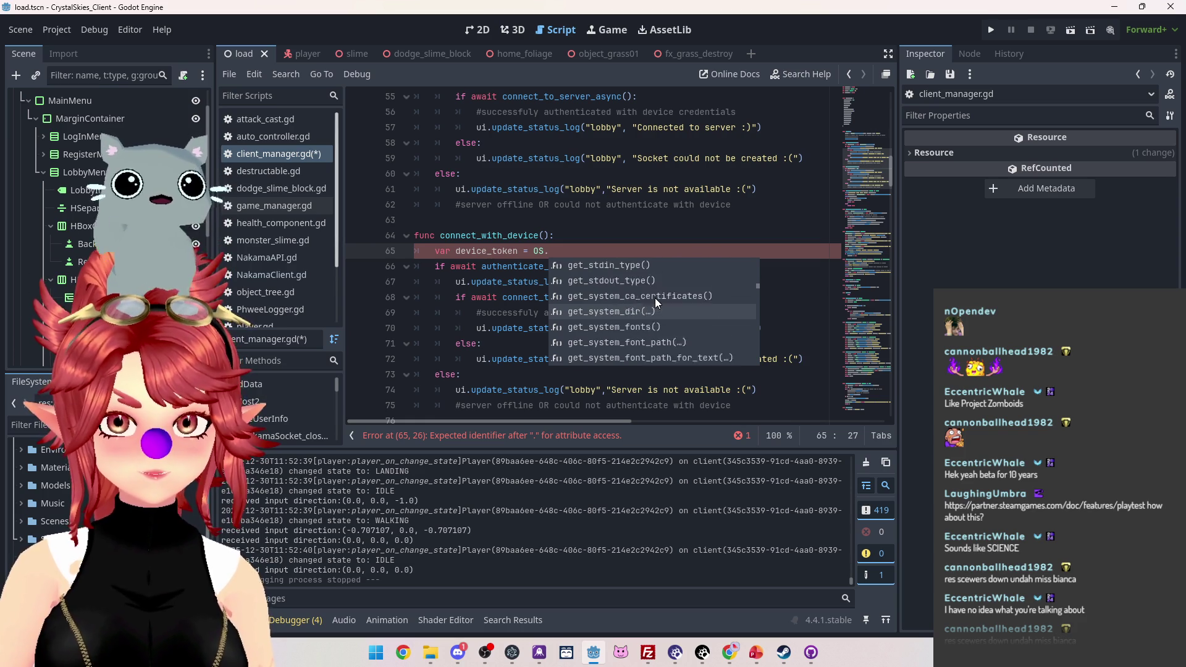
{"action": "double_click", "coordinate": [605, 327]}
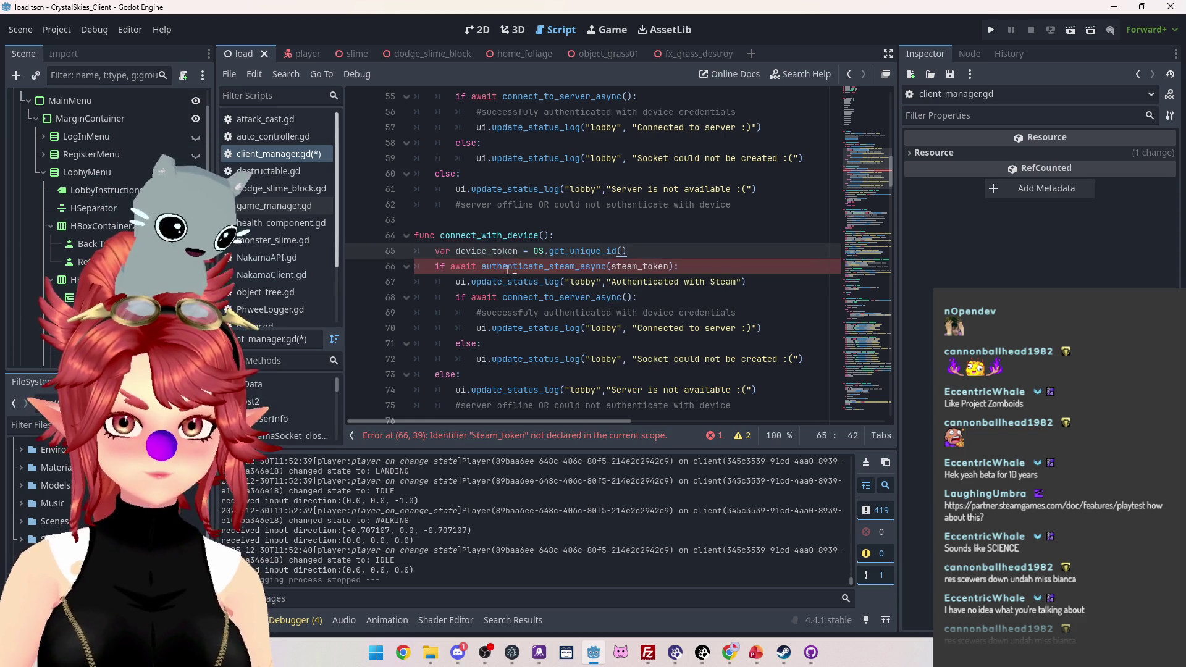
Step: Jump to the authenticate_steam_async definition and select its body
{"action": "left_click", "coordinate": [550, 266], "text": "ctrl"}
{"action": "scroll", "coordinate": [526, 273], "scroll_direction": "down", "scroll_amount": 3}
{"action": "scroll", "coordinate": [526, 274], "scroll_direction": "up", "scroll_amount": 2}
{"action": "mouse_move", "coordinate": [522, 330]}
{"action": "left_mouse_down"}
{"action": "mouse_move", "coordinate": [469, 299]}
{"action": "mouse_move", "coordinate": [413, 203]}
{"action": "left_mouse_up"}
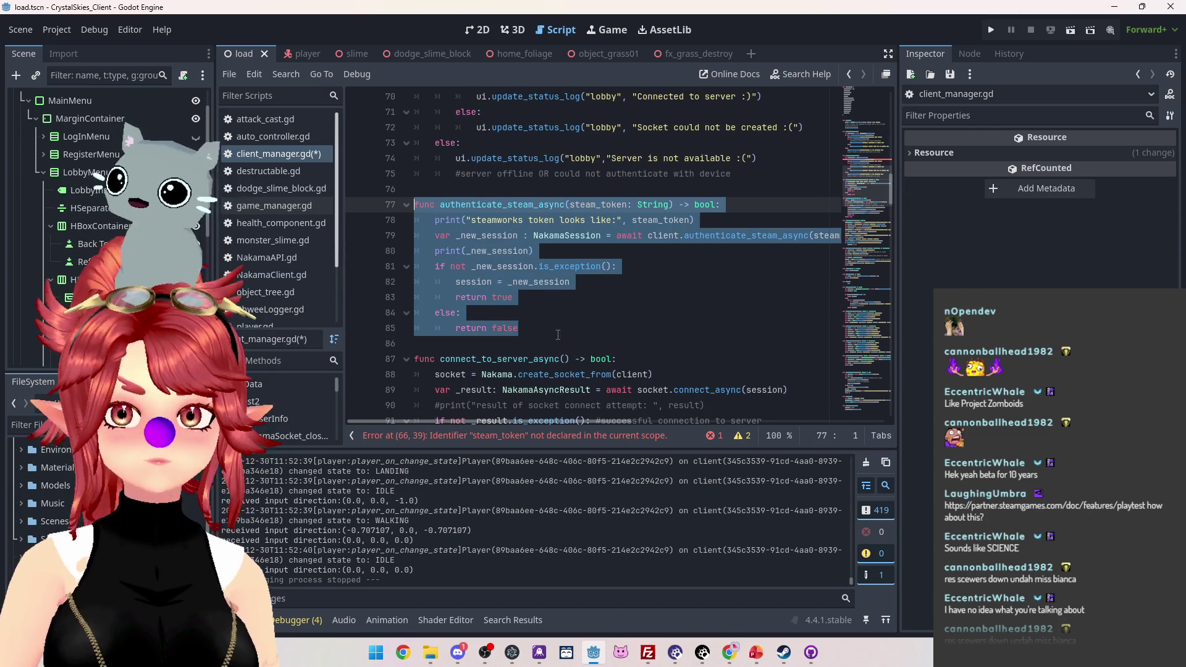
Step: Paste a copy of authenticate_steam_async below it and rename it authenticate_device_async
{"action": "left_click", "coordinate": [561, 328]}
{"action": "key", "text": "Return"}
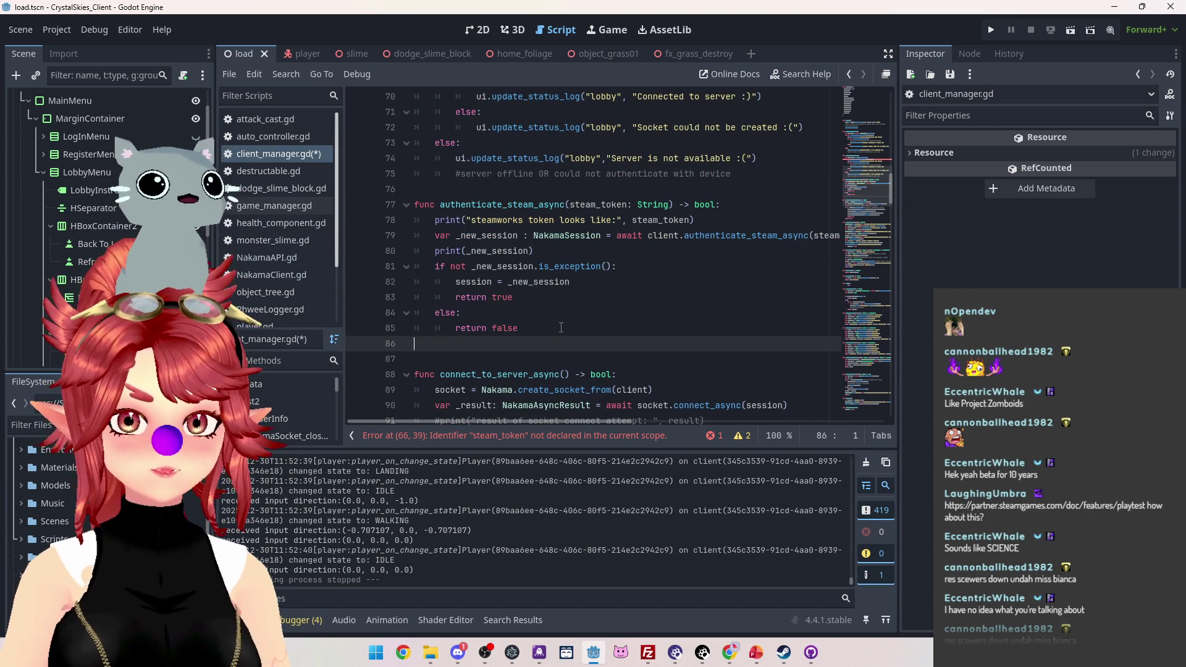
{"action": "key", "text": "ctrl+v"}
{"action": "scroll", "coordinate": [561, 327], "scroll_direction": "down", "scroll_amount": 2}
{"action": "left_click_drag", "start_coordinate": [507, 281], "coordinate": [534, 282]}
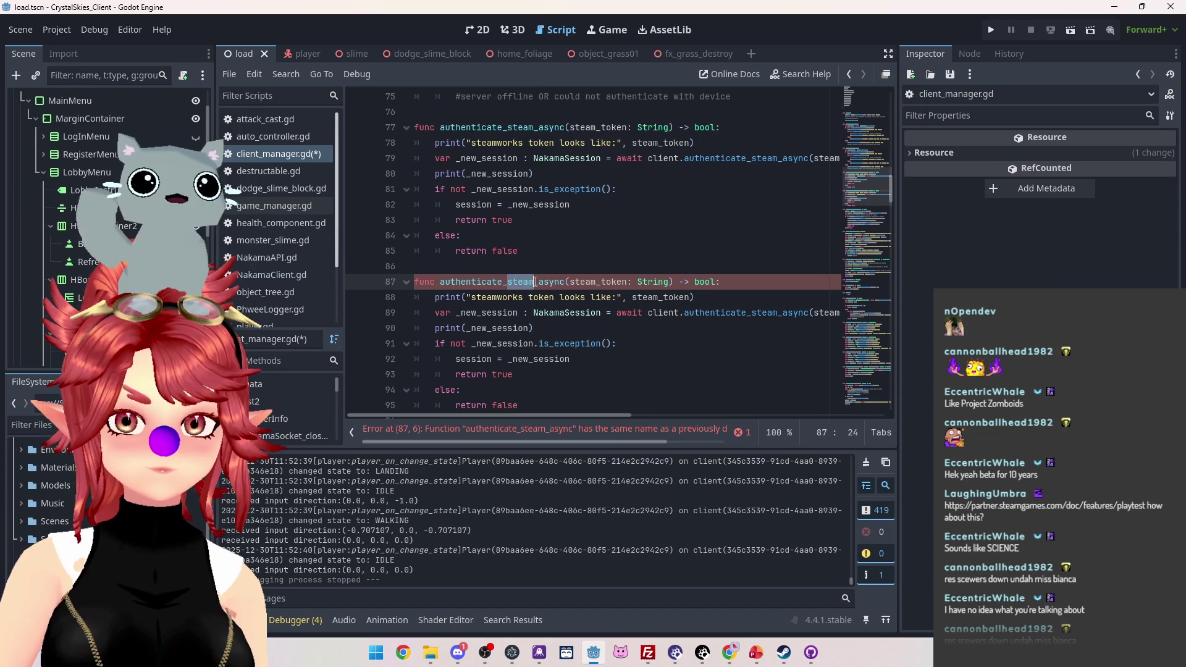
{"action": "type", "text": "devicem"}
{"action": "key", "text": "BackSpace"}
{"action": "key", "text": "Up"}
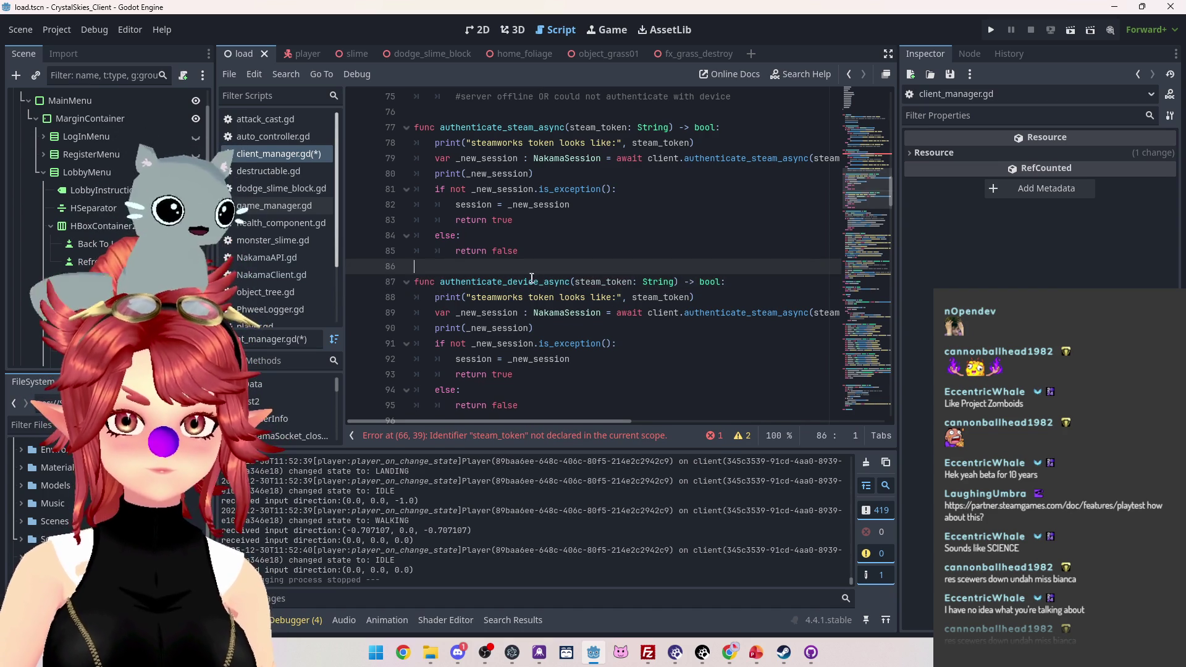
Step: Change the copy's parameter to device_id and make its print read "device id looks like:"
{"action": "left_click_drag", "start_coordinate": [575, 282], "coordinate": [632, 282]}
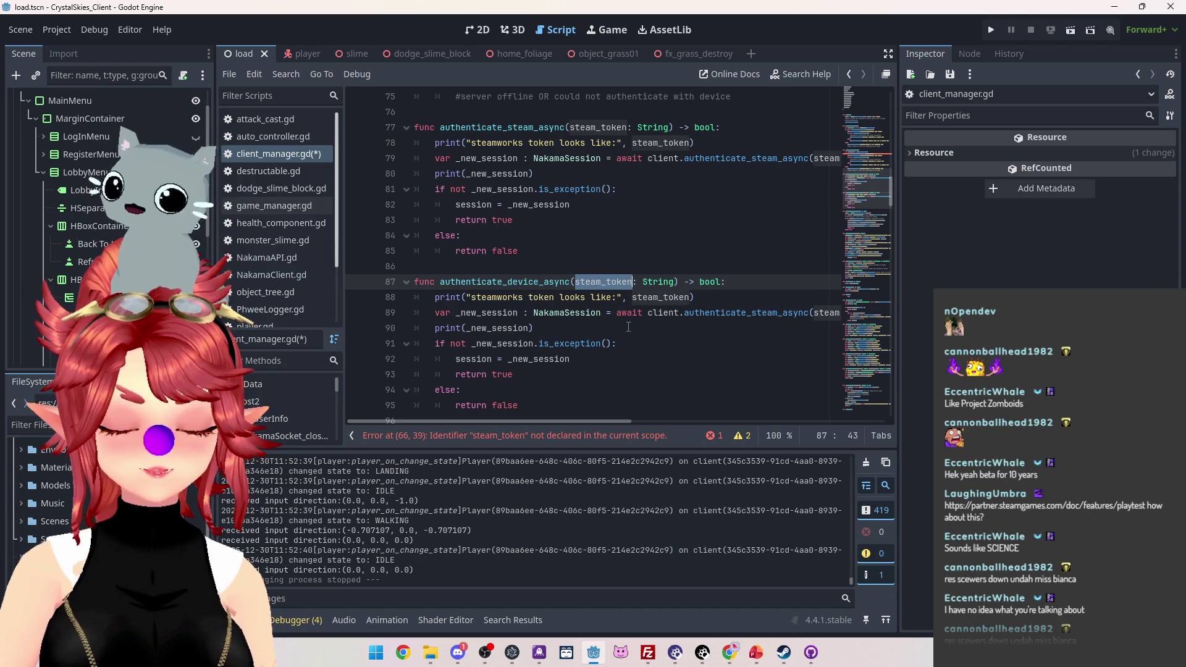
{"action": "type", "text": "device_id"}
{"action": "left_click_drag", "start_coordinate": [576, 281], "coordinate": [624, 283]}
{"action": "key", "text": "ctrl+c"}
{"action": "double_click", "coordinate": [634, 298]}
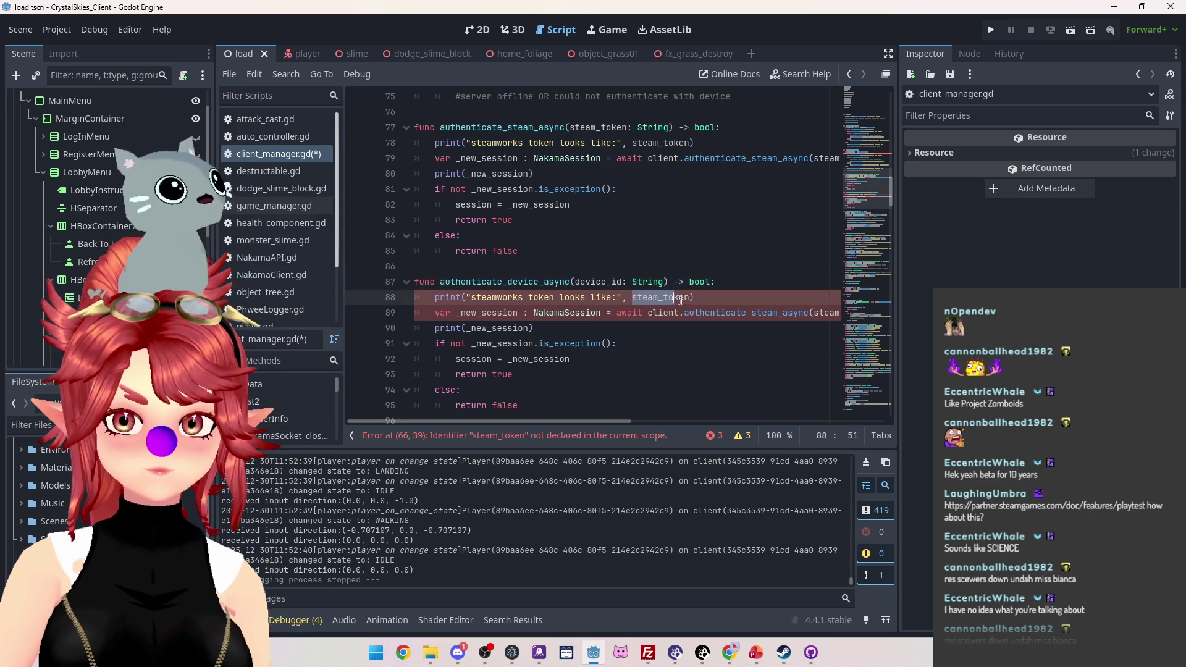
{"action": "key", "text": "ctrl+v"}
{"action": "left_click_drag", "start_coordinate": [472, 297], "coordinate": [557, 299]}
{"action": "type", "text": "device id"}
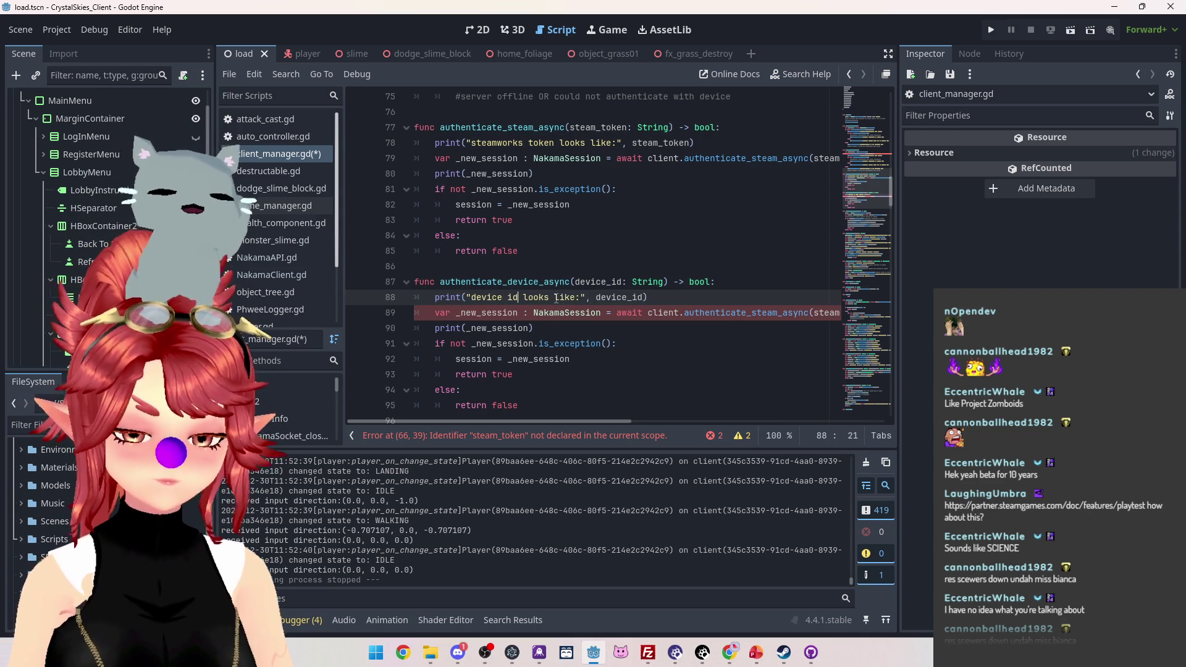
{"action": "left_click", "coordinate": [609, 344]}
{"action": "left_click_drag", "start_coordinate": [618, 422], "coordinate": [698, 421]}
Step: Ctrl+click the client authenticate call to open its definition in NakamaClient.gd
{"action": "left_click", "coordinate": [596, 314]}
{"action": "left_click_drag", "start_coordinate": [596, 313], "coordinate": [623, 314]}
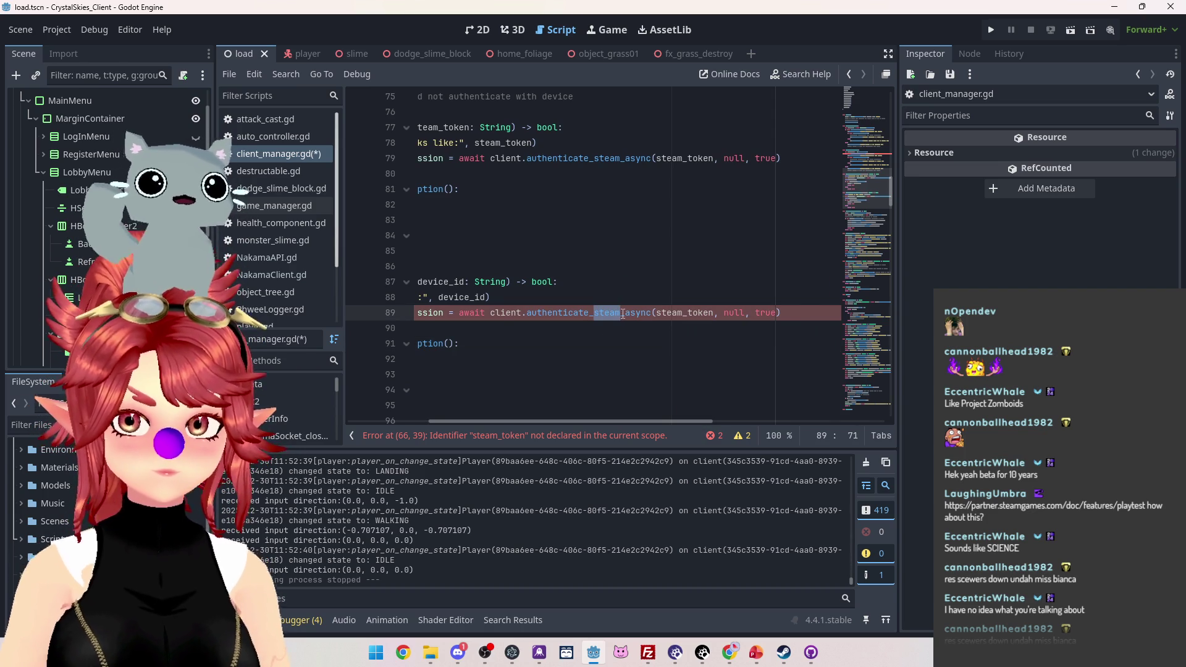
{"action": "left_click", "coordinate": [631, 313]}
{"action": "left_click", "coordinate": [631, 314], "text": "ctrl"}
{"action": "scroll", "coordinate": [550, 265], "scroll_direction": "up", "scroll_amount": 10}
{"action": "scroll", "coordinate": [550, 266], "scroll_direction": "up", "scroll_amount": 15}
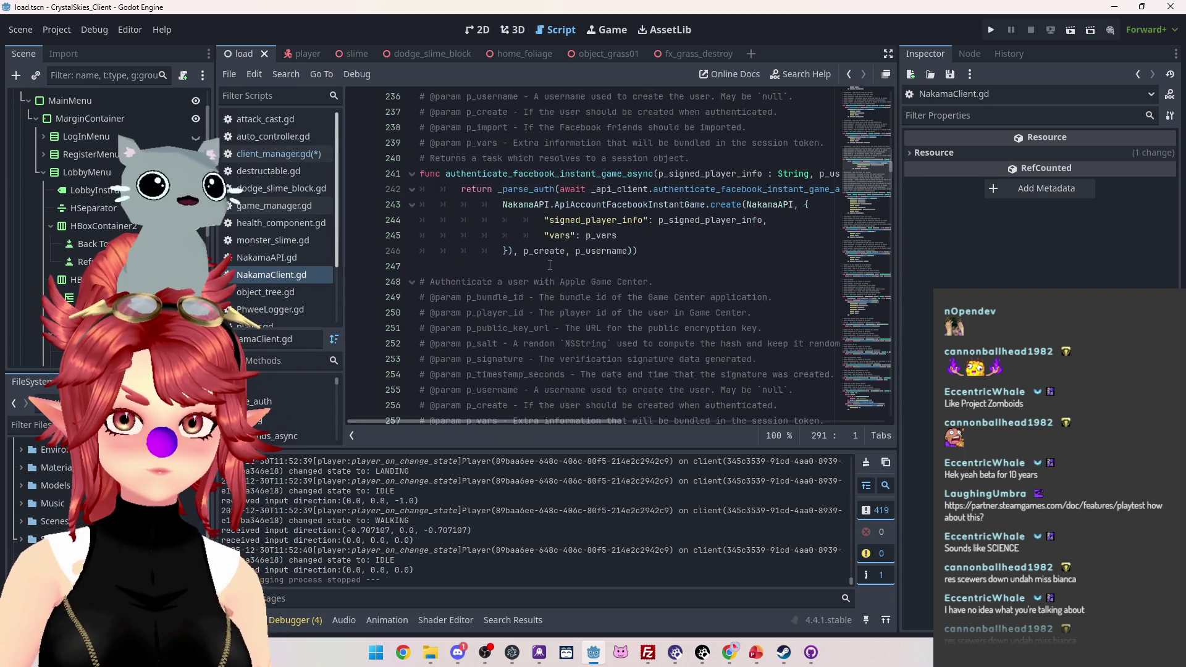
Step: Make line 89 call client.authenticate_device_async, passing device_id
{"action": "scroll", "coordinate": [550, 265], "scroll_direction": "up", "scroll_amount": 1}
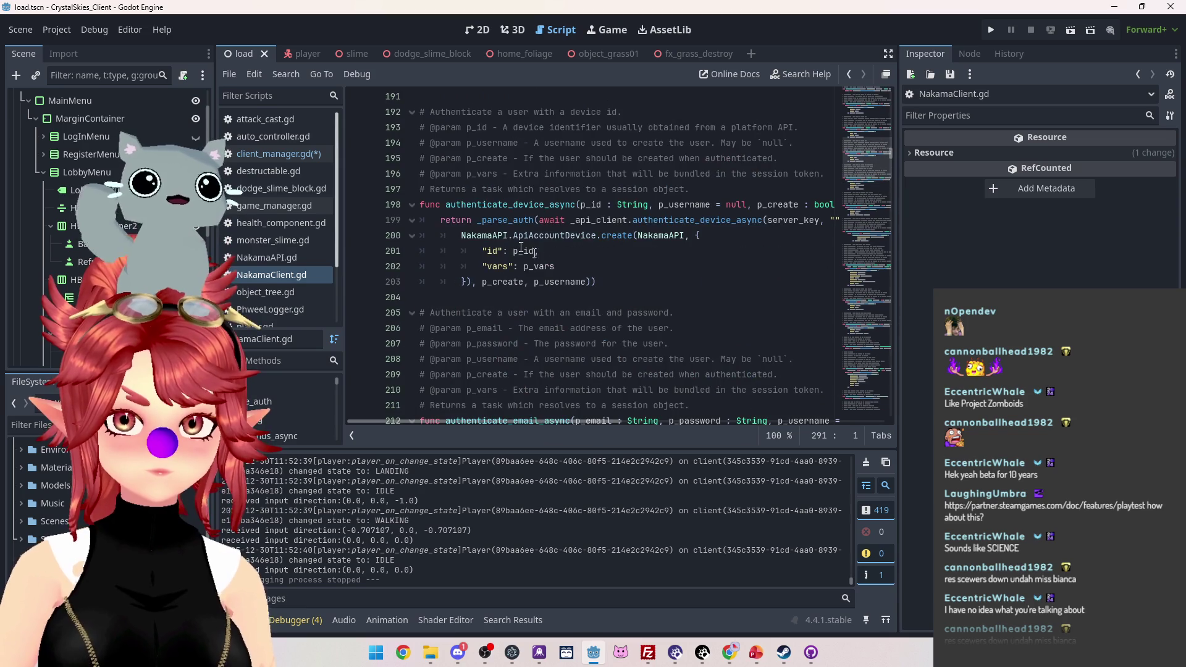
{"action": "left_click_drag", "start_coordinate": [445, 204], "coordinate": [576, 205]}
{"action": "key", "text": "ctrl+c"}
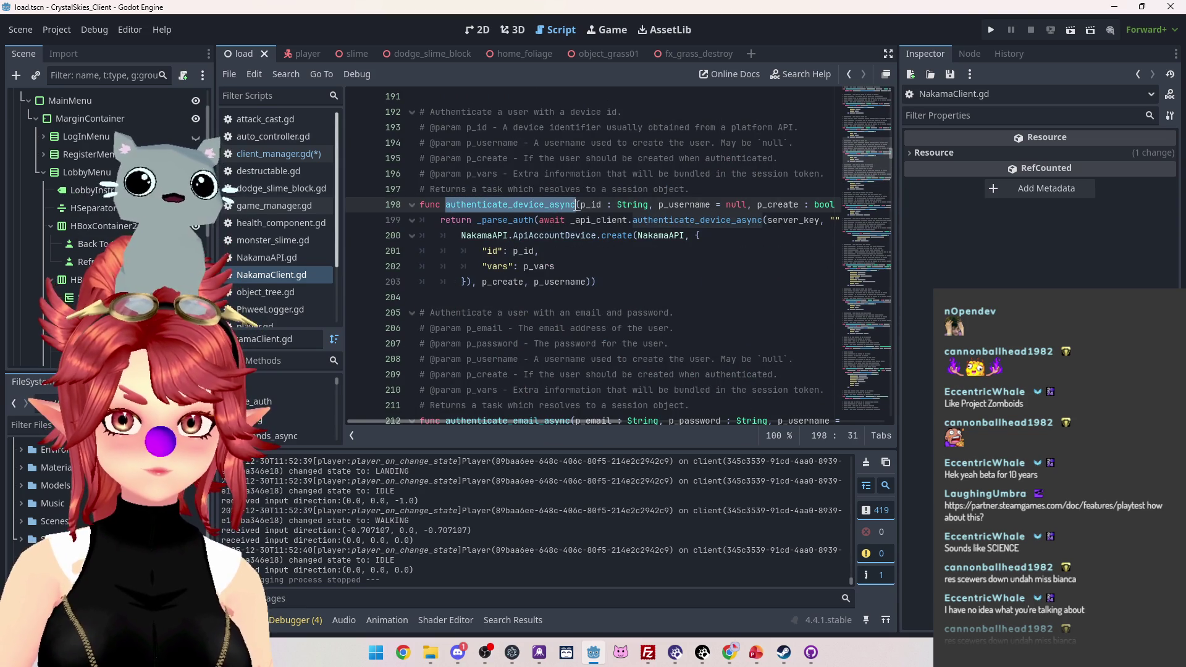
{"action": "left_click", "coordinate": [301, 155]}
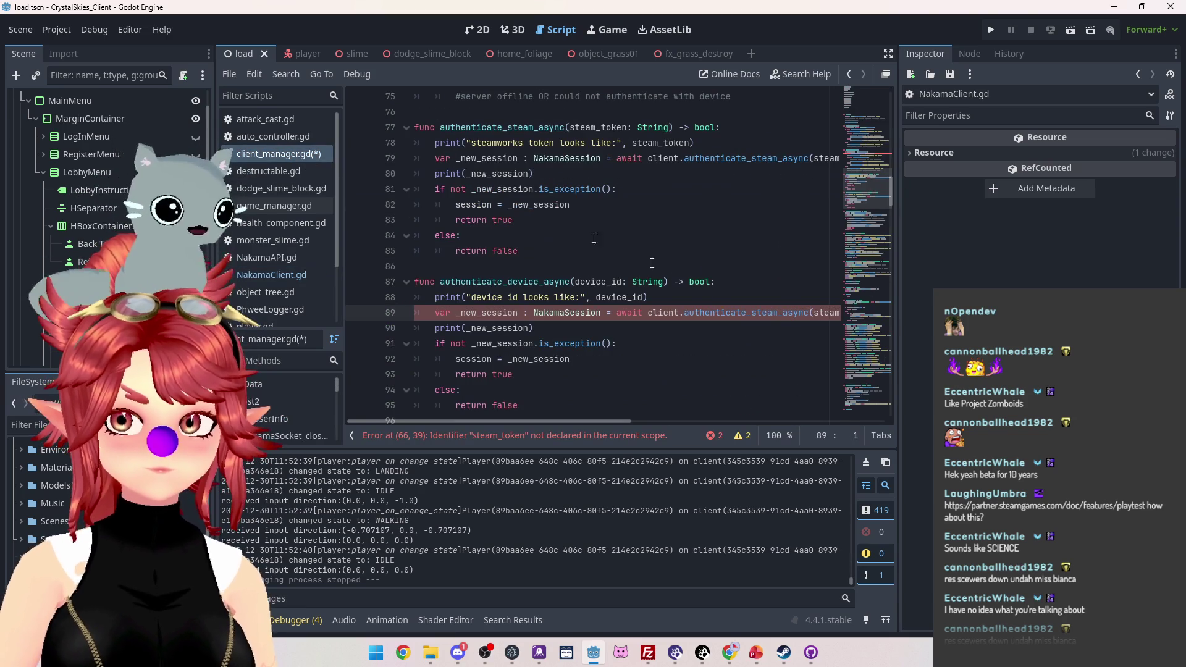
{"action": "left_click_drag", "start_coordinate": [684, 313], "coordinate": [813, 314]}
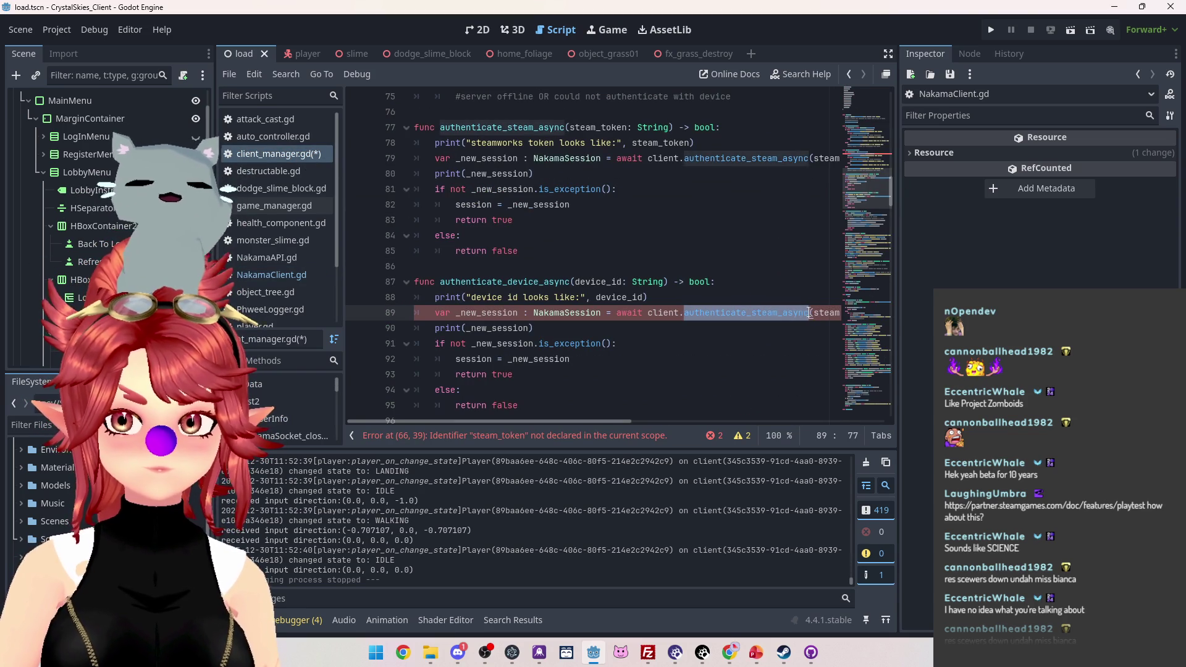
{"action": "key", "text": "ctrl+v"}
{"action": "left_click_drag", "start_coordinate": [620, 422], "coordinate": [702, 423]}
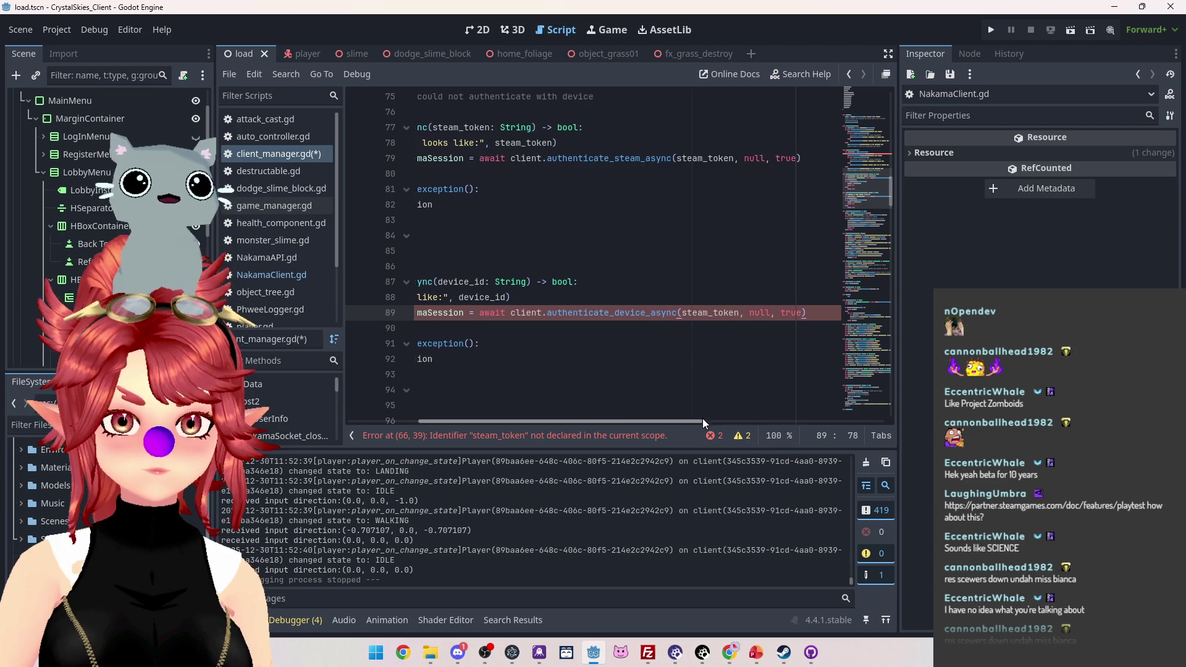
{"action": "left_click_drag", "start_coordinate": [659, 313], "coordinate": [712, 314]}
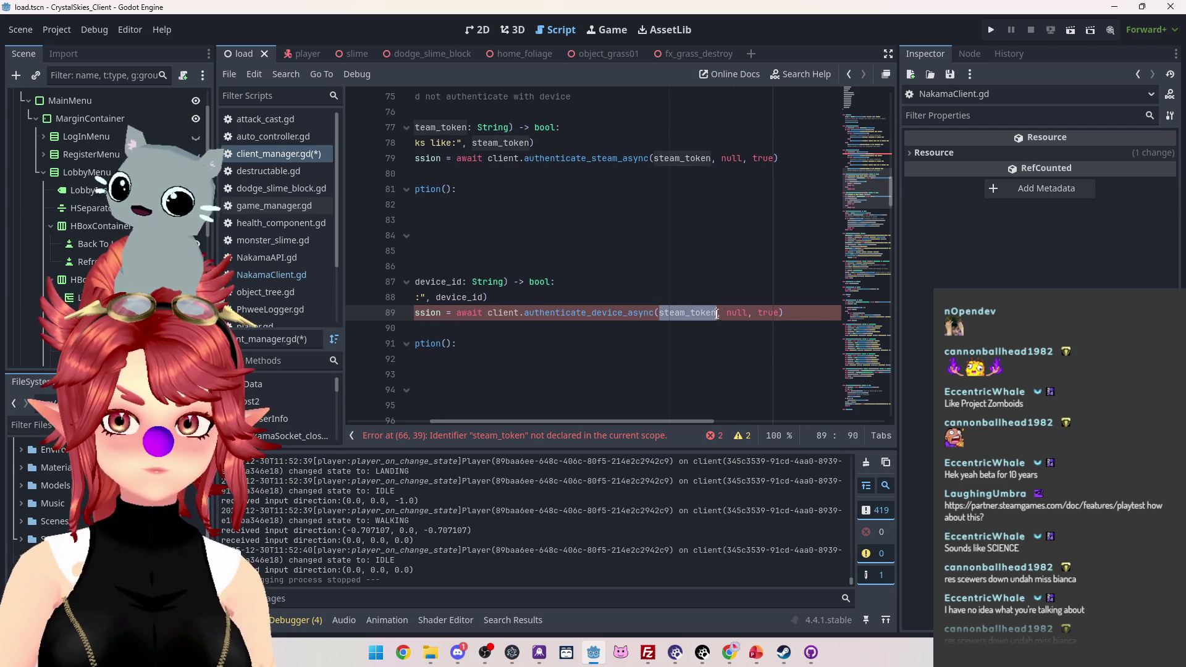
{"action": "type", "text": "device"}
{"action": "key", "text": "Delete"}
{"action": "type", "text": "_id"}
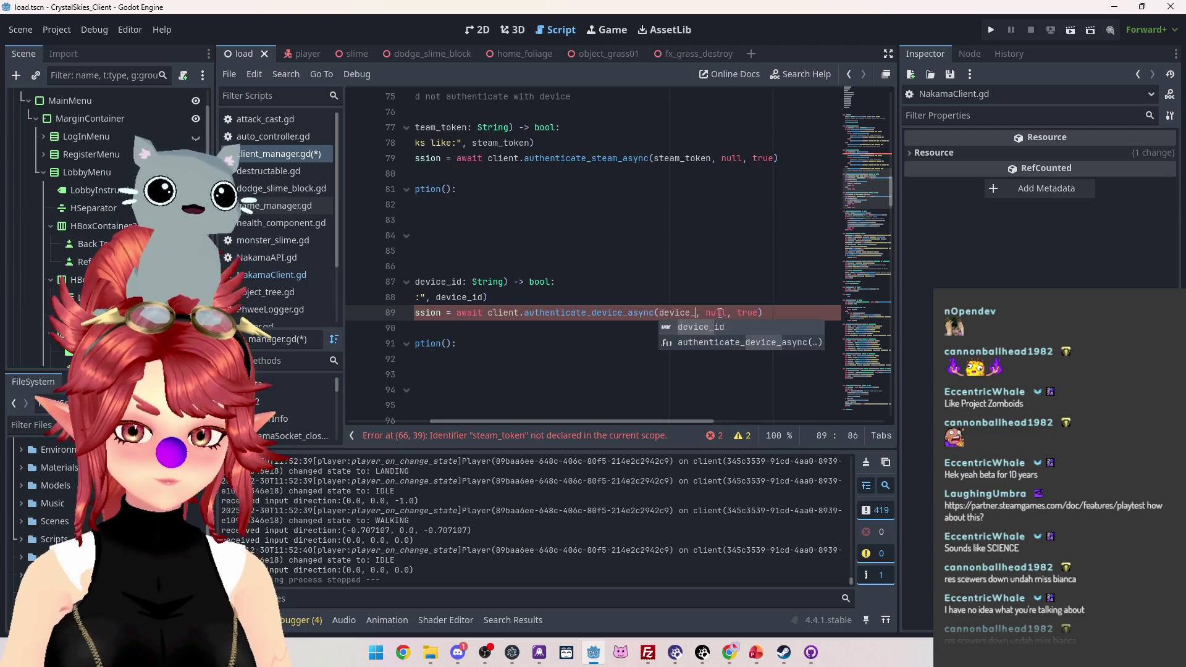
{"action": "left_click", "coordinate": [620, 363]}
{"action": "left_click_drag", "start_coordinate": [593, 422], "coordinate": [511, 421]}
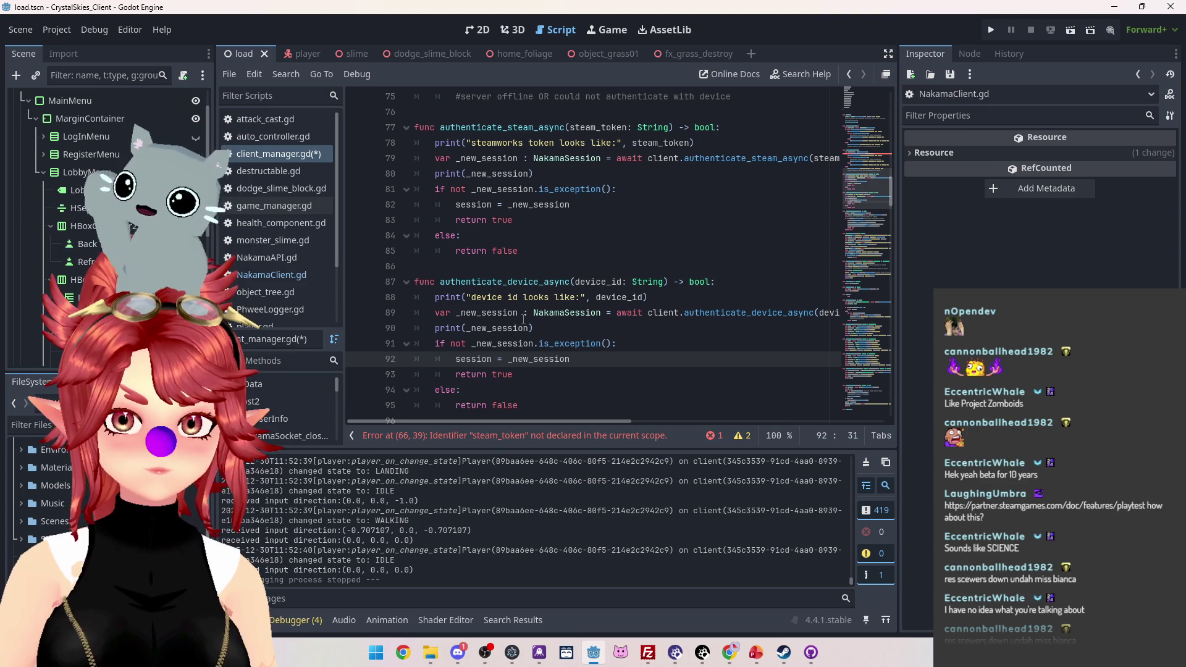
Step: Rename the line 66 call in connect_with_device to authenticate_device_async
{"action": "scroll", "coordinate": [520, 297], "scroll_direction": "up", "scroll_amount": 6}
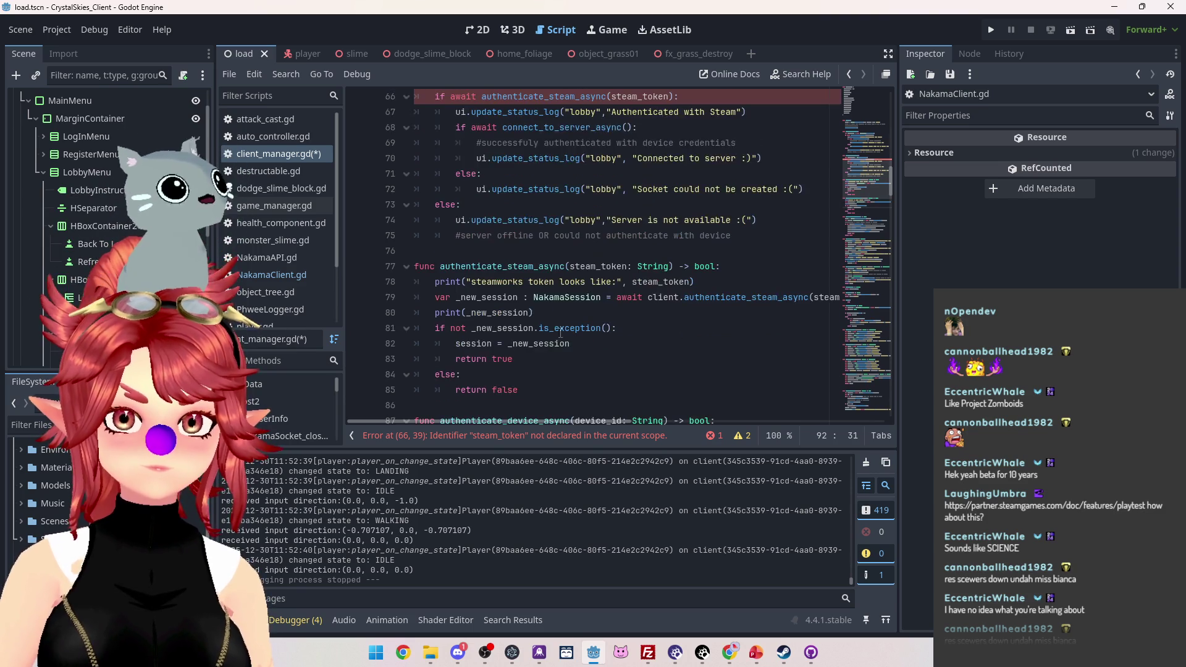
{"action": "mouse_move", "coordinate": [549, 235]}
{"action": "left_mouse_down"}
{"action": "mouse_move", "coordinate": [595, 236]}
{"action": "mouse_move", "coordinate": [581, 236]}
{"action": "left_mouse_up"}
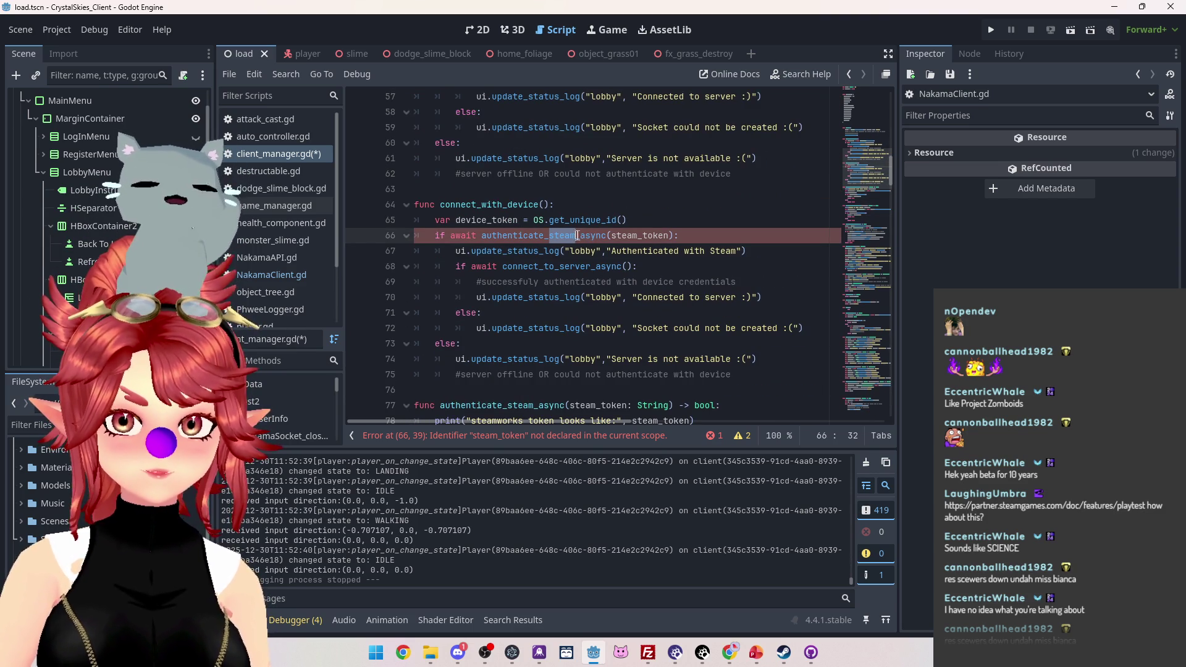
{"action": "scroll", "coordinate": [644, 290], "scroll_direction": "down", "scroll_amount": 2}
{"action": "type", "text": "device"}
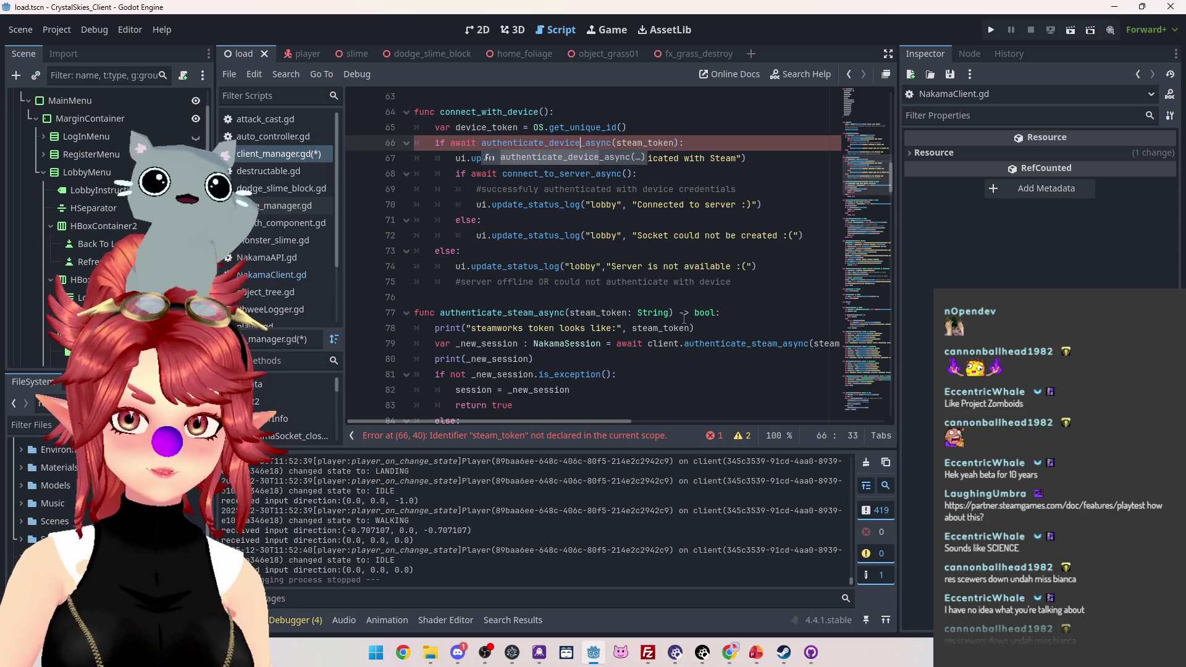
{"action": "left_click", "coordinate": [702, 273]}
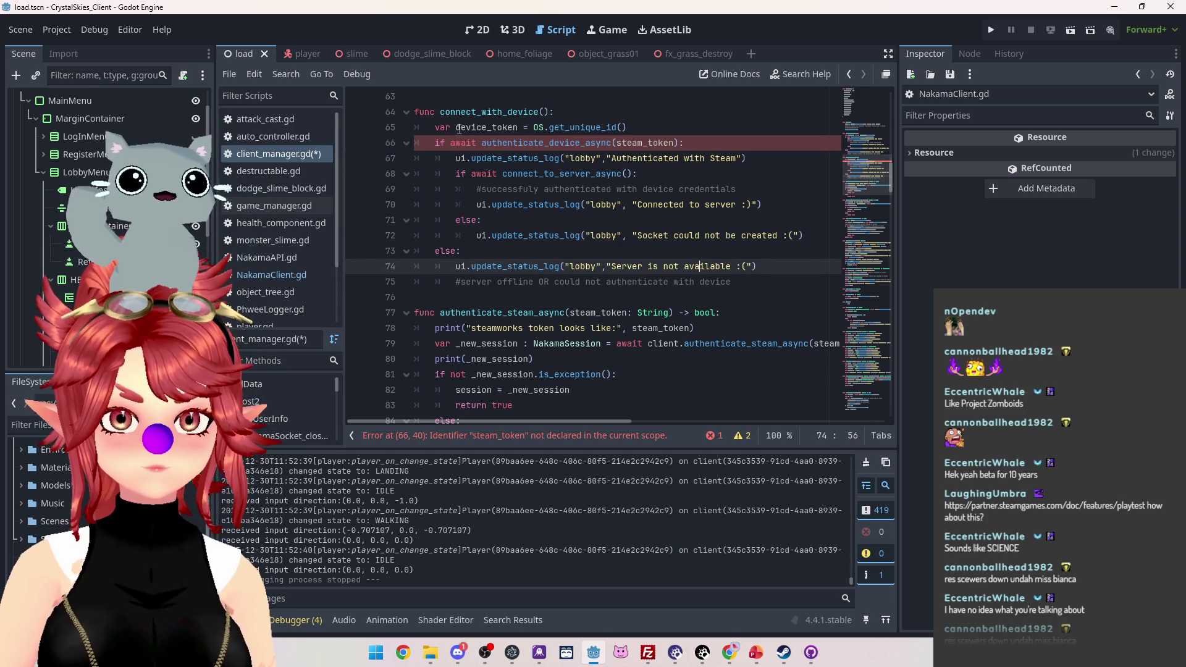
Step: Pass device_token instead of steam_token to the authenticate call on line 66
{"action": "double_click", "coordinate": [513, 129]}
{"action": "left_click_drag", "start_coordinate": [512, 129], "coordinate": [520, 128]}
{"action": "key", "text": "ctrl+c"}
{"action": "left_click_drag", "start_coordinate": [616, 143], "coordinate": [736, 158]}
{"action": "key", "text": "ctrl+v"}
Step: Change the status message to say "Authenticated with Device", then save and run the project
{"action": "left_click", "coordinate": [664, 173]}
{"action": "type", "text": "Device"}
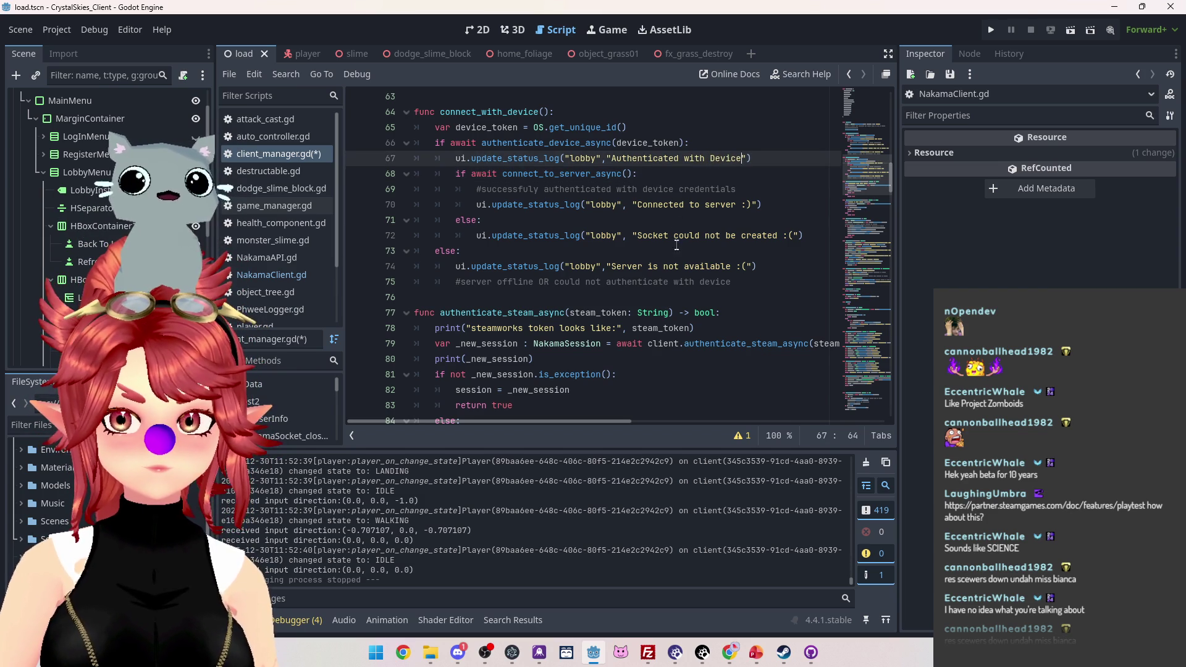
{"action": "scroll", "coordinate": [677, 245], "scroll_direction": "down", "scroll_amount": 3}
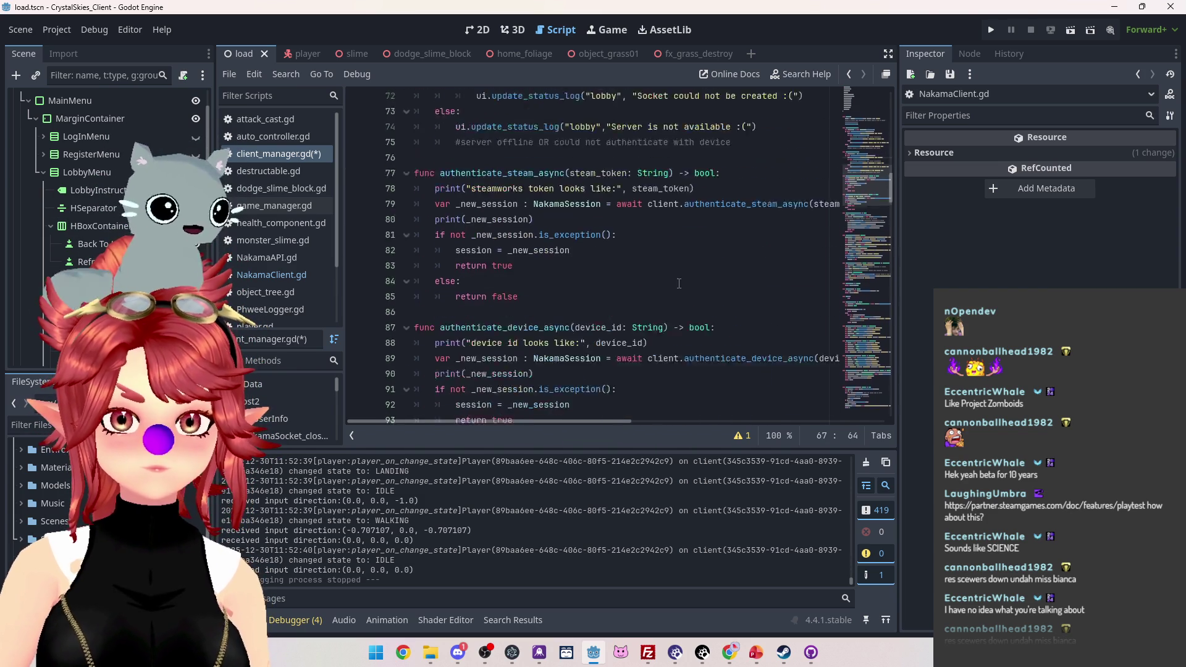
{"action": "scroll", "coordinate": [679, 284], "scroll_direction": "up", "scroll_amount": 8}
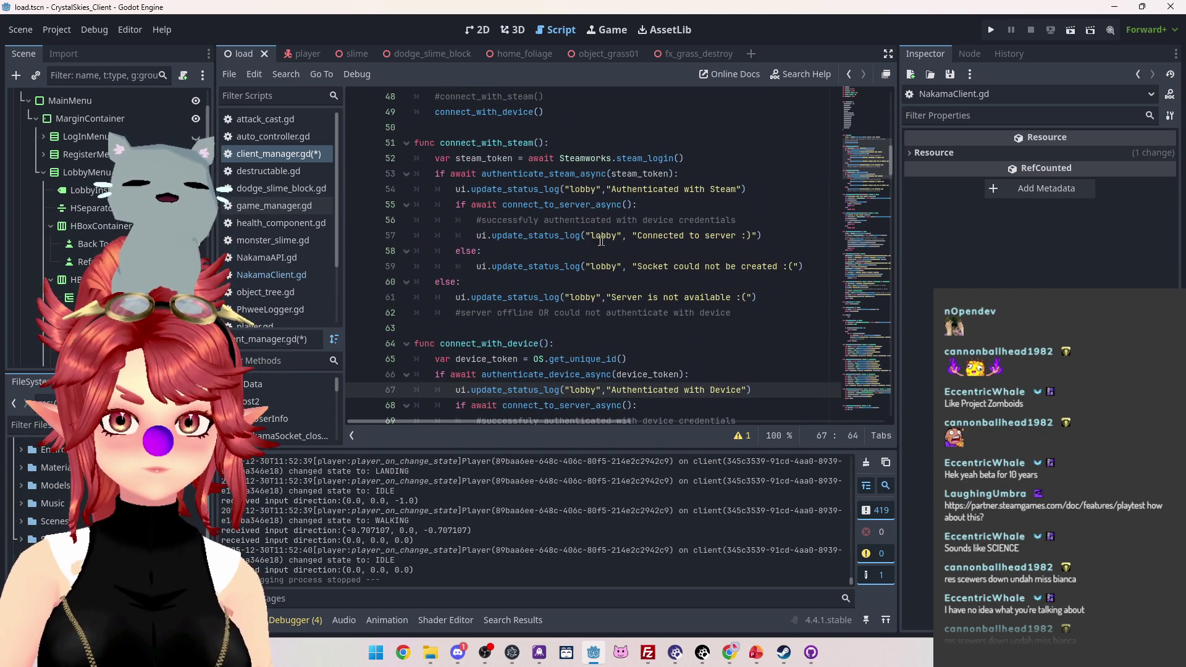
{"action": "scroll", "coordinate": [601, 240], "scroll_direction": "up", "scroll_amount": 1}
{"action": "scroll", "coordinate": [519, 216], "scroll_direction": "down", "scroll_amount": 2}
{"action": "scroll", "coordinate": [510, 214], "scroll_direction": "down", "scroll_amount": 4}
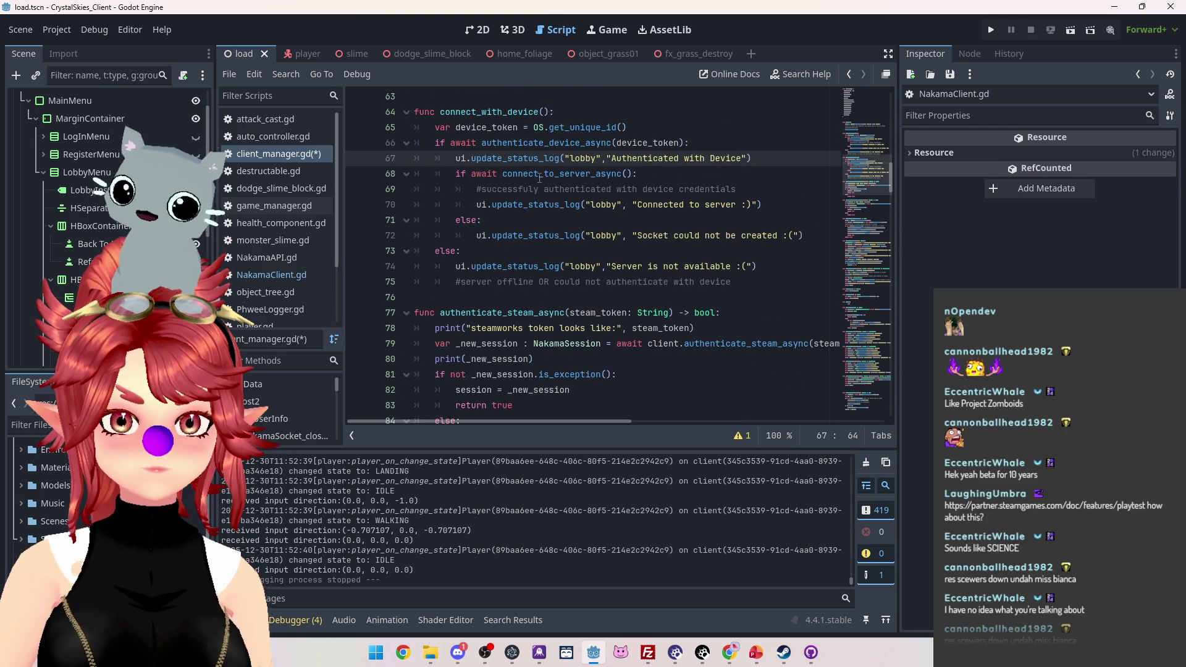
{"action": "scroll", "coordinate": [540, 178], "scroll_direction": "down", "scroll_amount": 2}
{"action": "scroll", "coordinate": [529, 197], "scroll_direction": "up", "scroll_amount": 1}
{"action": "key", "text": "F5"}
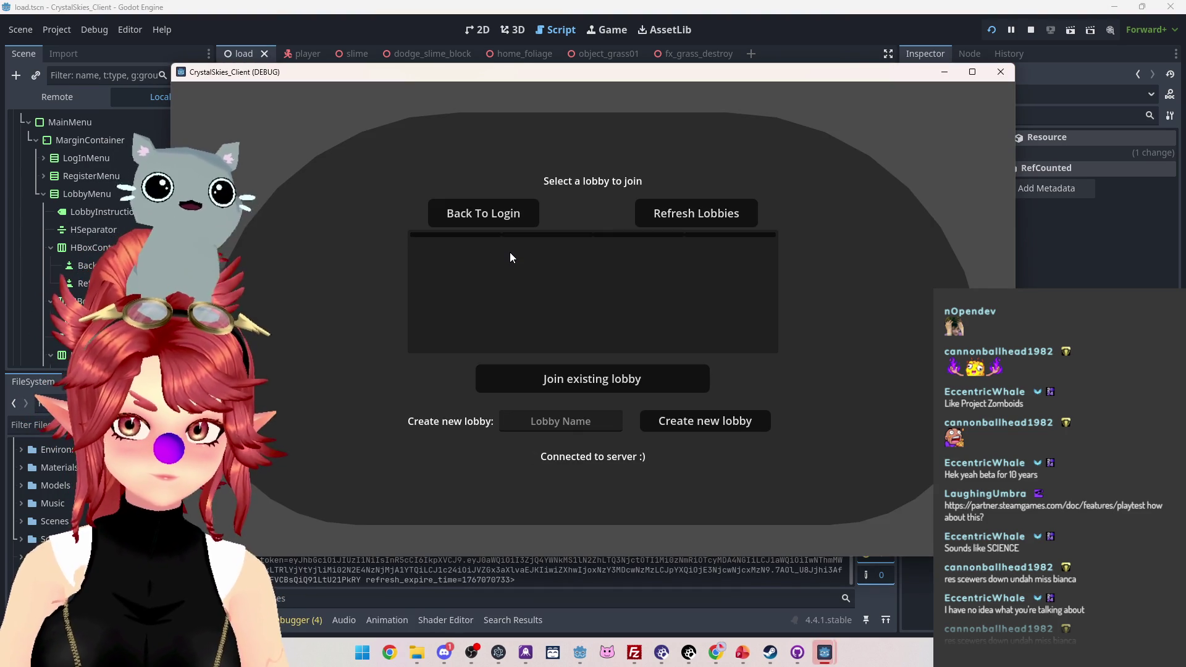
Step: In the running game, create a lobby named 'asddd', then quit back to the editor
{"action": "left_click", "coordinate": [561, 421]}
{"action": "type", "text": "asddd"}
{"action": "left_click", "coordinate": [710, 424]}
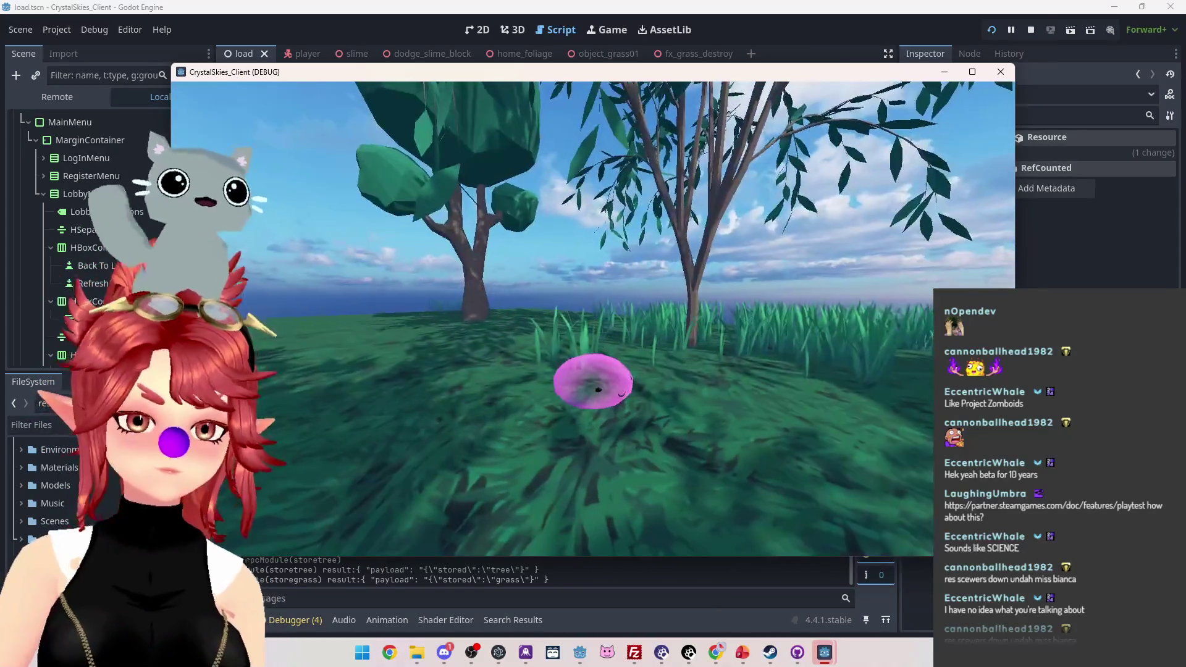
{"action": "key", "text": "Escape"}
{"action": "left_click", "coordinate": [1031, 30]}
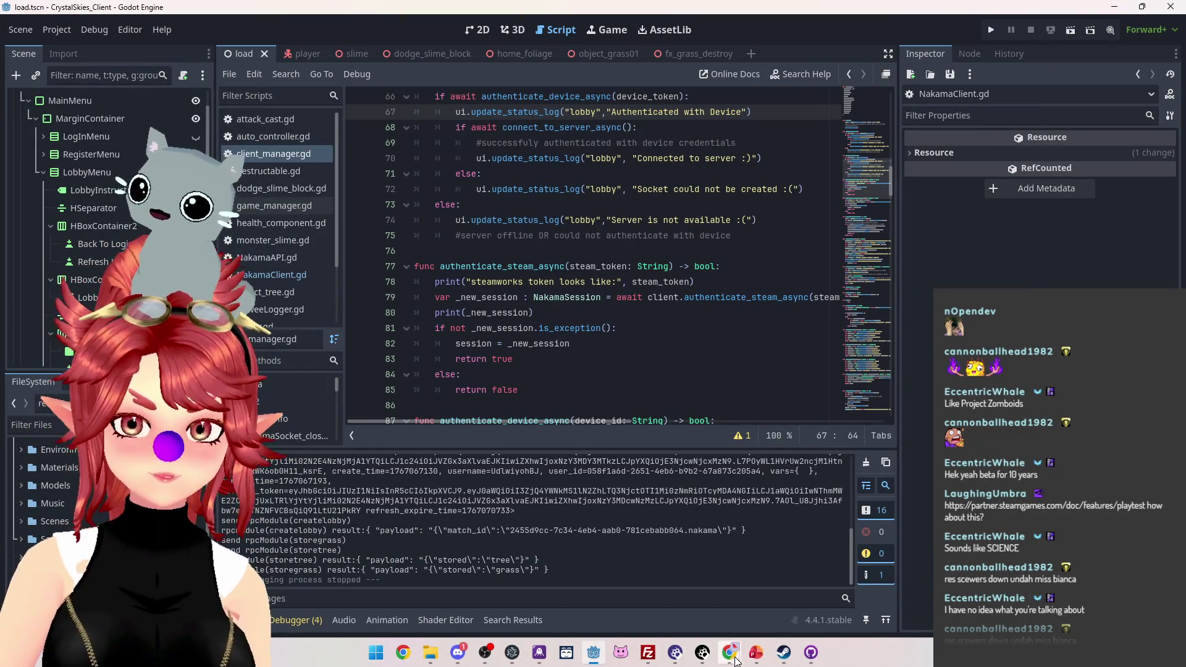
Step: Refresh the Nakama Players list and delete the player updated 31 minutes ago, confirming with 'delete'
{"action": "mouse_move", "coordinate": [730, 653]}
{"action": "left_click", "coordinate": [752, 577]}
{"action": "left_click", "coordinate": [149, 87]}
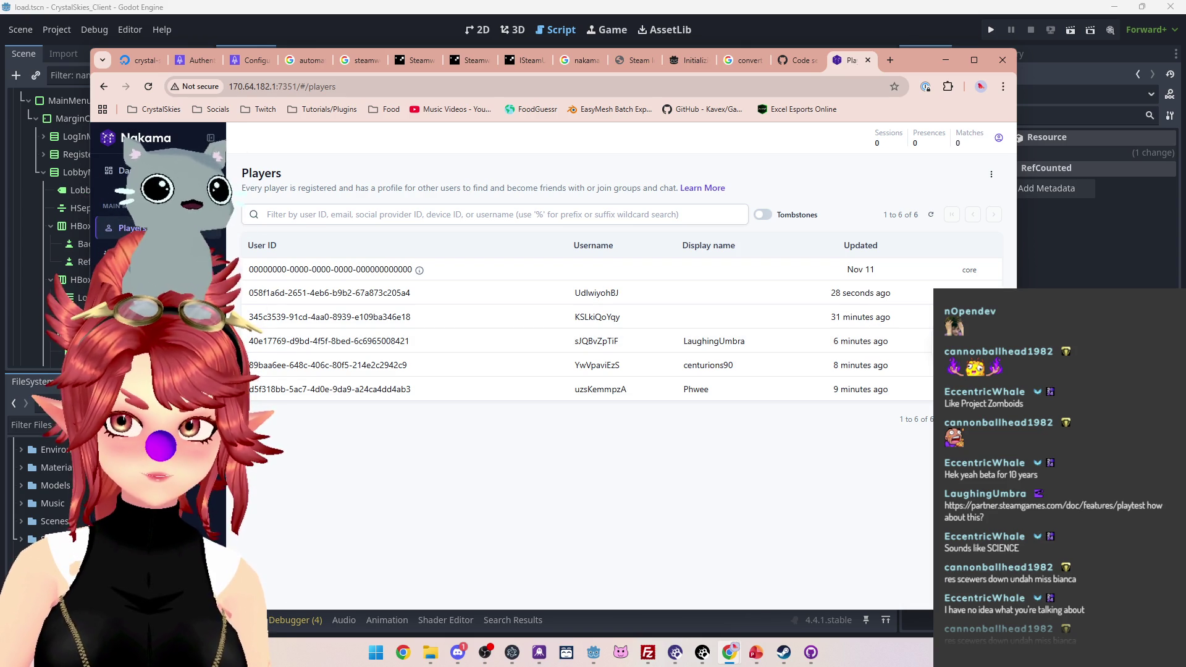
{"action": "left_click", "coordinate": [987, 317]}
{"action": "left_click", "coordinate": [648, 289]}
{"action": "type", "text": "elete"}
{"action": "double_click", "coordinate": [506, 210]}
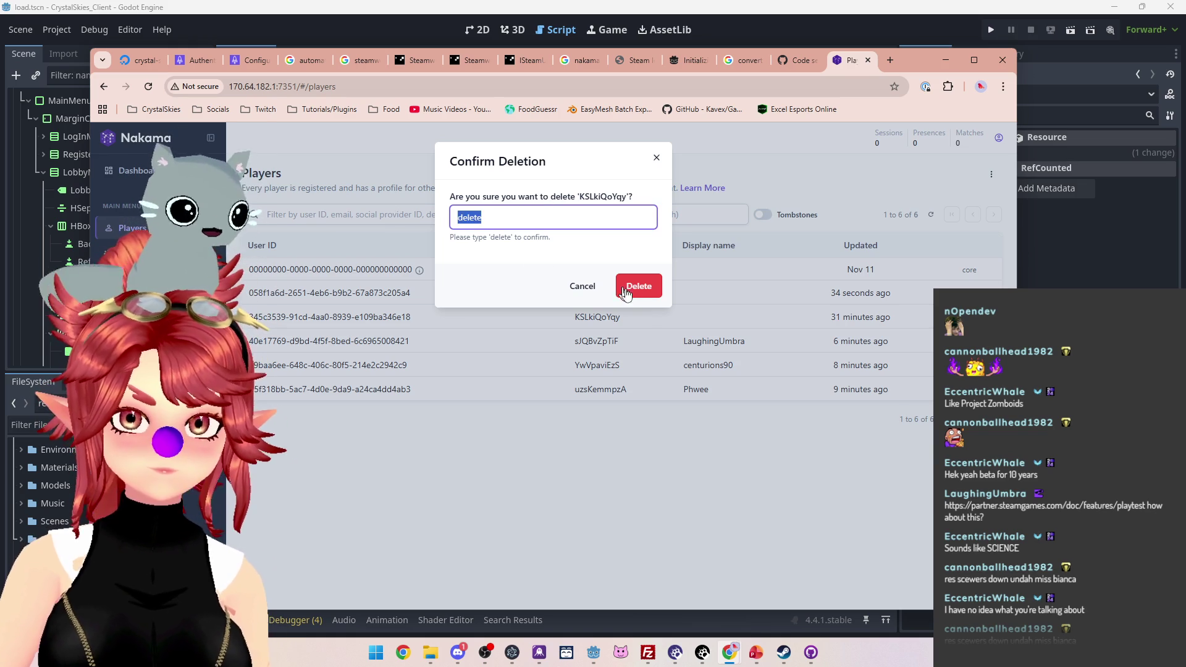
{"action": "left_click", "coordinate": [625, 291]}
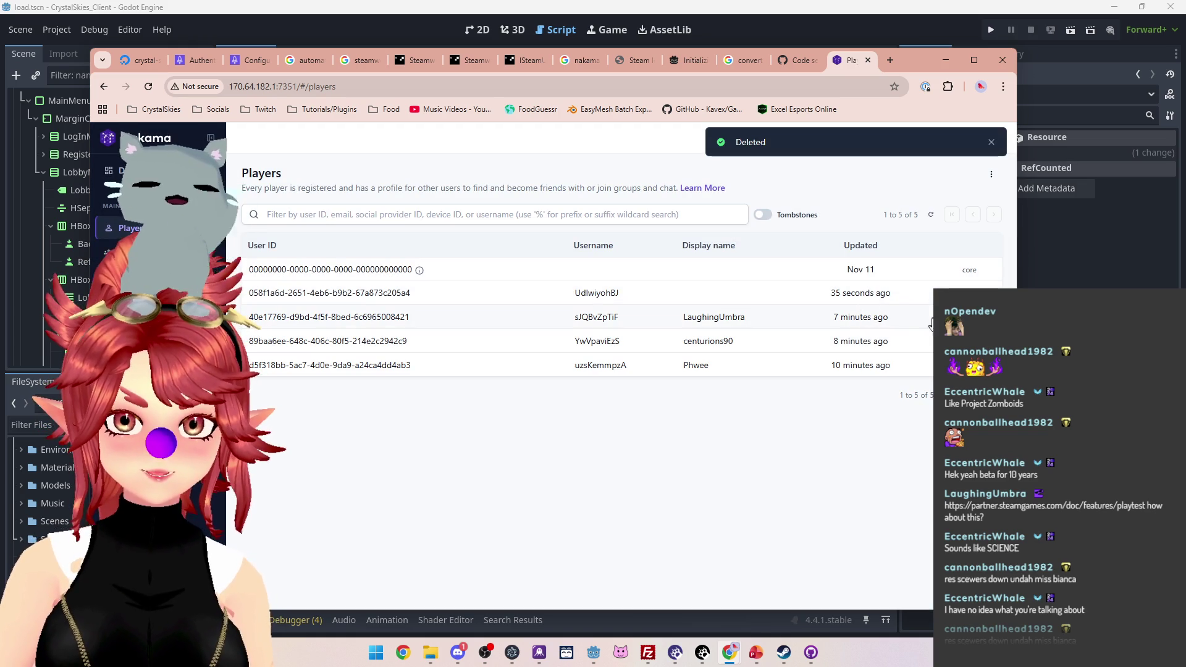
Step: Delete the players updated 9 and 8 minutes ago, confirming each with 'delete'
{"action": "left_click", "coordinate": [983, 365]}
{"action": "type", "text": "delete"}
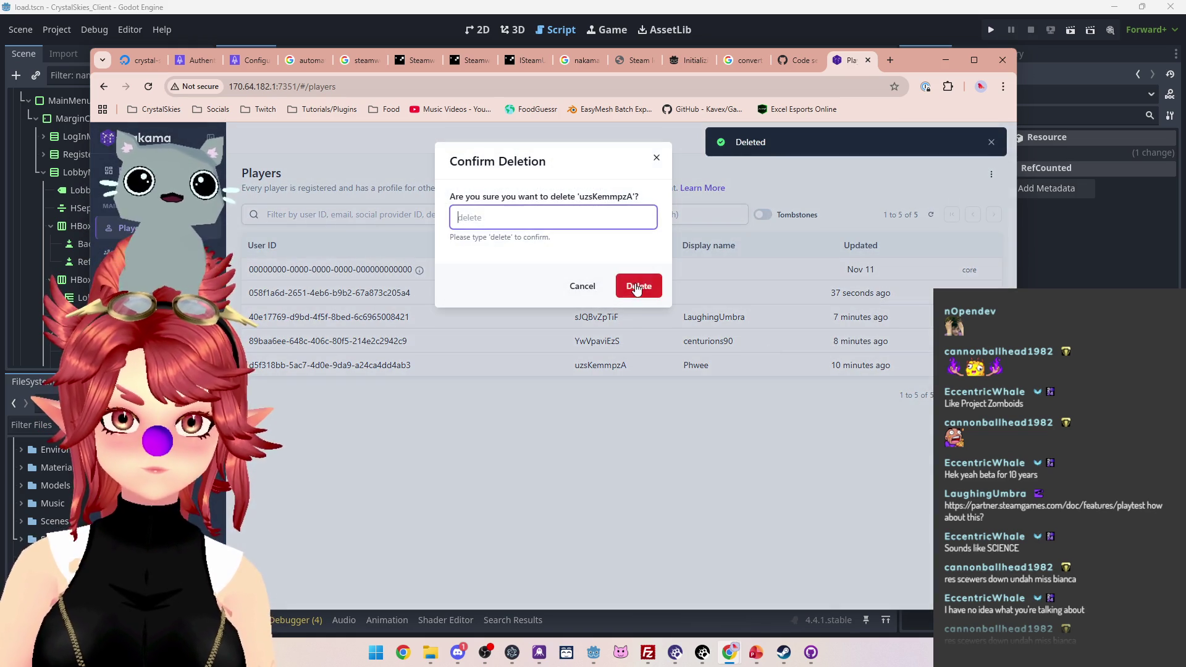
{"action": "left_click", "coordinate": [637, 284]}
{"action": "left_click", "coordinate": [983, 341]}
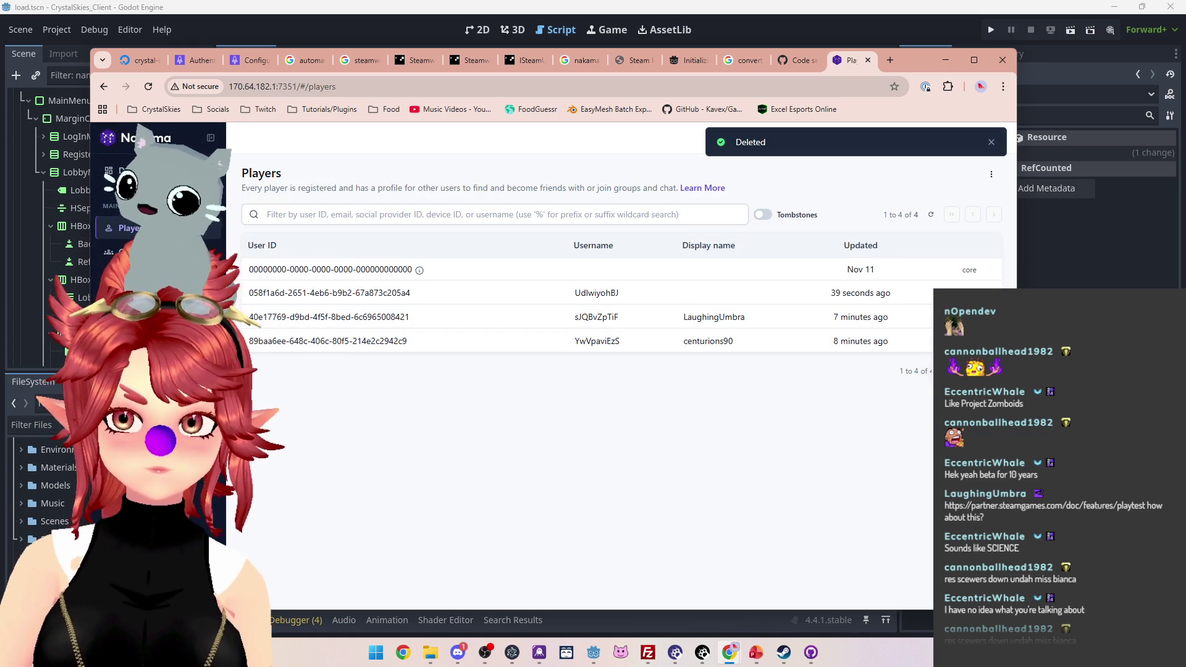
{"action": "left_click", "coordinate": [958, 364]}
{"action": "type", "text": "deletedelete"}
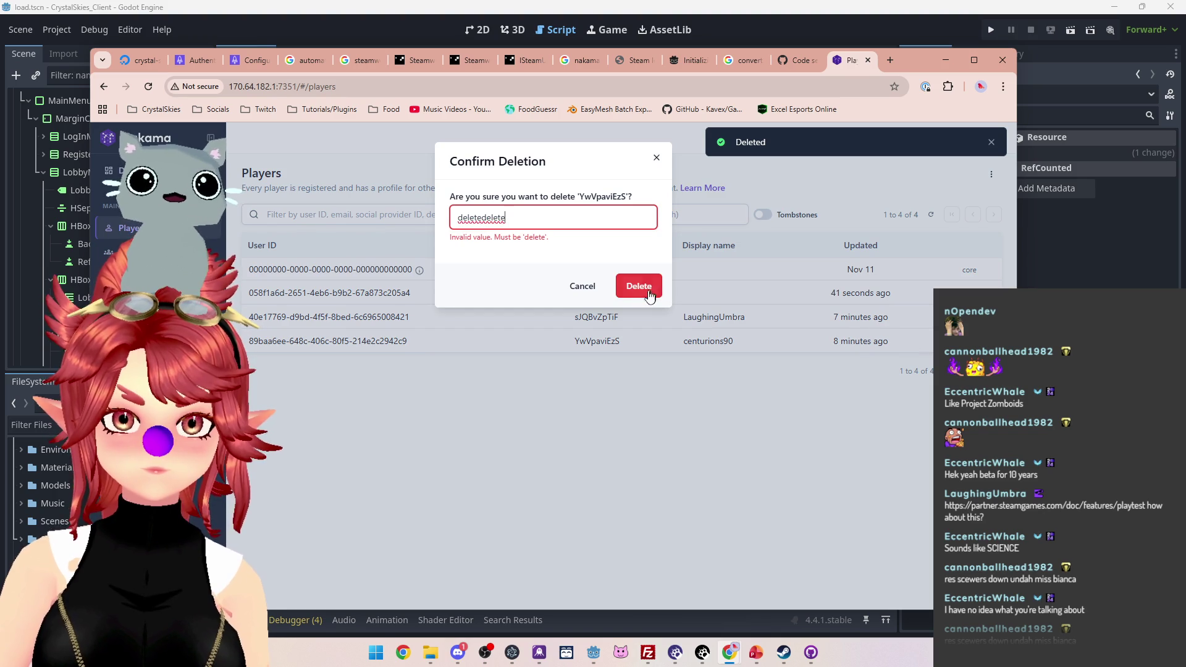
{"action": "key", "text": "ctrl+a"}
{"action": "type", "text": "delete"}
{"action": "key", "text": "Return"}
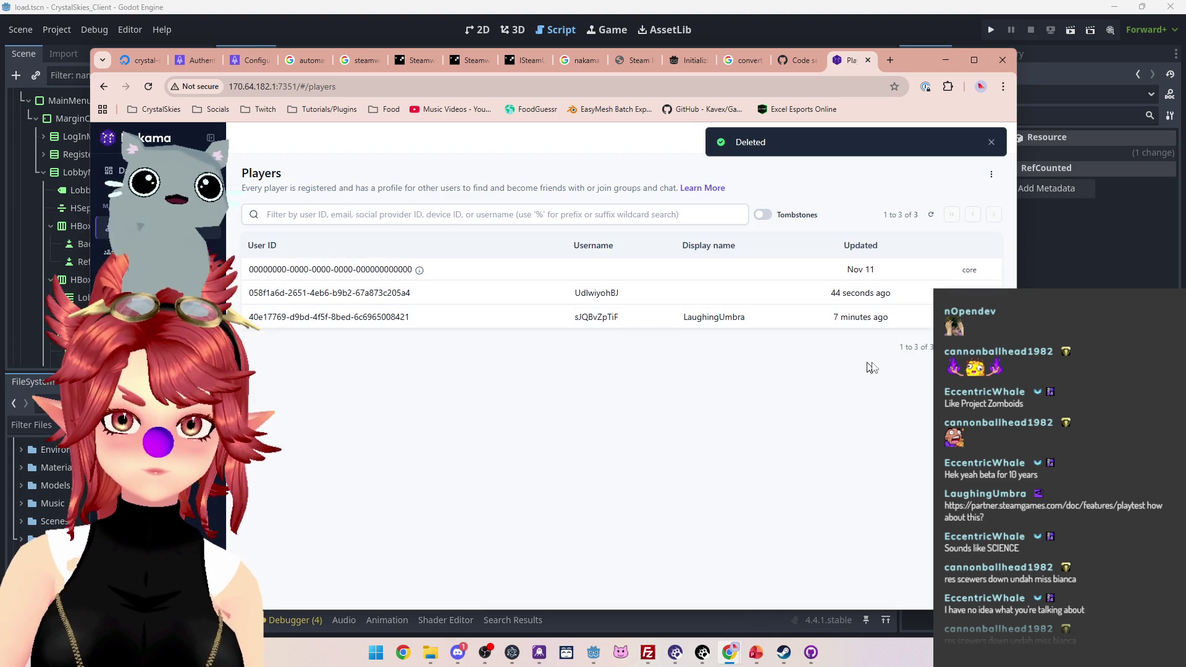
Step: Delete the player updated 7 minutes ago, then minimize Chrome to return to Godot's script editor
{"action": "left_click", "coordinate": [983, 317]}
{"action": "left_click", "coordinate": [958, 341]}
{"action": "type", "text": "delete"}
{"action": "left_click", "coordinate": [637, 285]}
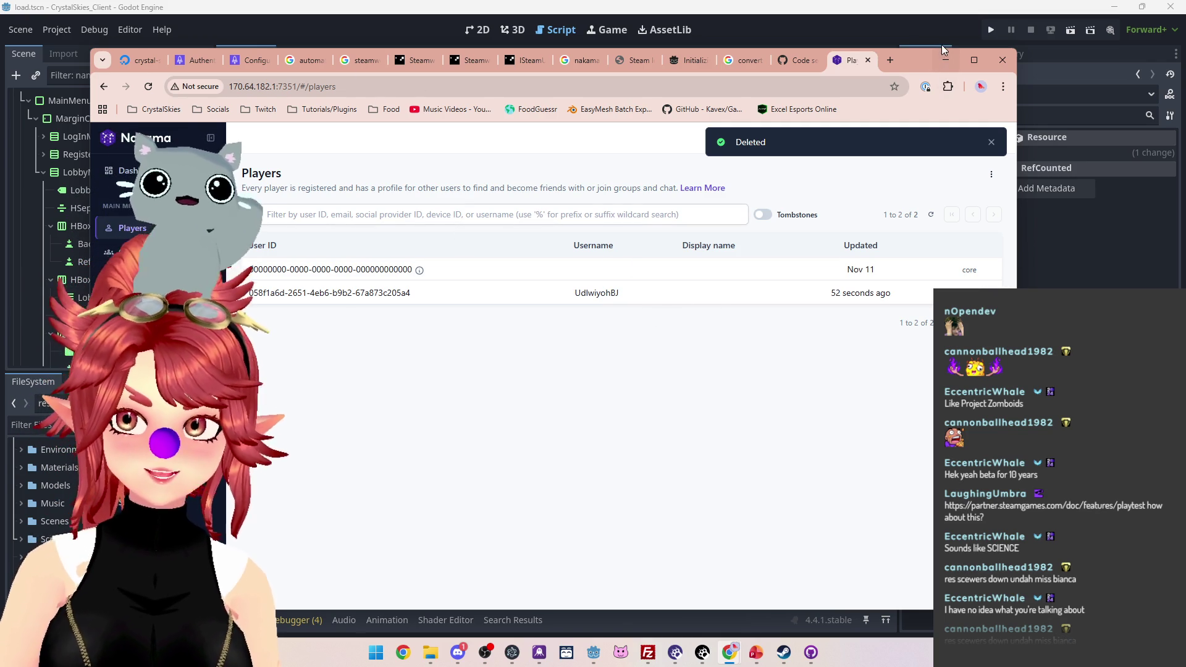
{"action": "left_click", "coordinate": [945, 60]}
{"action": "left_click", "coordinate": [591, 189]}
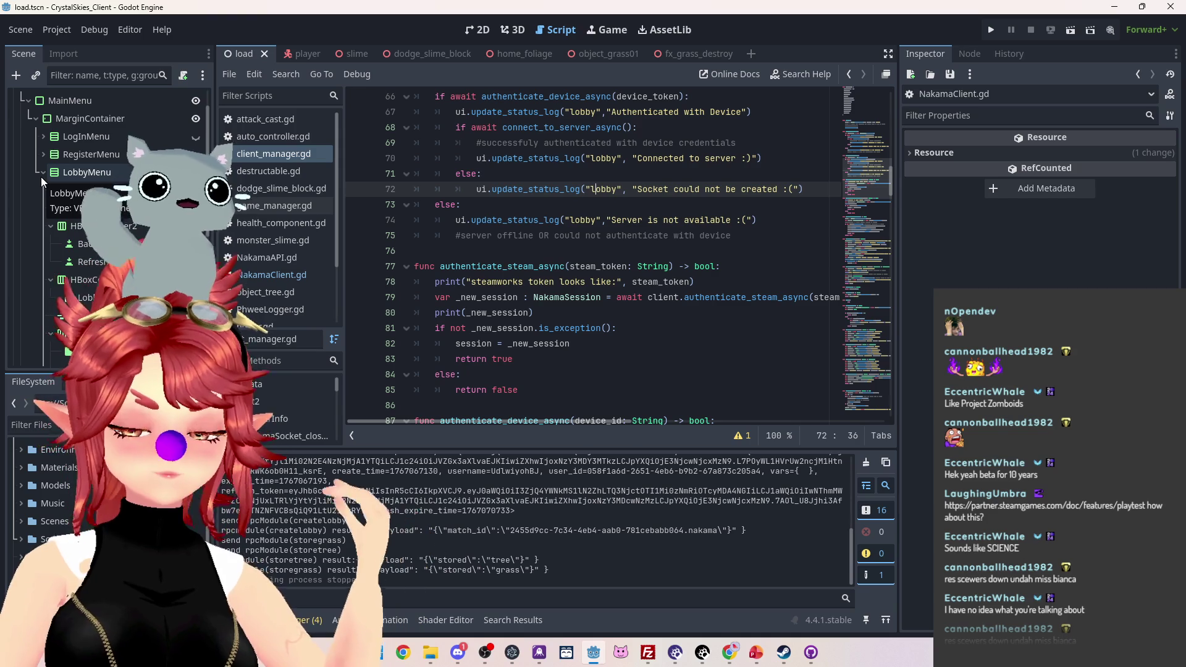
Step: Delete the RegisterMenu and LogInMenu nodes together from the Scene dock, confirming removal of their children
{"action": "left_click", "coordinate": [42, 175]}
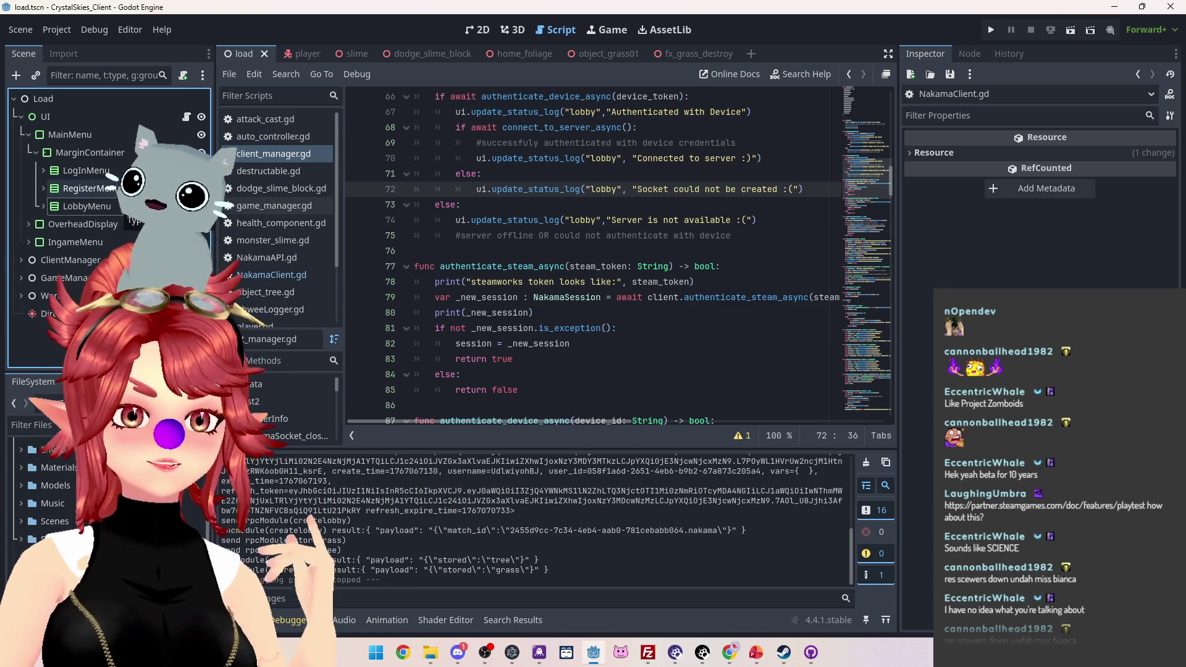
{"action": "left_click", "coordinate": [117, 187]}
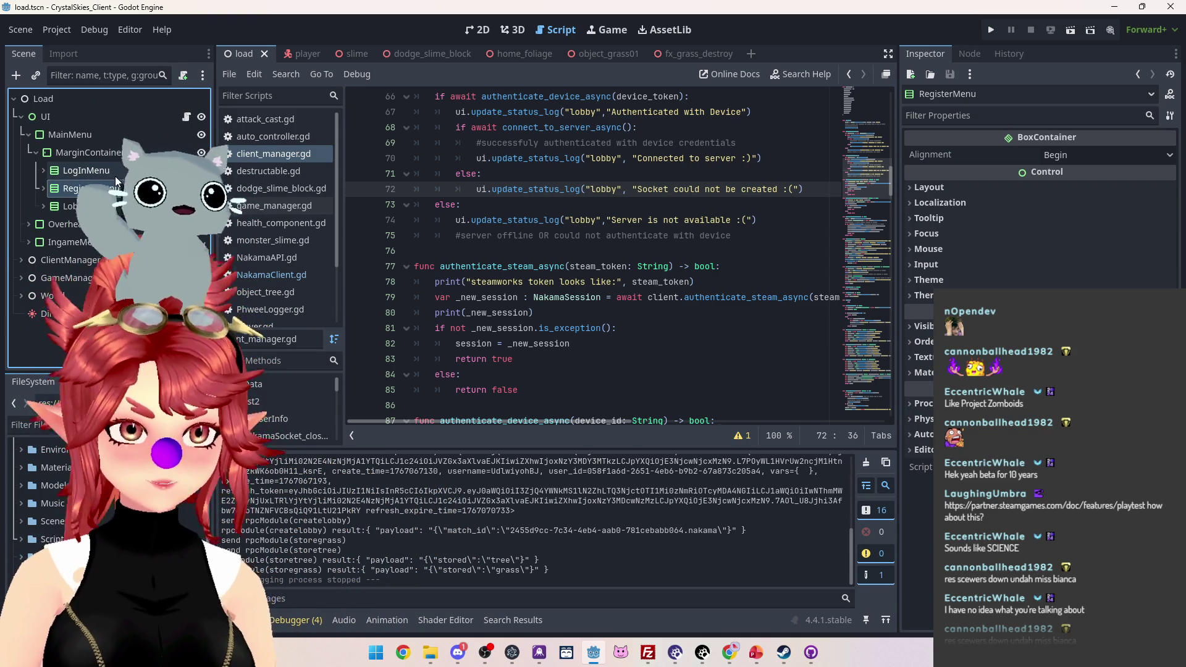
{"action": "left_click", "coordinate": [92, 170], "text": "ctrl"}
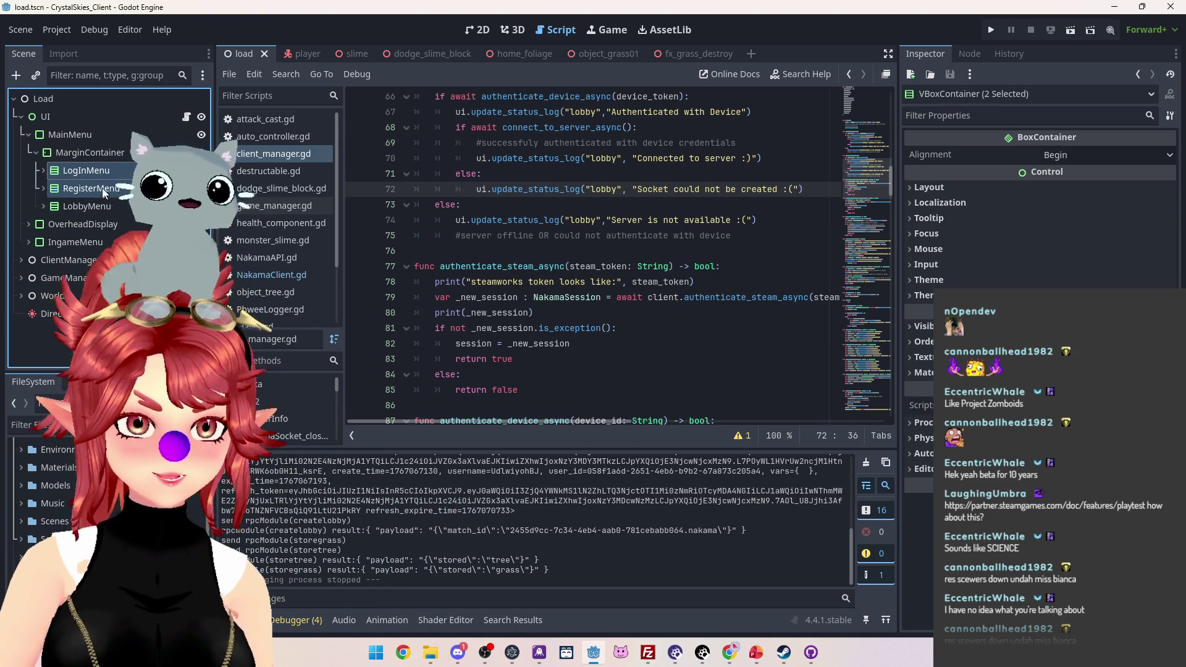
{"action": "key", "text": "Delete"}
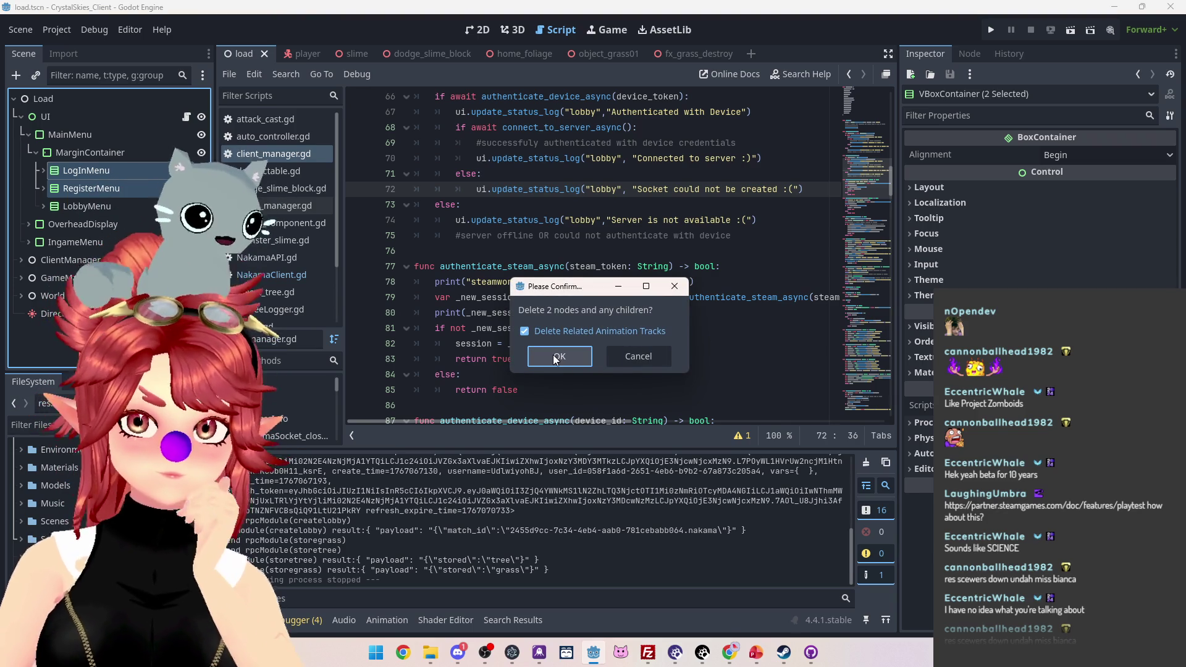
{"action": "left_click", "coordinate": [560, 358]}
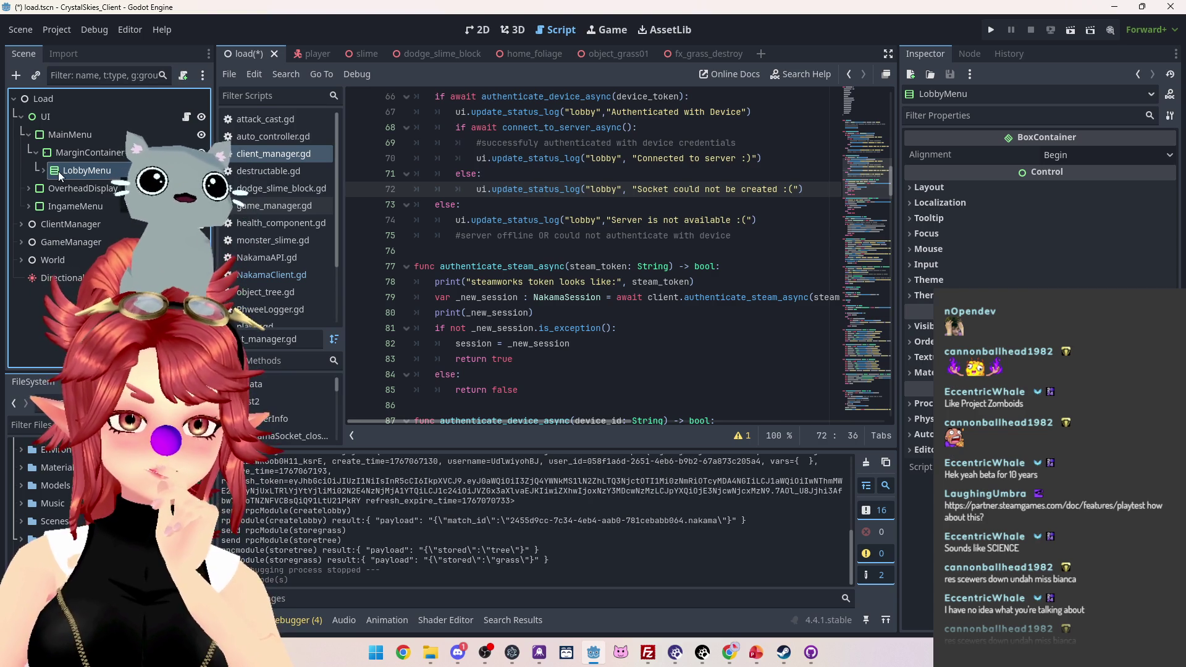
Step: Open the menu UI script and delete the #log_in_menu.show() and #lobby_menu.hide() lines in _reset_menu
{"action": "scroll", "coordinate": [271, 185], "scroll_direction": "down", "scroll_amount": 3}
{"action": "left_click", "coordinate": [272, 315]}
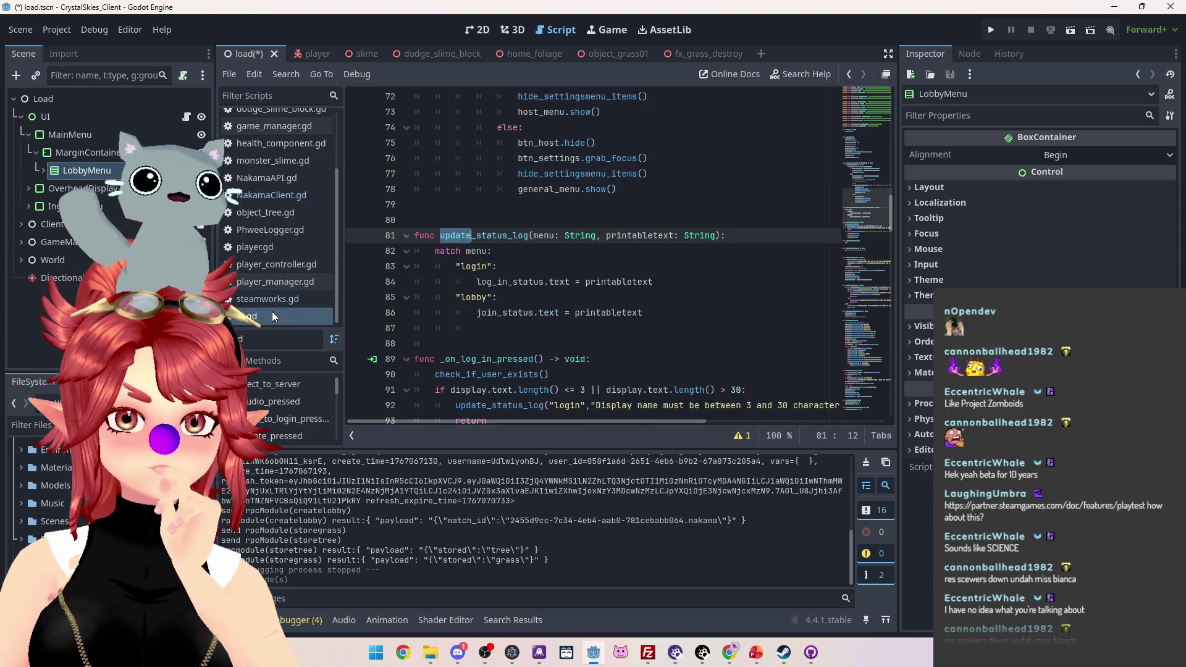
{"action": "scroll", "coordinate": [566, 267], "scroll_direction": "up", "scroll_amount": 5}
{"action": "scroll", "coordinate": [541, 258], "scroll_direction": "down", "scroll_amount": 1}
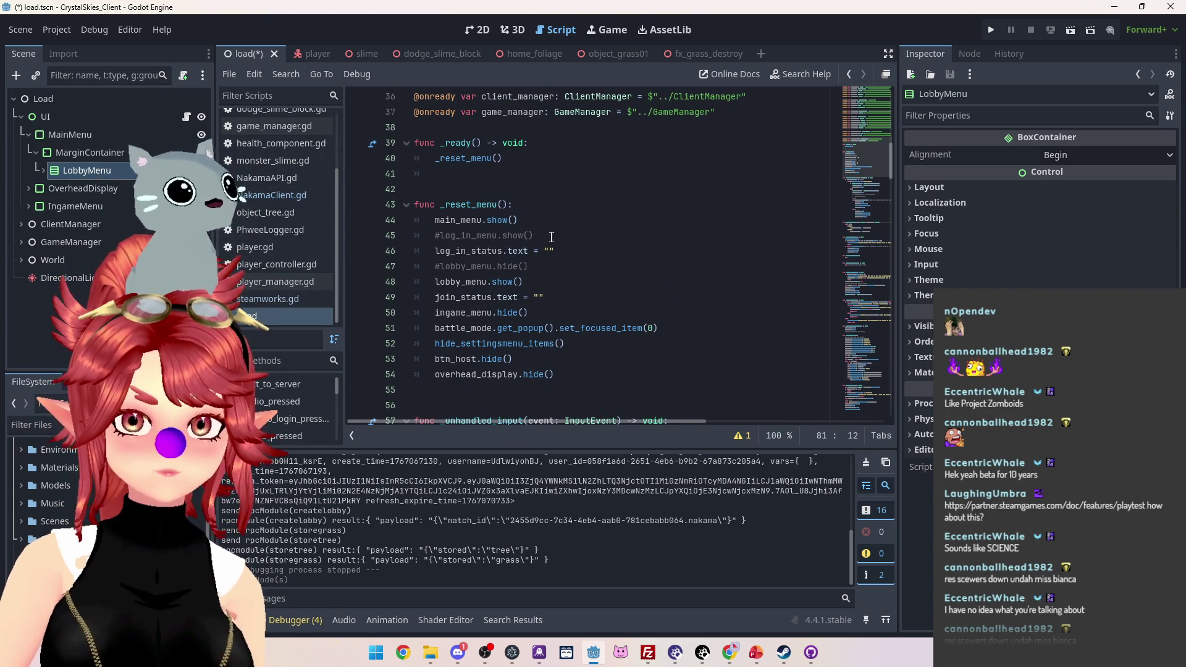
{"action": "left_click_drag", "start_coordinate": [552, 238], "coordinate": [384, 239]}
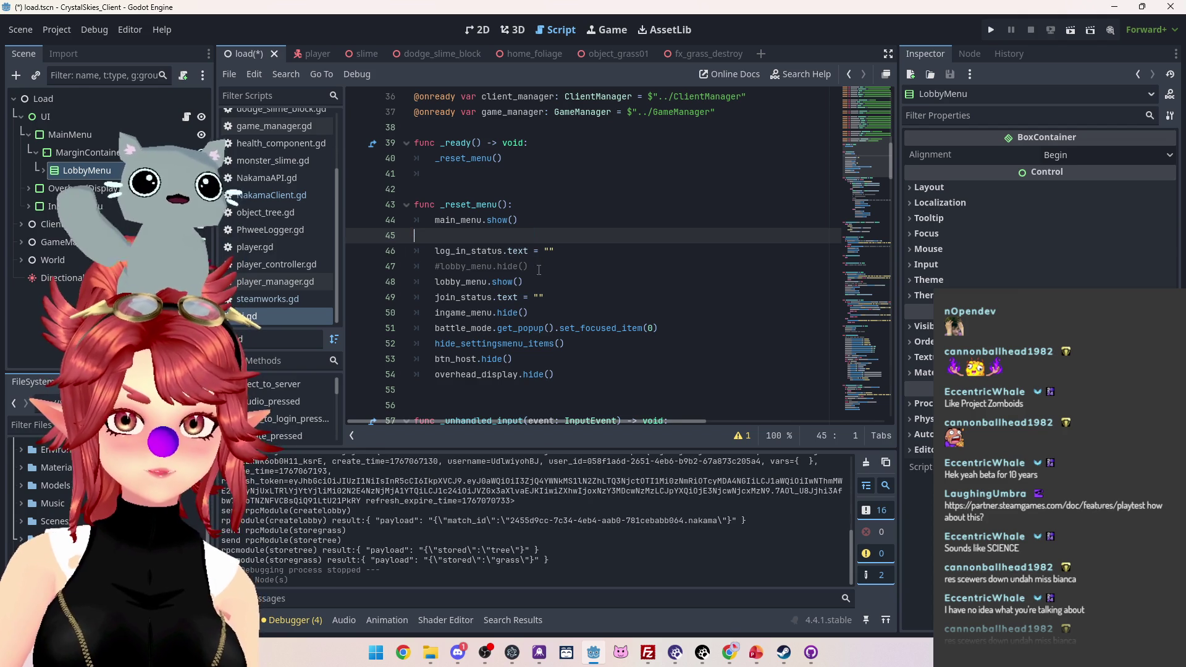
{"action": "key", "text": "Delete"}
{"action": "key", "text": "Delete"}
{"action": "left_click_drag", "start_coordinate": [550, 252], "coordinate": [401, 265]}
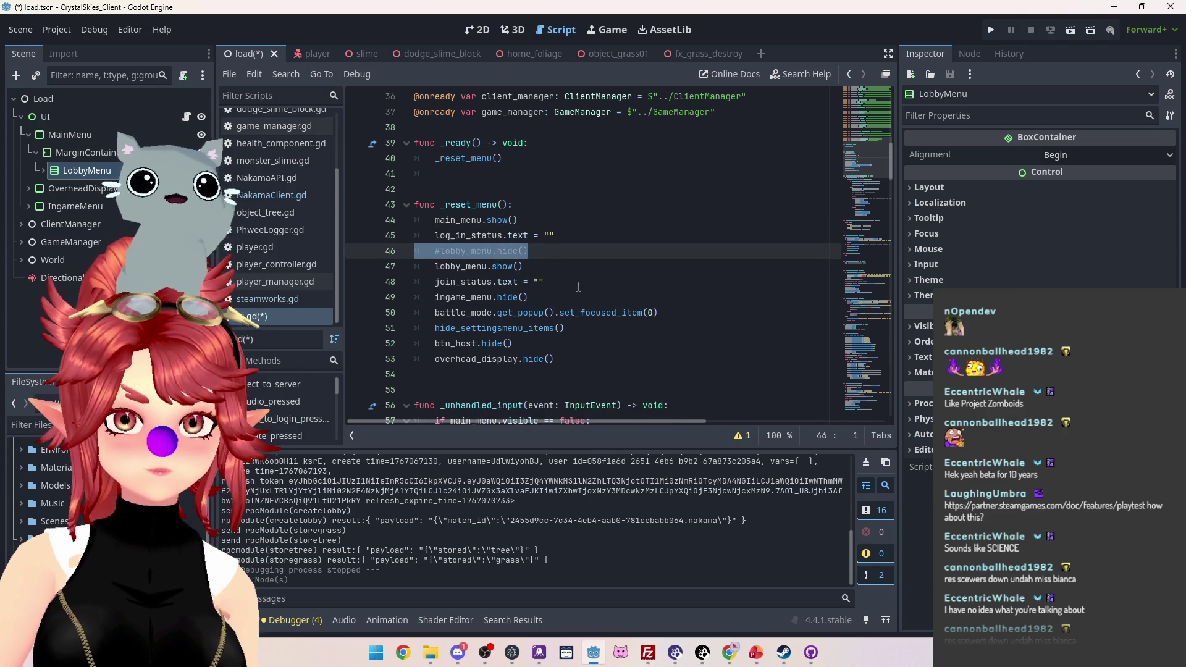
{"action": "key", "text": "BackSpace"}
{"action": "key", "text": "BackSpace"}
{"action": "left_click_drag", "start_coordinate": [566, 238], "coordinate": [371, 238]}
{"action": "scroll", "coordinate": [573, 248], "scroll_direction": "up", "scroll_amount": 4}
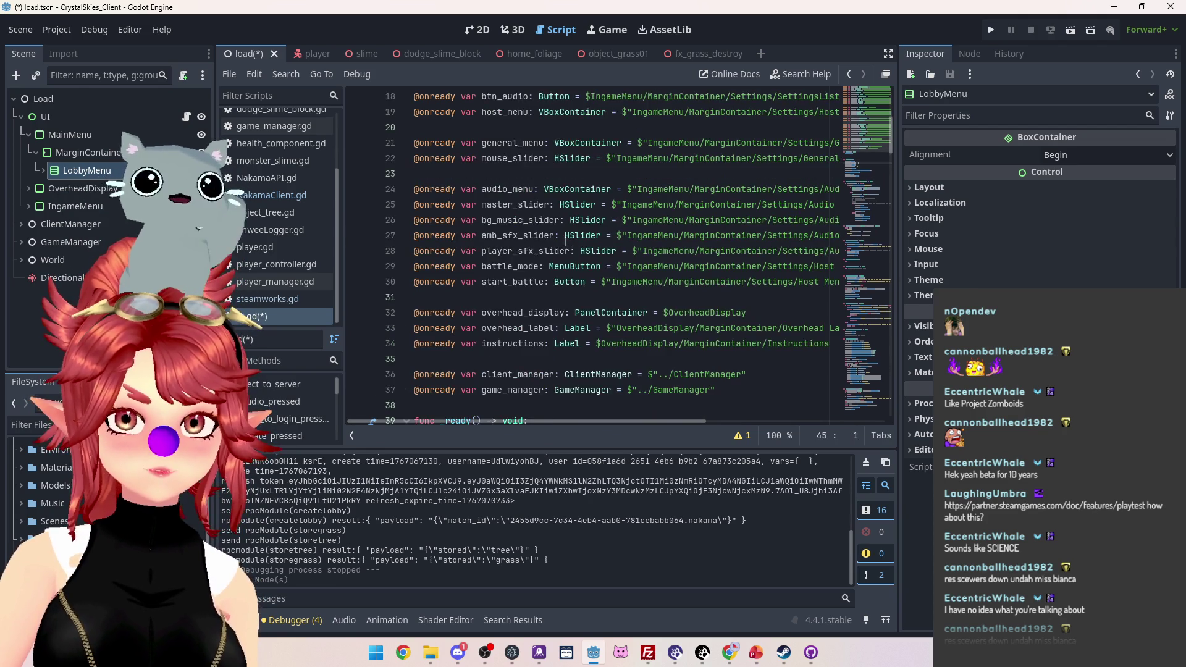
{"action": "scroll", "coordinate": [559, 238], "scroll_direction": "up", "scroll_amount": 7}
{"action": "scroll", "coordinate": [517, 180], "scroll_direction": "up", "scroll_amount": 1}
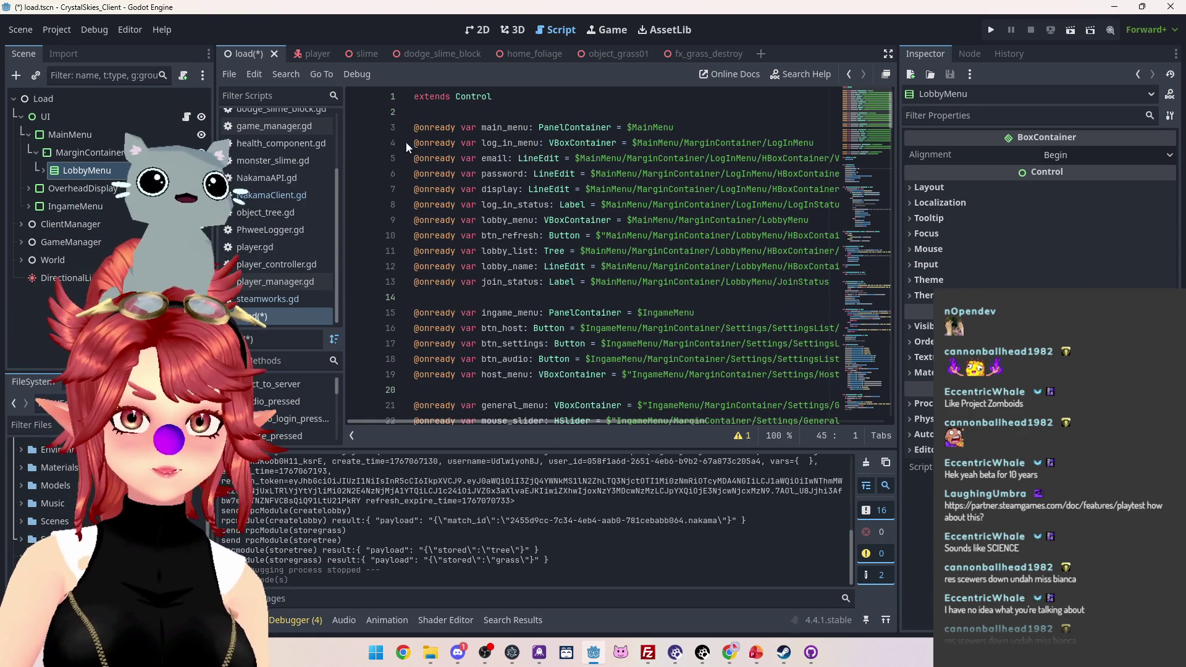
{"action": "mouse_move", "coordinate": [414, 143]}
{"action": "left_mouse_down"}
{"action": "mouse_move", "coordinate": [470, 149]}
{"action": "mouse_move", "coordinate": [541, 250]}
{"action": "mouse_move", "coordinate": [543, 176]}
{"action": "mouse_move", "coordinate": [545, 206]}
{"action": "mouse_move", "coordinate": [863, 198]}
{"action": "left_mouse_up"}
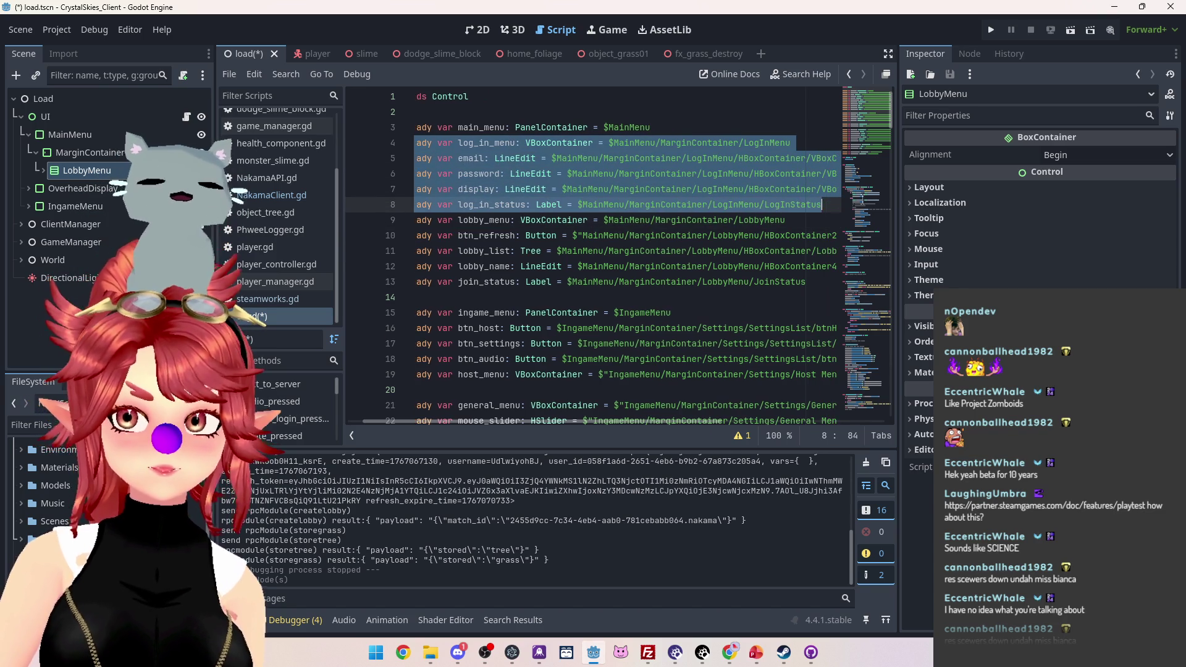
Step: Delete the login menu variables, the log_in_status reset line and the login case in update_status_log
{"action": "key", "text": "BackSpace"}
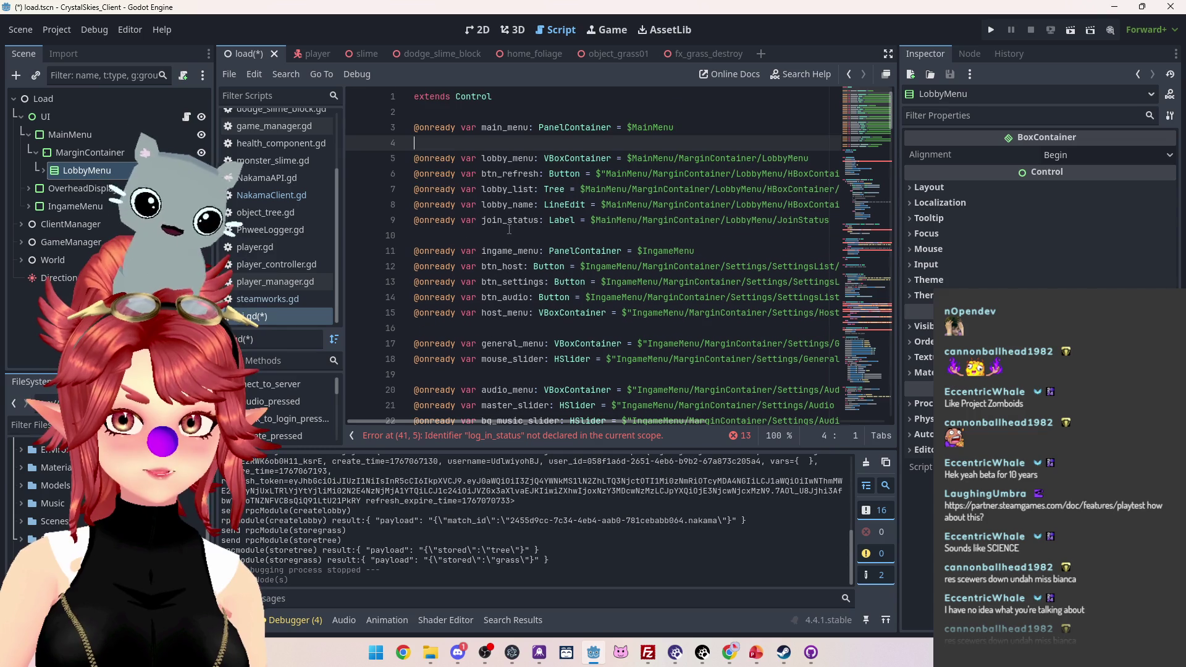
{"action": "scroll", "coordinate": [509, 230], "scroll_direction": "down", "scroll_amount": 1}
{"action": "scroll", "coordinate": [500, 197], "scroll_direction": "down", "scroll_amount": 10}
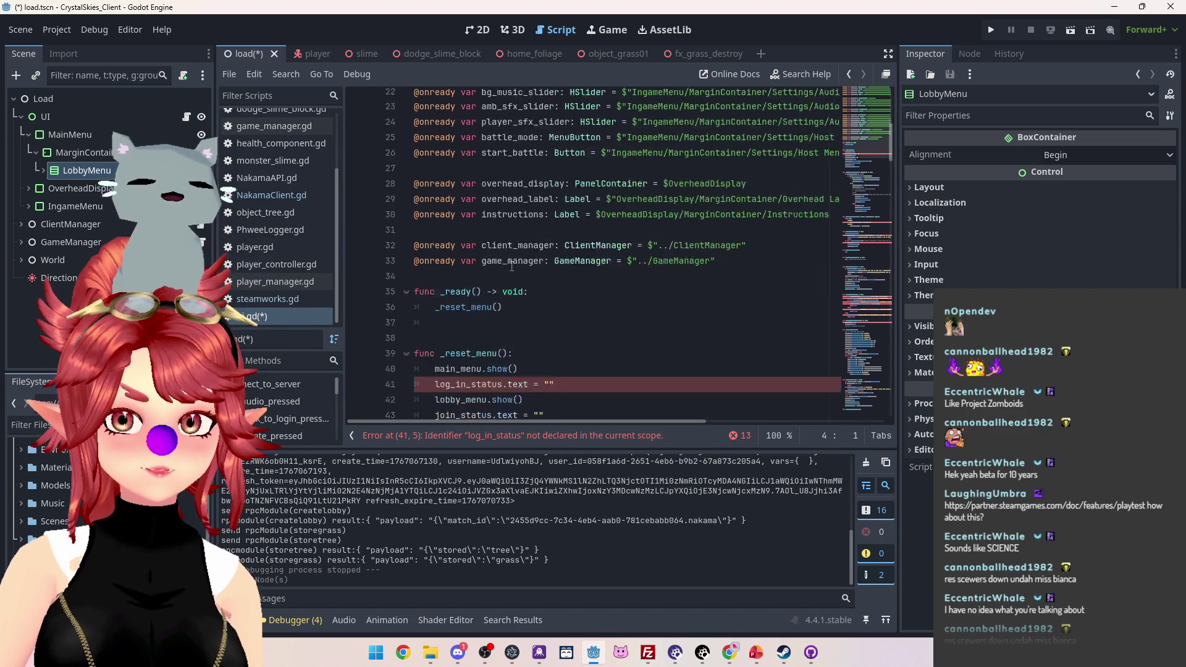
{"action": "triple_click", "coordinate": [568, 204]}
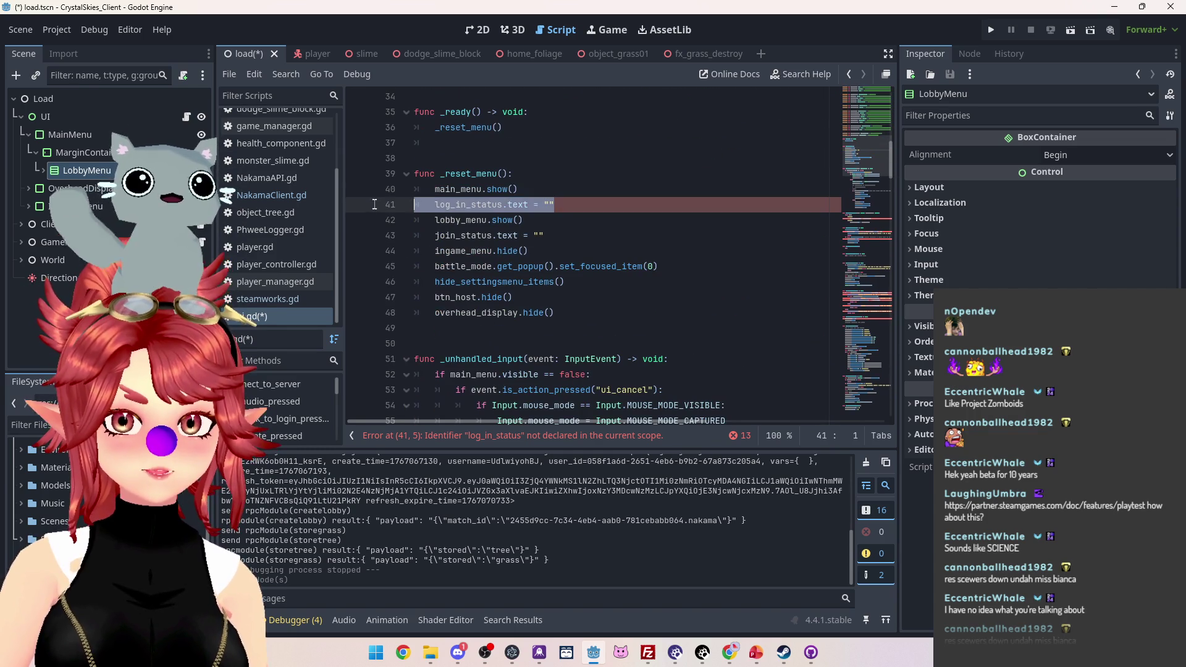
{"action": "key", "text": "BackSpace"}
{"action": "key", "text": "BackSpace"}
{"action": "scroll", "coordinate": [562, 235], "scroll_direction": "down", "scroll_amount": 13}
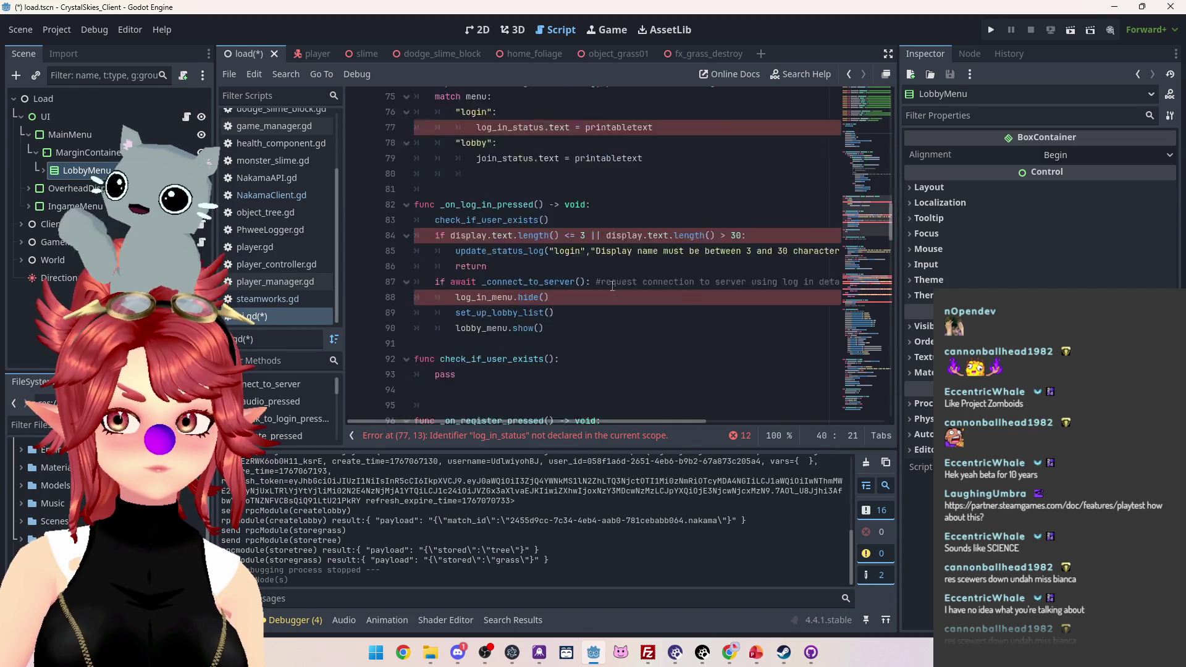
{"action": "mouse_move", "coordinate": [652, 162]}
{"action": "left_mouse_down"}
{"action": "mouse_move", "coordinate": [432, 158]}
{"action": "mouse_move", "coordinate": [389, 144]}
{"action": "left_mouse_up"}
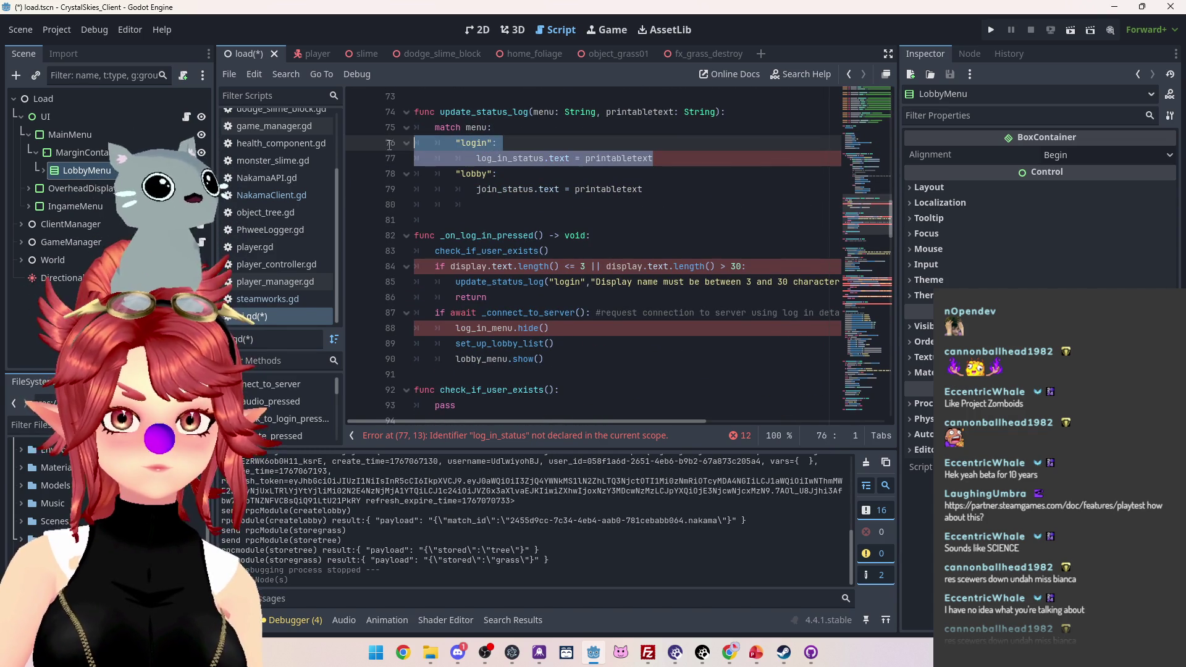
{"action": "key", "text": "BackSpace"}
{"action": "key", "text": "BackSpace"}
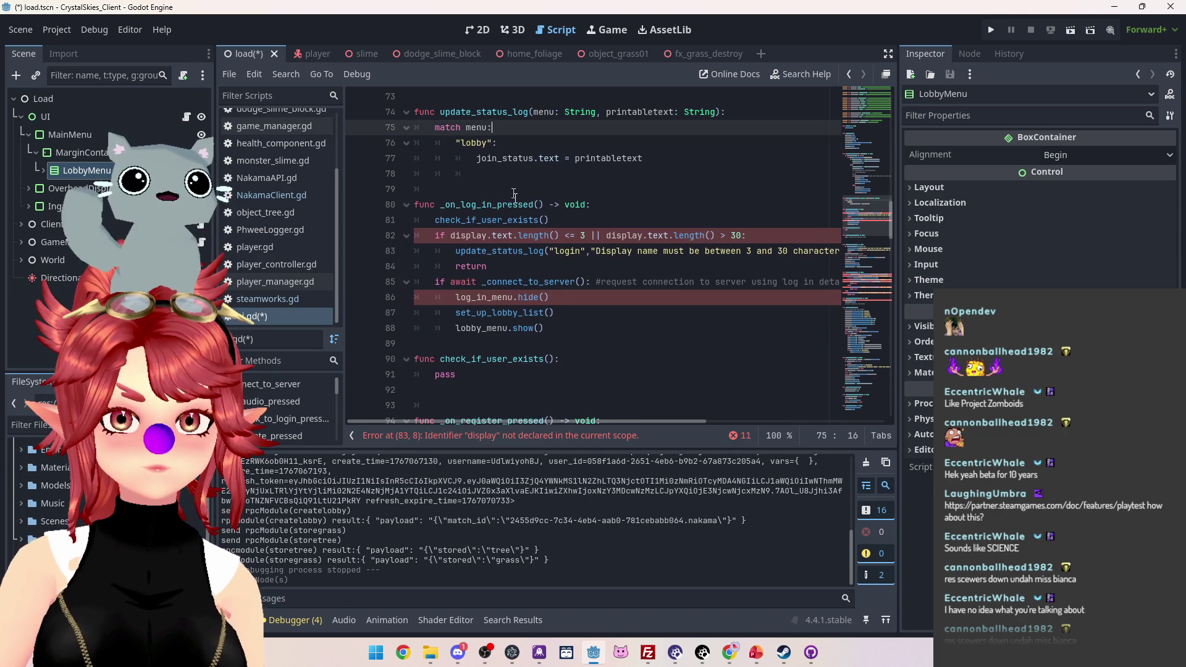
{"action": "scroll", "coordinate": [513, 196], "scroll_direction": "down", "scroll_amount": 1}
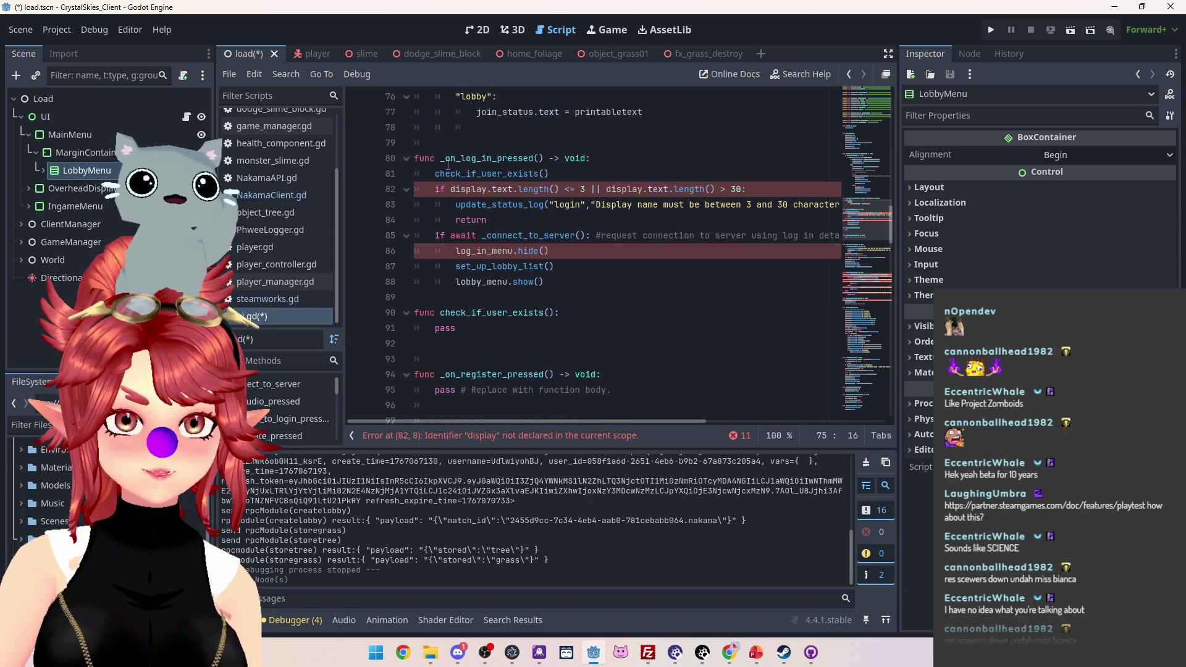
Step: Delete the _on_log_in_pressed function and tidy the surrounding blank lines
{"action": "left_click", "coordinate": [569, 282]}
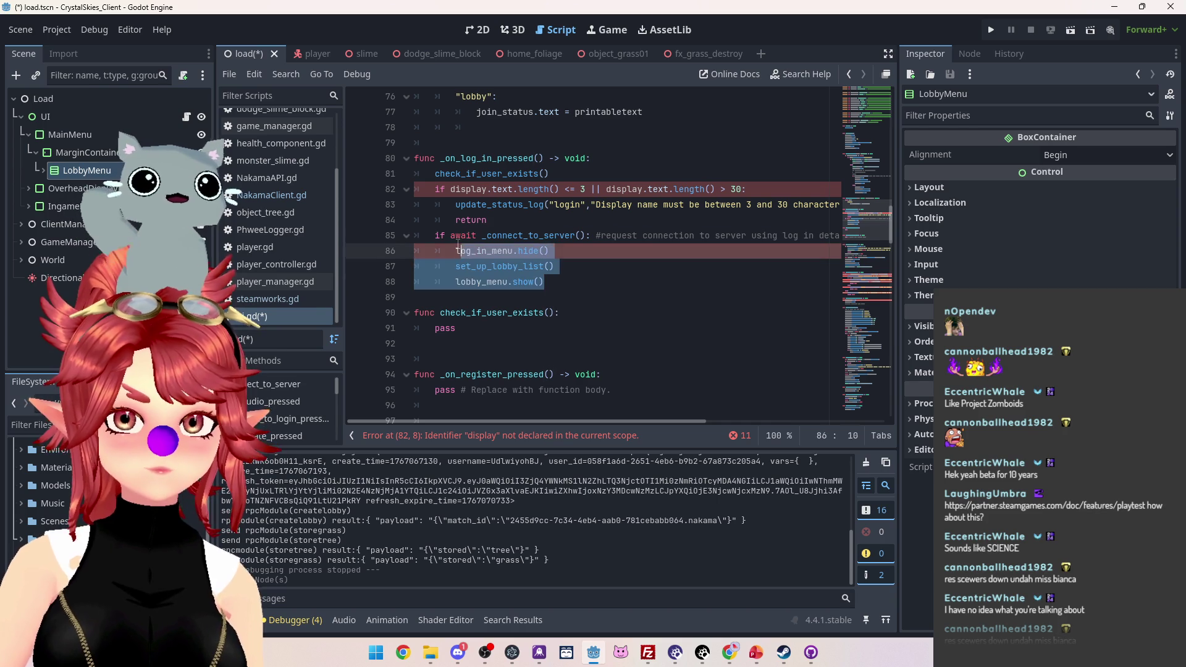
{"action": "key", "text": "shift+Up"}
{"action": "key", "text": "shift+Up"}
{"action": "key", "text": "shift+Up"}
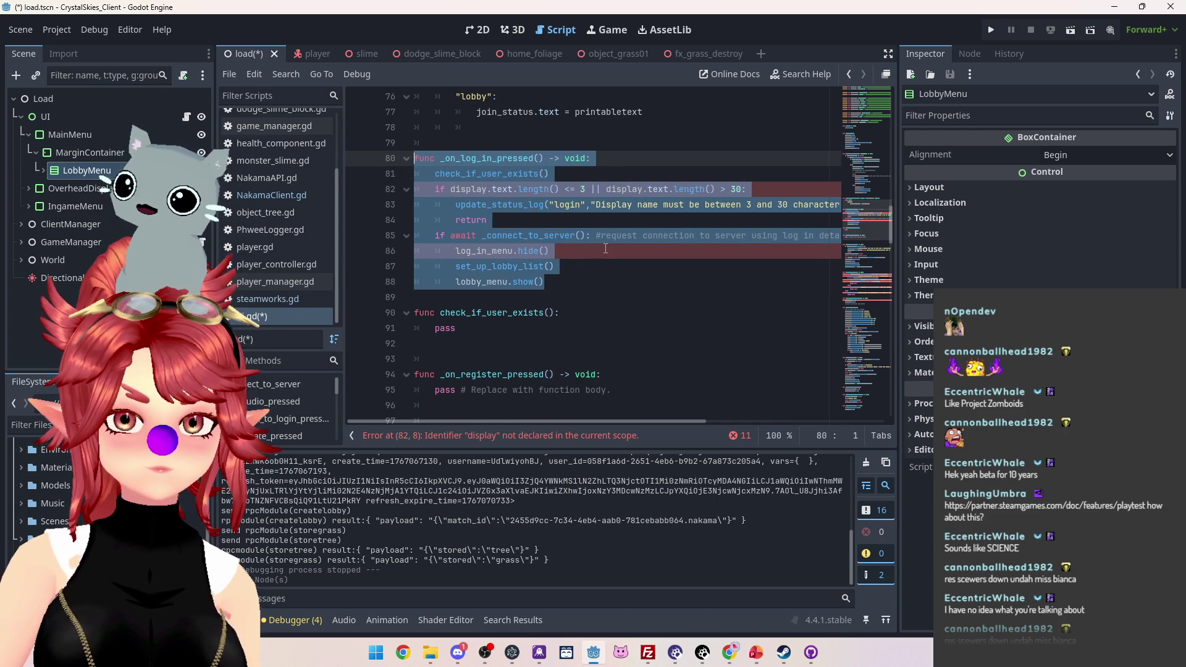
{"action": "key", "text": "BackSpace"}
{"action": "key", "text": "BackSpace"}
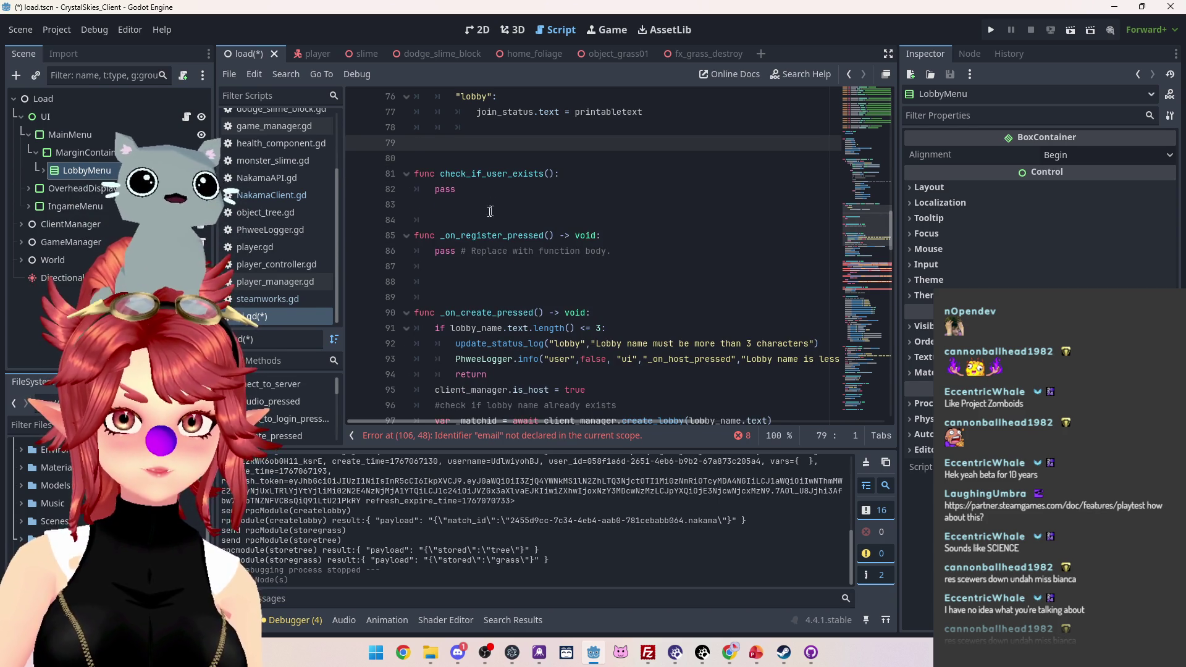
{"action": "left_click", "coordinate": [482, 213]}
{"action": "key", "text": "Up"}
{"action": "key", "text": "BackSpace"}
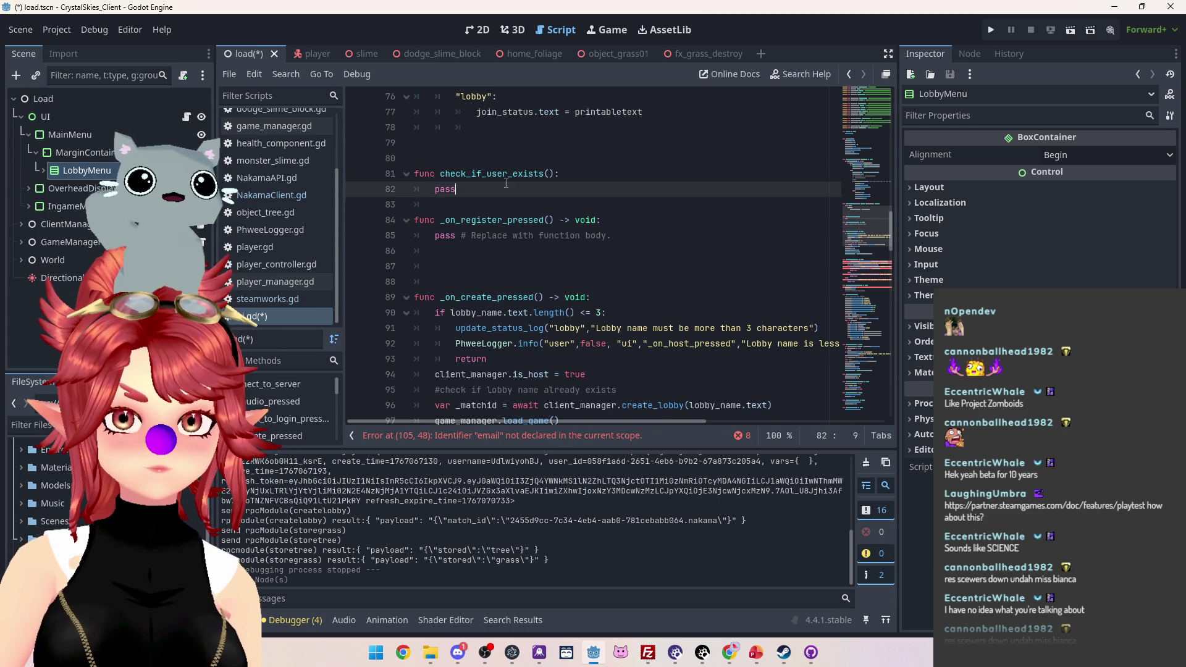
{"action": "left_click", "coordinate": [488, 157]}
{"action": "key", "text": "BackSpace"}
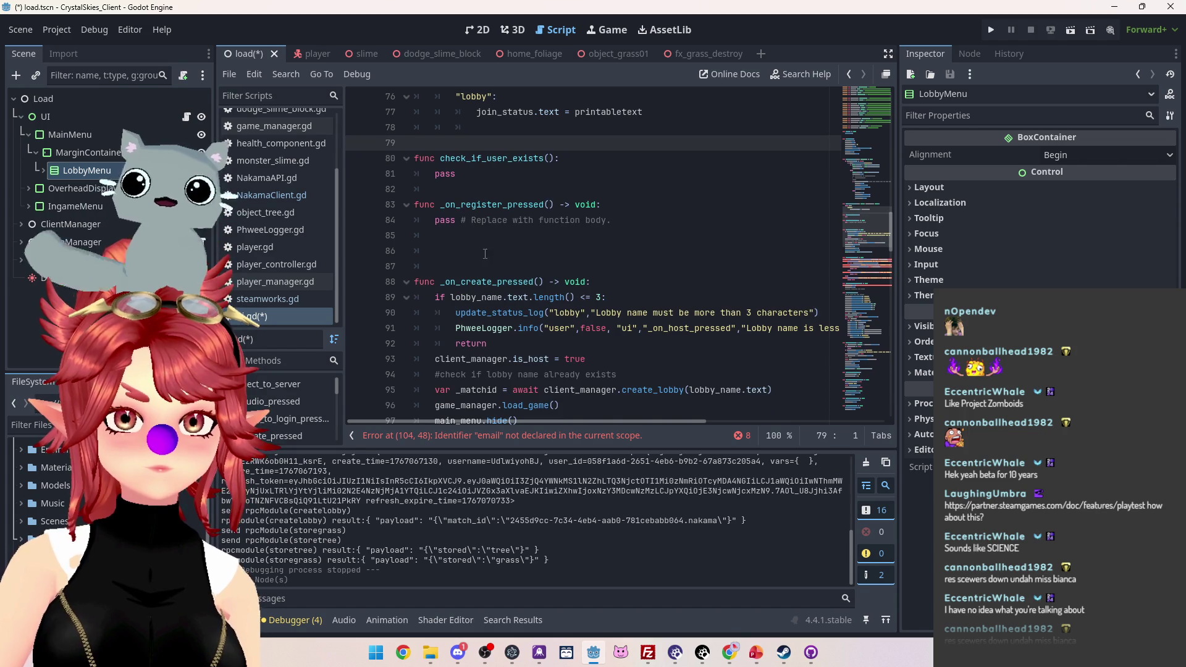
Step: Delete the check_if_user_exists and _on_register_pressed functions
{"action": "key", "text": "Down"}
{"action": "key", "text": "shift+Down"}
{"action": "key", "text": "shift+Down"}
{"action": "key", "text": "BackSpace"}
{"action": "key", "text": "Up"}
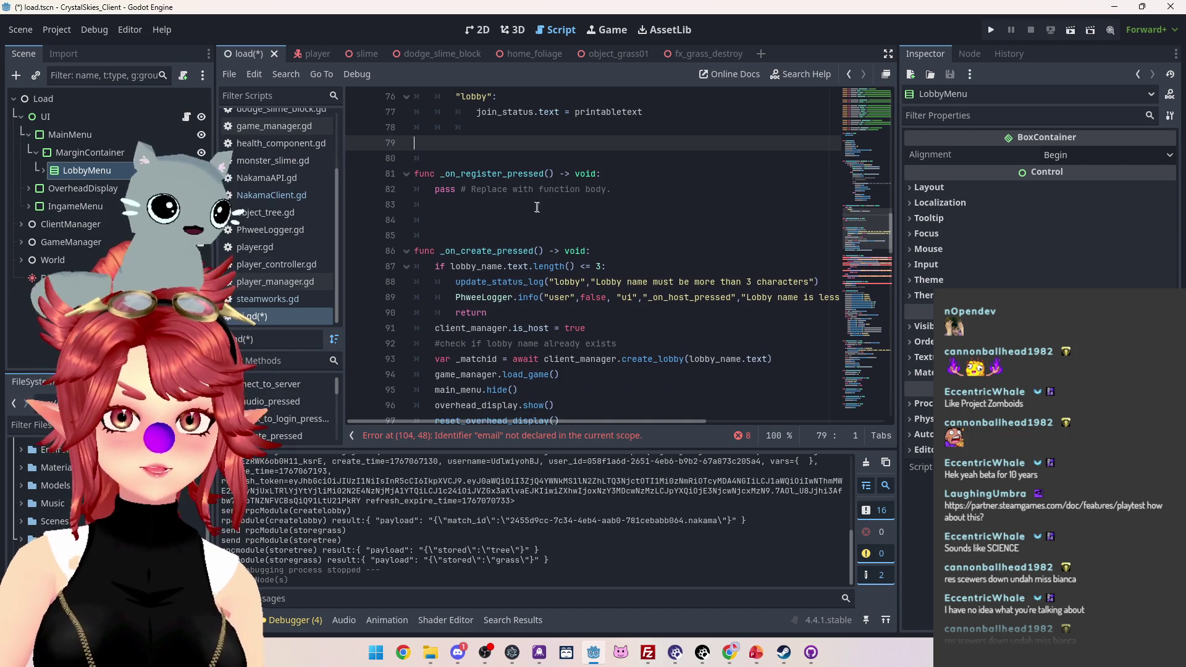
{"action": "key", "text": "Down"}
{"action": "key", "text": "shift+Down"}
{"action": "key", "text": "shift+Down"}
{"action": "key", "text": "shift+Down"}
{"action": "key", "text": "BackSpace"}
{"action": "key", "text": "Up"}
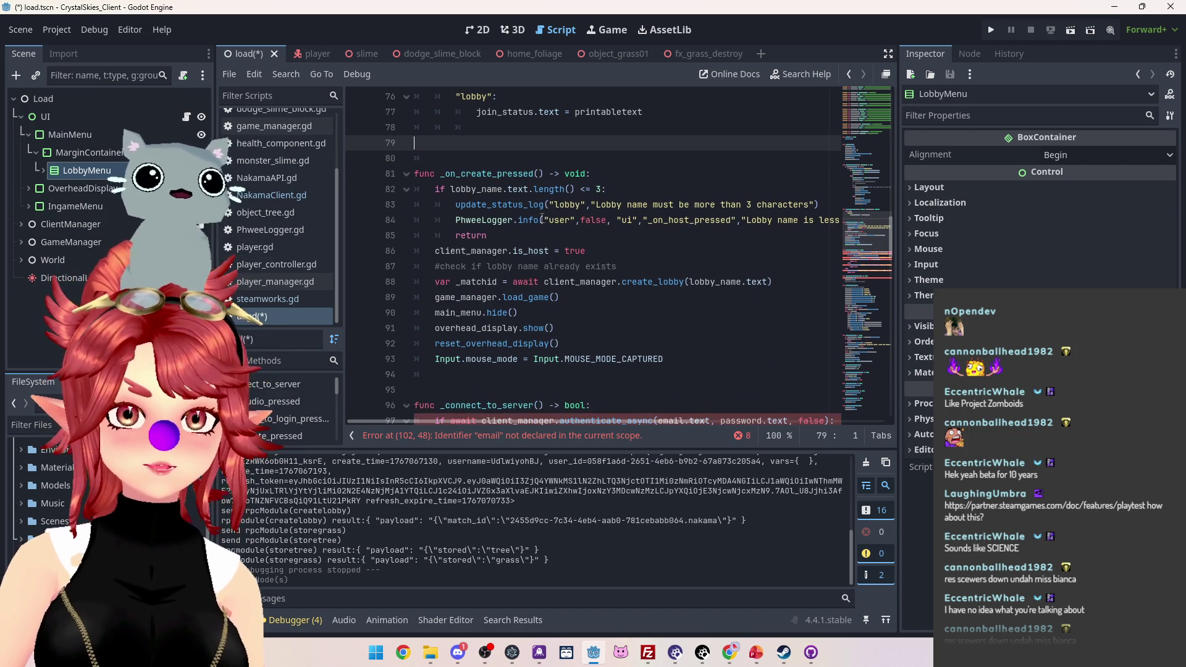
Step: Jump to the undeclared 'email' error and search all scripts for _connect_to_server
{"action": "scroll", "coordinate": [506, 204], "scroll_direction": "down", "scroll_amount": 5}
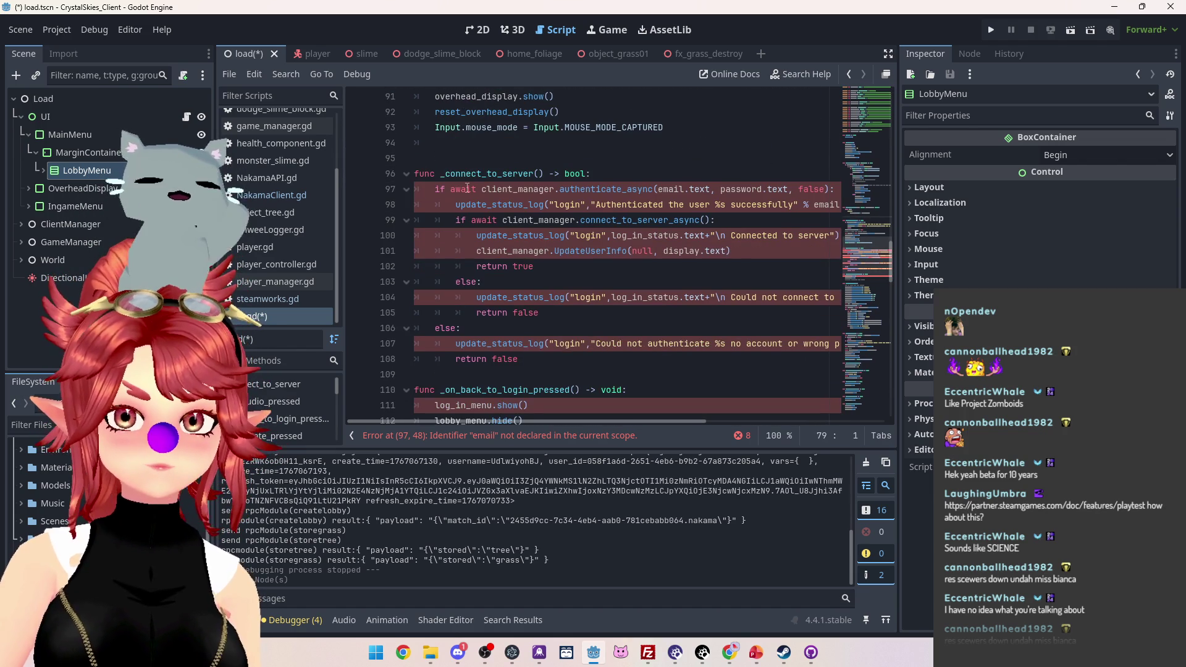
{"action": "scroll", "coordinate": [667, 266], "scroll_direction": "down", "scroll_amount": 1}
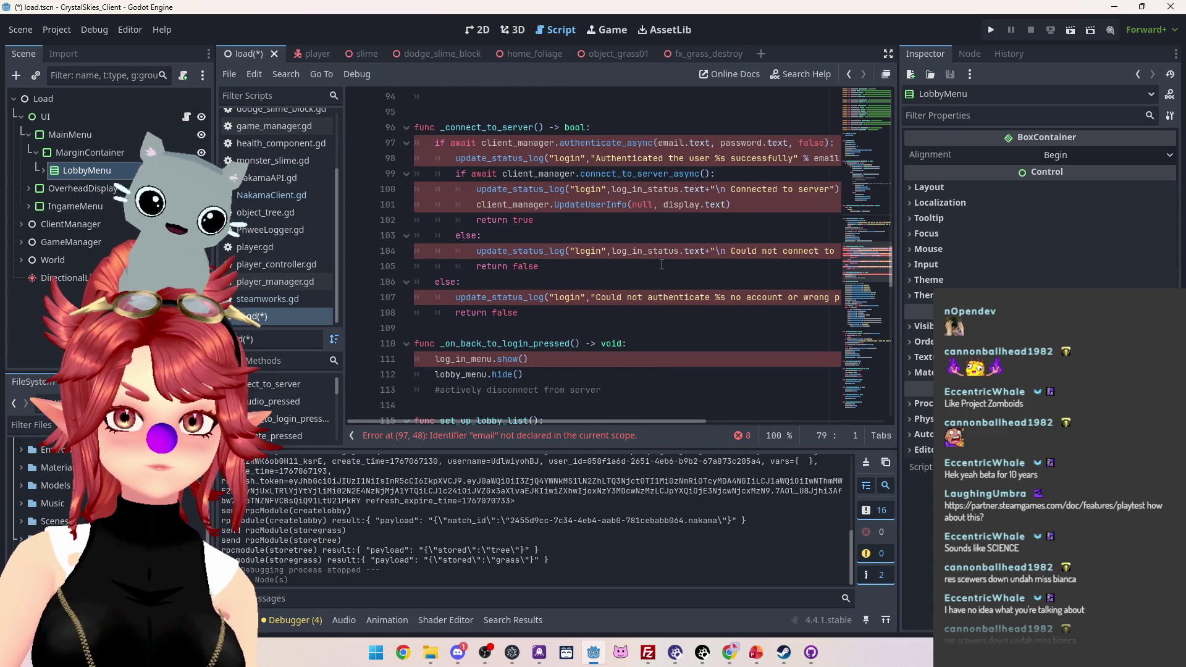
{"action": "scroll", "coordinate": [661, 265], "scroll_direction": "up", "scroll_amount": 1}
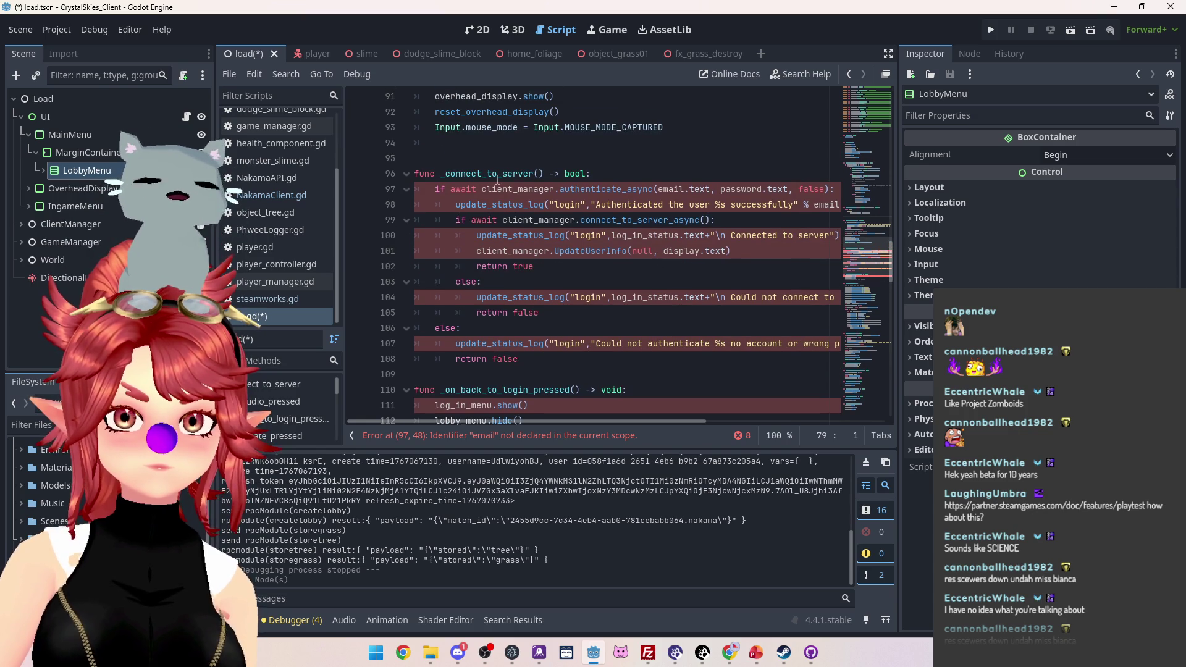
{"action": "left_click", "coordinate": [605, 436]}
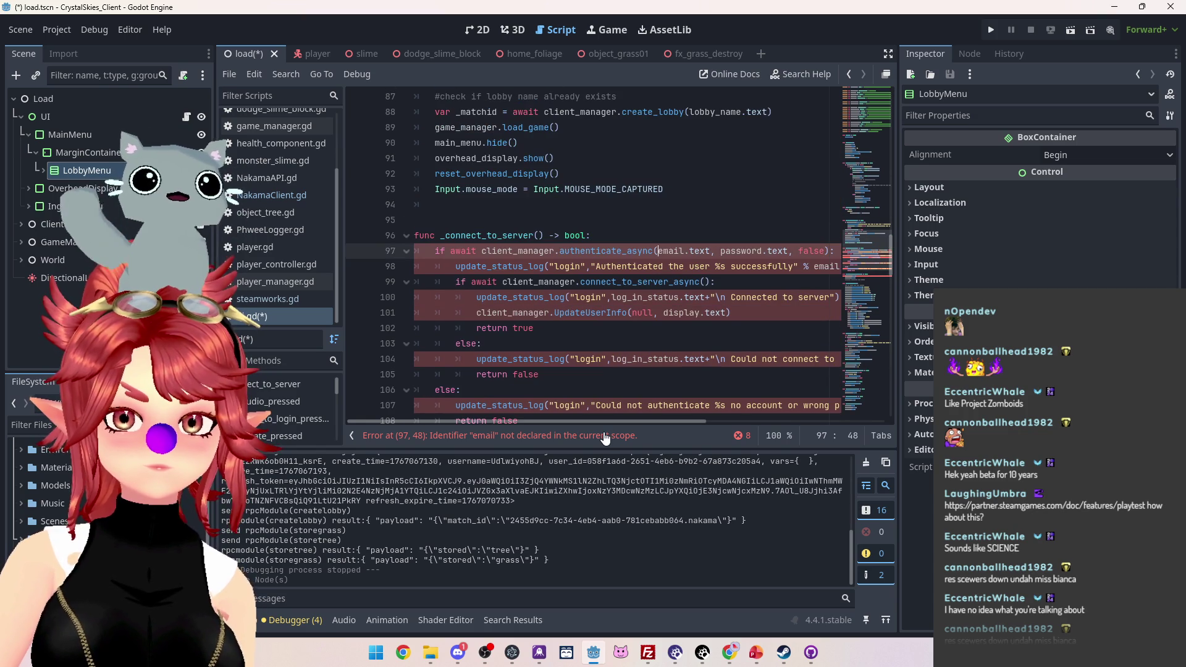
{"action": "scroll", "coordinate": [556, 267], "scroll_direction": "down", "scroll_amount": 4}
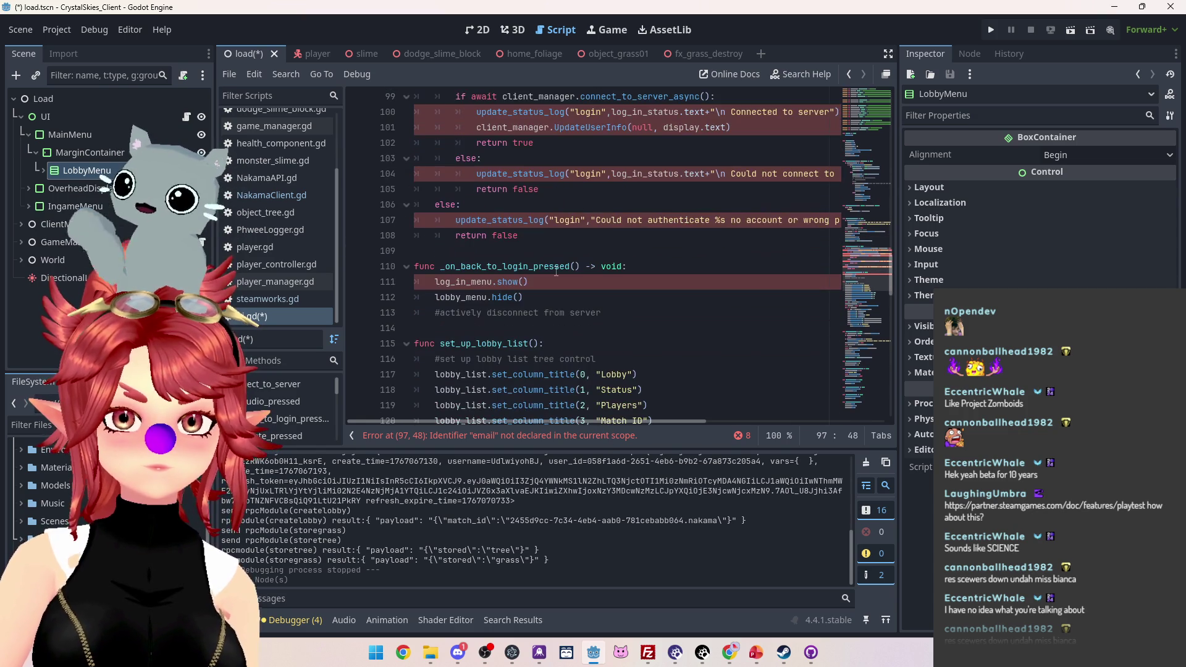
{"action": "scroll", "coordinate": [557, 272], "scroll_direction": "up", "scroll_amount": 6}
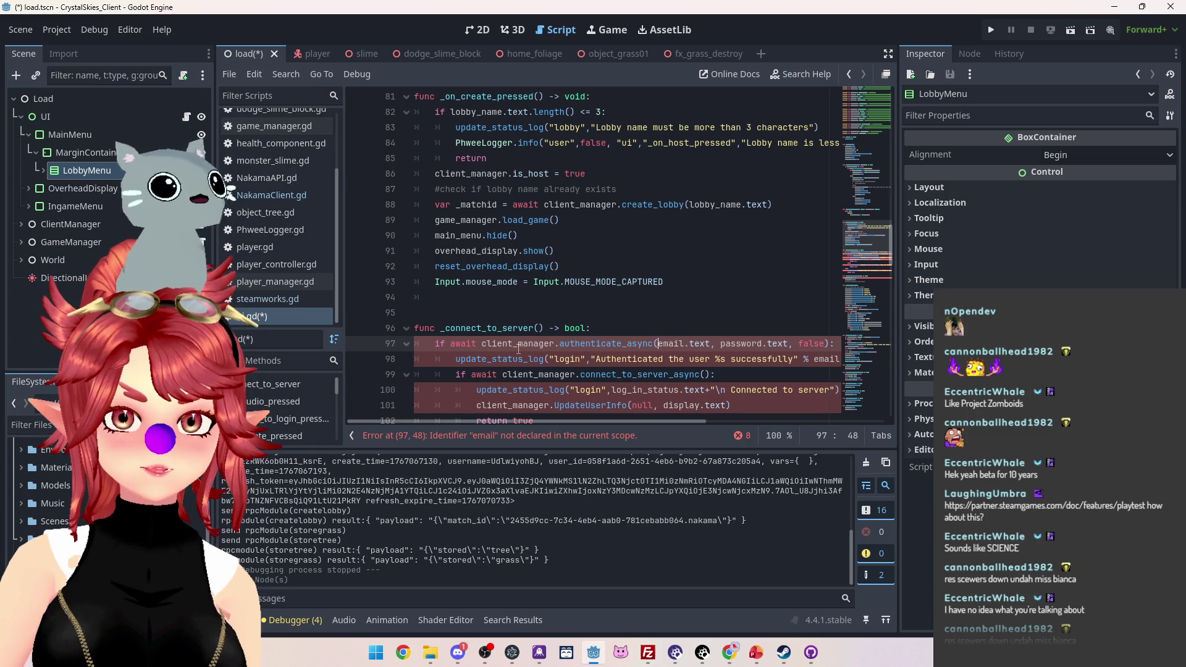
{"action": "scroll", "coordinate": [518, 348], "scroll_direction": "up", "scroll_amount": 3}
{"action": "scroll", "coordinate": [518, 340], "scroll_direction": "down", "scroll_amount": 3}
{"action": "scroll", "coordinate": [518, 320], "scroll_direction": "up", "scroll_amount": 3}
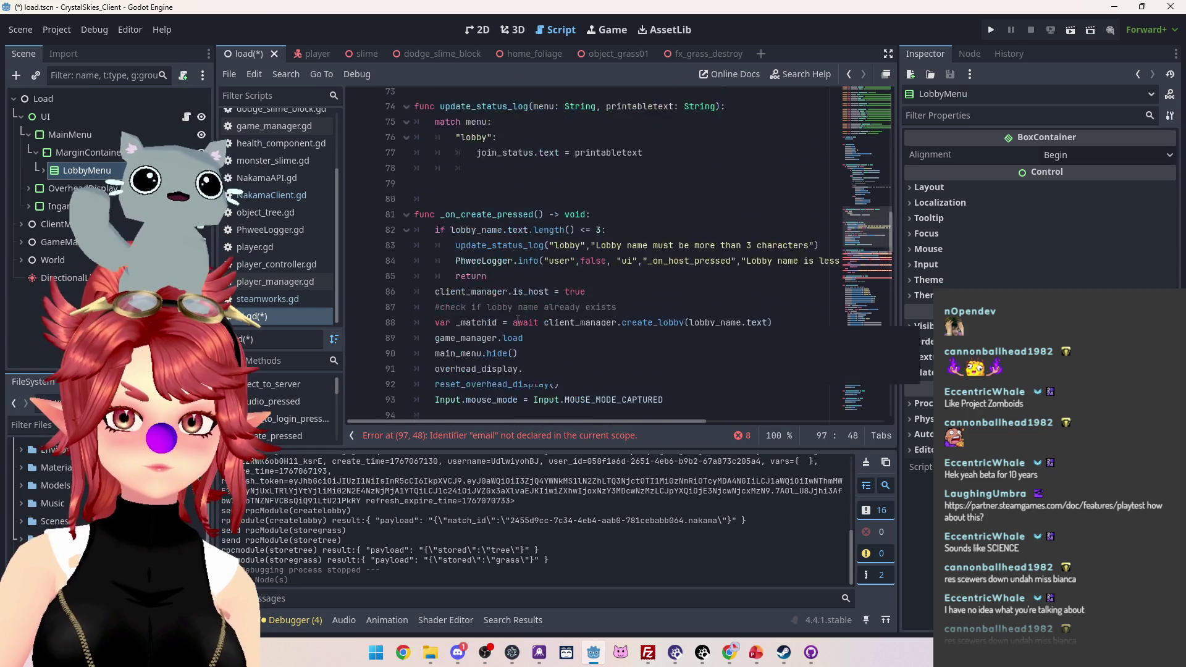
{"action": "scroll", "coordinate": [517, 320], "scroll_direction": "up", "scroll_amount": 6}
{"action": "scroll", "coordinate": [518, 320], "scroll_direction": "up", "scroll_amount": 7}
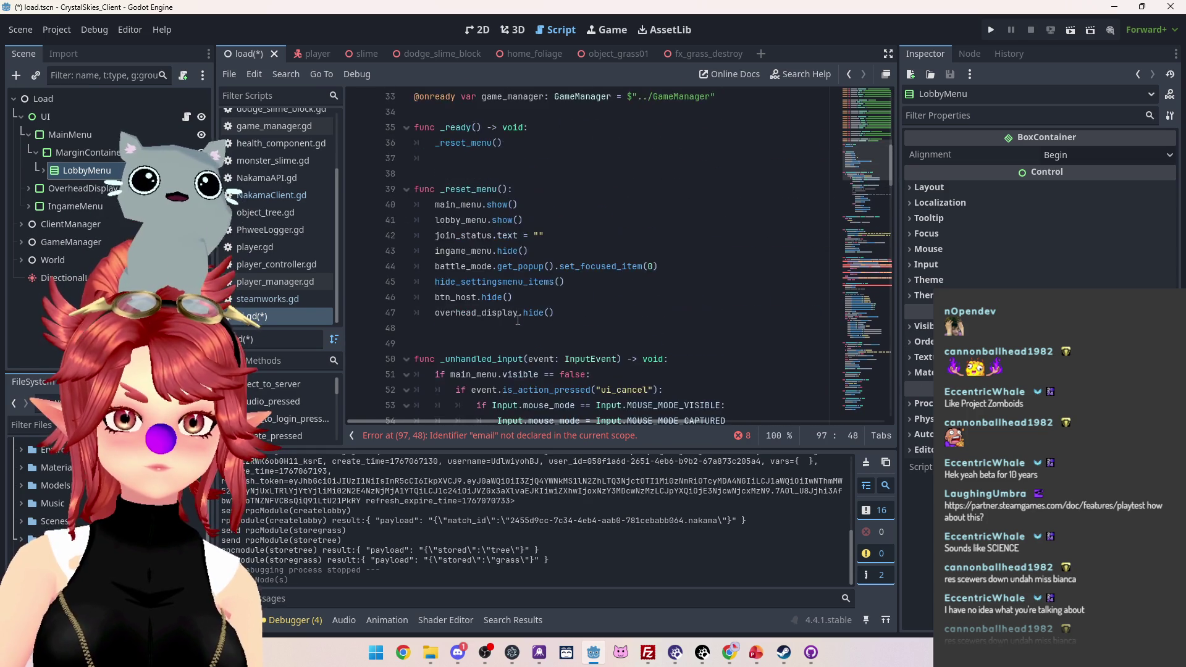
{"action": "scroll", "coordinate": [518, 320], "scroll_direction": "down", "scroll_amount": 12}
{"action": "scroll", "coordinate": [500, 291], "scroll_direction": "down", "scroll_amount": 5}
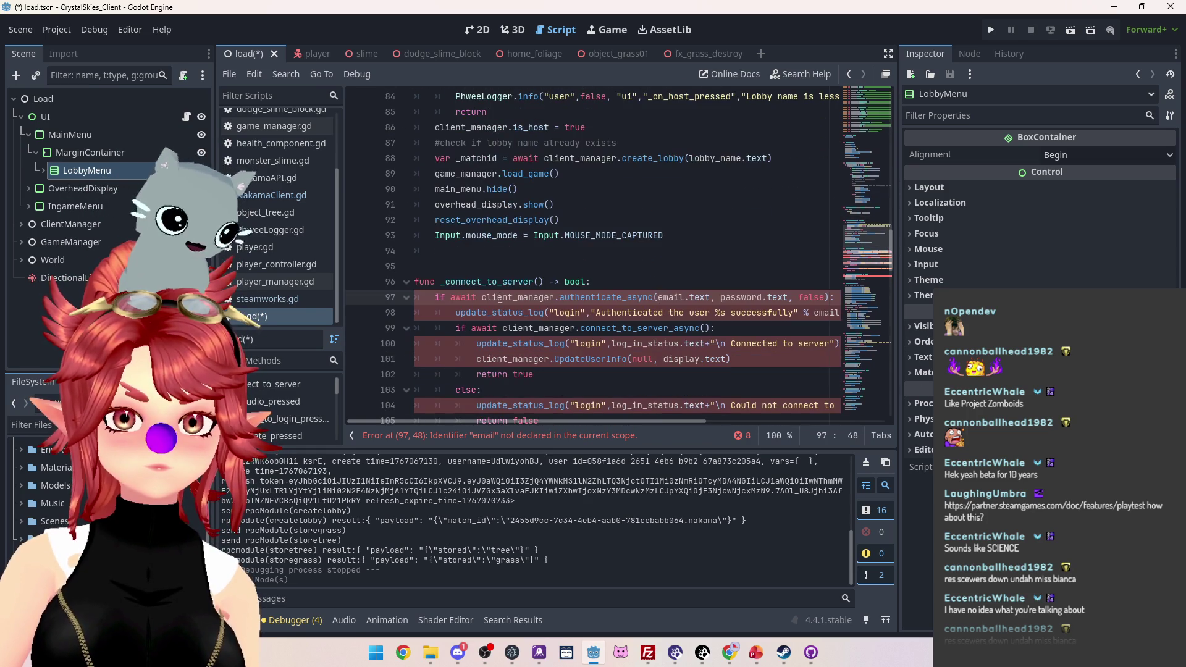
{"action": "left_click_drag", "start_coordinate": [441, 282], "coordinate": [535, 281]}
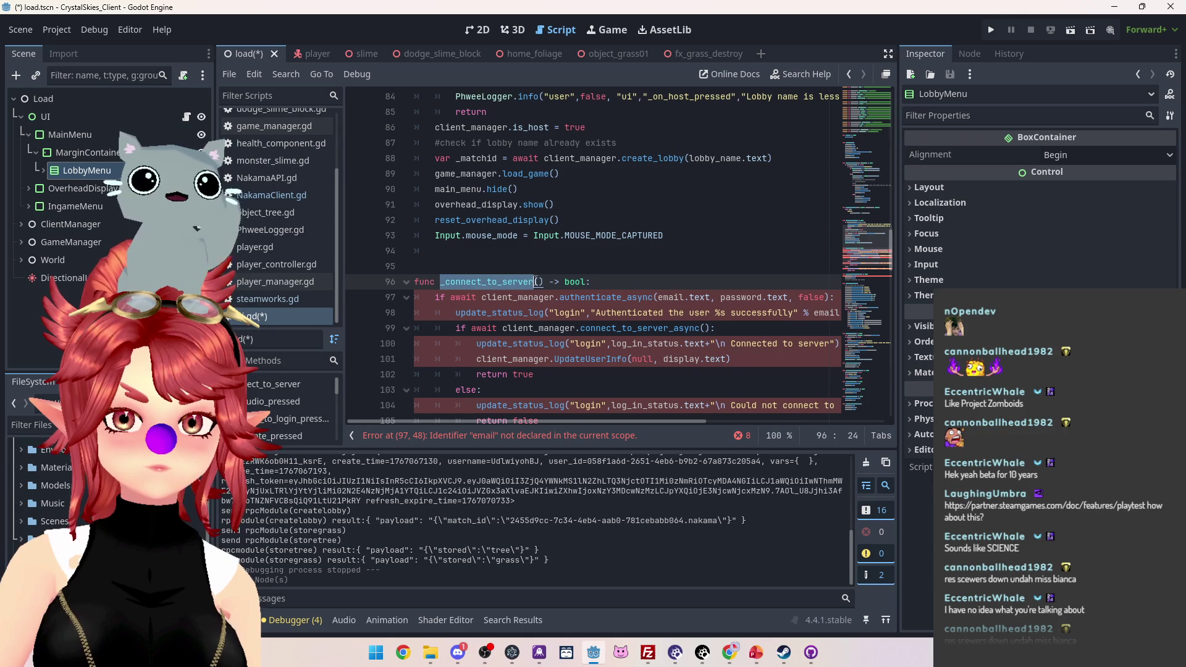
{"action": "key", "text": "ctrl+shift+f"}
Step: Run the _connect_to_server search and review its call and definition matches in ui.gd
{"action": "left_click", "coordinate": [588, 377]}
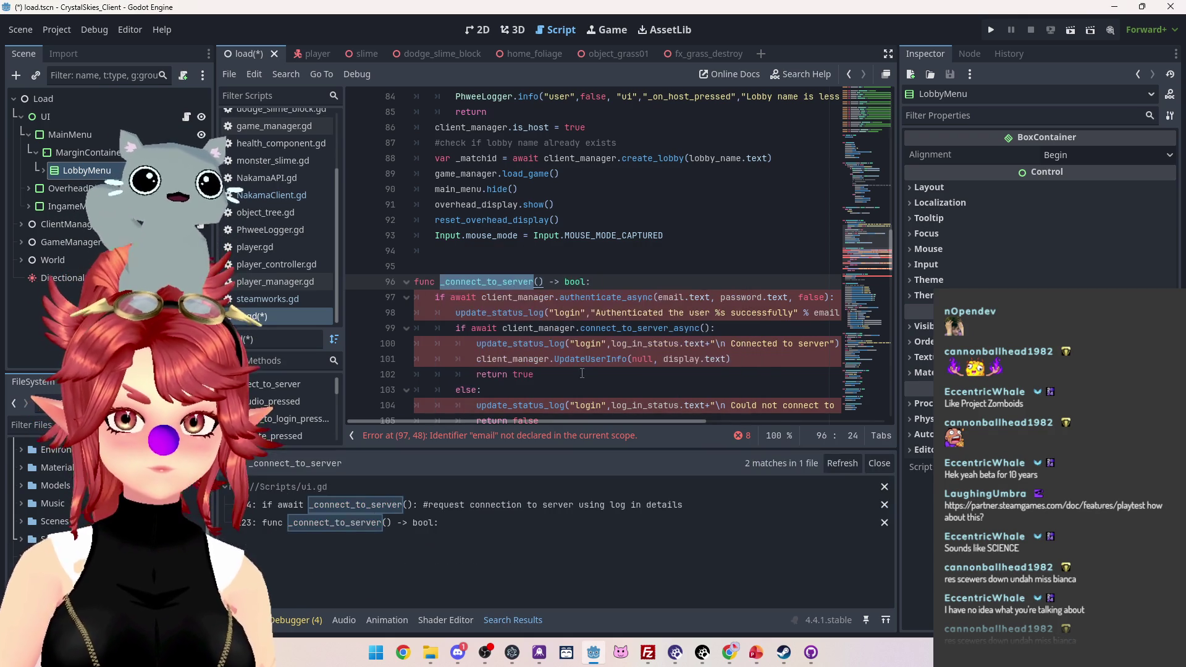
{"action": "left_click", "coordinate": [457, 509]}
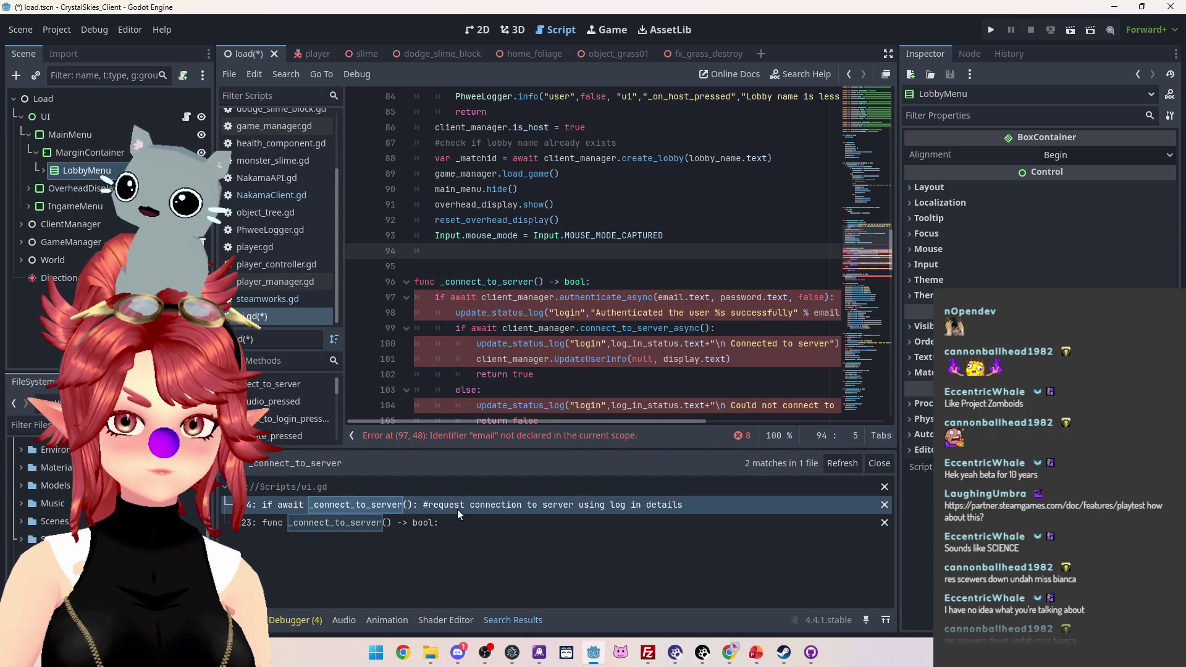
{"action": "left_click", "coordinate": [454, 510]}
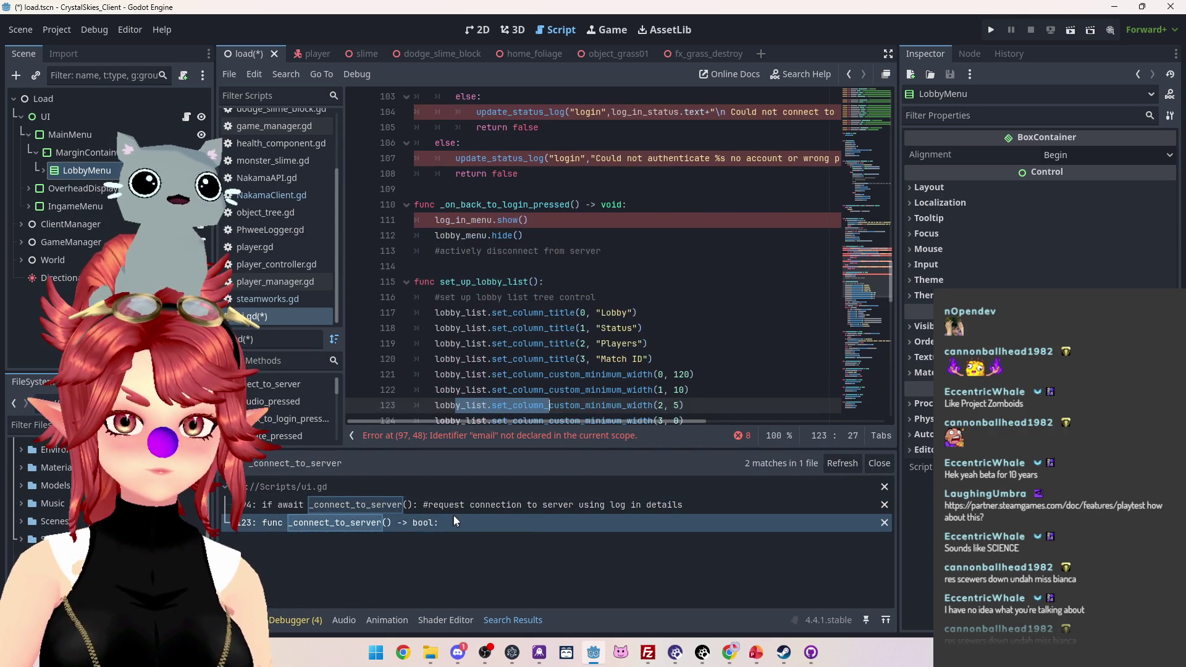
{"action": "scroll", "coordinate": [525, 341], "scroll_direction": "up", "scroll_amount": 7}
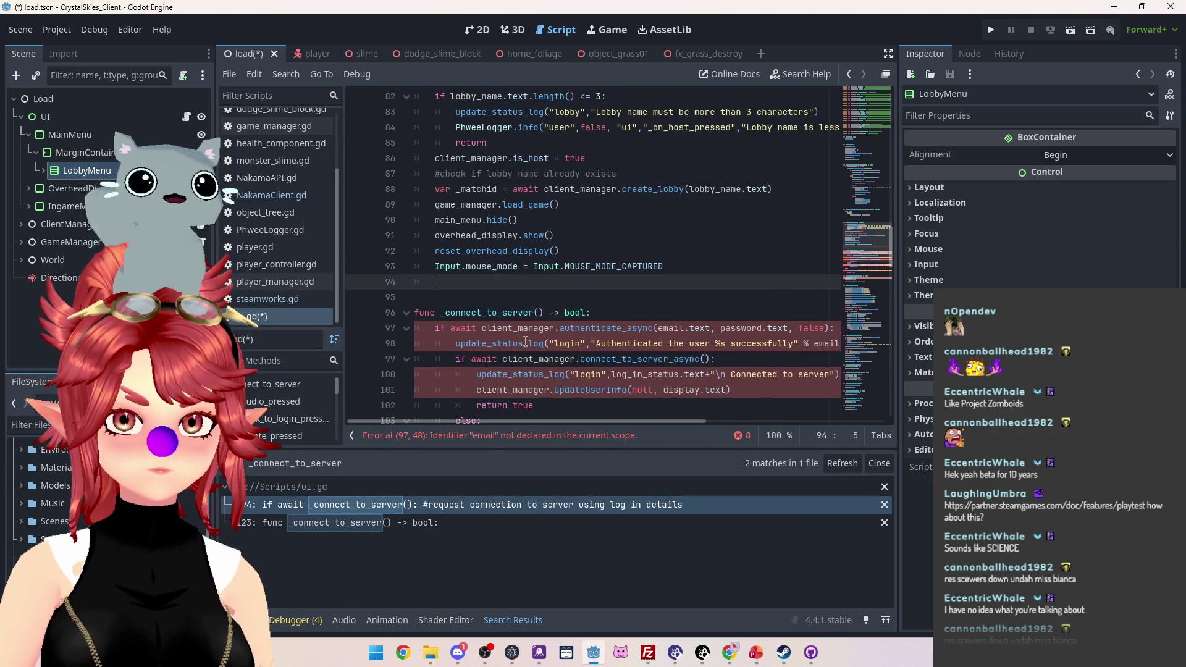
{"action": "scroll", "coordinate": [525, 342], "scroll_direction": "down", "scroll_amount": 6}
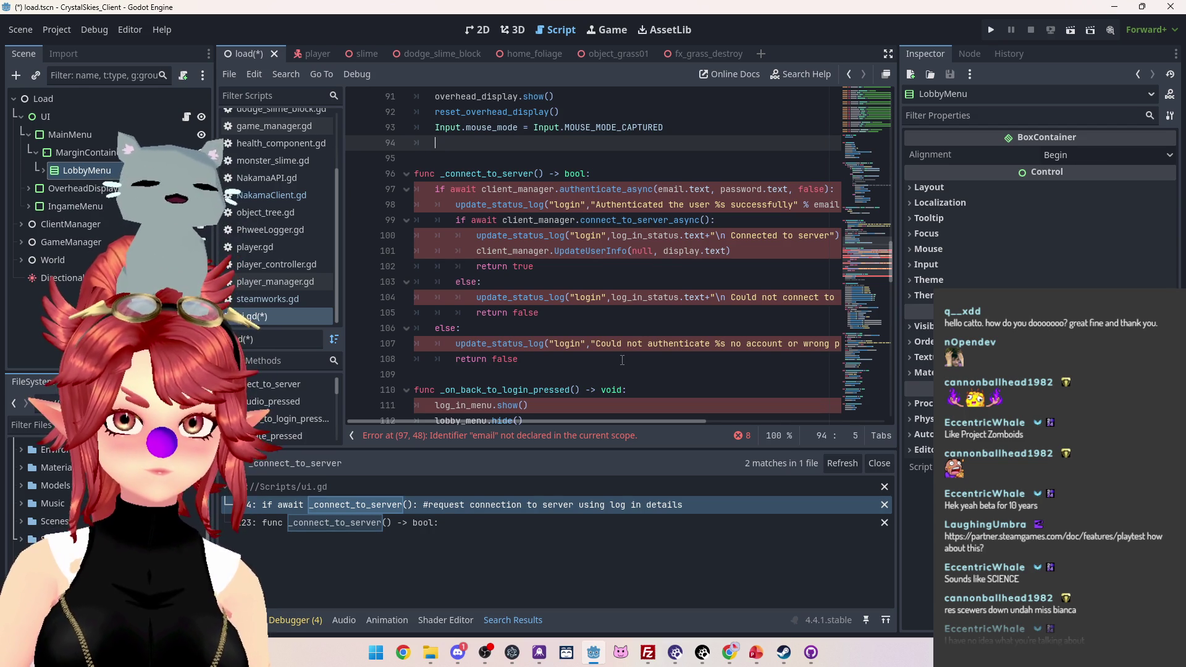
{"action": "left_click", "coordinate": [457, 156]}
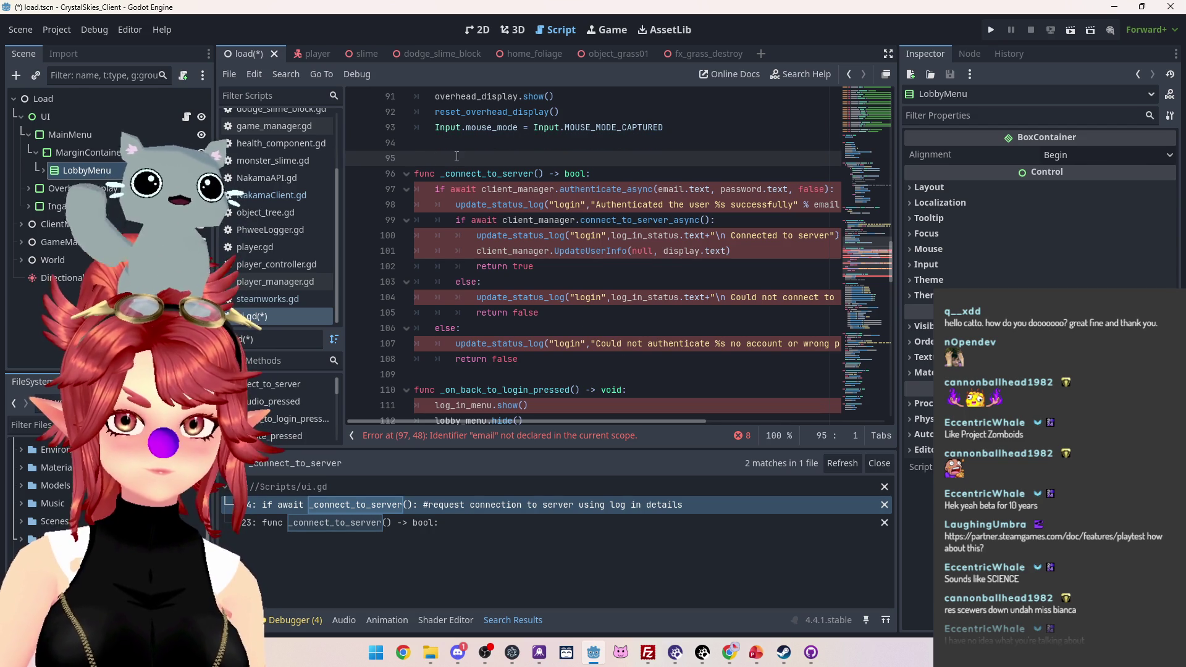
{"action": "left_click_drag", "start_coordinate": [457, 156], "coordinate": [543, 364]}
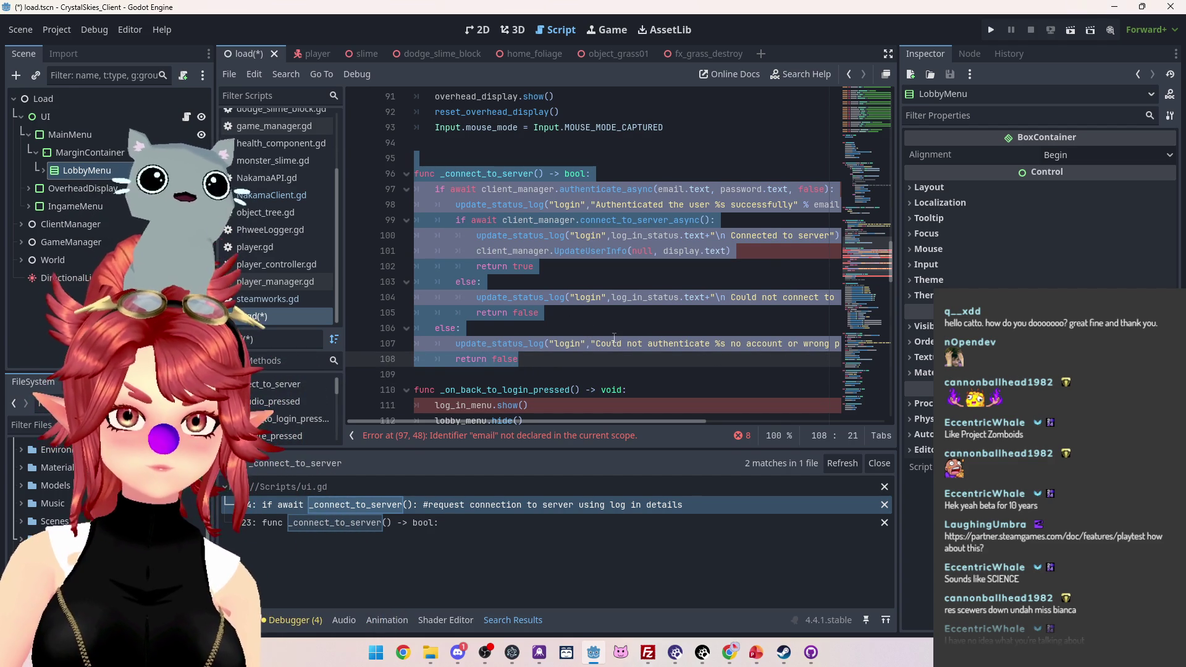
{"action": "scroll", "coordinate": [614, 339], "scroll_direction": "up", "scroll_amount": 15}
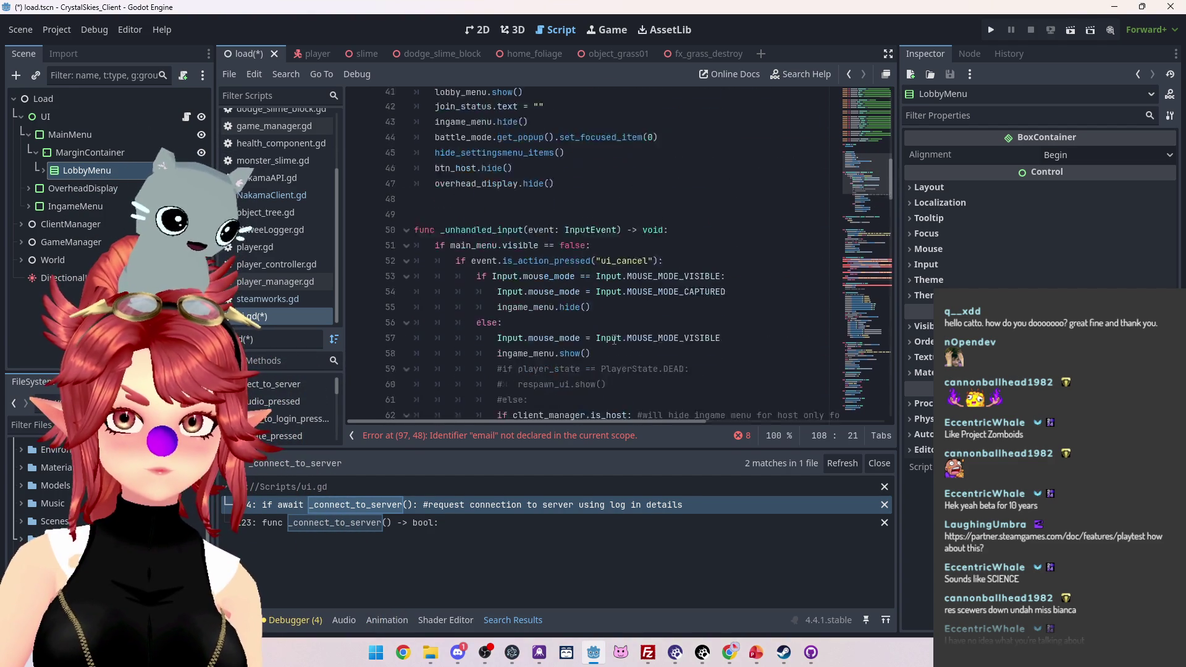
{"action": "scroll", "coordinate": [614, 339], "scroll_direction": "down", "scroll_amount": 2}
{"action": "scroll", "coordinate": [268, 182], "scroll_direction": "up", "scroll_amount": 1}
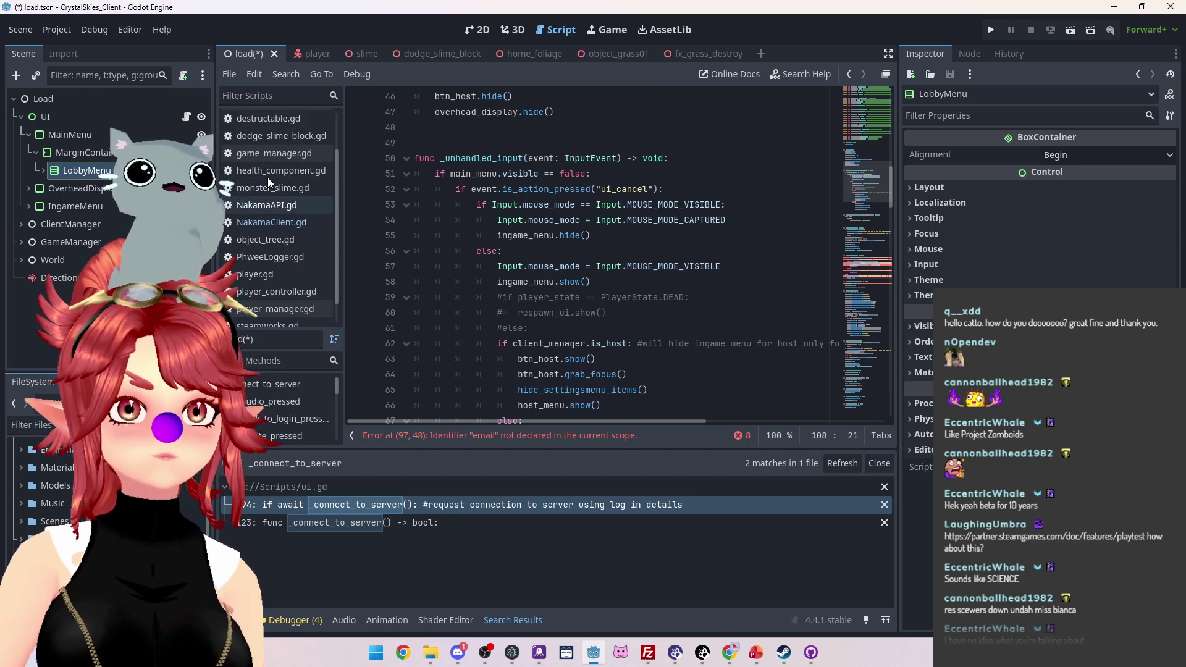
{"action": "scroll", "coordinate": [268, 182], "scroll_direction": "up", "scroll_amount": 1}
{"action": "scroll", "coordinate": [264, 179], "scroll_direction": "up", "scroll_amount": 1}
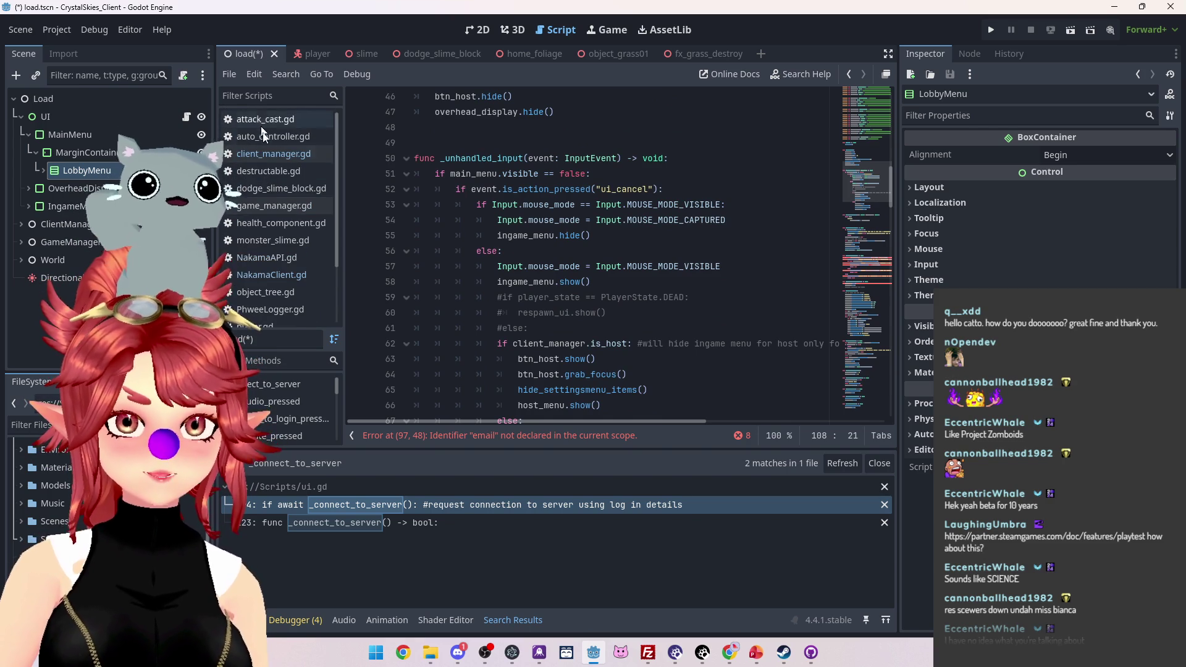
Step: Inspect the connect_to_server_async definition in client_manager.gd
{"action": "left_click", "coordinate": [272, 153]}
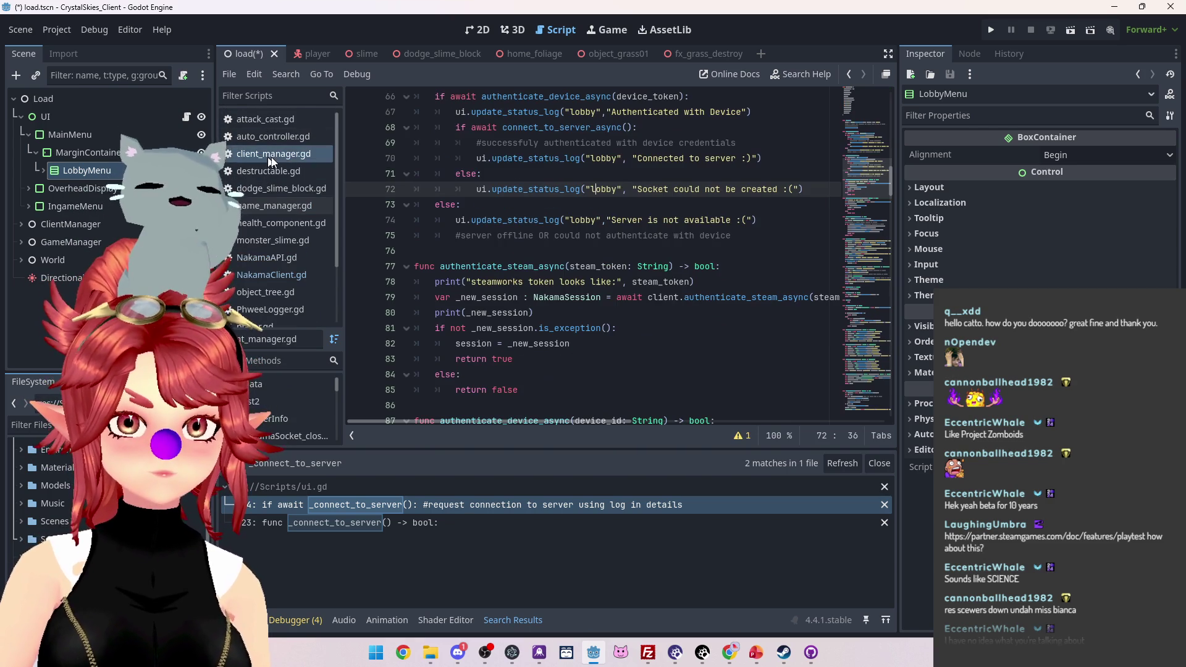
{"action": "left_click", "coordinate": [567, 127], "text": "ctrl"}
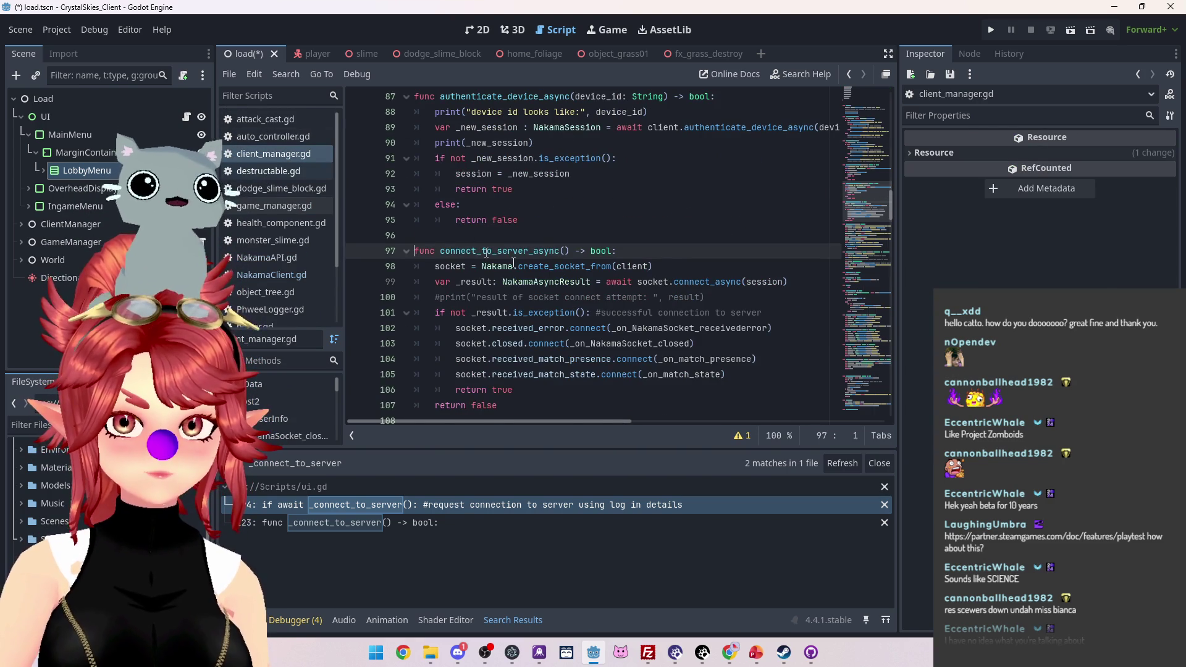
{"action": "scroll", "coordinate": [513, 262], "scroll_direction": "down", "scroll_amount": 2}
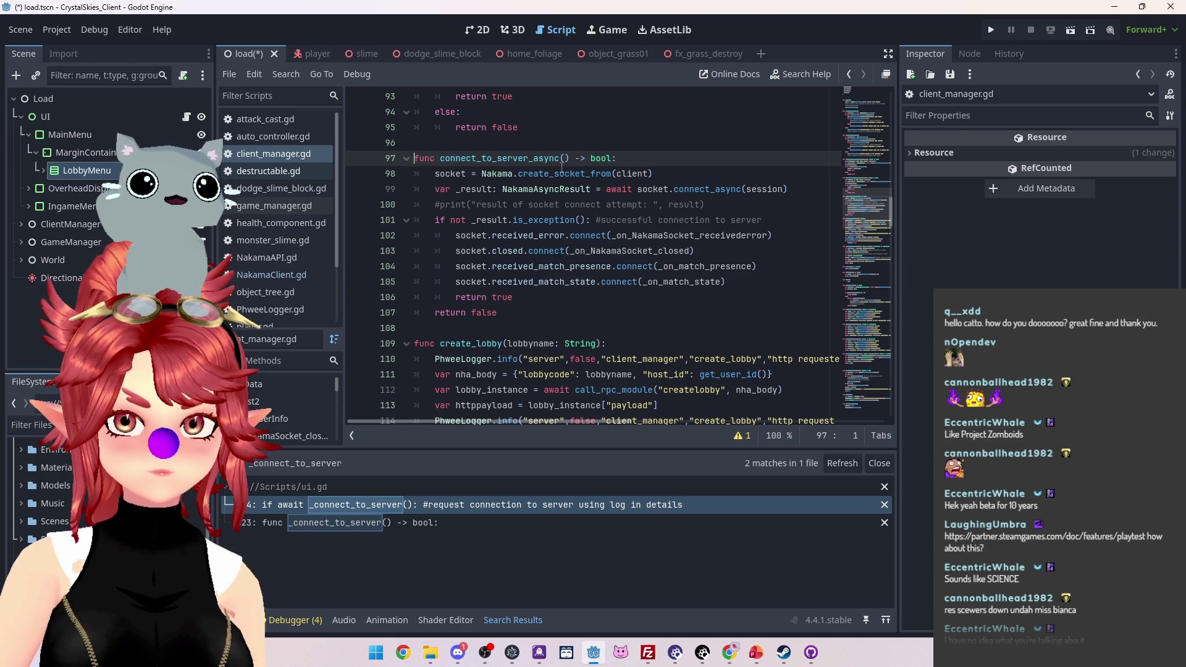
{"action": "scroll", "coordinate": [291, 238], "scroll_direction": "down", "scroll_amount": 3}
Step: Select and delete the entire _connect_to_server function in ui.gd
{"action": "left_click", "coordinate": [287, 318]}
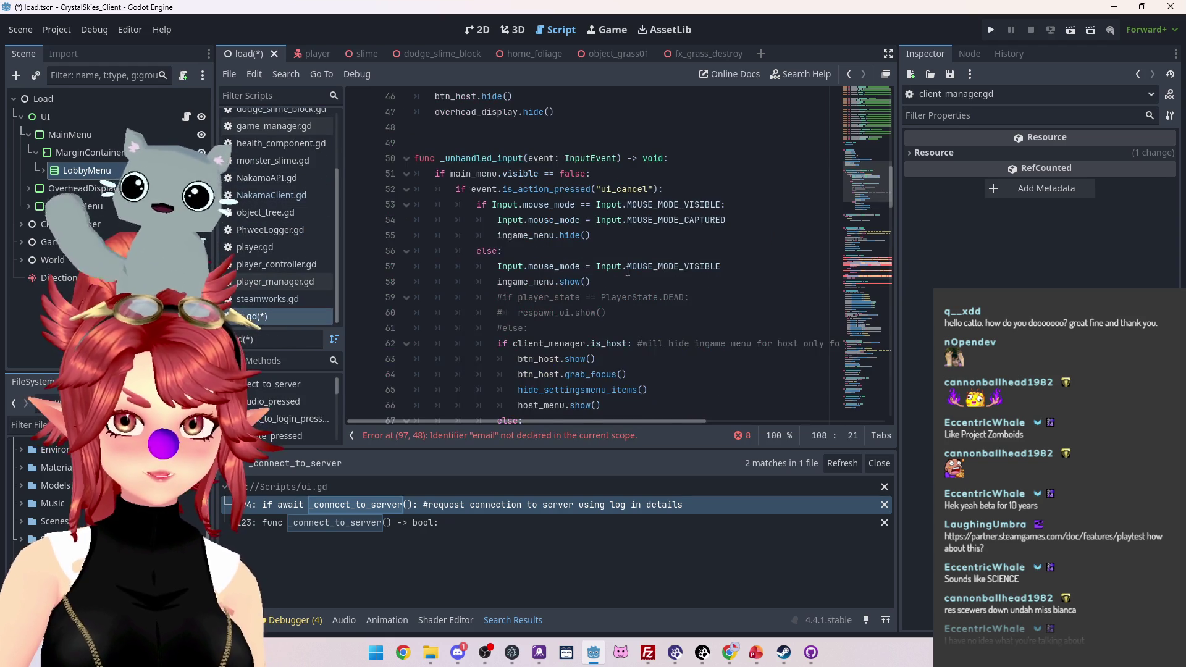
{"action": "scroll", "coordinate": [526, 229], "scroll_direction": "down", "scroll_amount": 10}
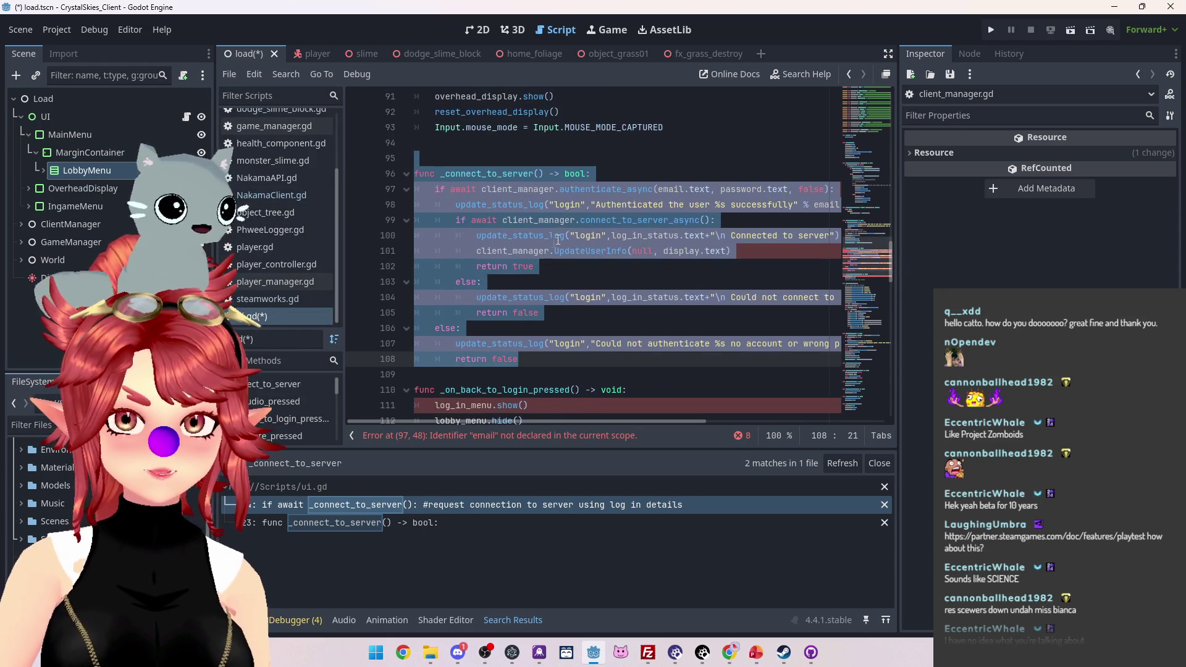
{"action": "left_click", "coordinate": [591, 184]}
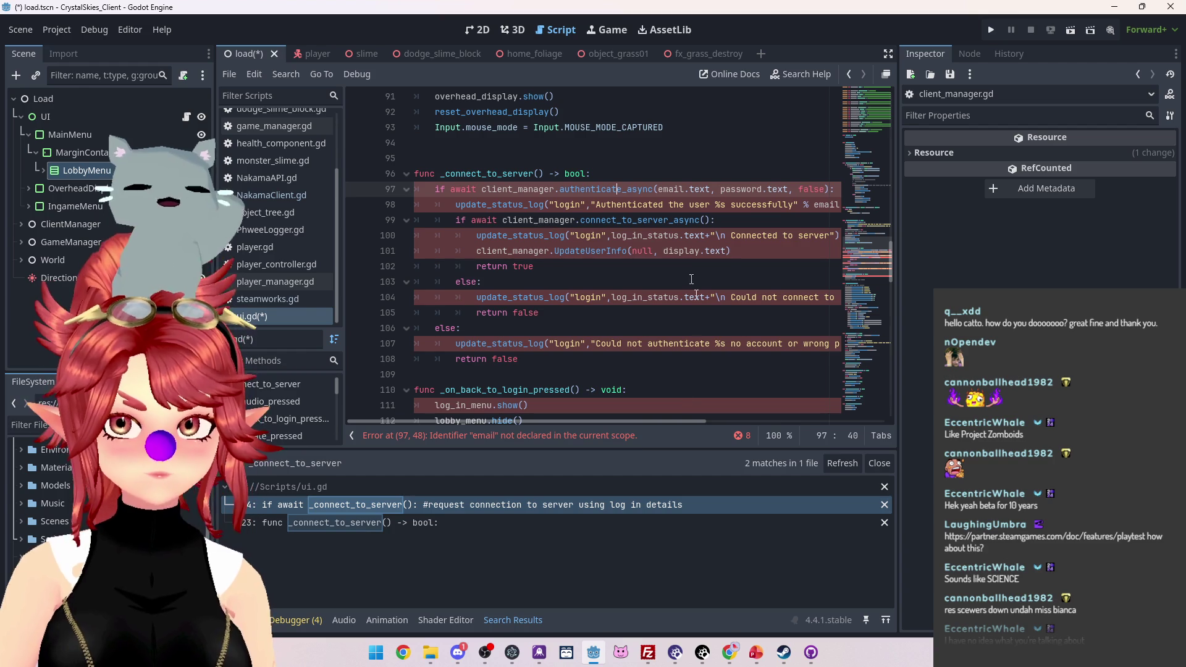
{"action": "scroll", "coordinate": [588, 425], "scroll_direction": "right", "scroll_amount": 3}
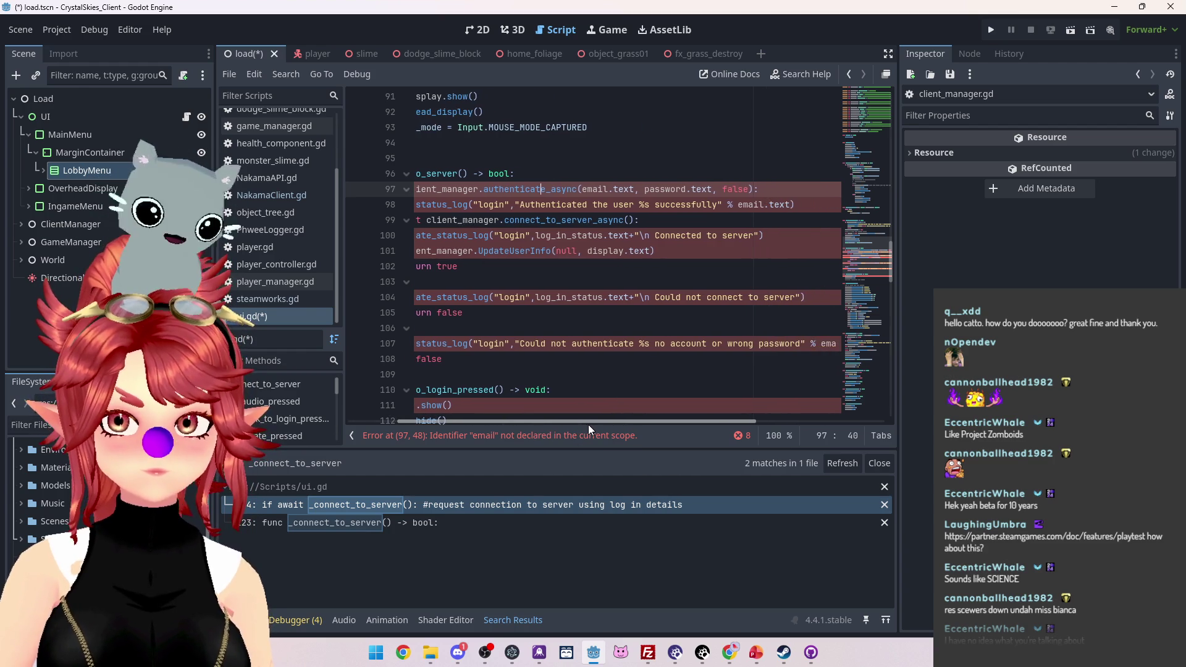
{"action": "scroll", "coordinate": [587, 423], "scroll_direction": "left", "scroll_amount": 3}
{"action": "left_click_drag", "start_coordinate": [532, 359], "coordinate": [399, 175]}
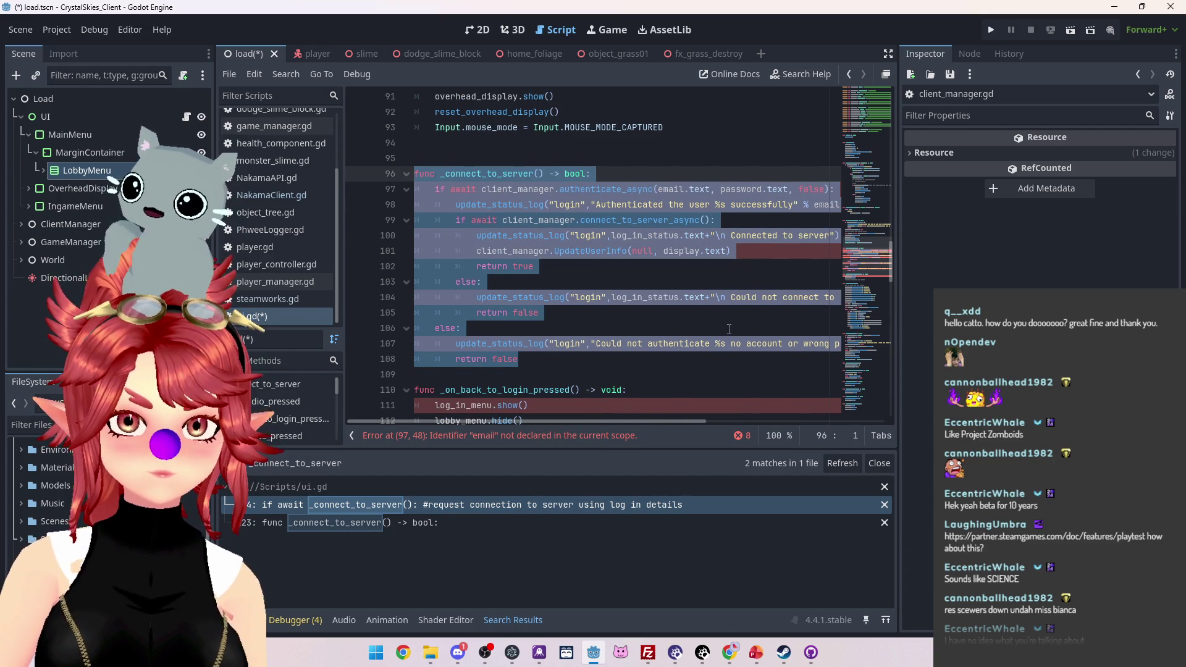
{"action": "key", "text": "Delete"}
{"action": "key", "text": "Delete"}
{"action": "key", "text": "Delete"}
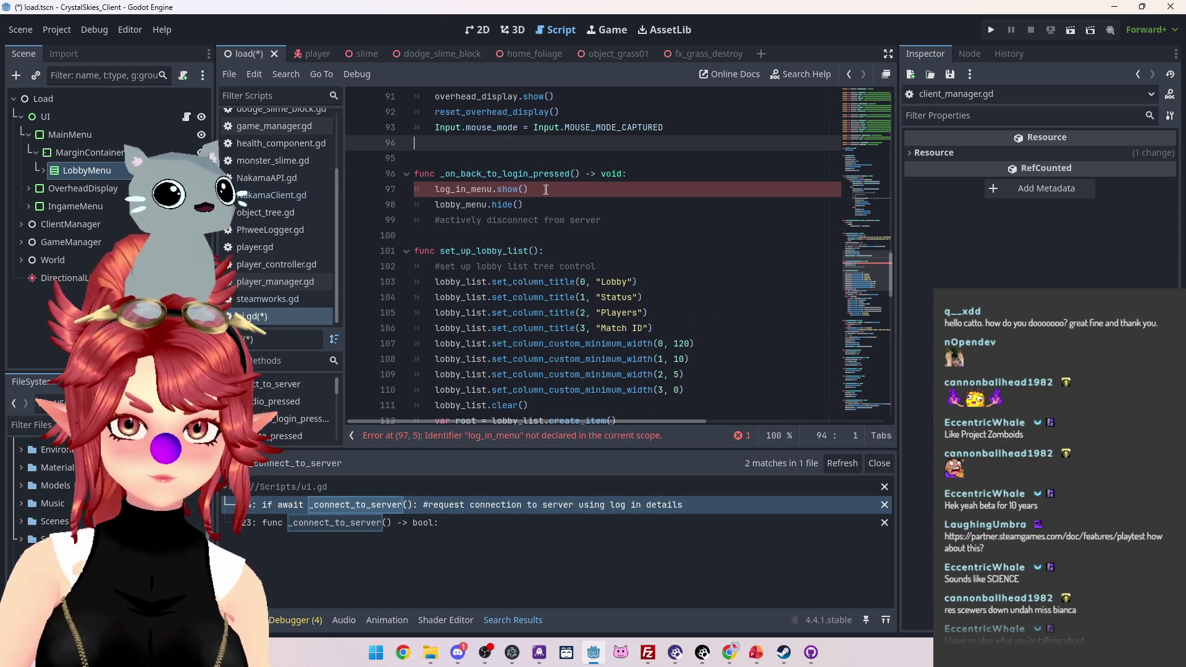
Step: Delete the Back To Login button node from the lobby menu in the 2D view, confirming removal
{"action": "left_click_drag", "start_coordinate": [528, 189], "coordinate": [414, 186]}
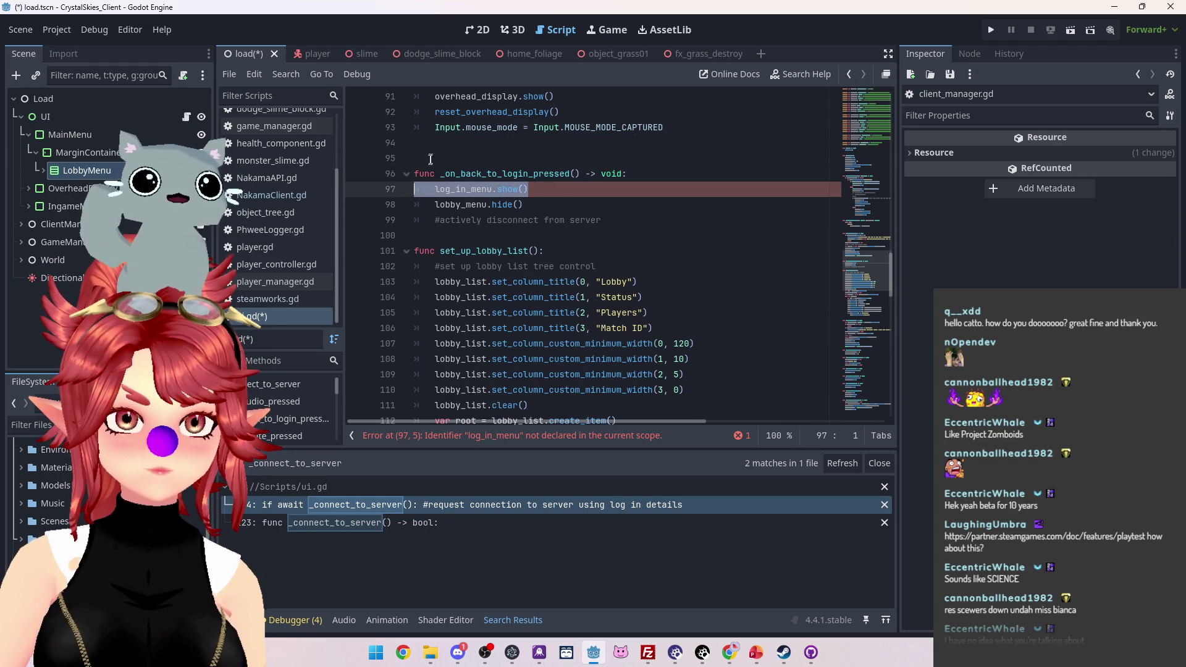
{"action": "left_click", "coordinate": [117, 167]}
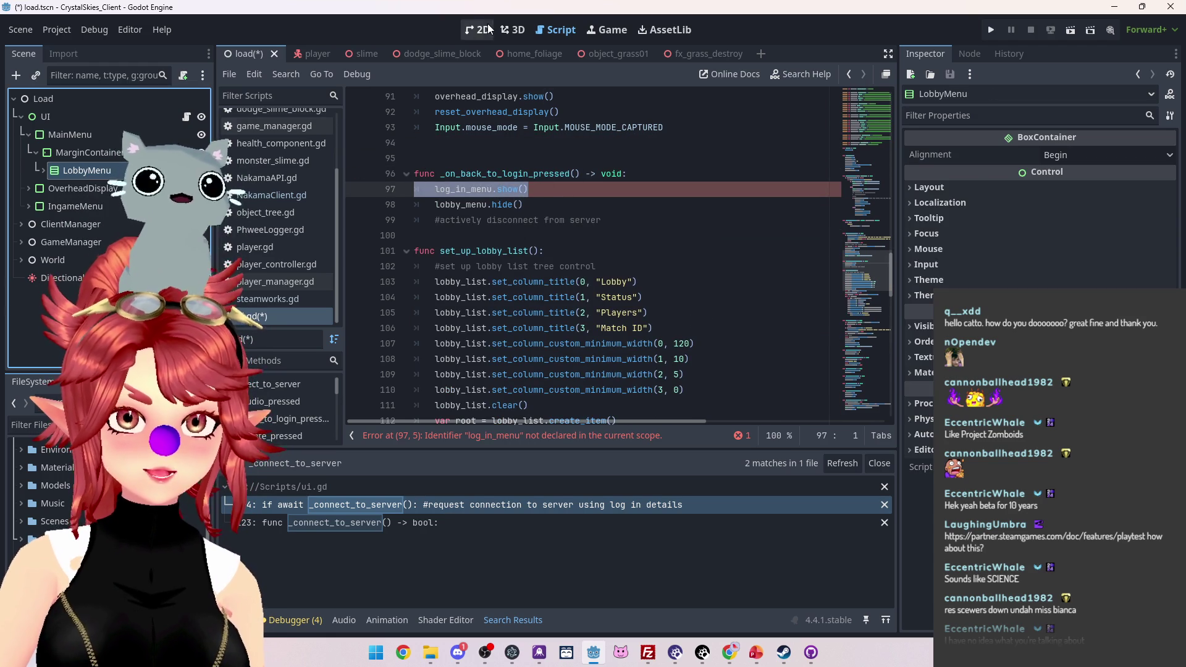
{"action": "left_click", "coordinate": [493, 178]}
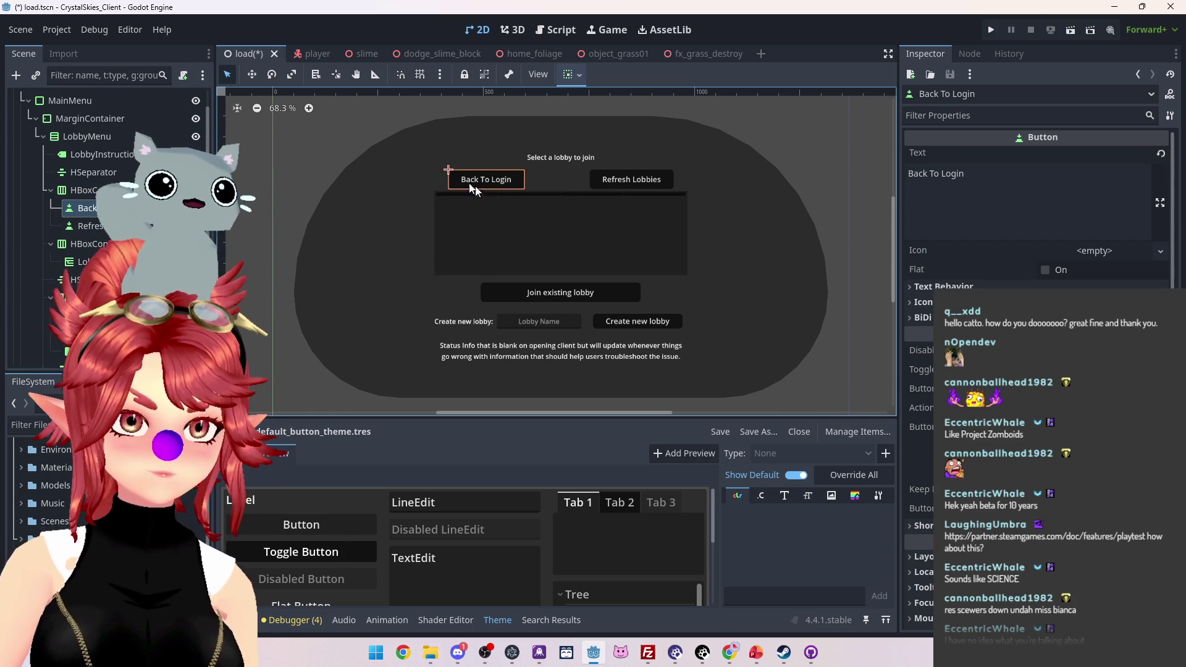
{"action": "key", "text": "Delete"}
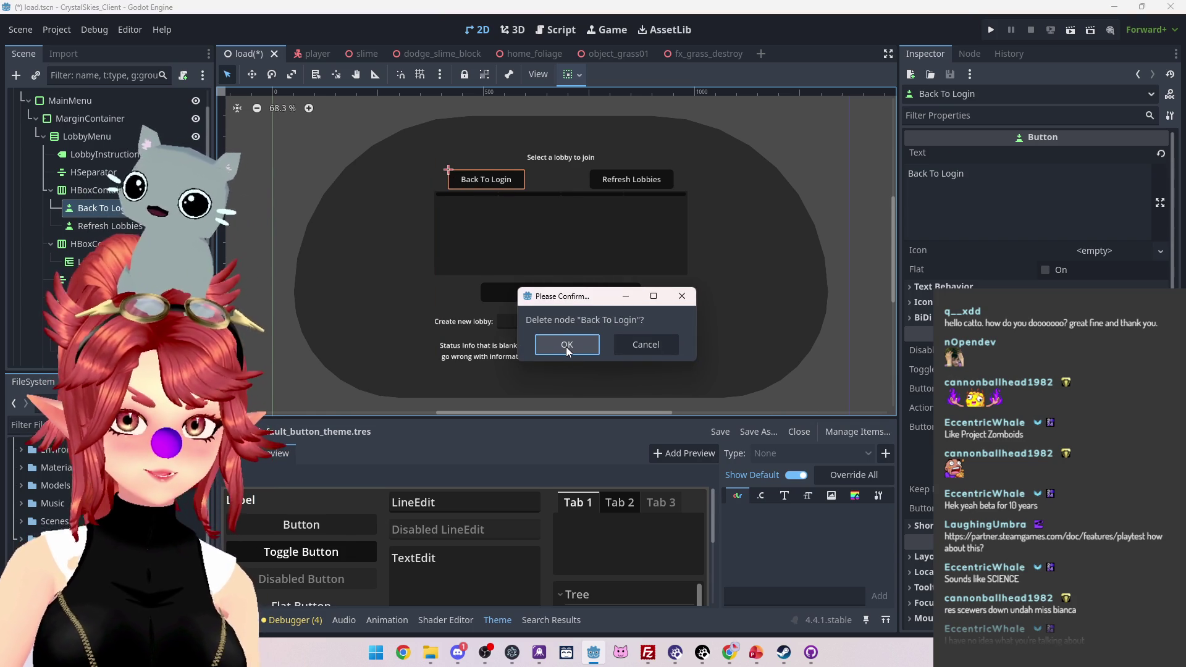
{"action": "left_click", "coordinate": [567, 351]}
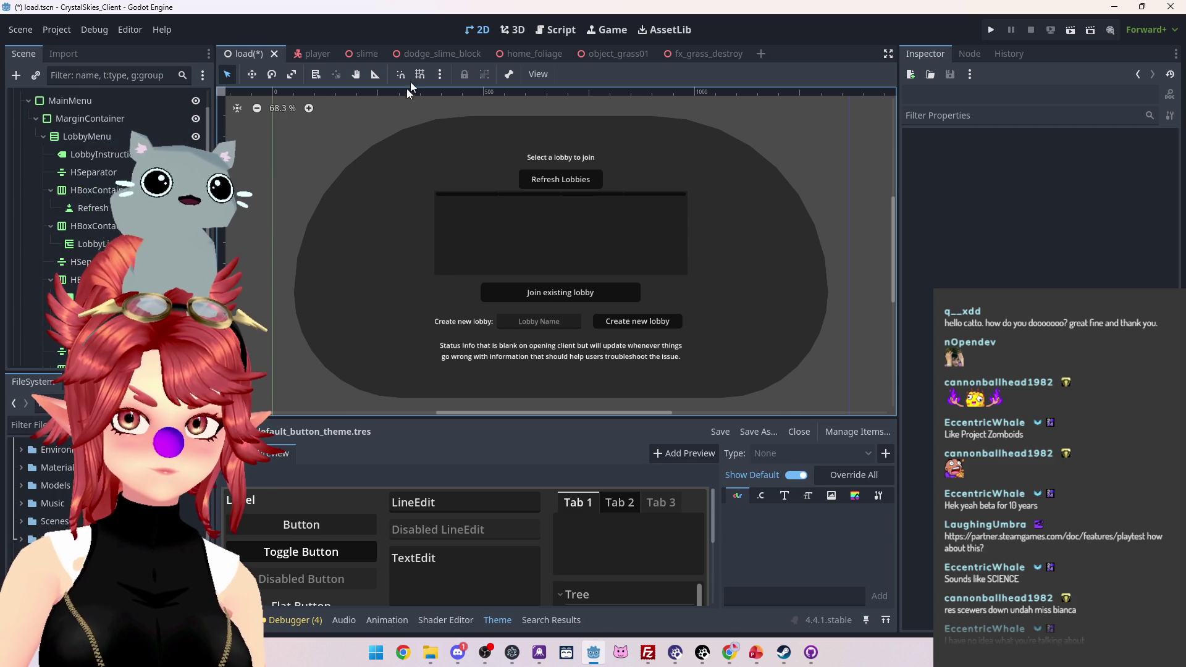
{"action": "left_click", "coordinate": [546, 30]}
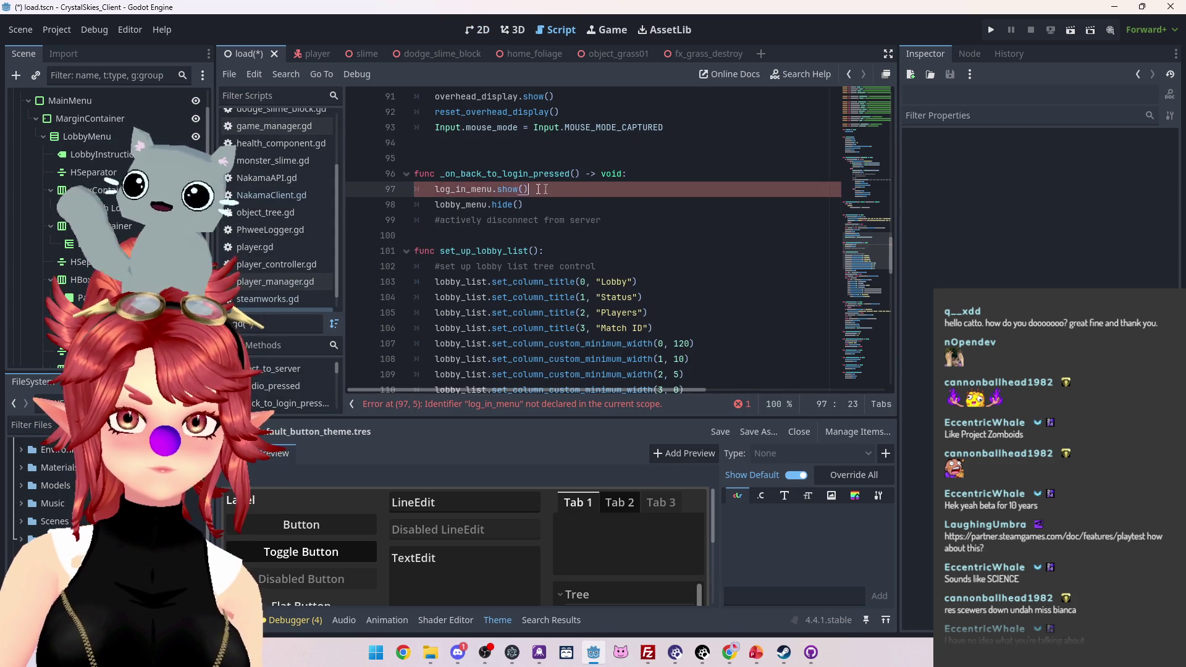
Step: Delete the _on_back_to_login_pressed function from the UI script and save with Ctrl+S
{"action": "mouse_move", "coordinate": [603, 220]}
{"action": "left_mouse_down"}
{"action": "mouse_move", "coordinate": [420, 188]}
{"action": "mouse_move", "coordinate": [400, 168]}
{"action": "left_mouse_up"}
{"action": "key", "text": "BackSpace"}
{"action": "key", "text": "BackSpace"}
{"action": "key", "text": "BackSpace"}
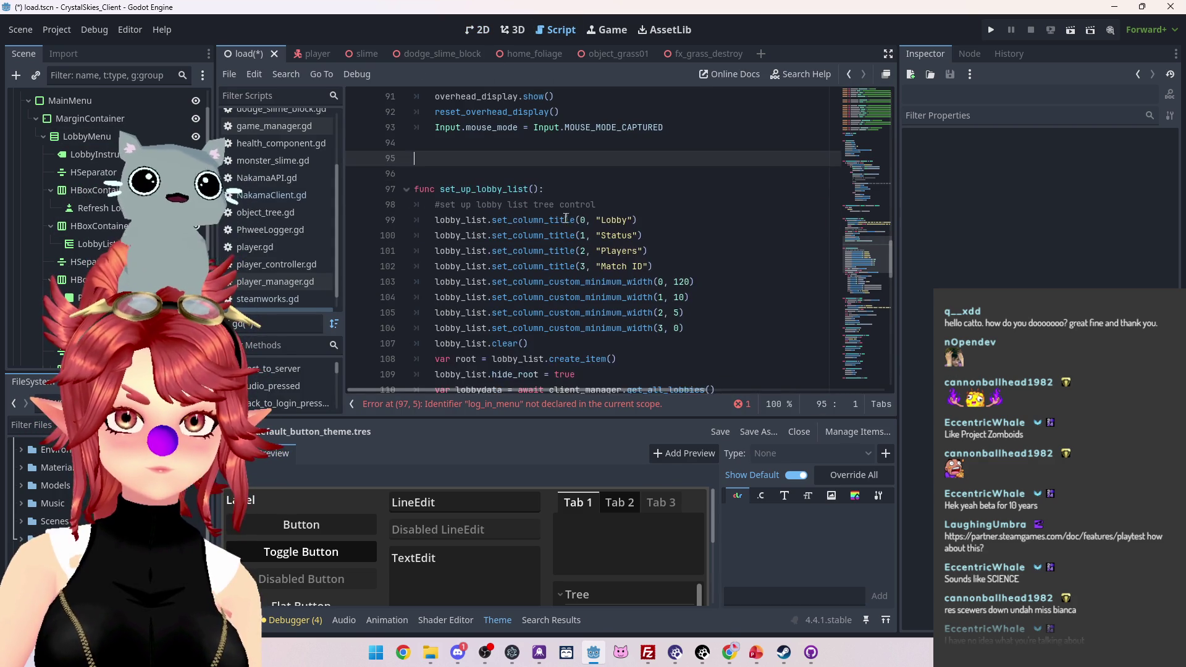
{"action": "scroll", "coordinate": [580, 331], "scroll_direction": "down", "scroll_amount": 12}
{"action": "scroll", "coordinate": [579, 331], "scroll_direction": "down", "scroll_amount": 7}
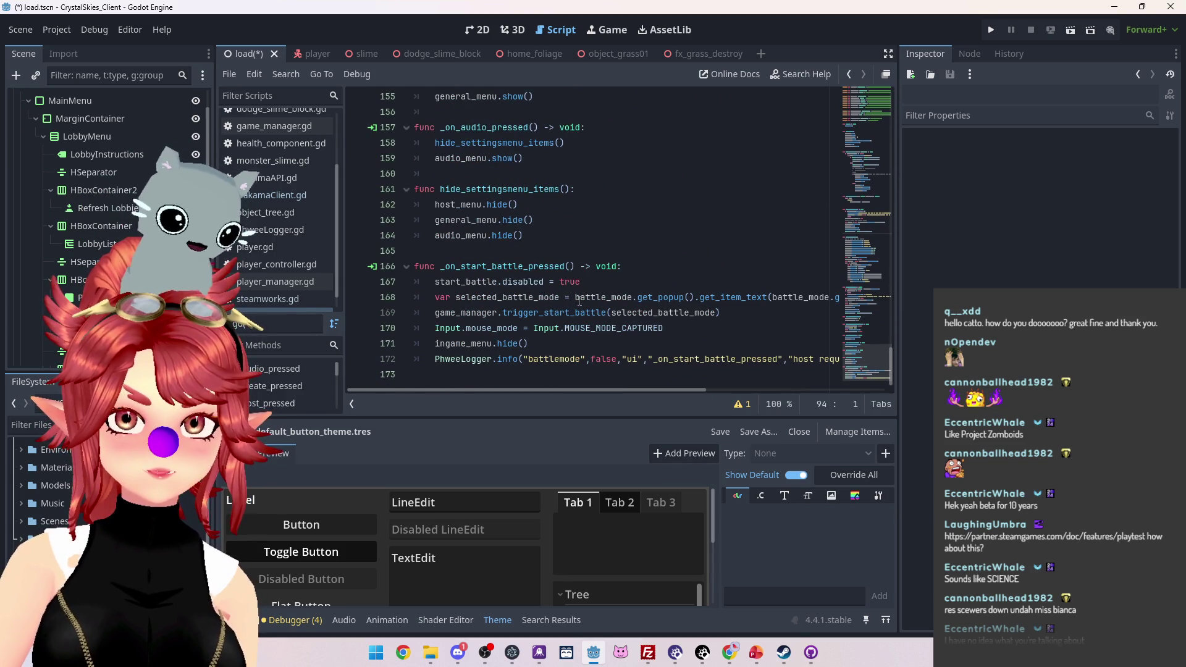
{"action": "scroll", "coordinate": [577, 299], "scroll_direction": "up", "scroll_amount": 1}
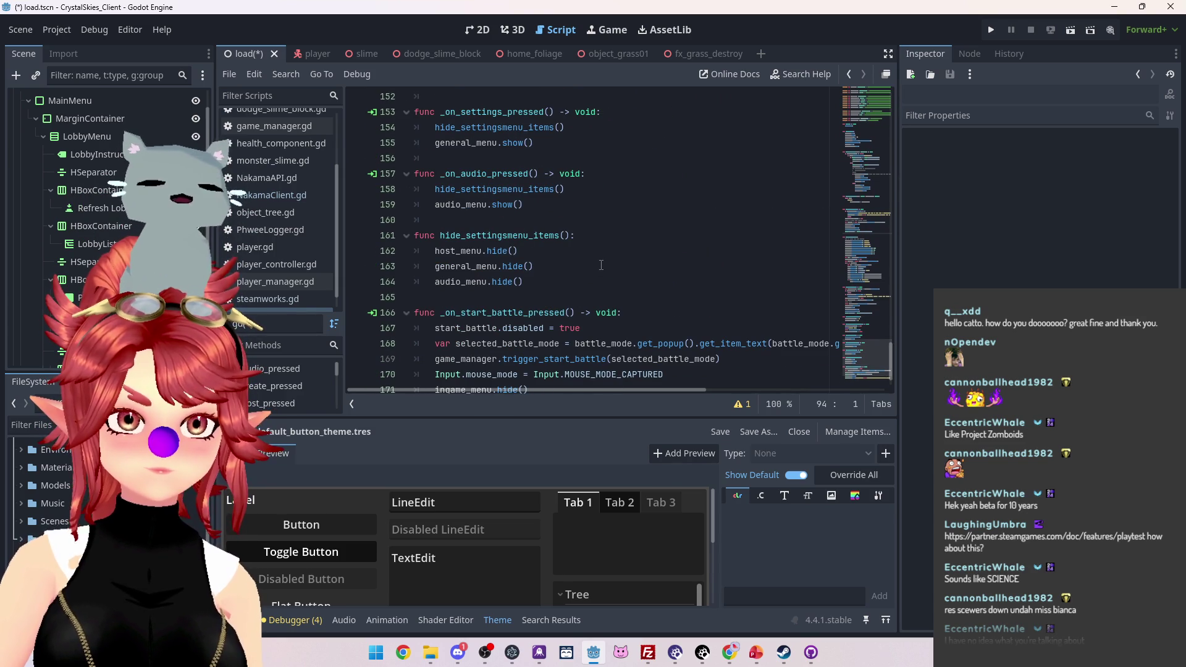
{"action": "scroll", "coordinate": [601, 264], "scroll_direction": "up", "scroll_amount": 6}
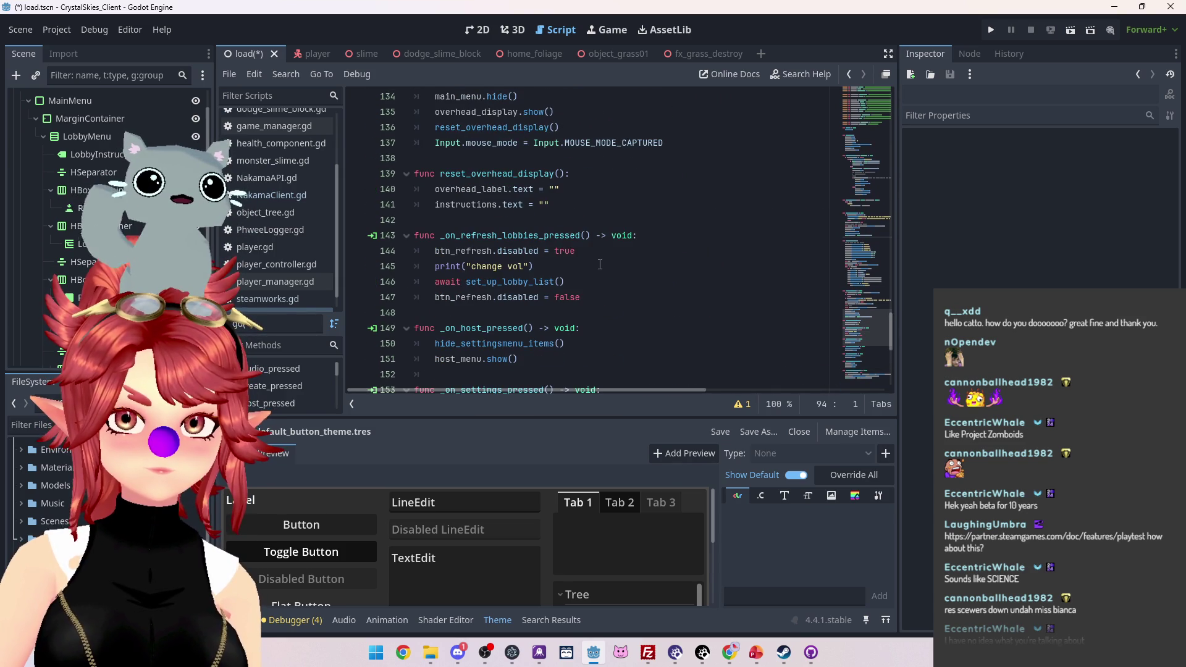
{"action": "scroll", "coordinate": [525, 218], "scroll_direction": "up", "scroll_amount": 1}
{"action": "scroll", "coordinate": [622, 254], "scroll_direction": "up", "scroll_amount": 15}
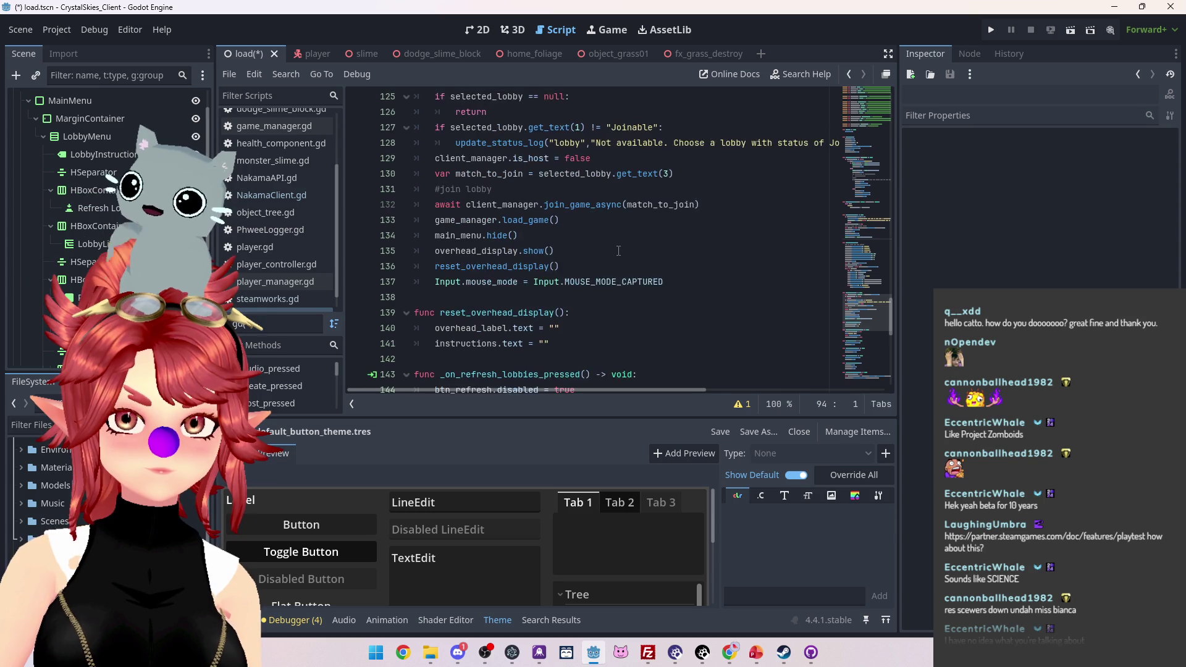
{"action": "scroll", "coordinate": [683, 260], "scroll_direction": "up", "scroll_amount": 20}
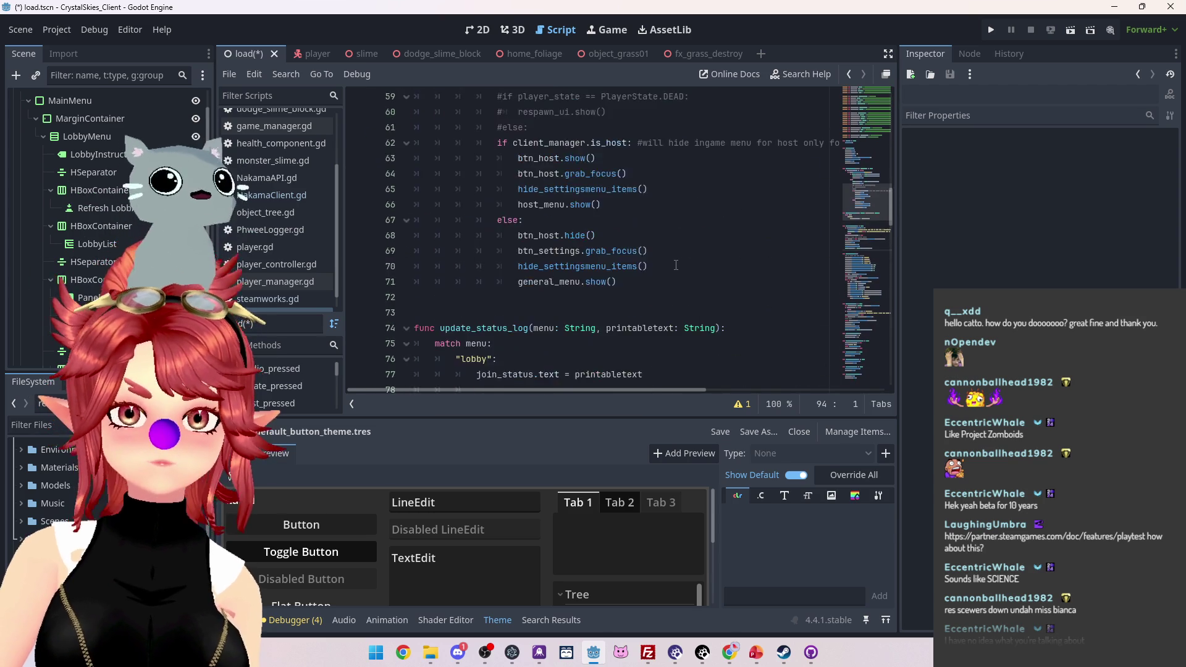
{"action": "key", "text": "ctrl+s"}
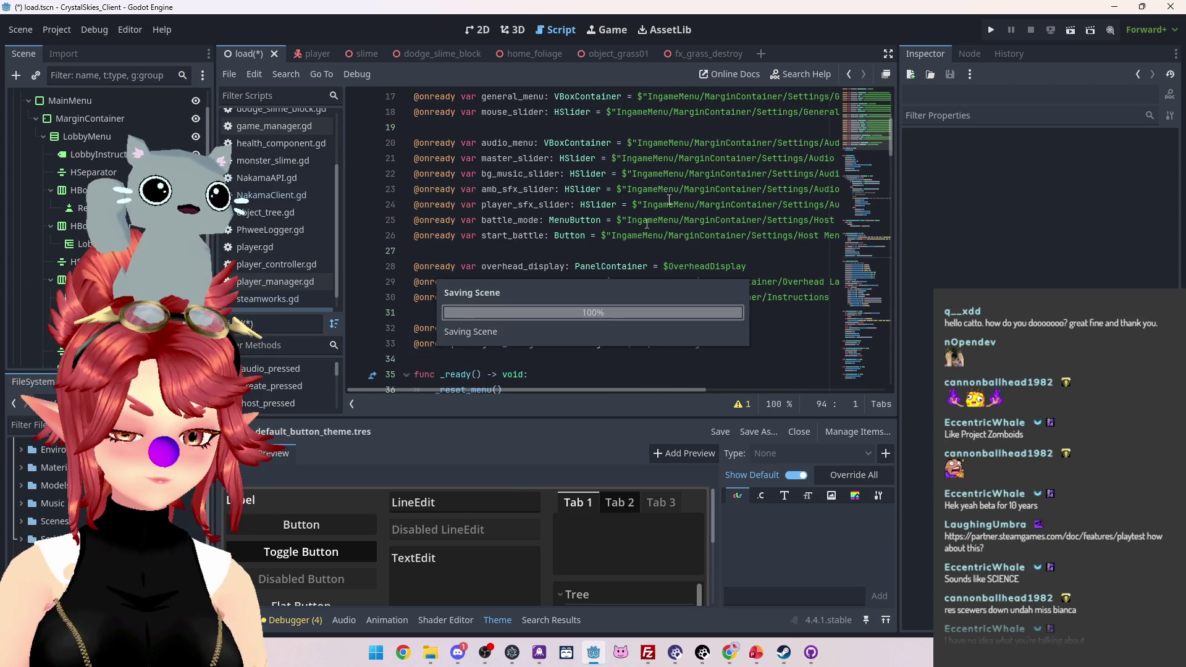
Step: Run the game, refresh lobbies, create a lobby named 'asdf', then close the game
{"action": "key", "text": "F5"}
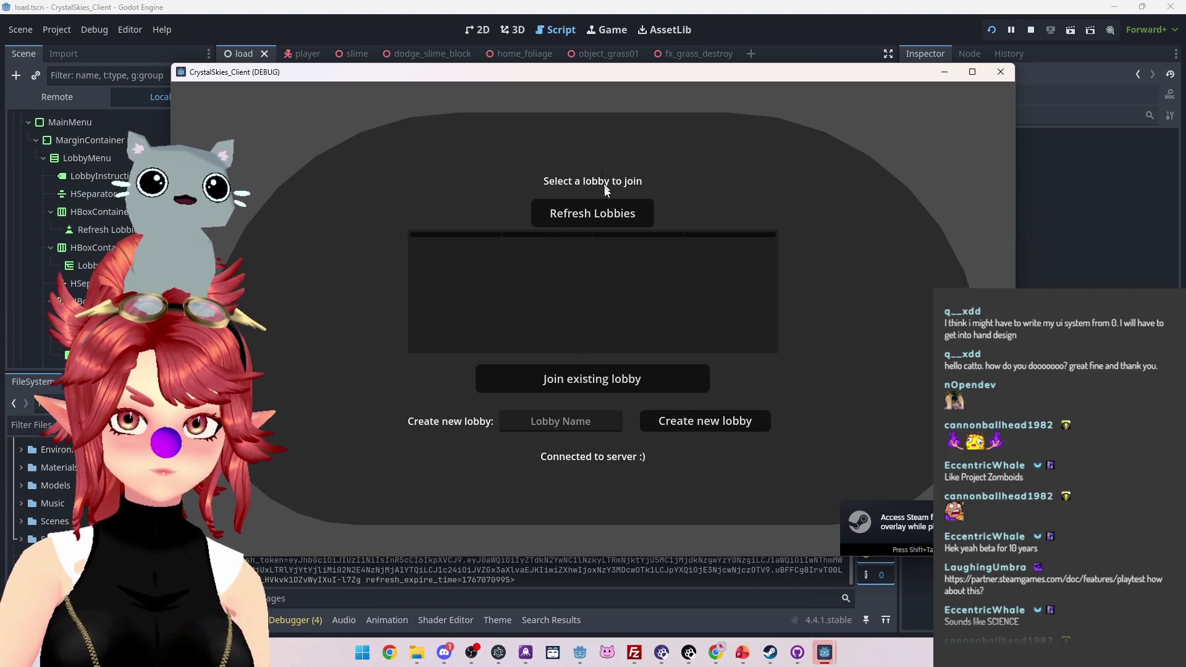
{"action": "left_click", "coordinate": [605, 205]}
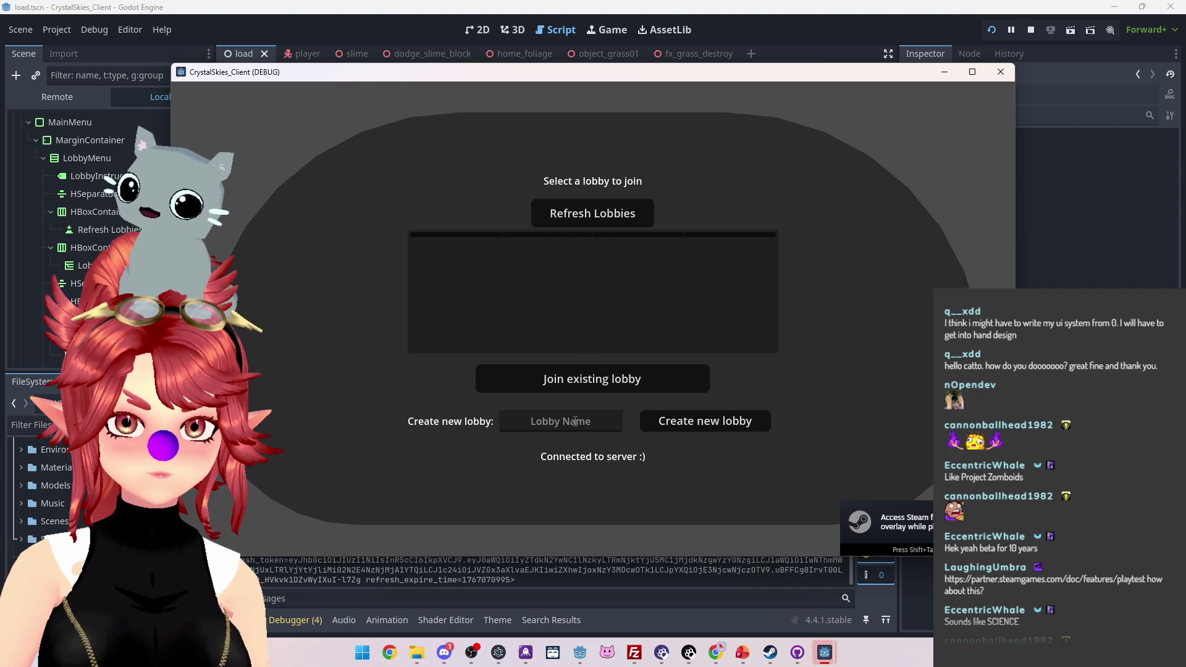
{"action": "type", "text": "asdf"}
{"action": "left_click", "coordinate": [685, 421]}
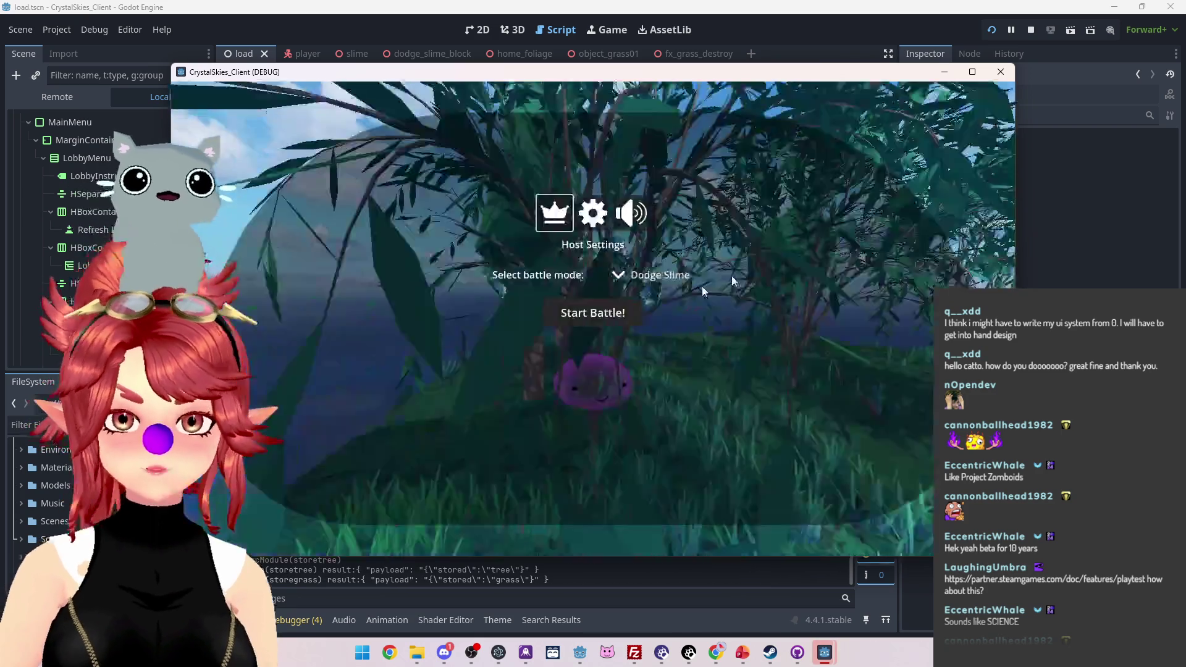
{"action": "key", "text": "alt+F4"}
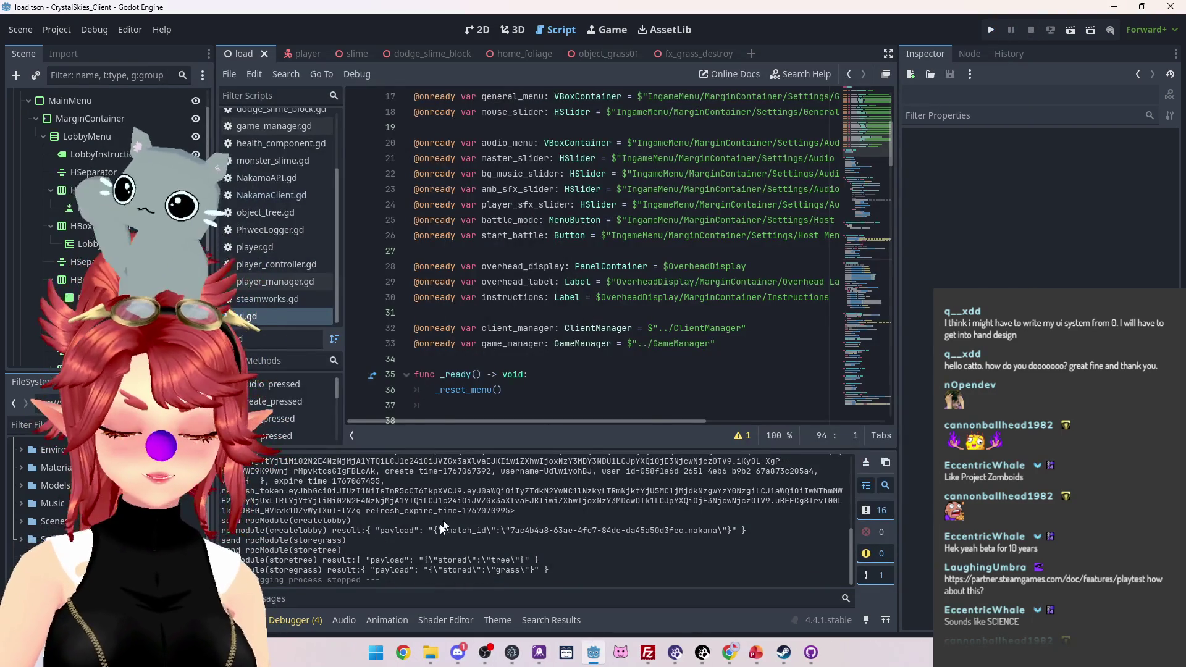
Step: Change line 5 of steamworks.gd to var token: String = "", save, and relaunch the game
{"action": "left_click", "coordinate": [294, 620]}
{"action": "left_click", "coordinate": [364, 510]}
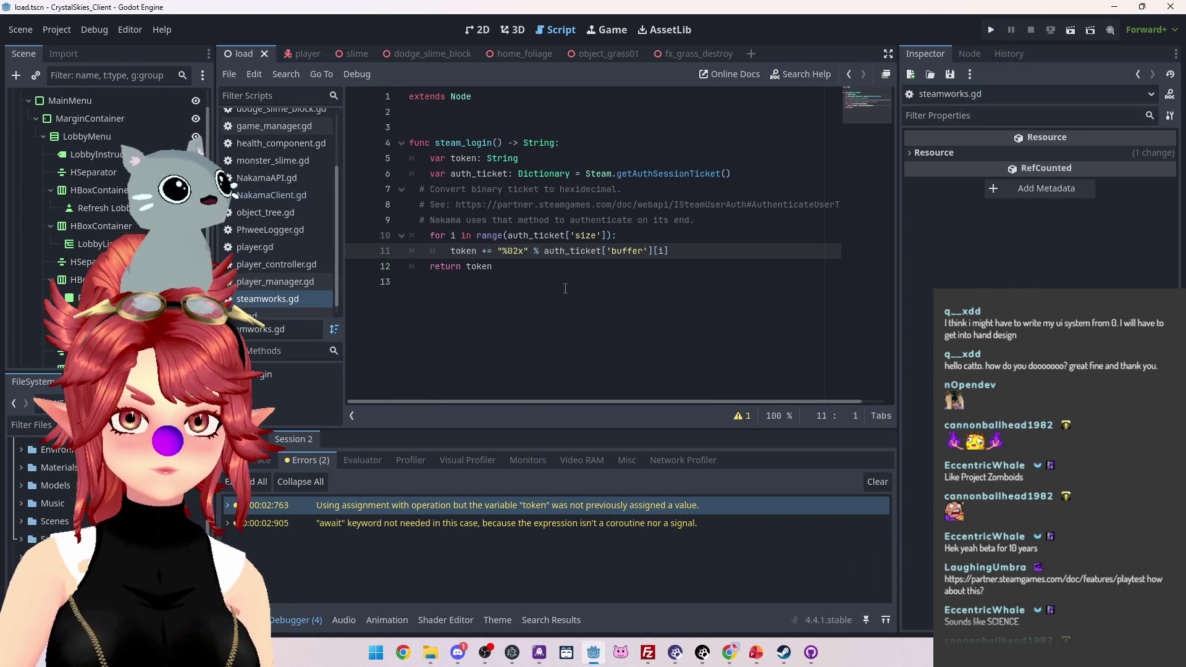
{"action": "left_click", "coordinate": [477, 524]}
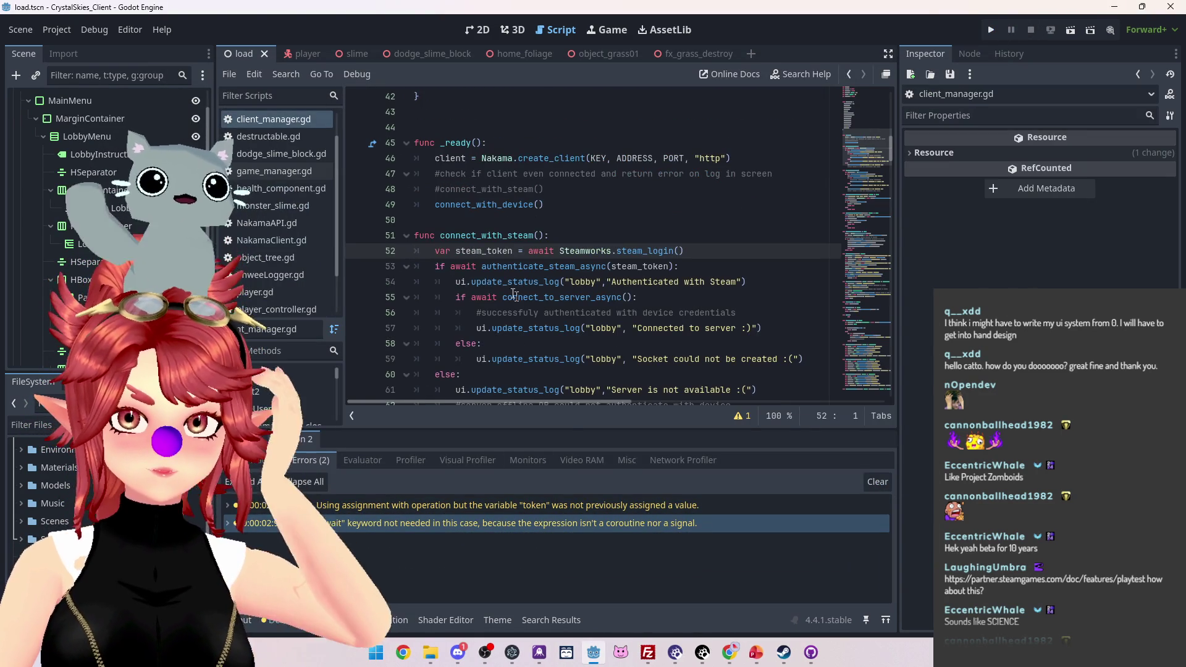
{"action": "left_click", "coordinate": [559, 251]}
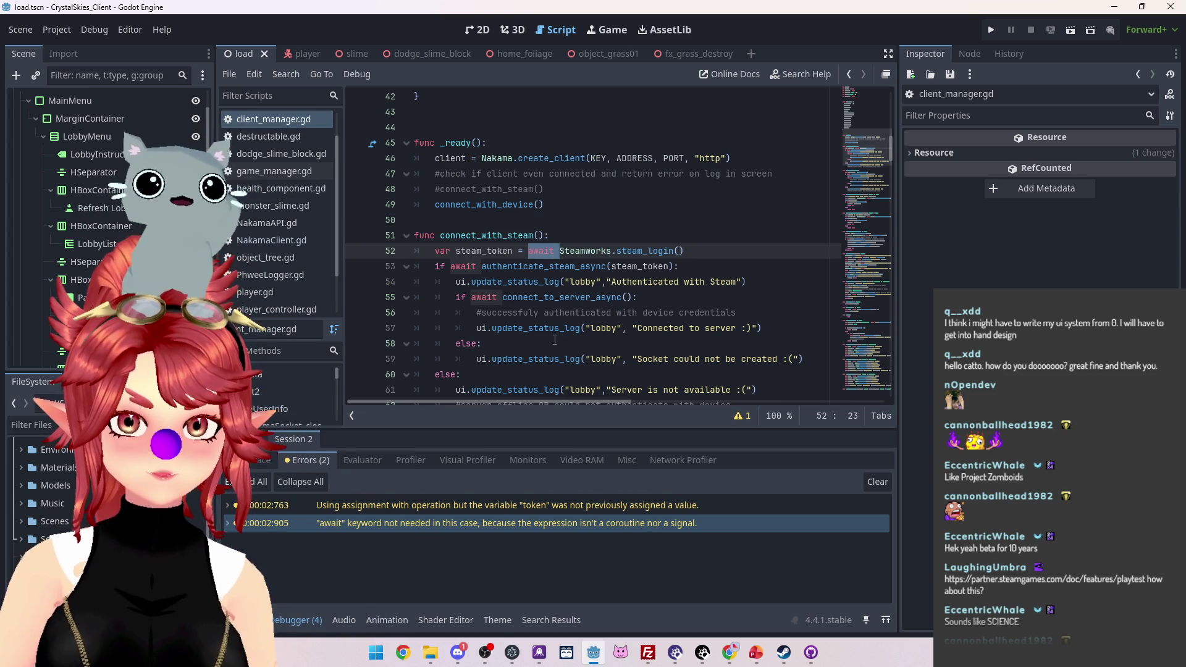
{"action": "left_click", "coordinate": [488, 505]}
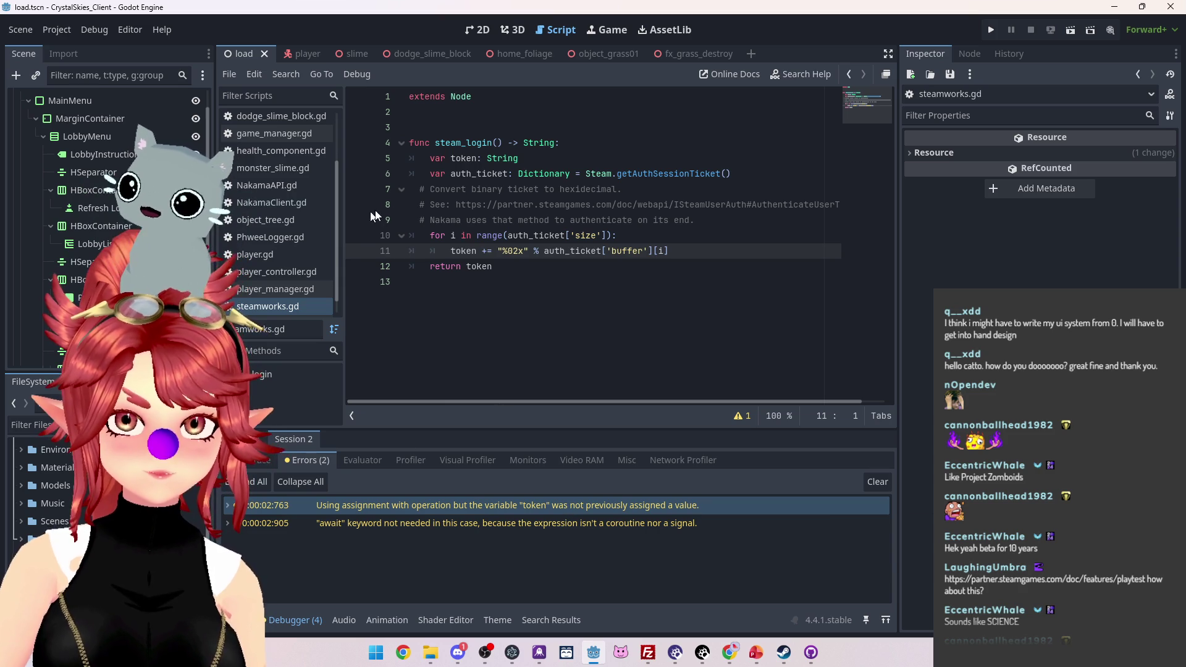
{"action": "left_click", "coordinate": [534, 159]}
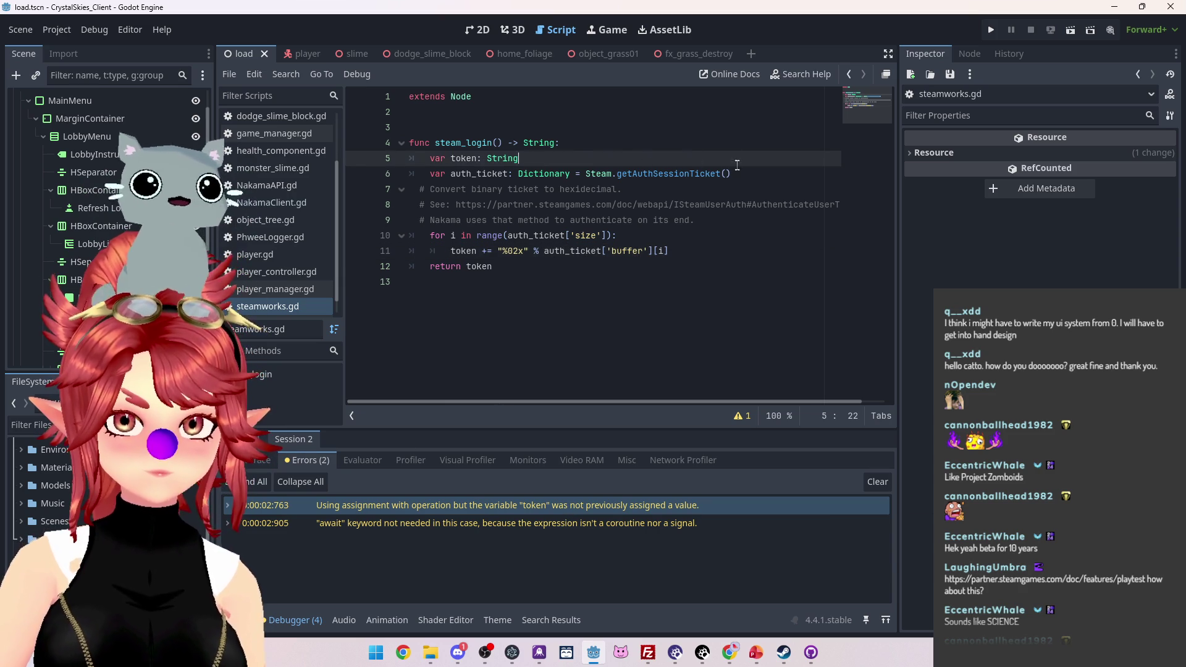
{"action": "type", "text": "= \"\""}
{"action": "key", "text": "ctrl+s"}
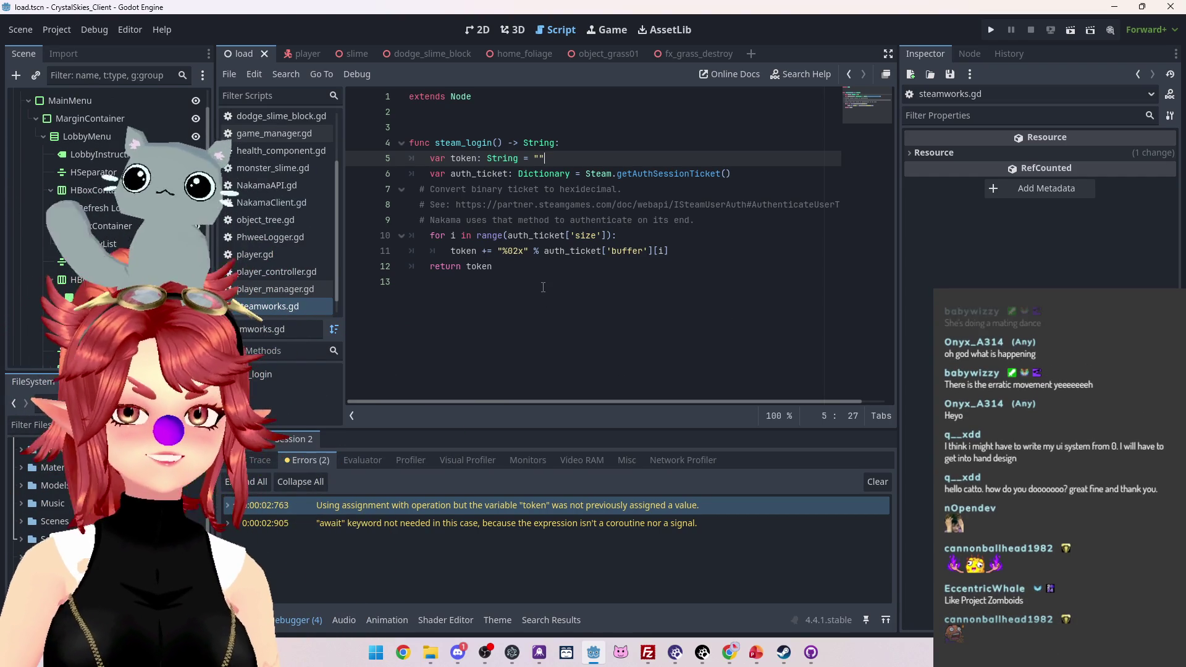
{"action": "left_click", "coordinate": [565, 266]}
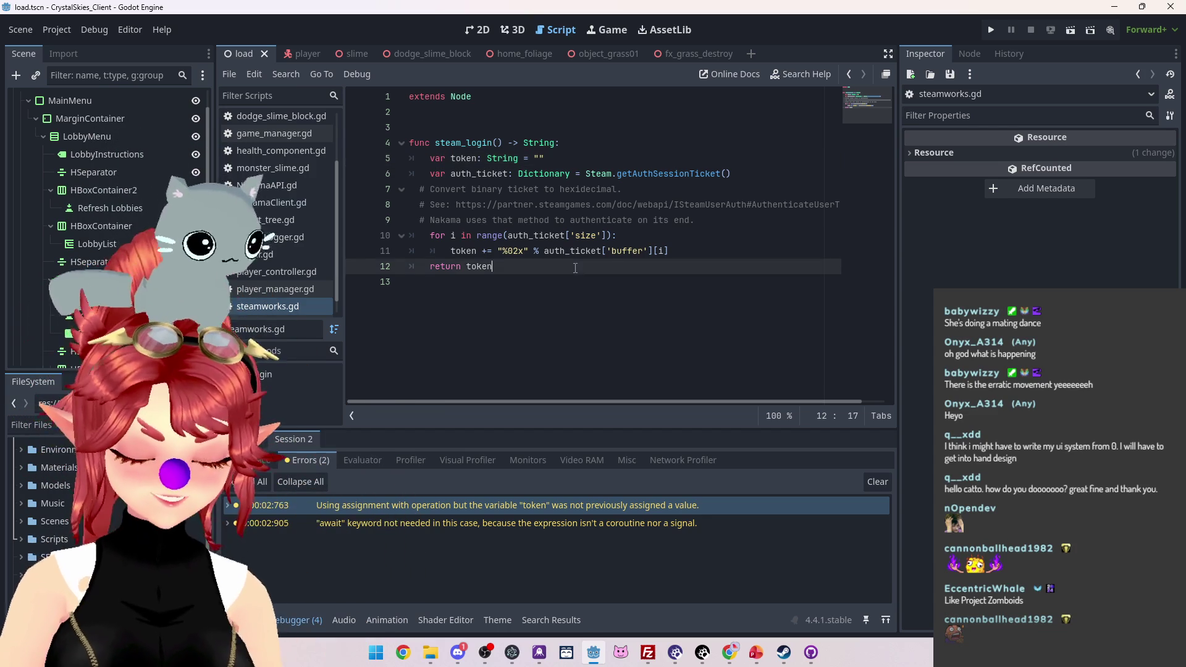
{"action": "left_click", "coordinate": [990, 30]}
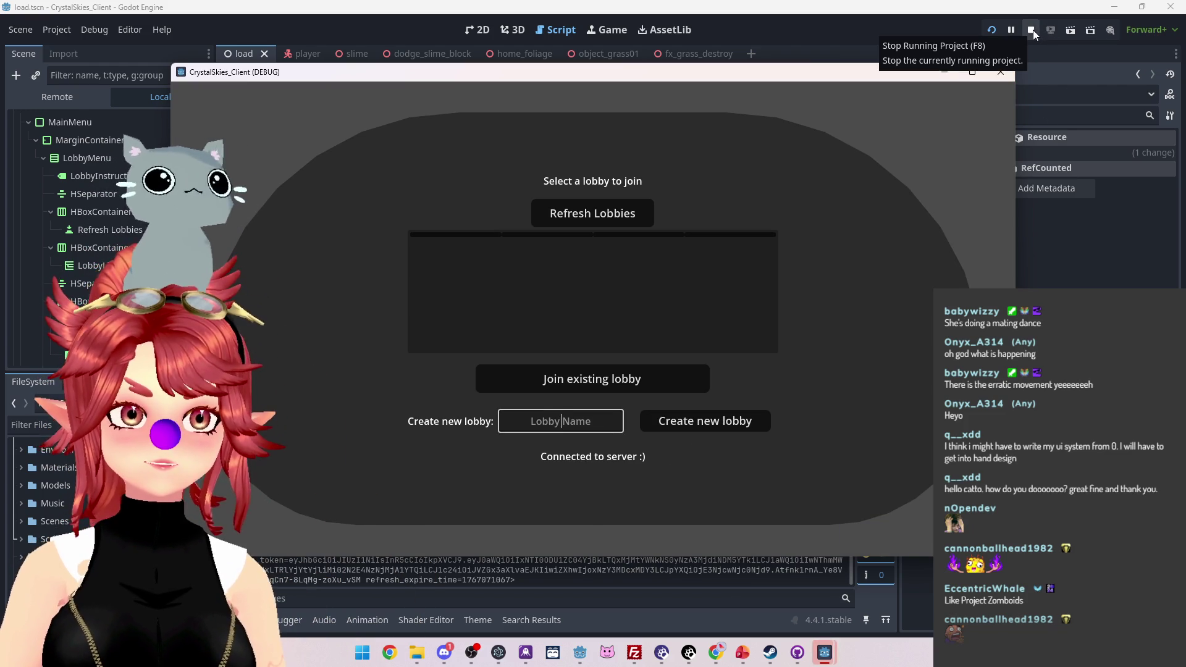
{"action": "left_click", "coordinate": [1033, 29]}
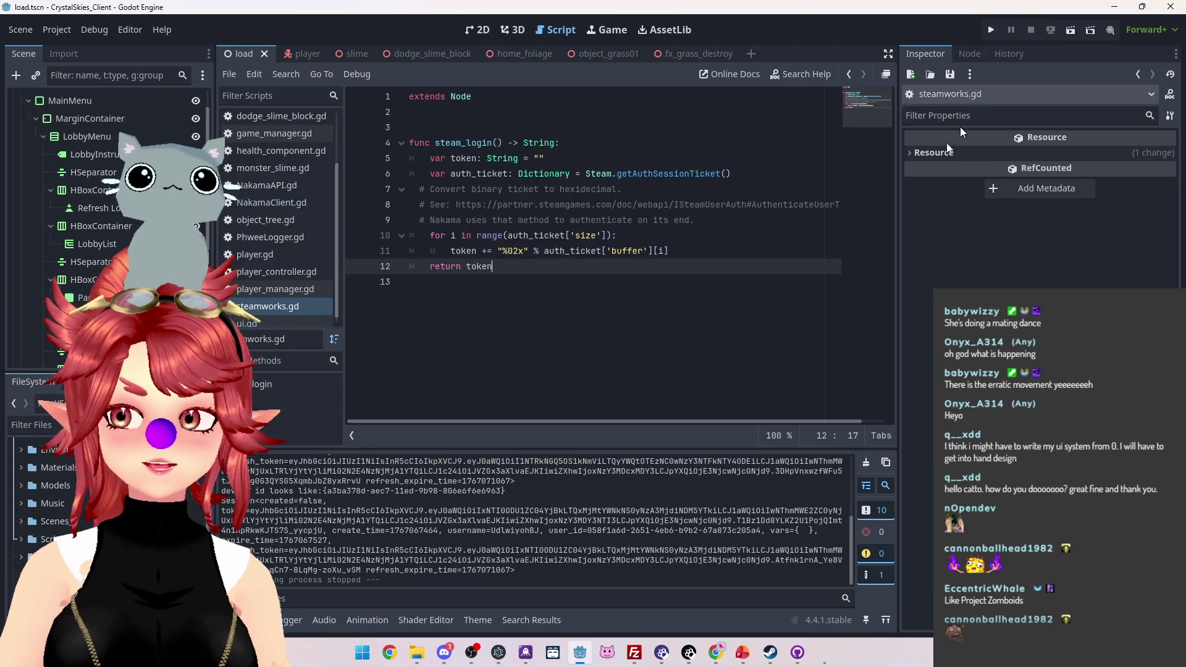
{"action": "left_click", "coordinate": [57, 31]}
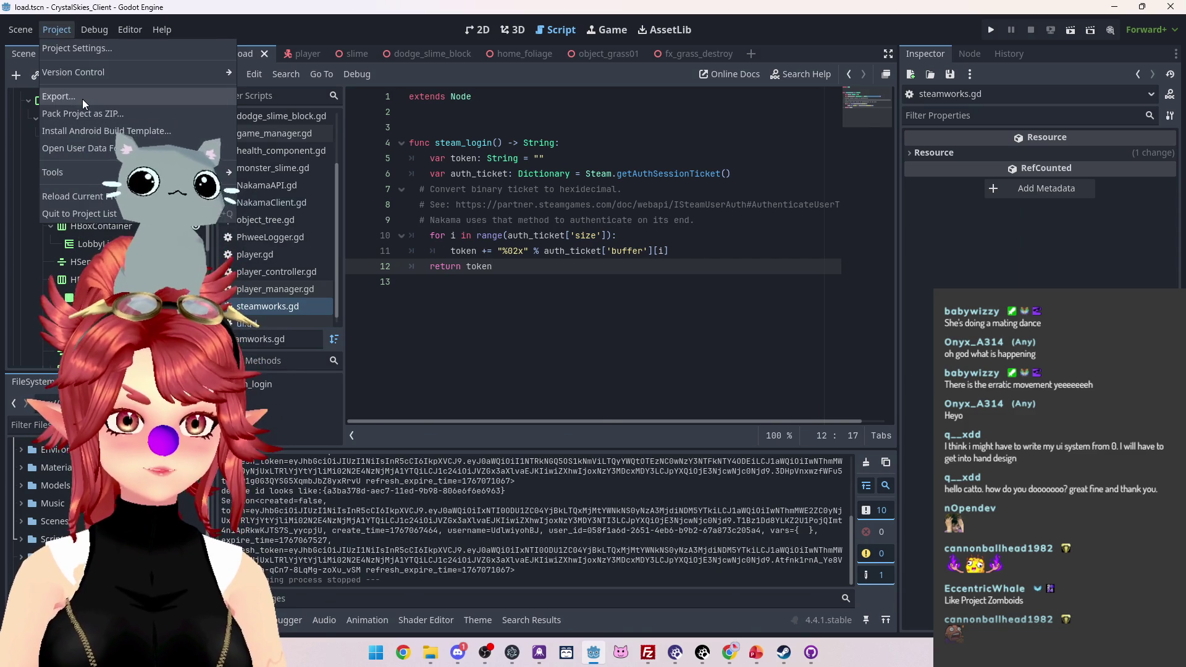
Step: Run Export All for the Windows, macOS and Linux presets in Debug mode, then switch to the Exports folder
{"action": "left_click", "coordinate": [82, 99]}
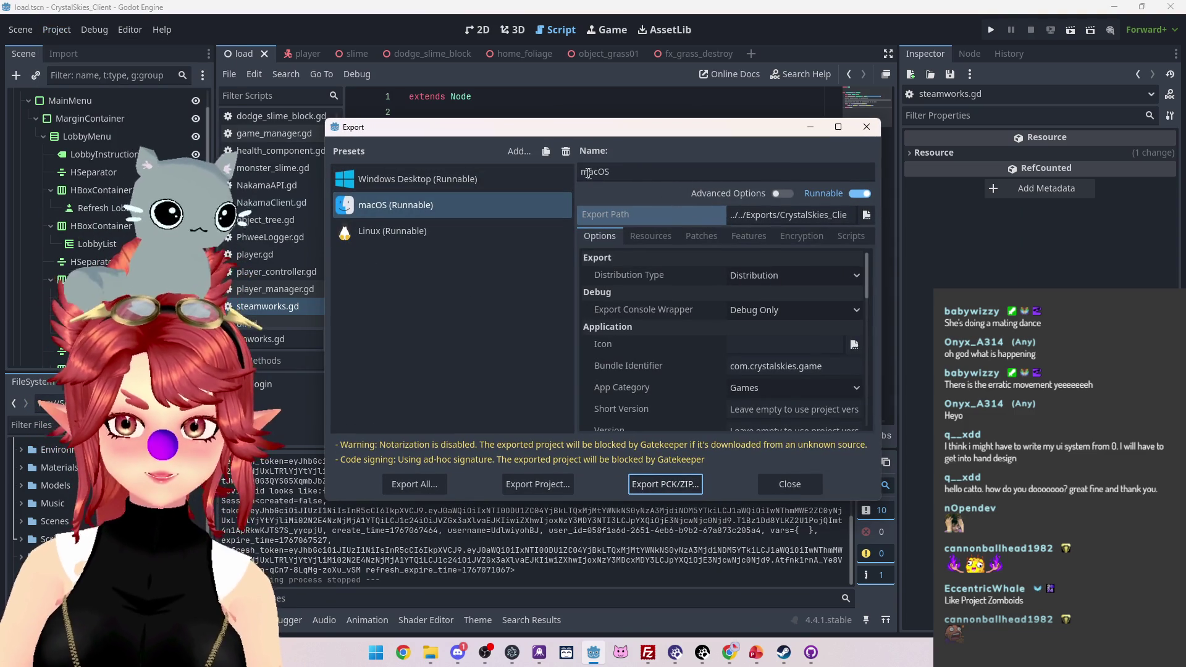
{"action": "left_click_drag", "start_coordinate": [809, 215], "coordinate": [933, 226]}
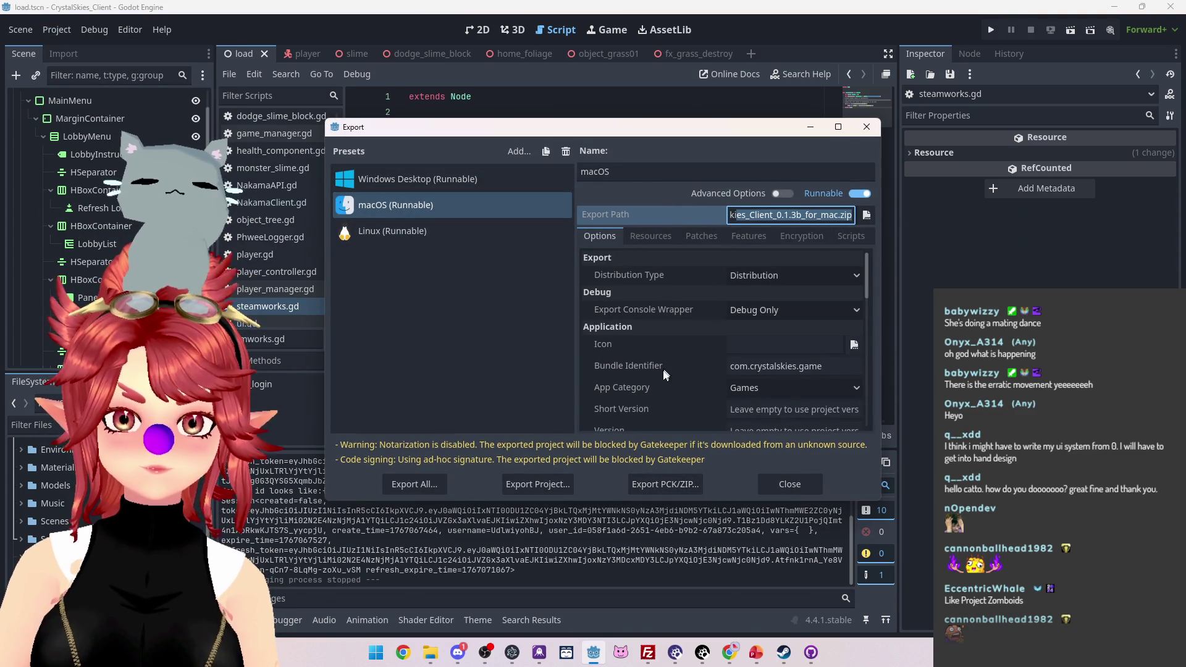
{"action": "left_click", "coordinate": [449, 339]}
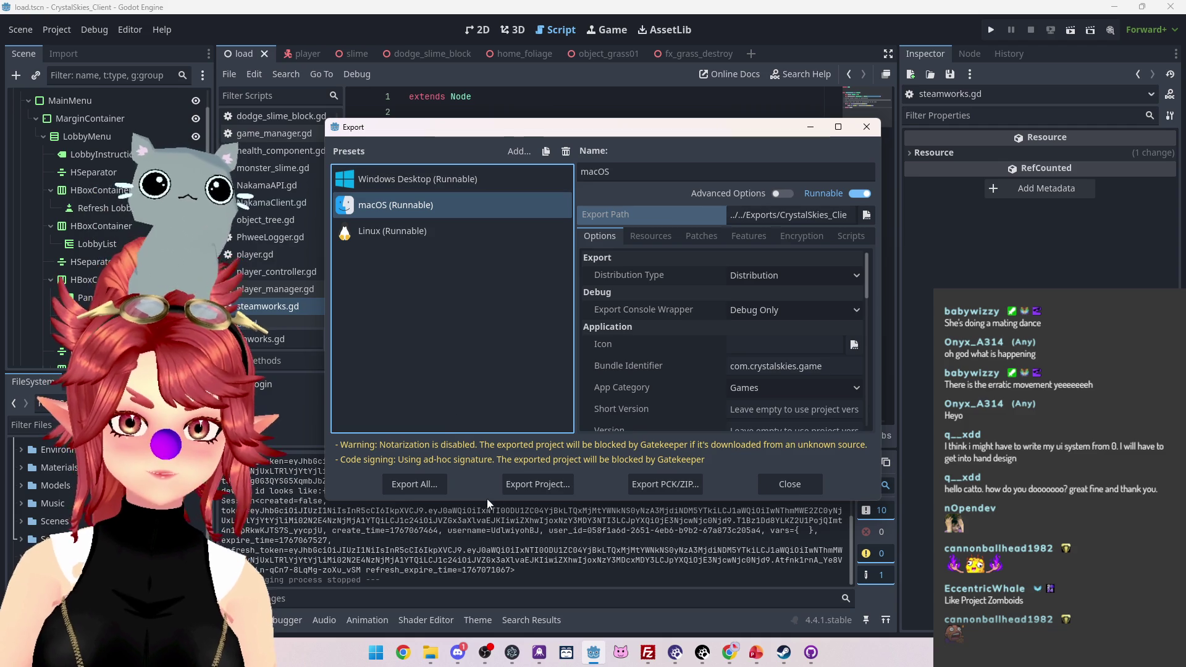
{"action": "left_click", "coordinate": [429, 486]}
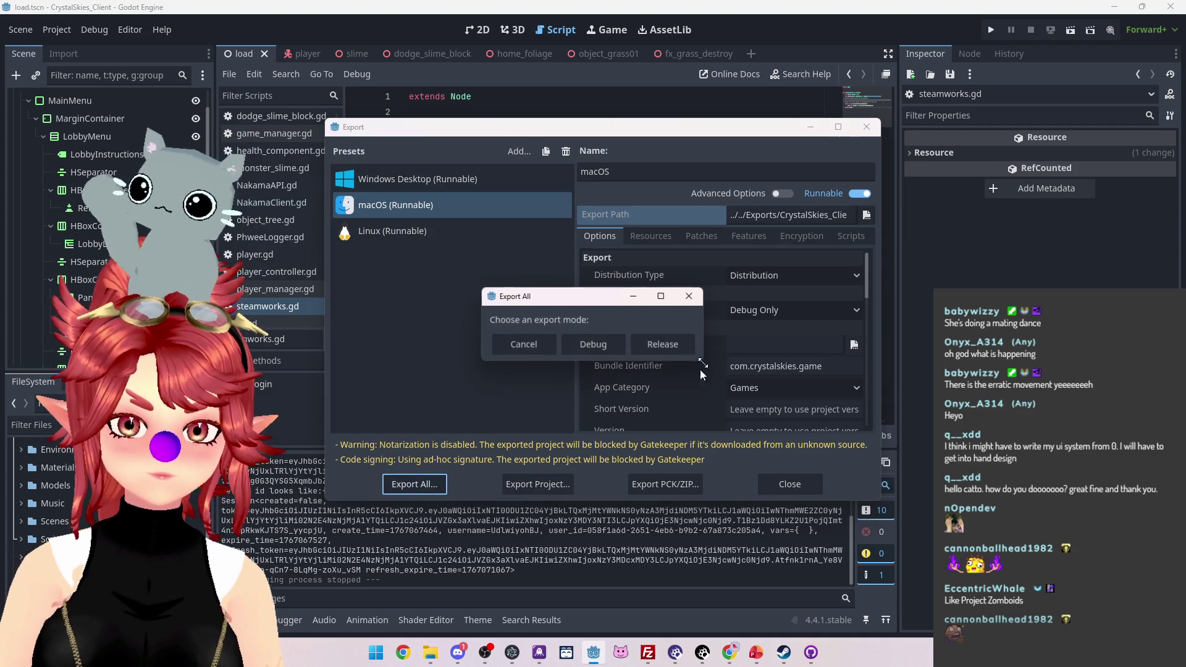
{"action": "left_click", "coordinate": [610, 351]}
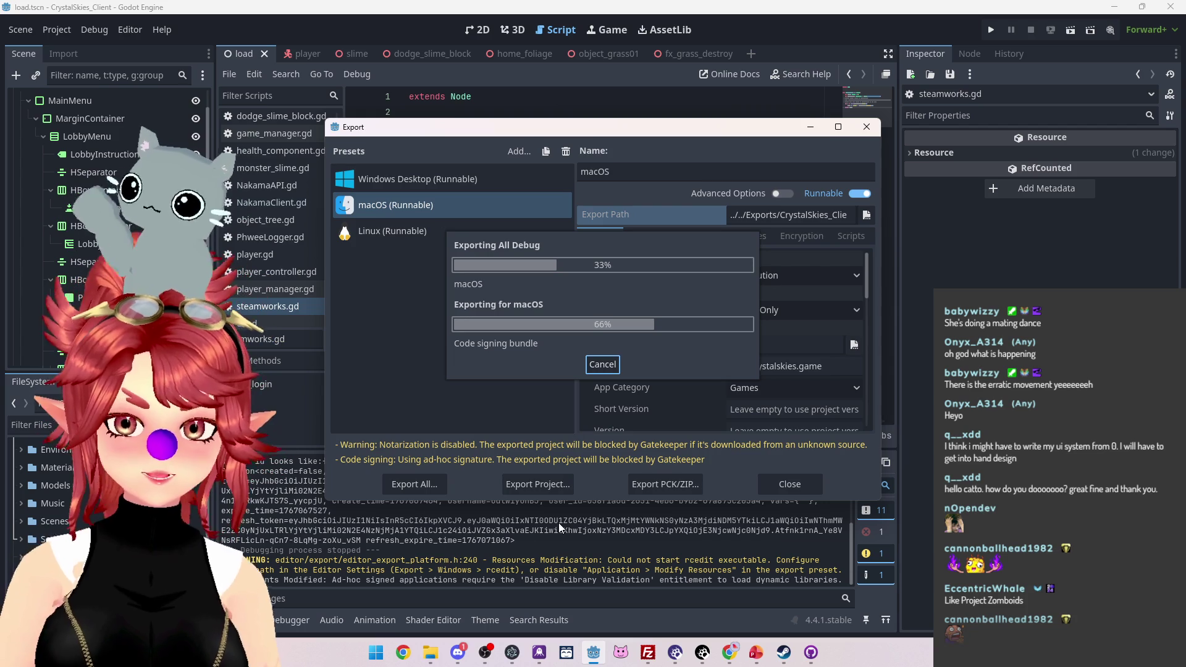
{"action": "mouse_move", "coordinate": [433, 658]}
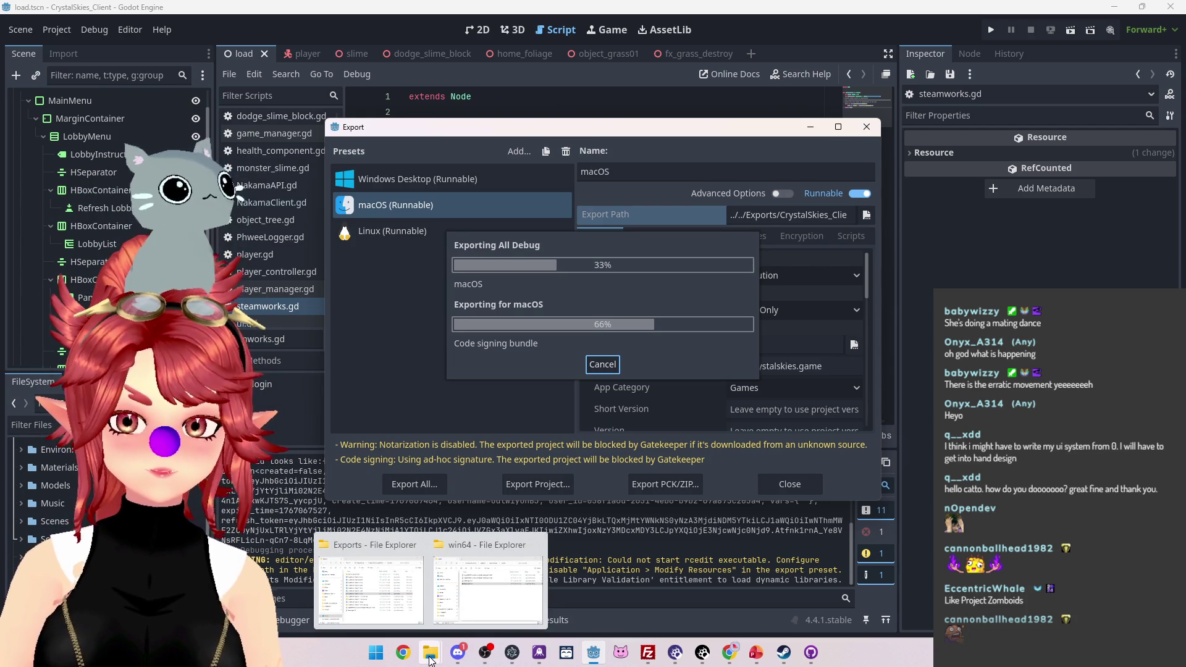
{"action": "left_click", "coordinate": [396, 609]}
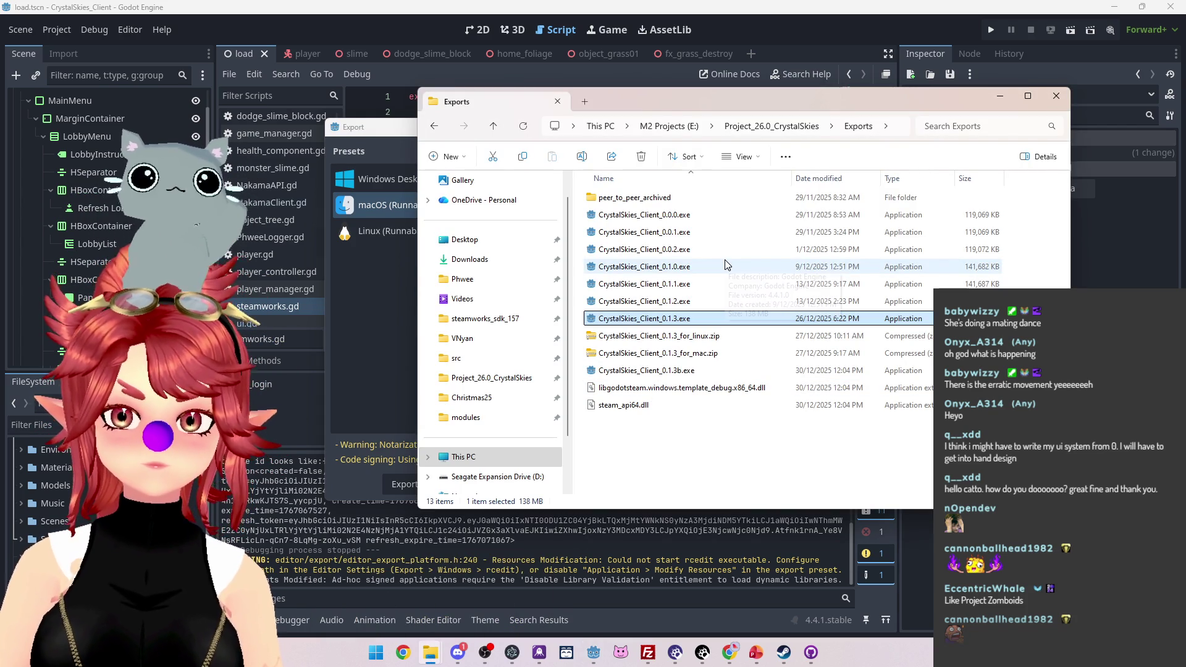
Step: Move the Exports window aside and dismiss Godot's export results summary
{"action": "mouse_move", "coordinate": [738, 104]}
{"action": "left_mouse_down"}
{"action": "mouse_move", "coordinate": [548, 93]}
{"action": "mouse_move", "coordinate": [865, 148]}
{"action": "mouse_move", "coordinate": [975, 139]}
{"action": "mouse_move", "coordinate": [540, 307]}
{"action": "mouse_move", "coordinate": [615, 441]}
{"action": "mouse_move", "coordinate": [667, 347]}
{"action": "mouse_move", "coordinate": [716, 150]}
{"action": "mouse_move", "coordinate": [668, 462]}
{"action": "mouse_move", "coordinate": [646, 534]}
{"action": "mouse_move", "coordinate": [640, 522]}
{"action": "mouse_move", "coordinate": [630, 542]}
{"action": "mouse_move", "coordinate": [645, 339]}
{"action": "left_mouse_up"}
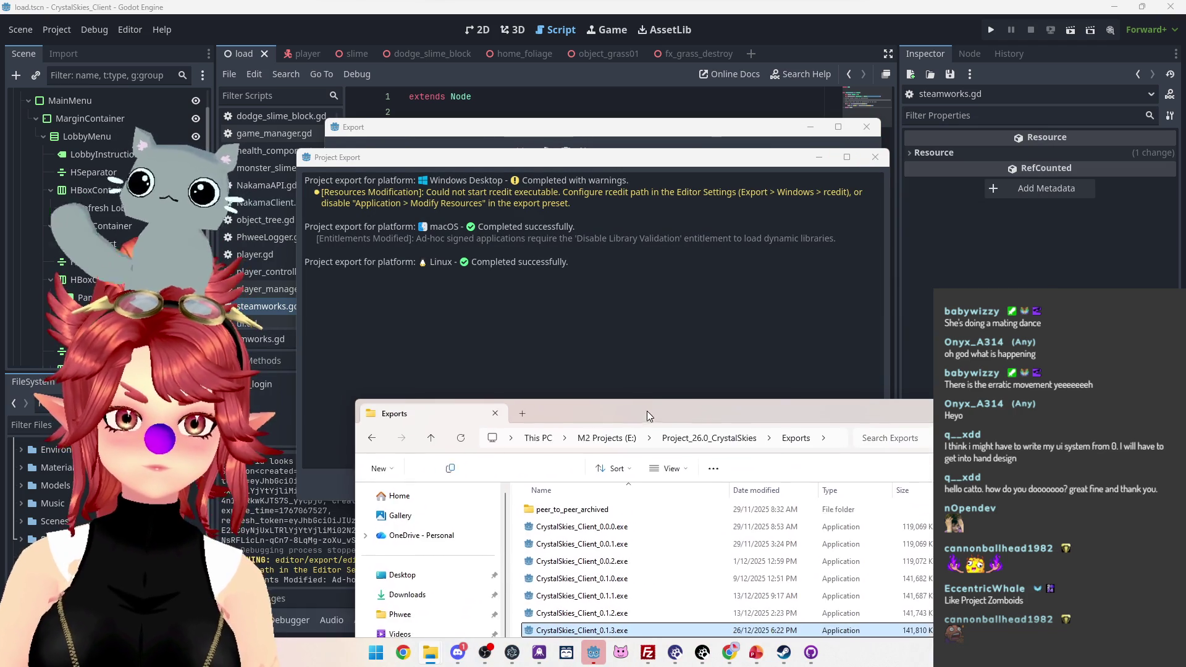
{"action": "left_click", "coordinate": [566, 168]}
{"action": "left_click", "coordinate": [596, 491]}
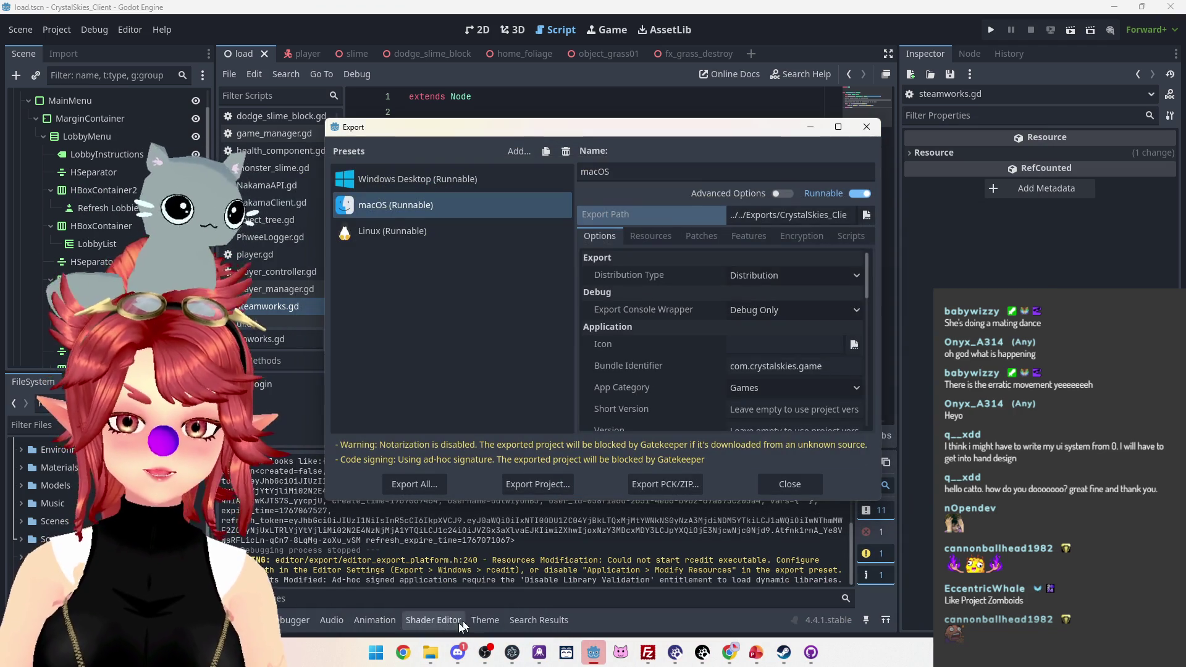
Step: Bring the Exports folder back and inspect CrystalSkies_Client_0.1.3.exe and steam_api64.dll
{"action": "mouse_move", "coordinate": [430, 652]}
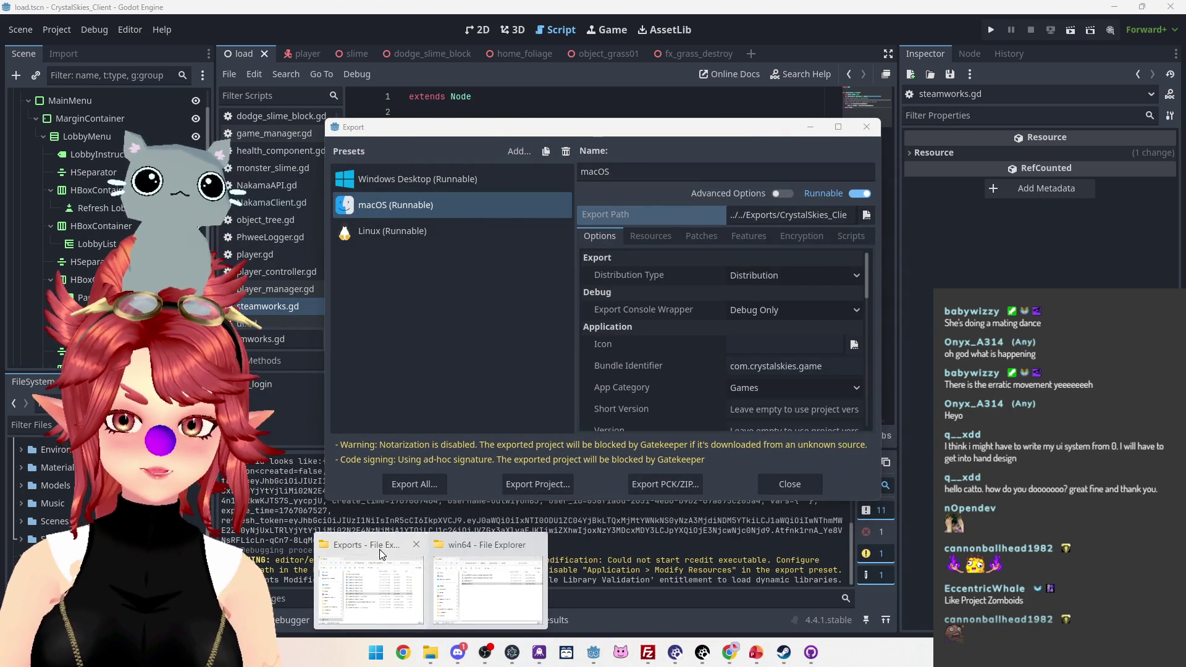
{"action": "left_click", "coordinate": [381, 554]}
{"action": "left_click_drag", "start_coordinate": [673, 328], "coordinate": [684, 163]}
{"action": "left_click", "coordinate": [674, 553]}
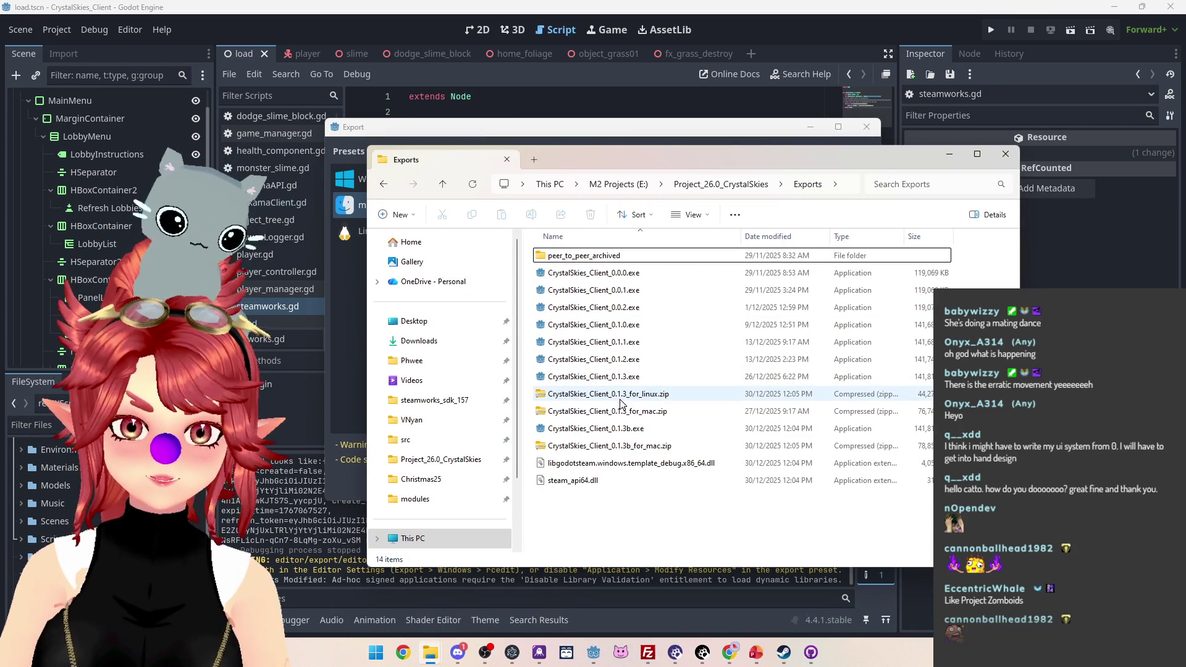
{"action": "left_click", "coordinate": [612, 377]}
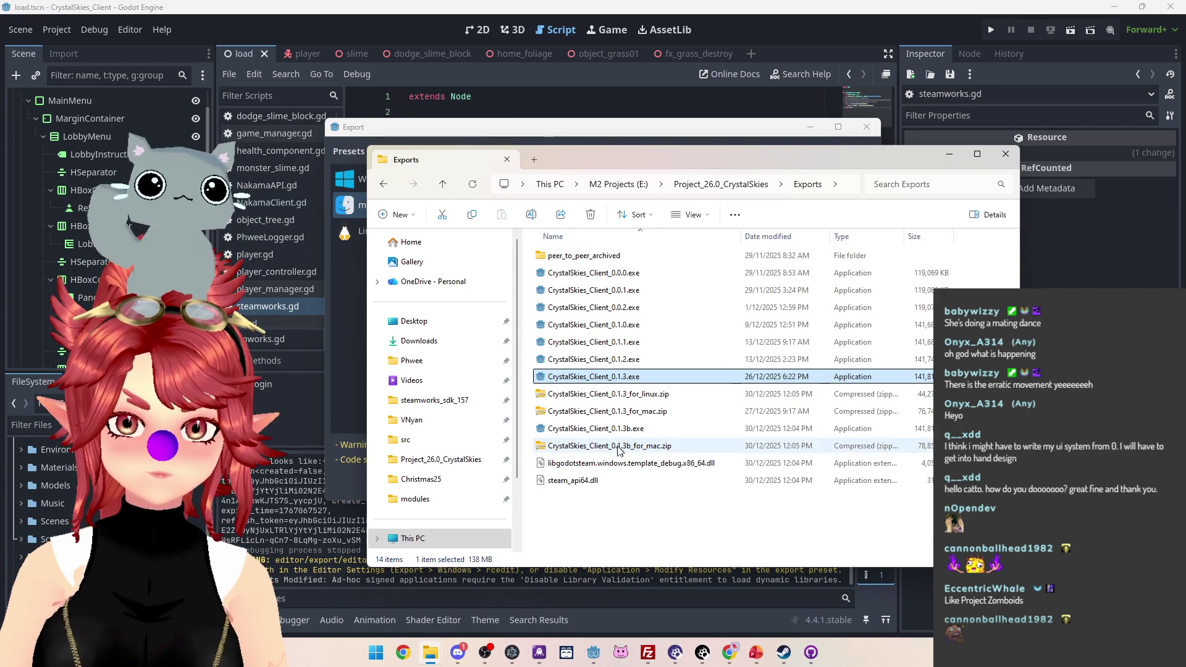
{"action": "left_click", "coordinate": [587, 482]}
{"action": "left_click_drag", "start_coordinate": [707, 151], "coordinate": [636, 67]}
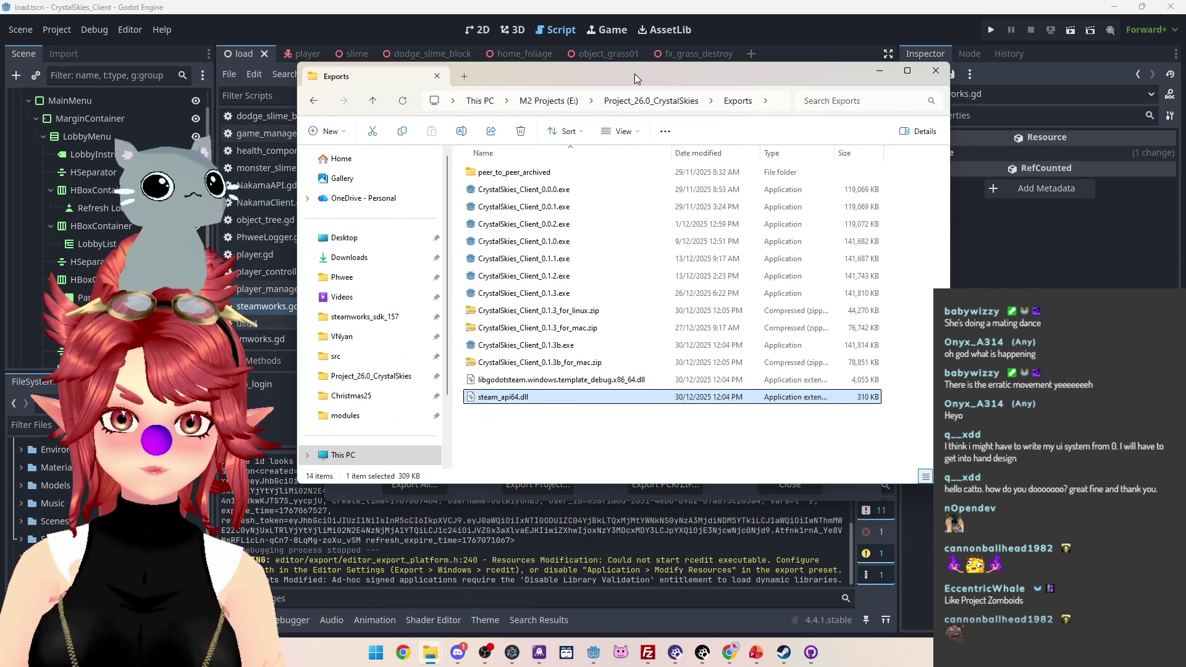
Step: Compare the new builds by selecting the 0.1.3b exe, 0.1.3 Linux zip and 0.1.3b mac zip
{"action": "left_click", "coordinate": [525, 386], "text": "ctrl"}
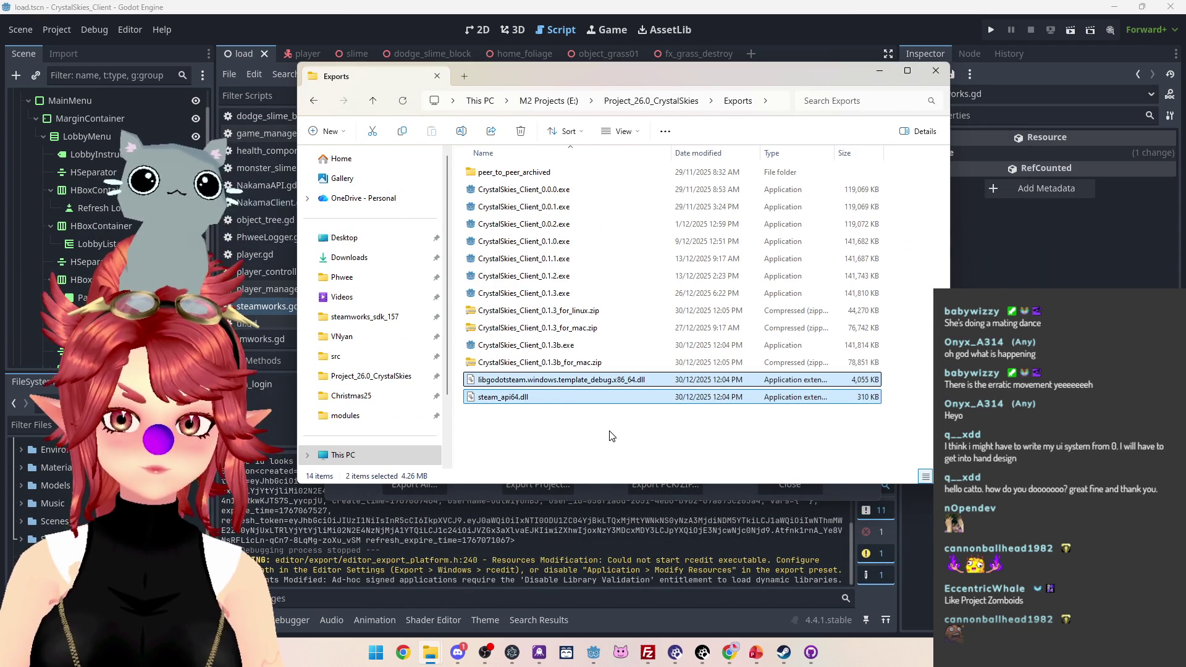
{"action": "left_click_drag", "start_coordinate": [592, 449], "coordinate": [545, 414]}
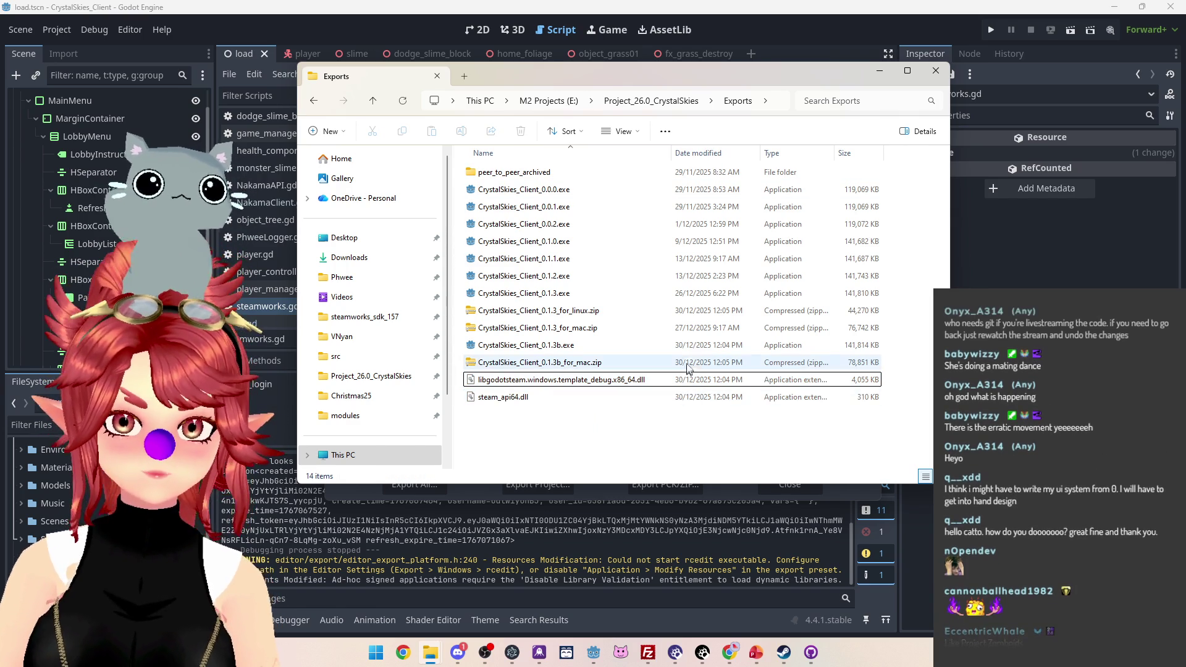
{"action": "left_click", "coordinate": [692, 346]}
{"action": "left_click", "coordinate": [695, 310]}
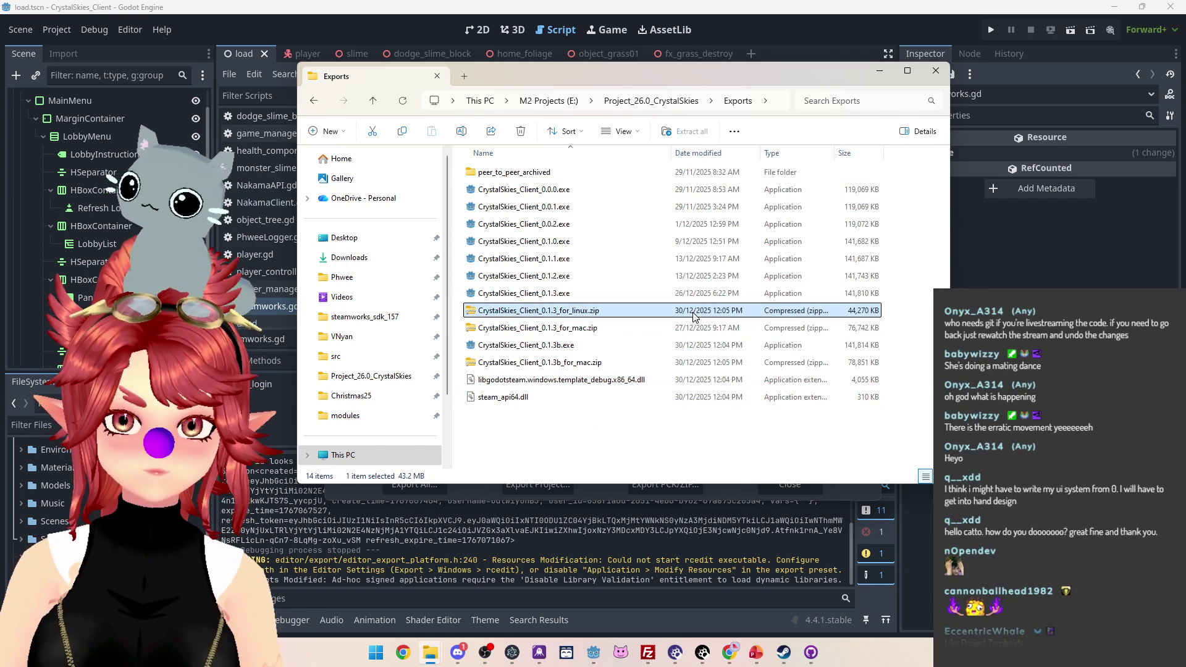
{"action": "left_click", "coordinate": [696, 346], "text": "ctrl"}
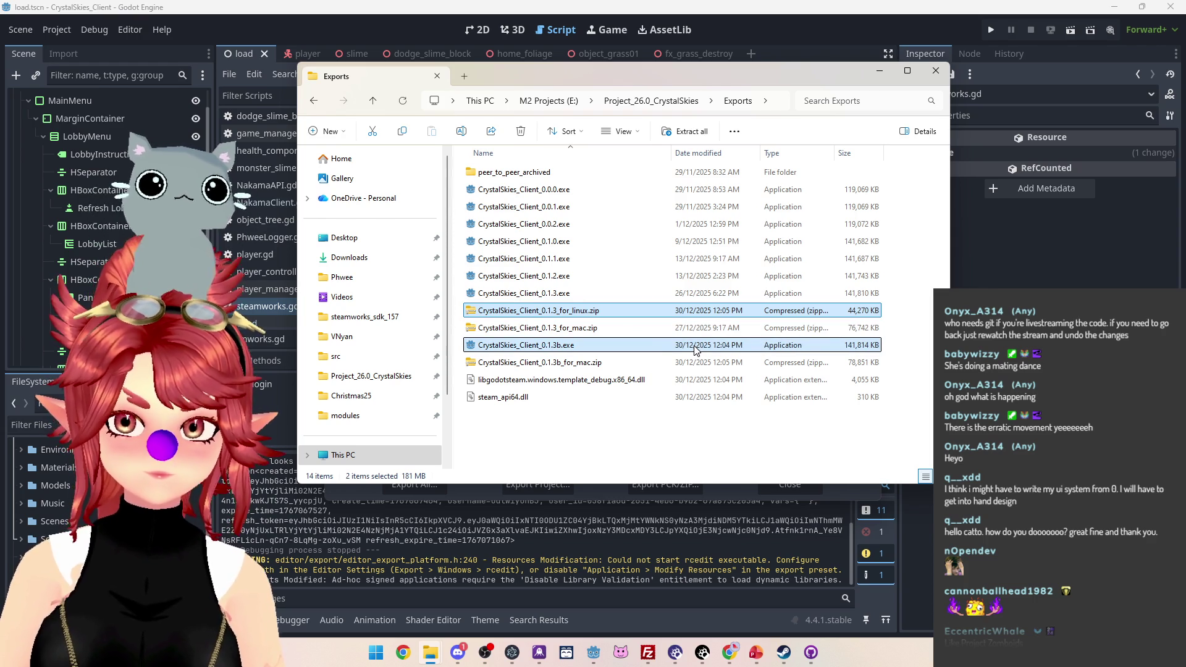
{"action": "left_click", "coordinate": [559, 364], "text": "ctrl"}
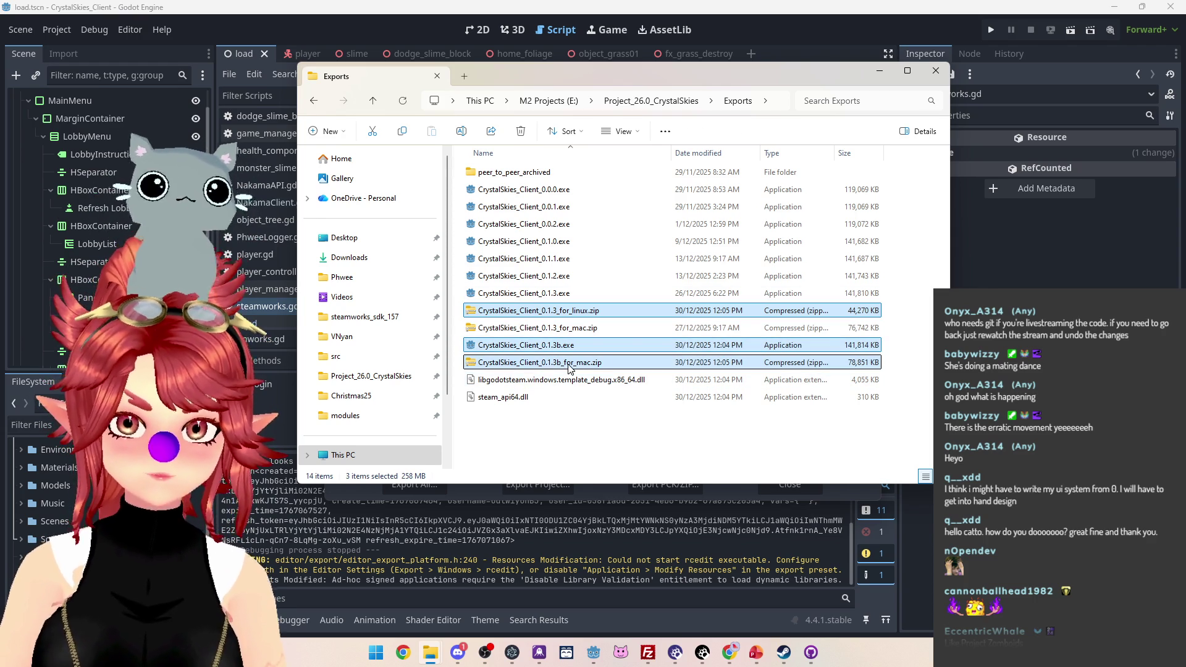
{"action": "left_click", "coordinate": [570, 367]}
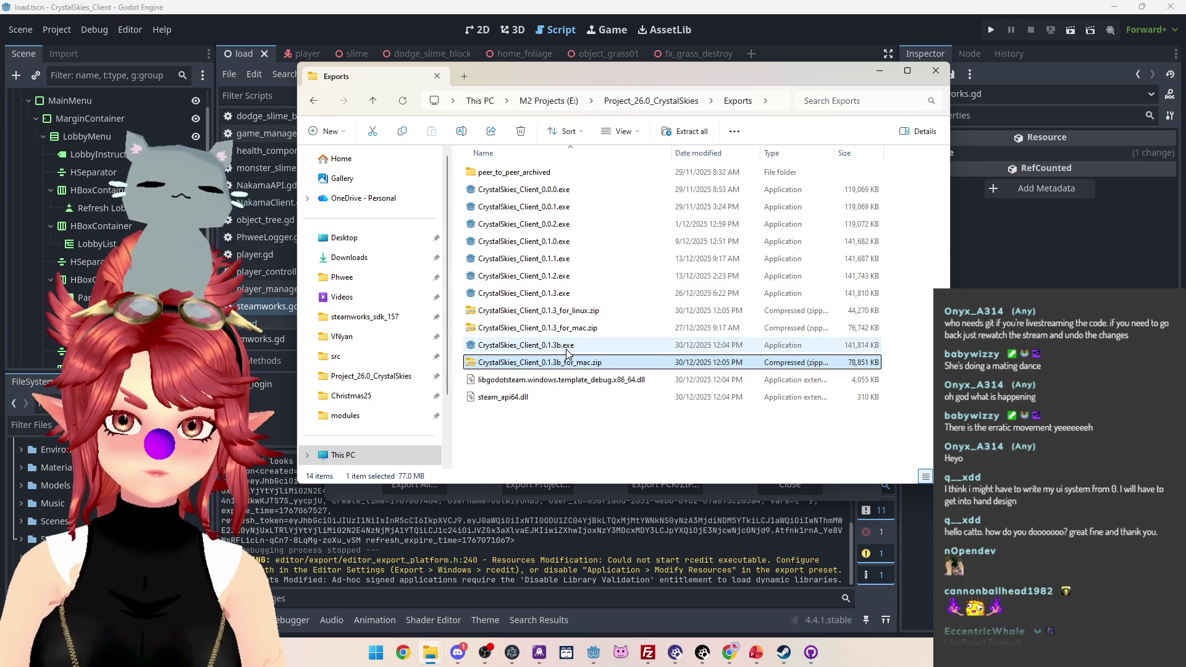
Step: Check the full macOS and Linux export file names in Godot against the files in Exports
{"action": "left_click", "coordinate": [587, 495]}
{"action": "left_click", "coordinate": [822, 214]}
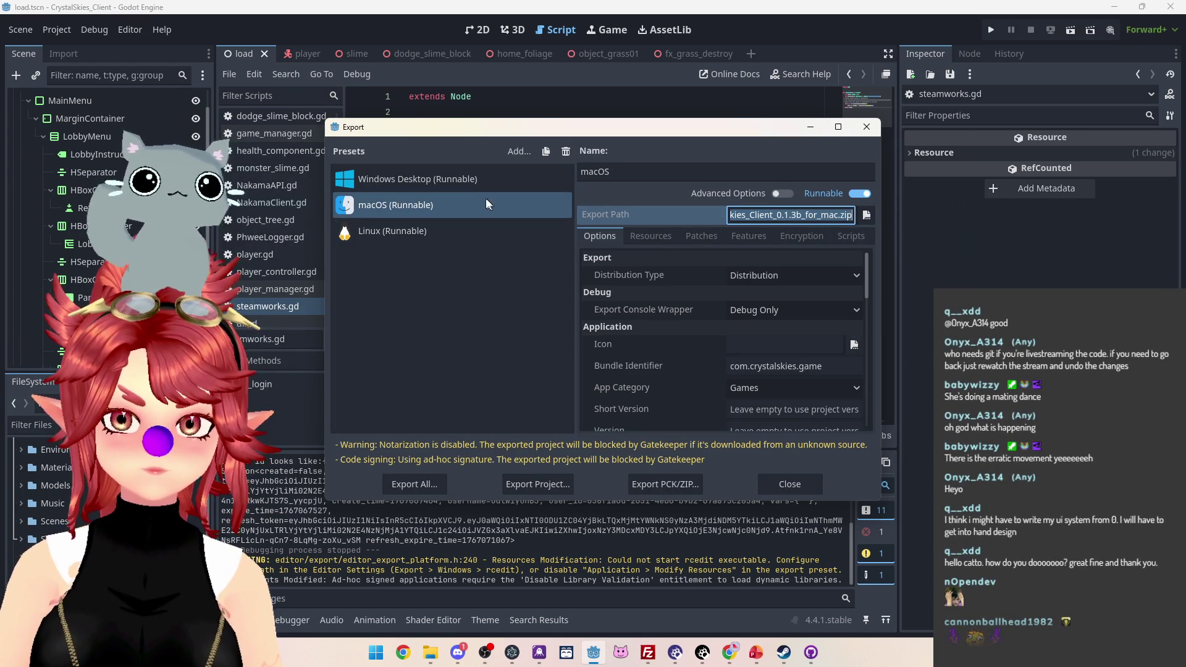
{"action": "left_click", "coordinate": [450, 230]}
{"action": "left_click", "coordinate": [797, 214]}
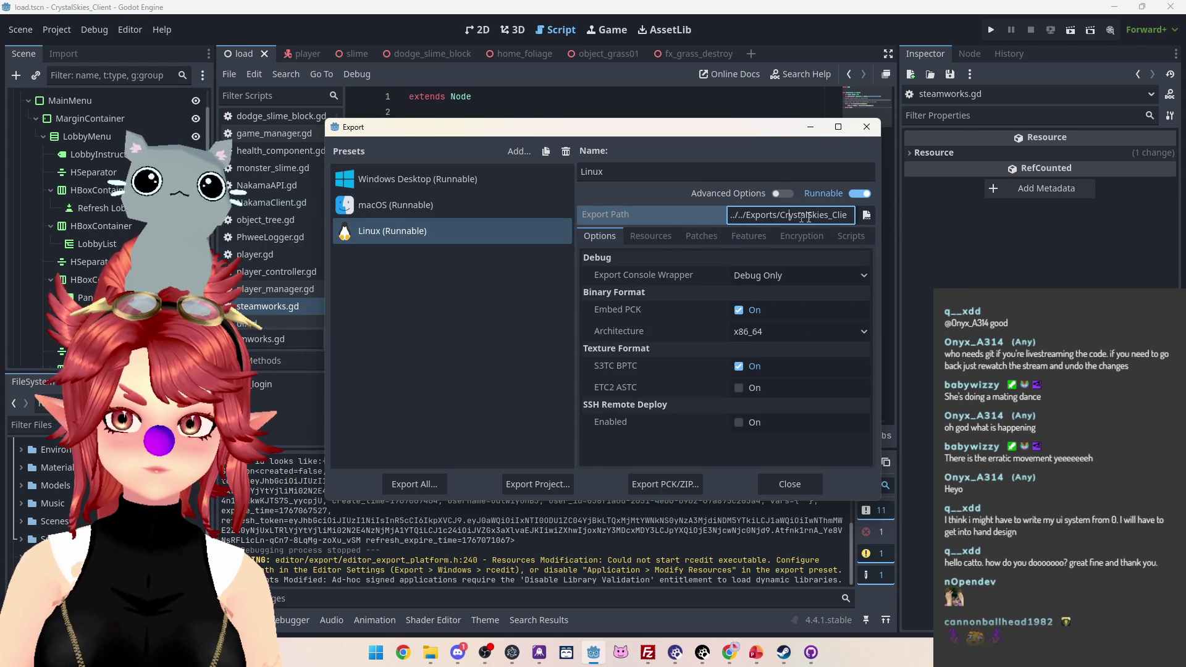
{"action": "left_click", "coordinate": [430, 652]}
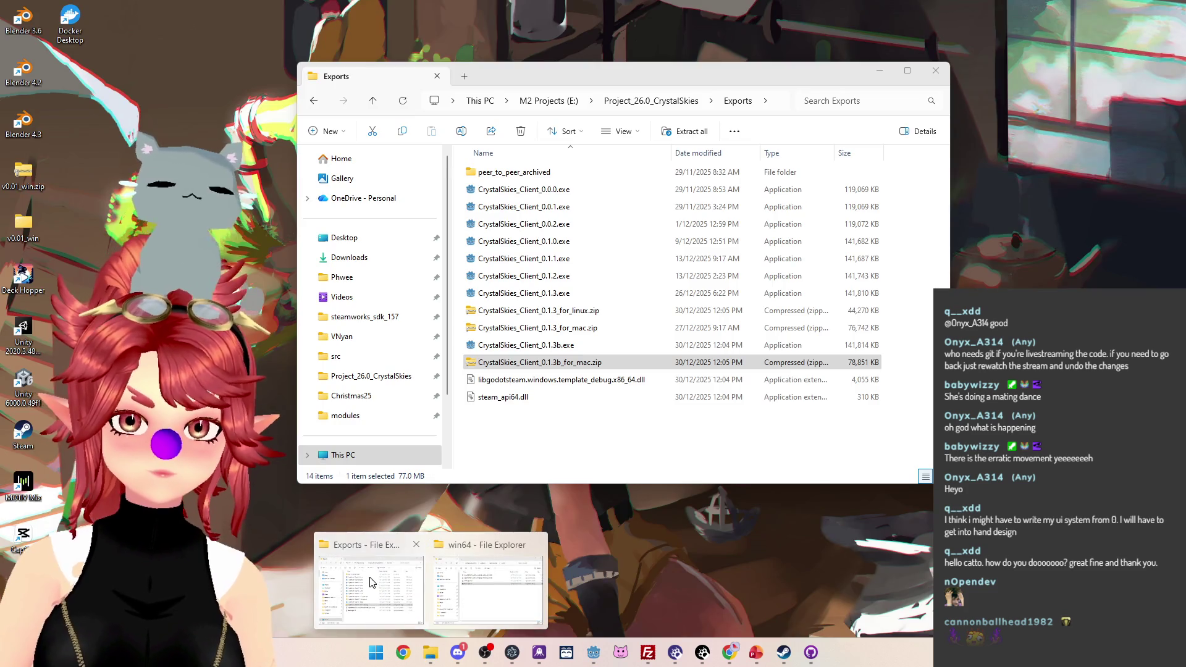
{"action": "left_click", "coordinate": [373, 583]}
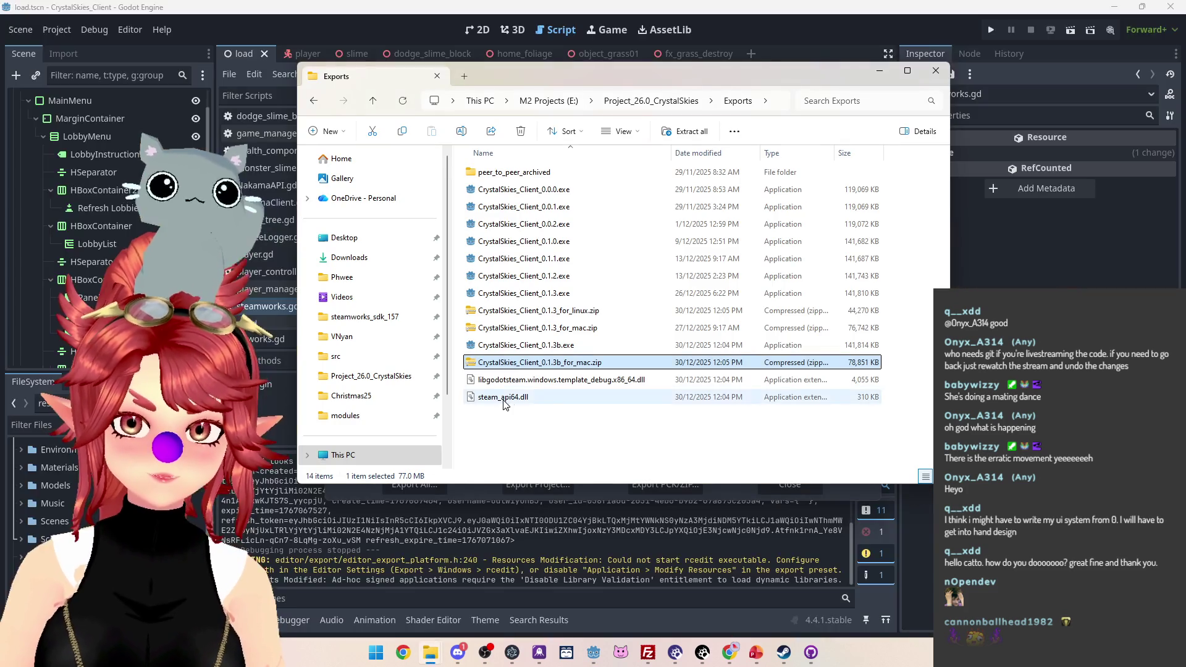
Step: Delete the 0.1.3 Linux zip, 0.1.3b exe, 0.1.3b mac zip and both DLLs from Exports
{"action": "left_click", "coordinate": [572, 315]}
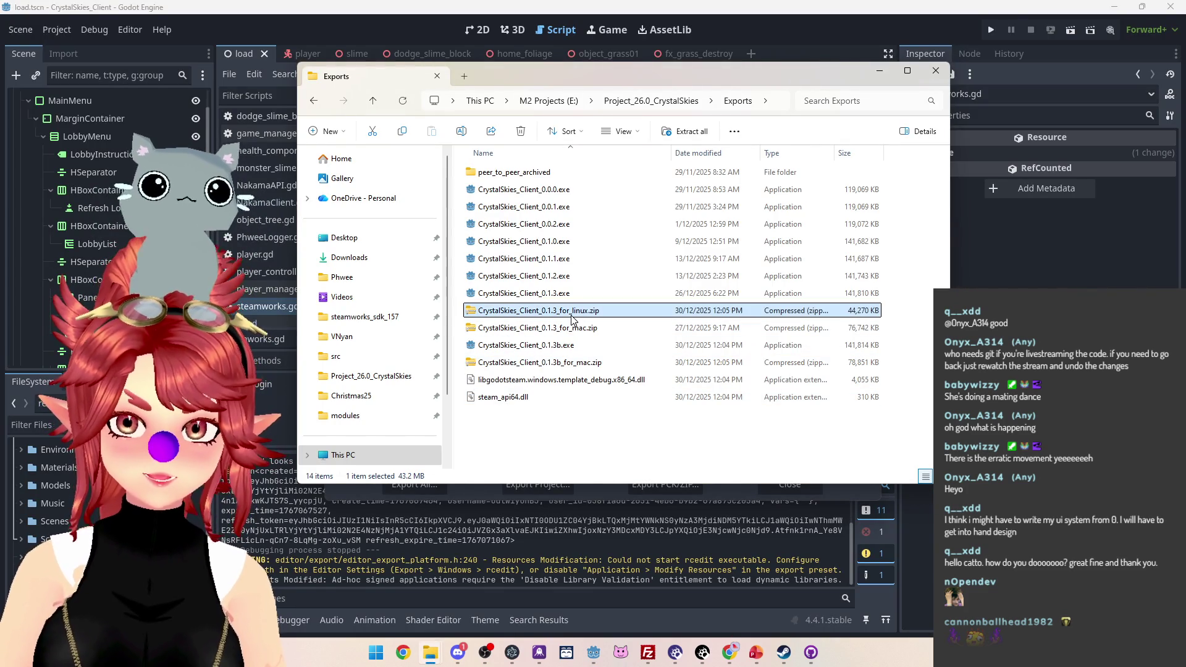
{"action": "left_click", "coordinate": [562, 363], "text": "ctrl"}
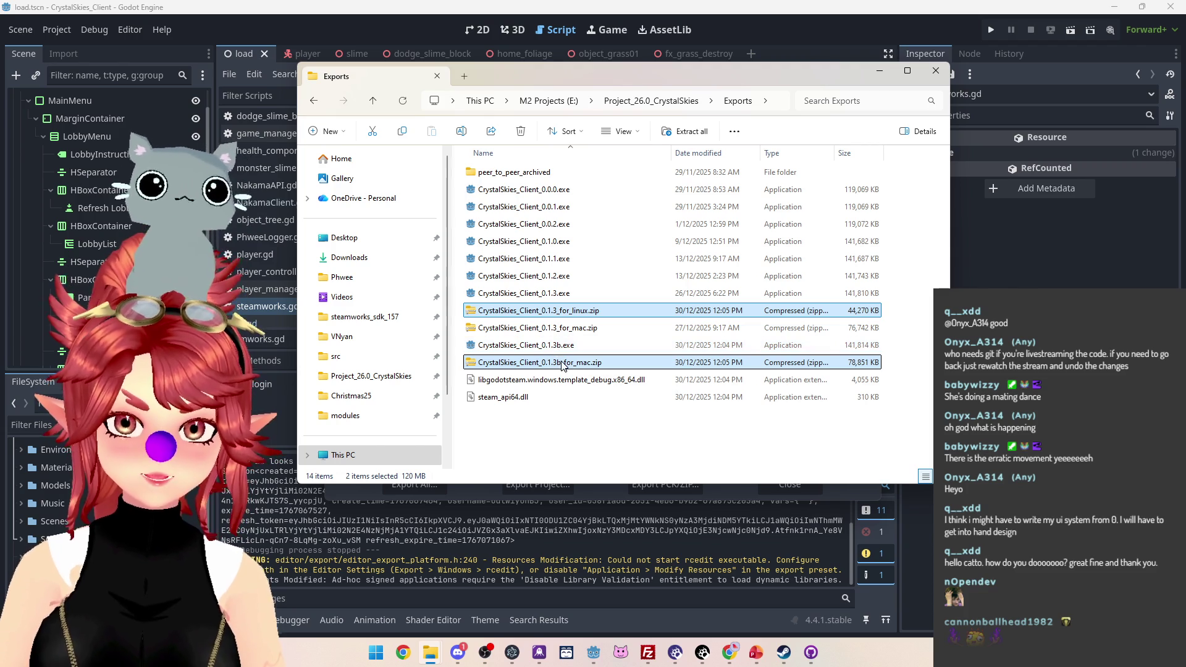
{"action": "left_click", "coordinate": [563, 347], "text": "ctrl"}
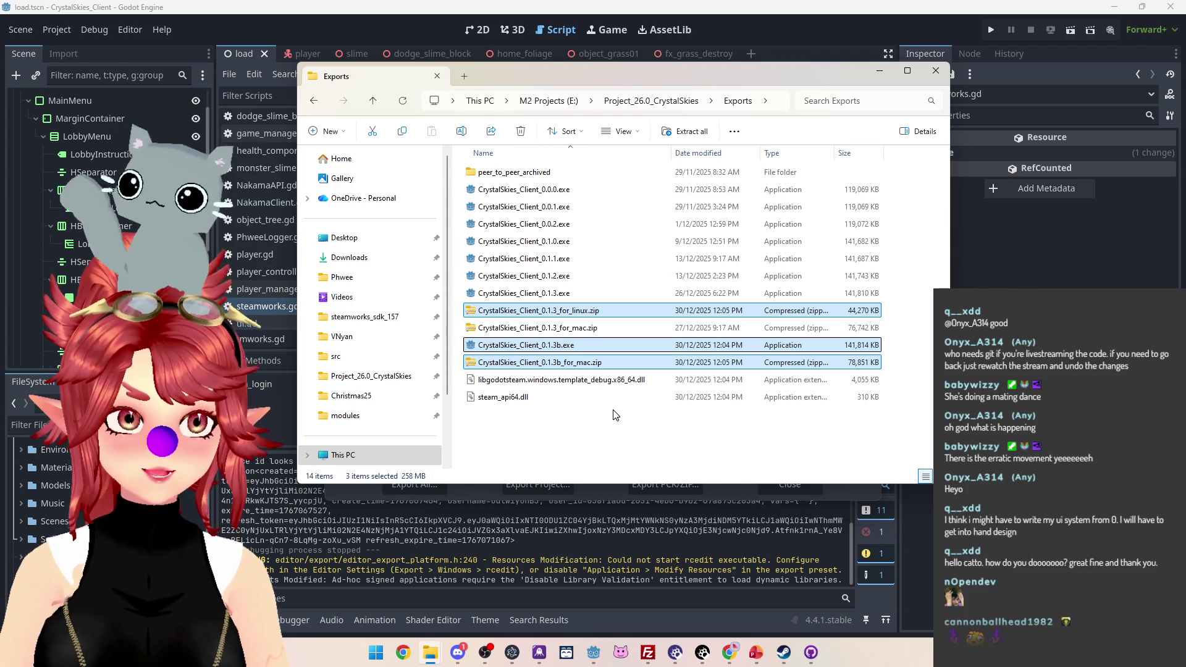
{"action": "left_click", "coordinate": [543, 379], "text": "ctrl"}
{"action": "left_click", "coordinate": [526, 397], "text": "ctrl"}
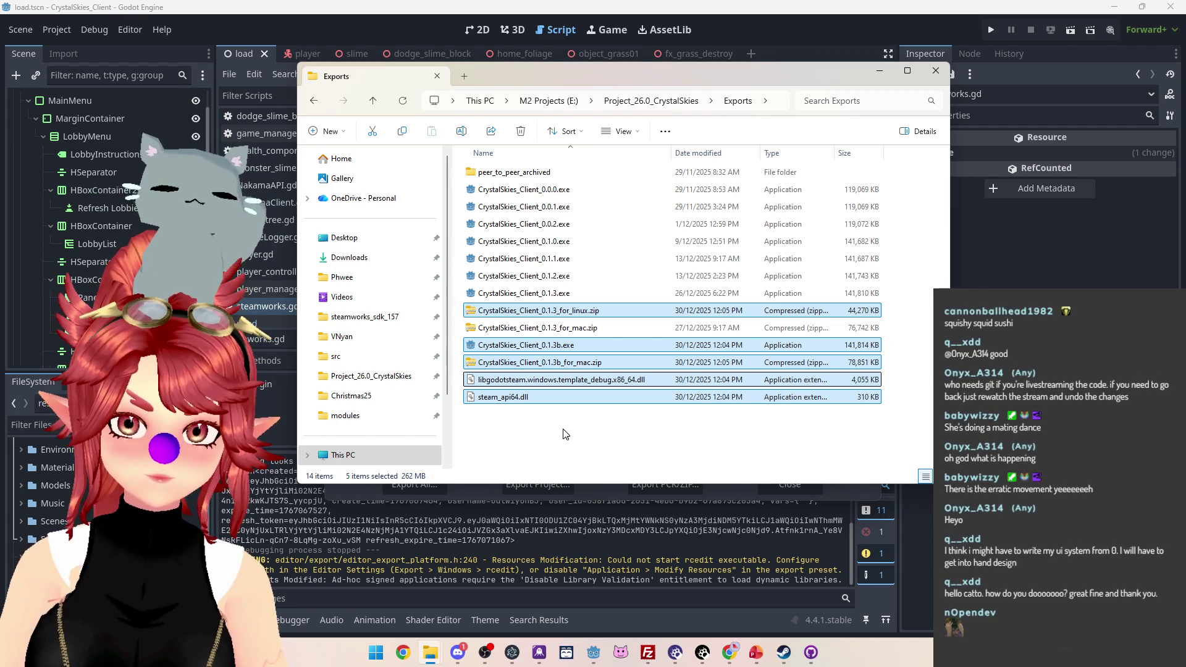
{"action": "key", "text": "Delete"}
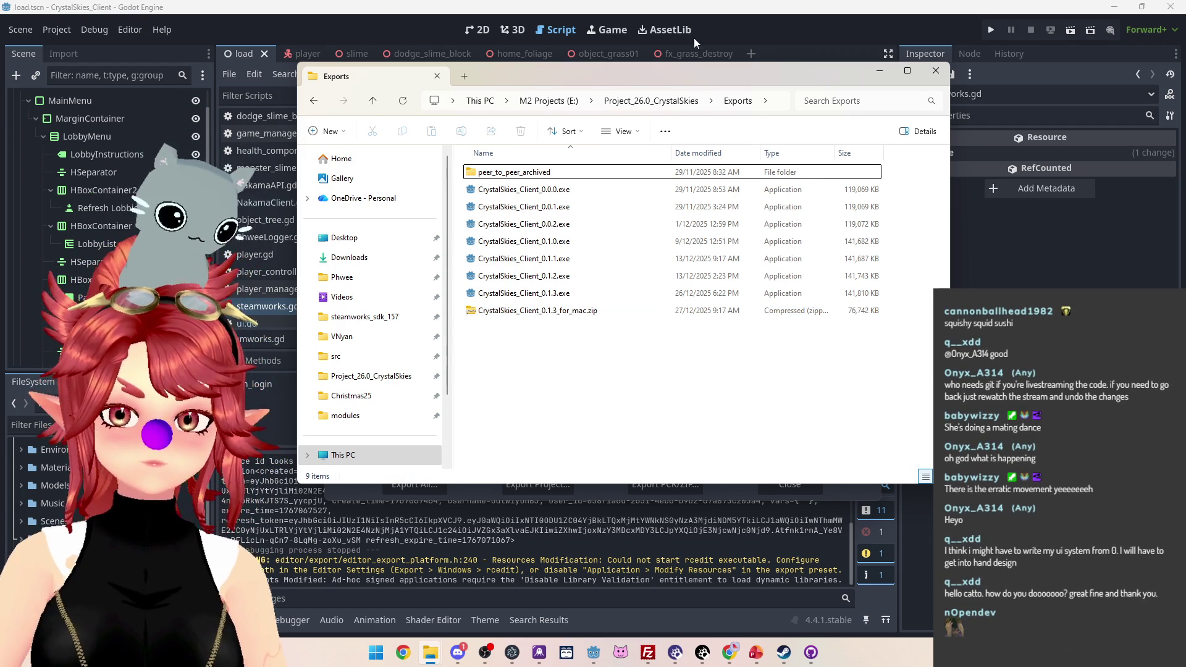
Step: Add a 'c' to the Linux file name's version and change the macOS suffix to 'd'
{"action": "left_click", "coordinate": [733, 23]}
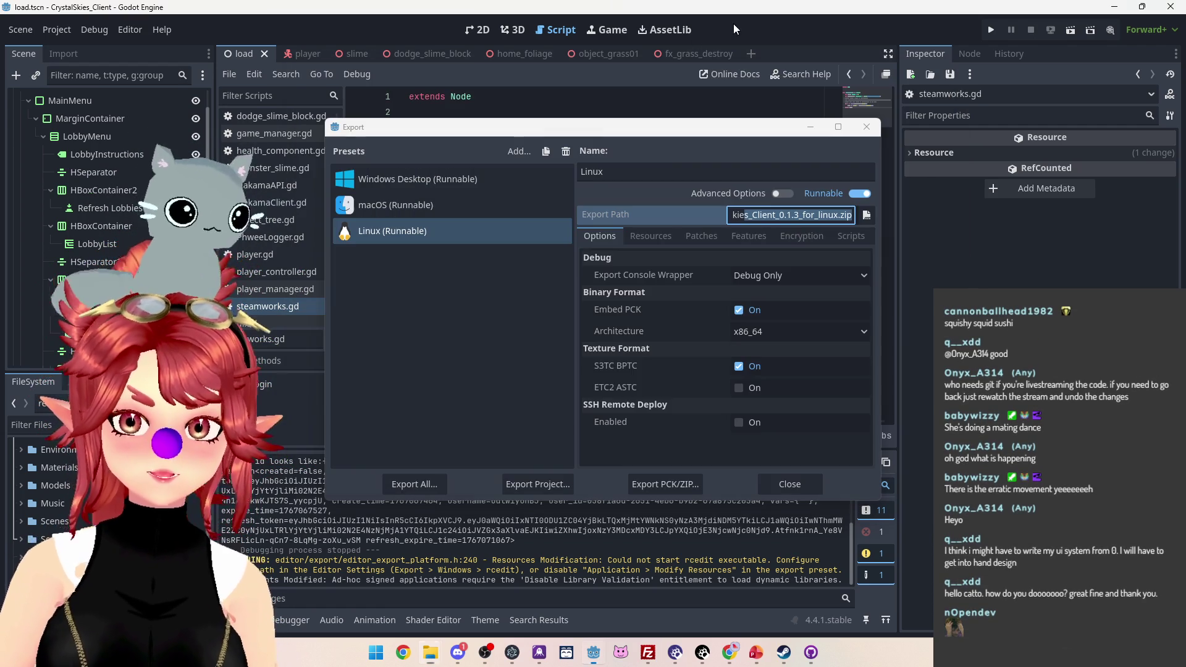
{"action": "left_click", "coordinate": [799, 215]}
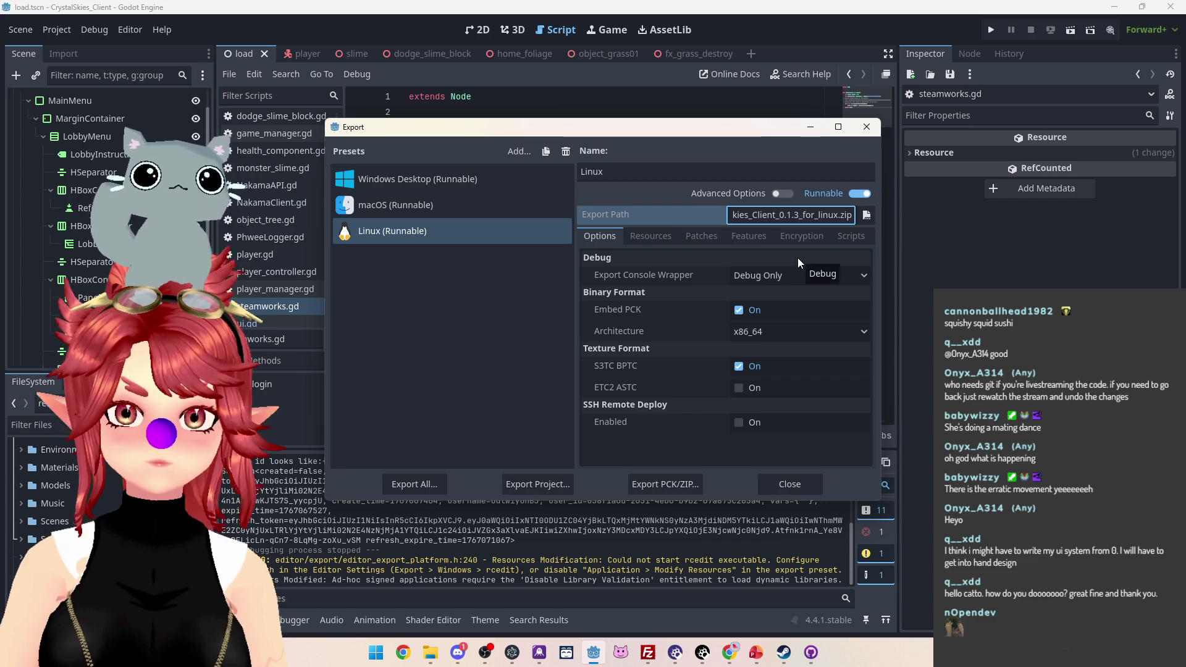
{"action": "type", "text": "c"}
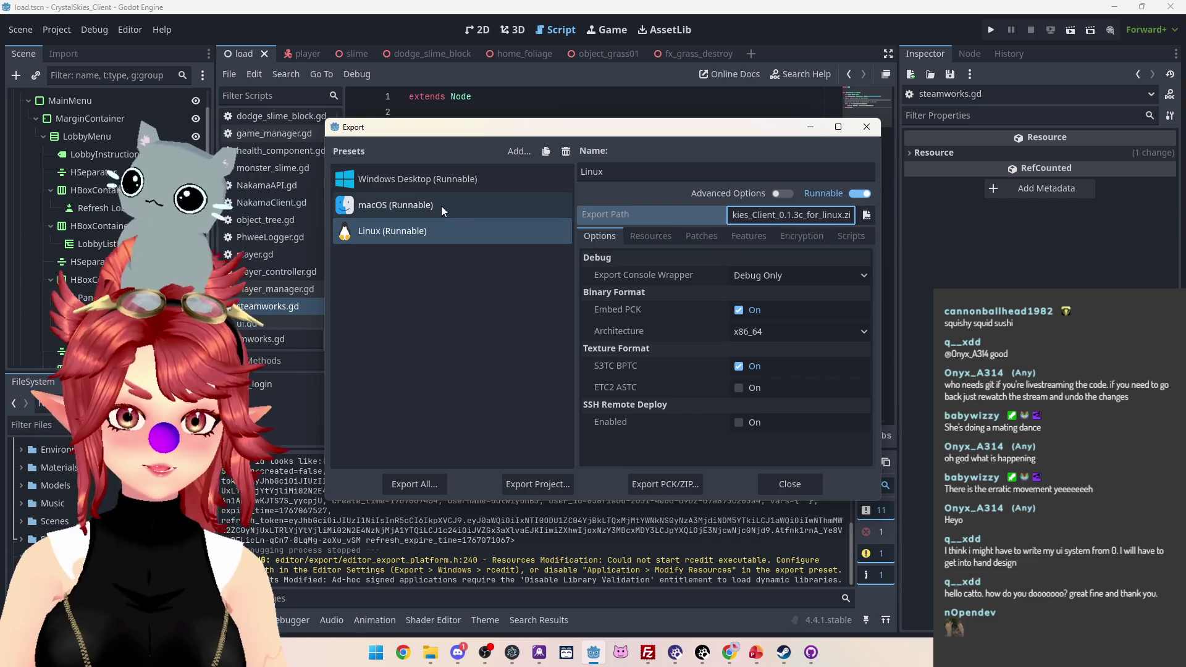
{"action": "left_click_drag", "start_coordinate": [749, 214], "coordinate": [854, 214]}
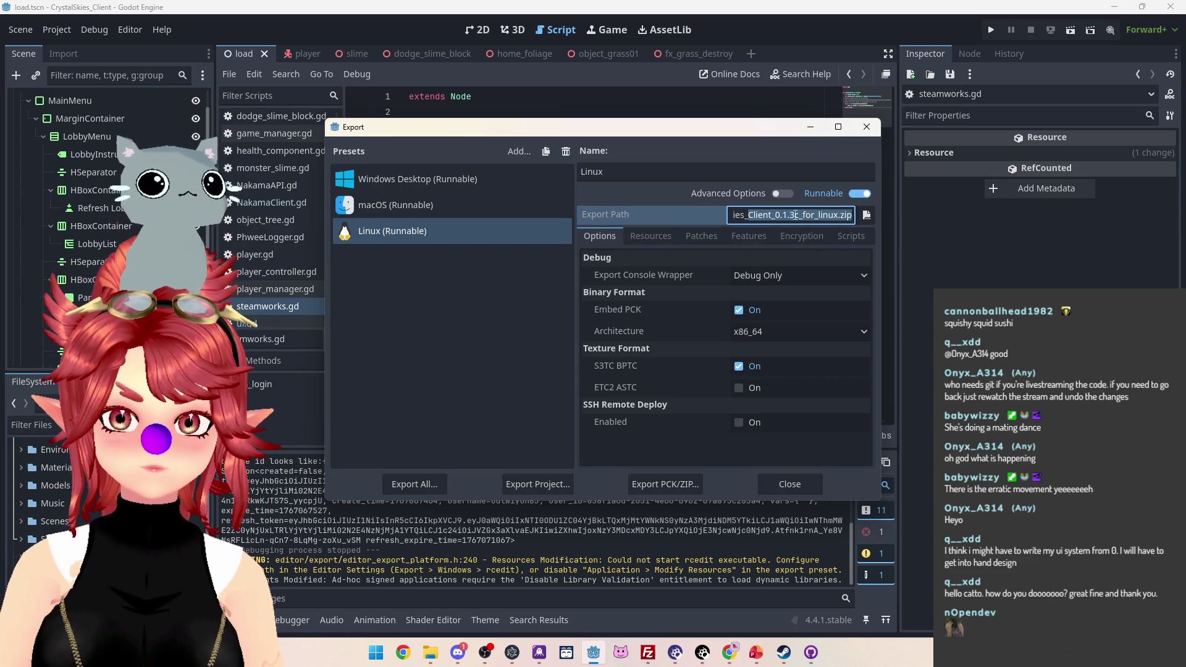
{"action": "left_click", "coordinate": [436, 210]}
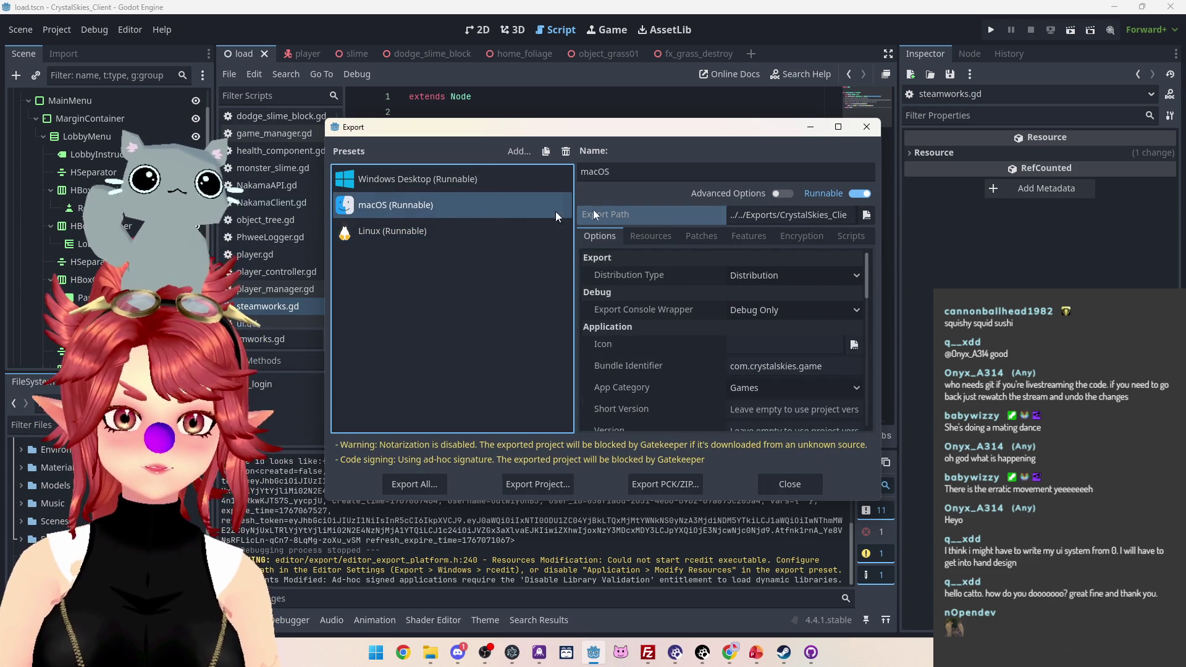
{"action": "left_click", "coordinate": [834, 215]}
{"action": "left_click", "coordinate": [797, 215]}
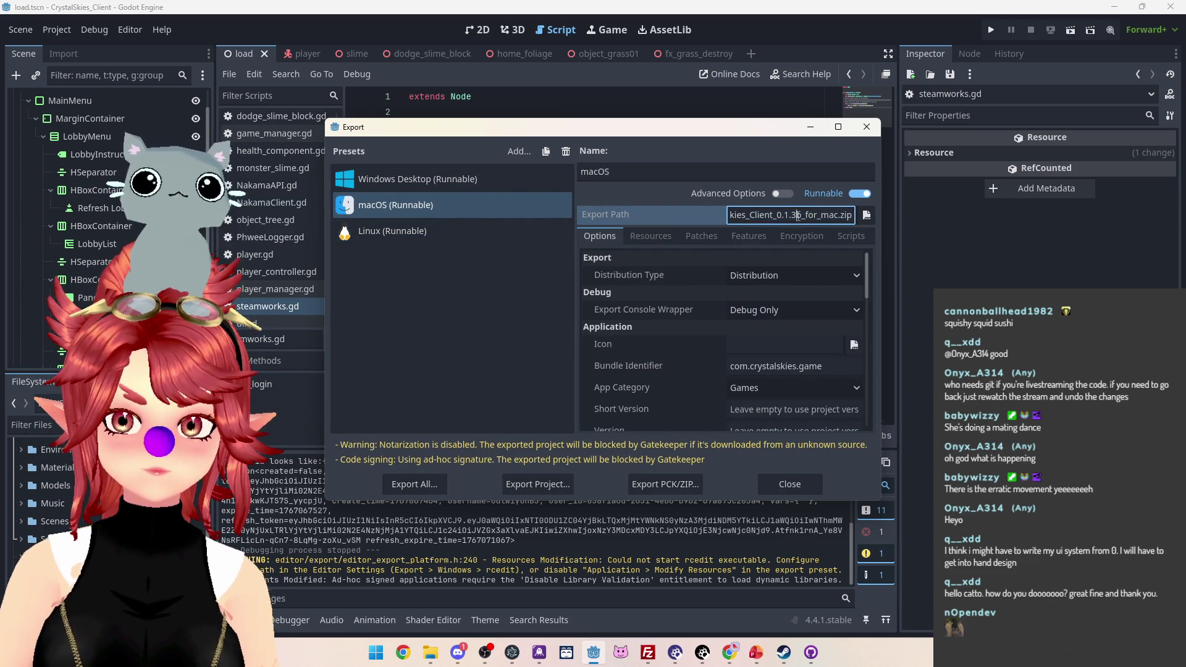
{"action": "key", "text": "BackSpace"}
{"action": "type", "text": "d"}
Step: Delete the version number from the Windows Desktop export file name and confirm the path
{"action": "left_click", "coordinate": [445, 178]}
{"action": "left_click", "coordinate": [807, 214]}
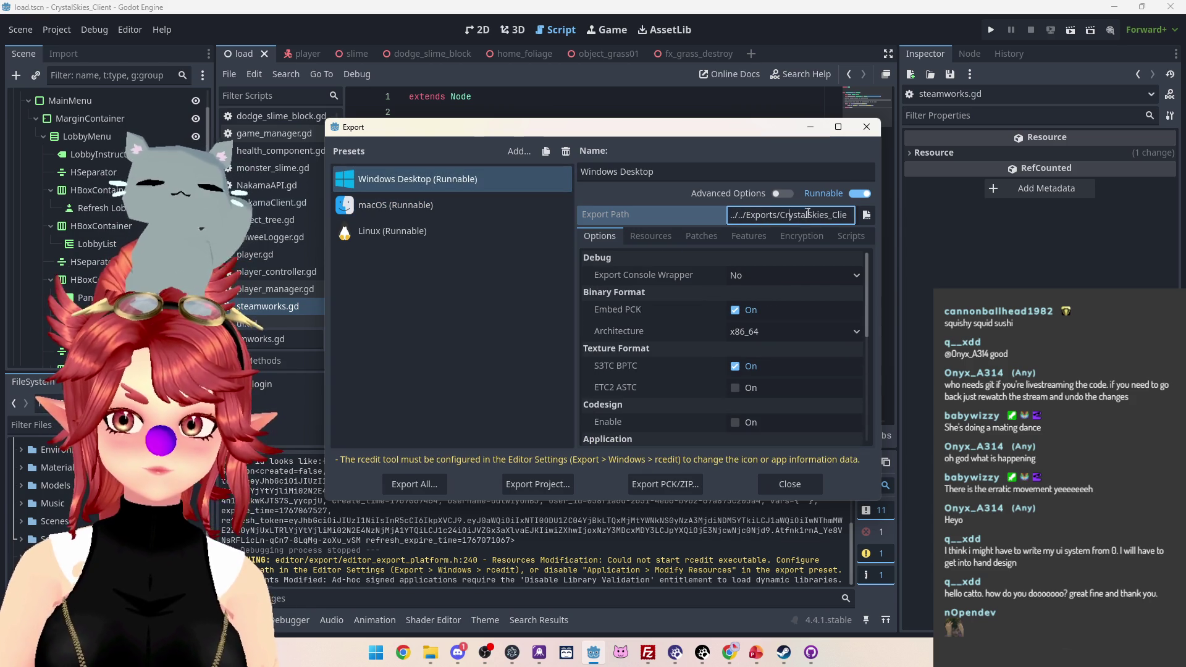
{"action": "left_click_drag", "start_coordinate": [808, 213], "coordinate": [942, 222]}
{"action": "left_click", "coordinate": [832, 215]}
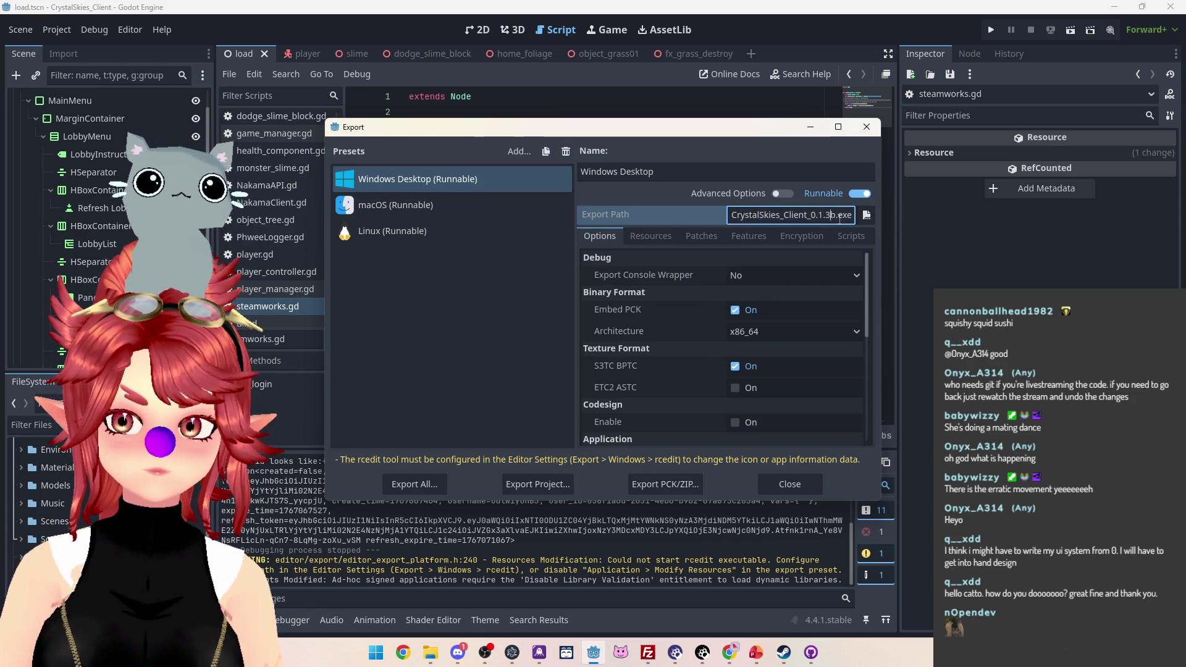
{"action": "key", "text": "BackSpace"}
{"action": "key", "text": "BackSpace"}
{"action": "key", "text": "BackSpace"}
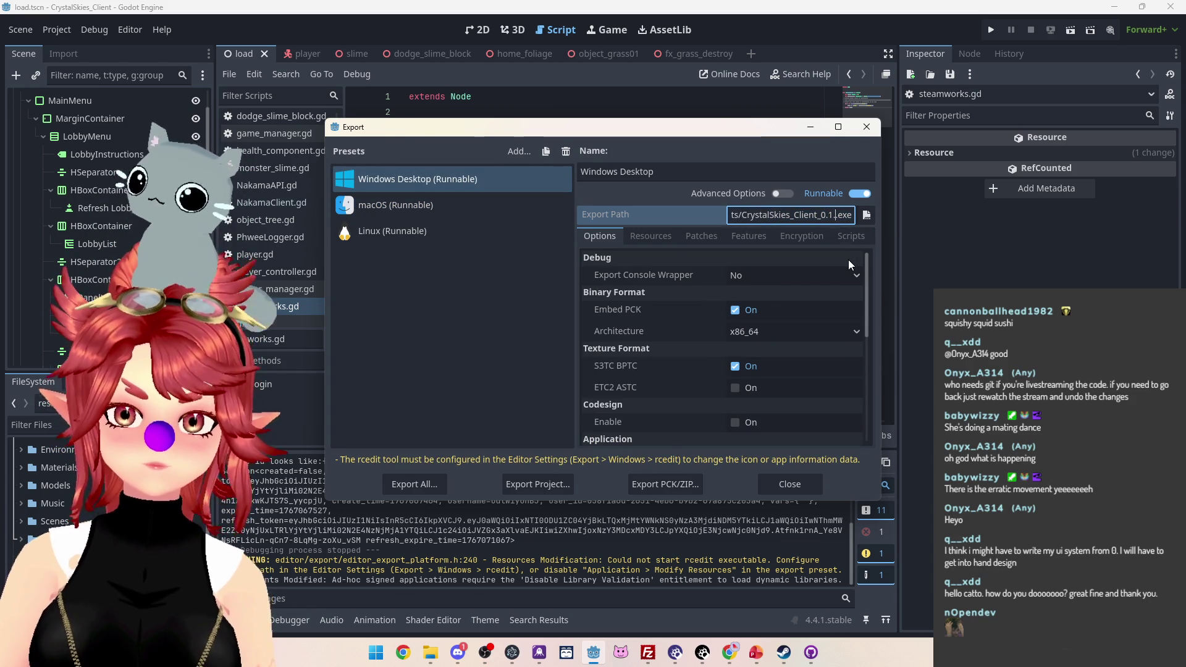
{"action": "key", "text": "Return"}
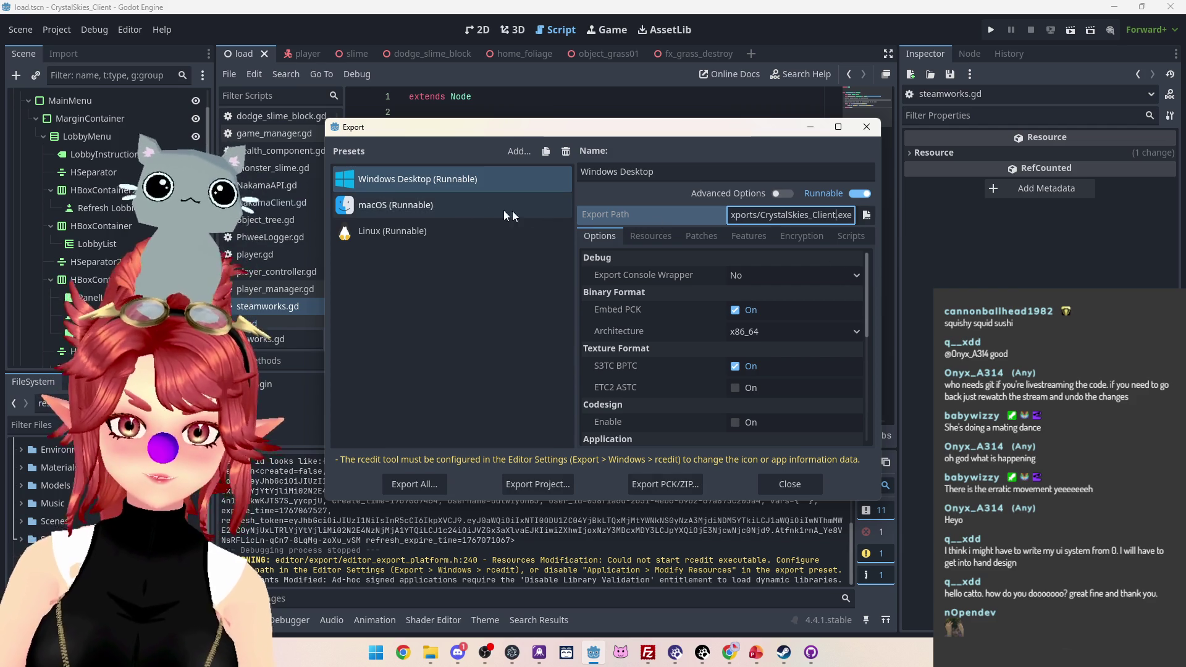
{"action": "left_click", "coordinate": [814, 214]}
{"action": "left_click_drag", "start_coordinate": [814, 214], "coordinate": [940, 225]}
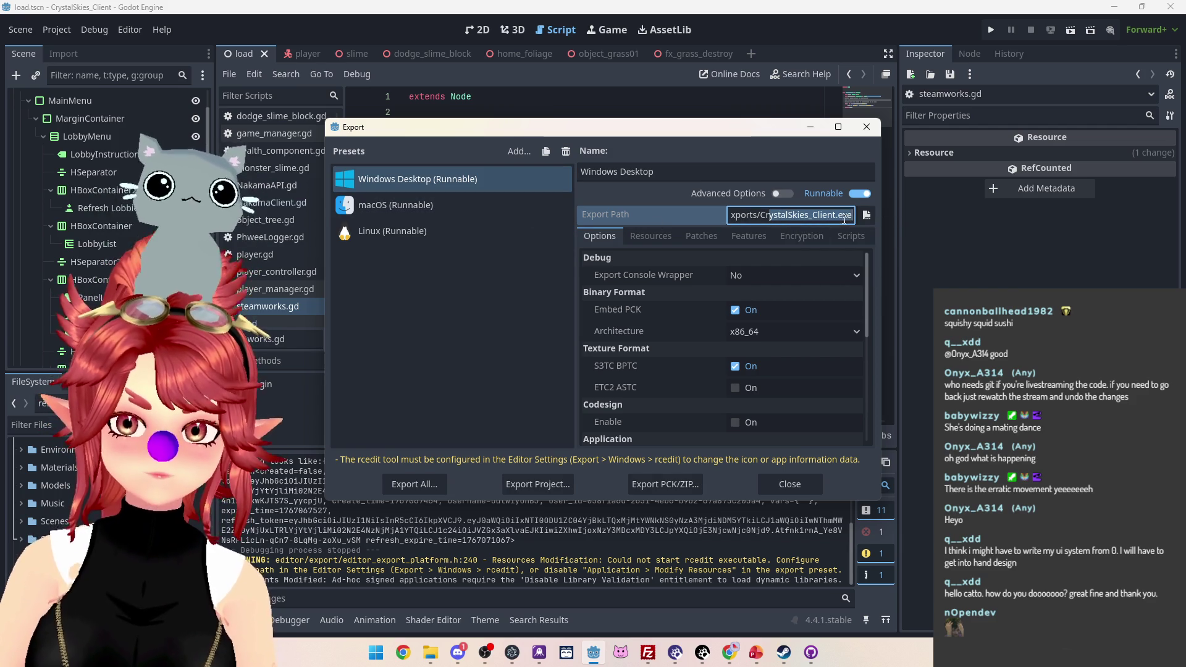
Step: Remove the version suffix from the macOS export file name
{"action": "left_click", "coordinate": [432, 205]}
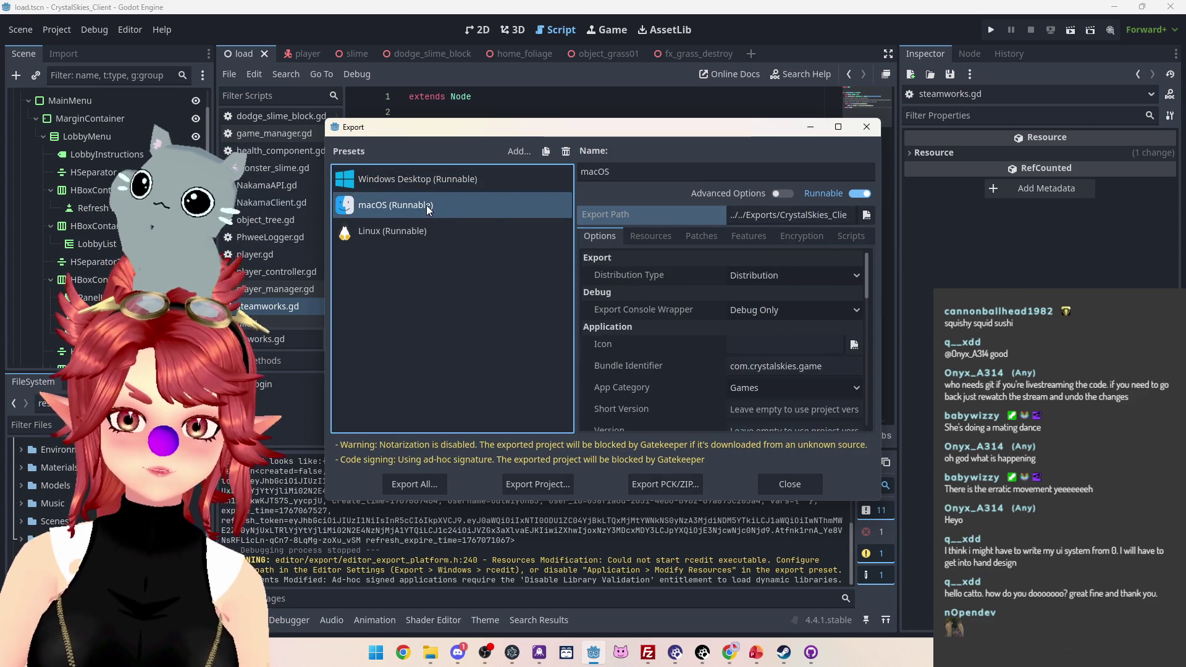
{"action": "triple_click", "coordinate": [810, 215]}
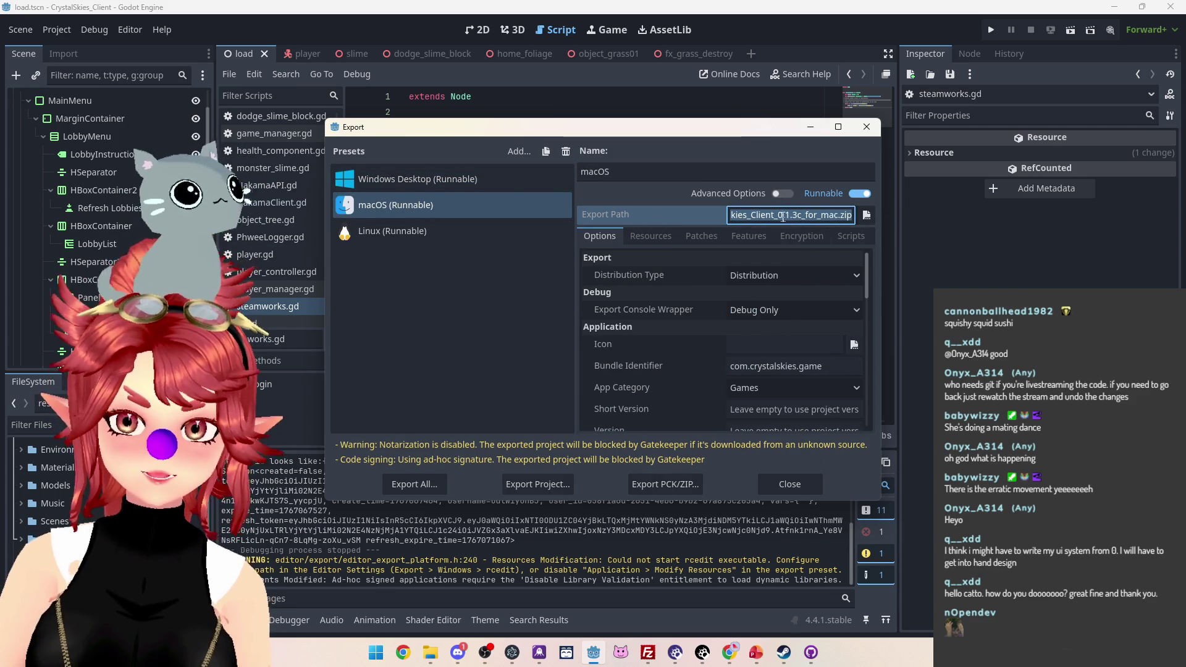
{"action": "left_click", "coordinate": [806, 216]}
{"action": "key", "text": "BackSpace"}
{"action": "key", "text": "BackSpace"}
{"action": "key", "text": "BackSpace"}
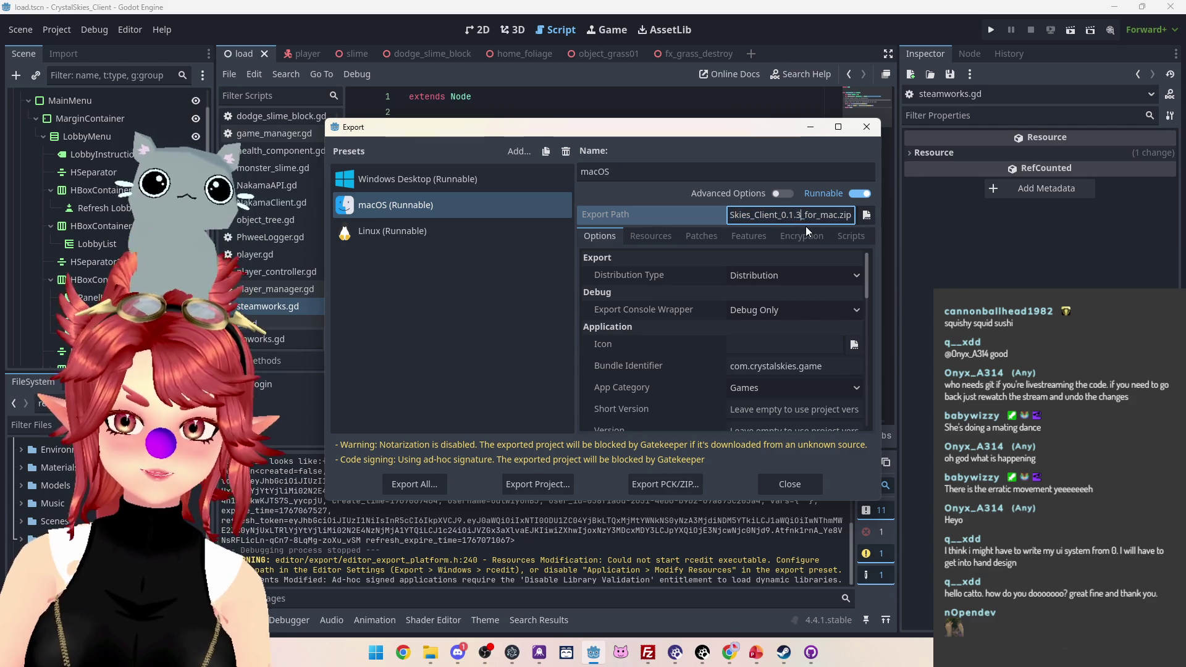
{"action": "key", "text": "BackSpace"}
{"action": "key", "text": "BackSpace"}
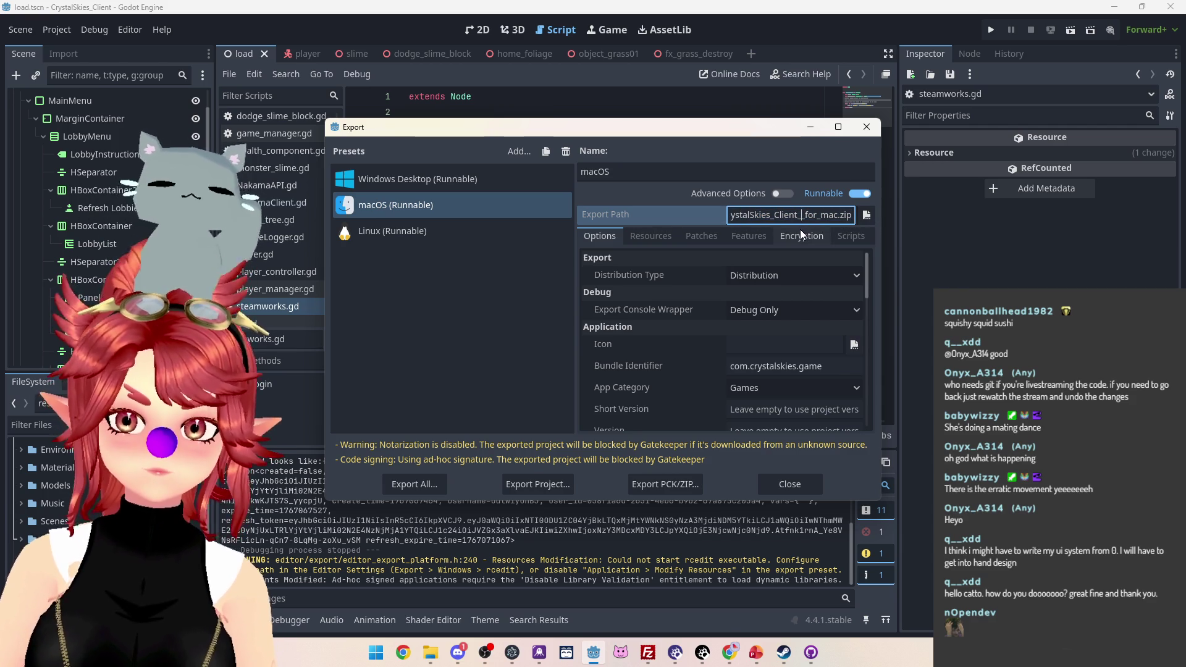
{"action": "left_click", "coordinate": [506, 231]}
Step: Remove the version number from the Linux export file name
{"action": "left_click", "coordinate": [506, 231]}
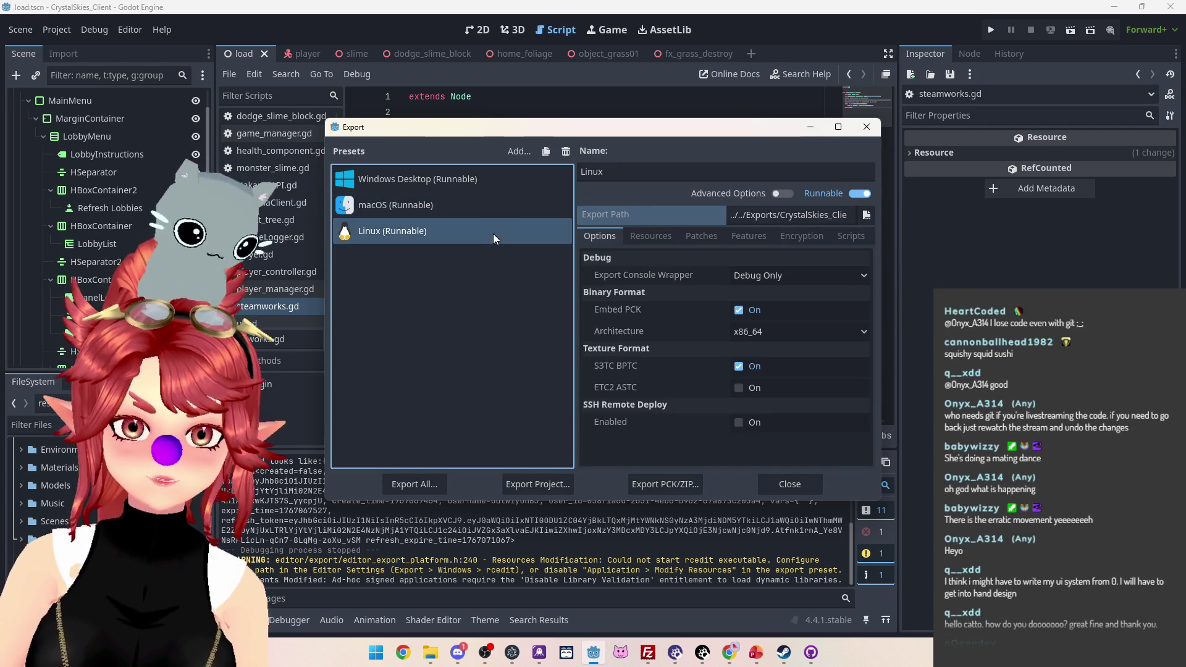
{"action": "left_click", "coordinate": [791, 215]}
{"action": "left_click", "coordinate": [774, 214]}
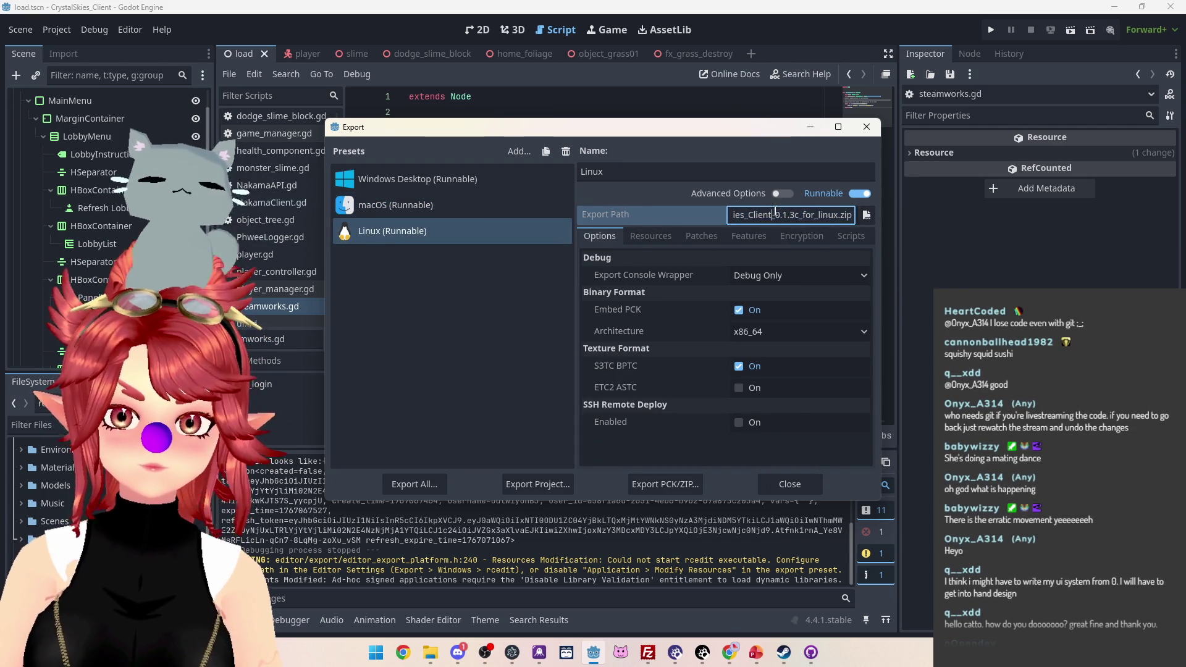
{"action": "key", "text": "Delete"}
{"action": "key", "text": "Delete"}
{"action": "key", "text": "Delete"}
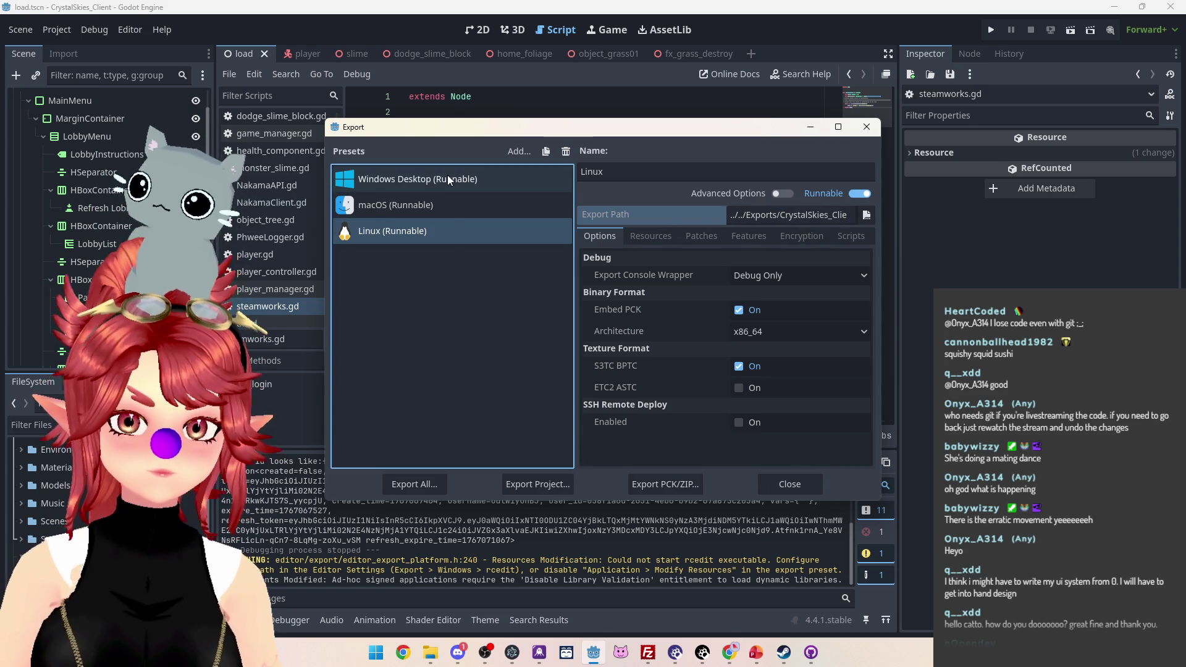
{"action": "left_click", "coordinate": [416, 484]}
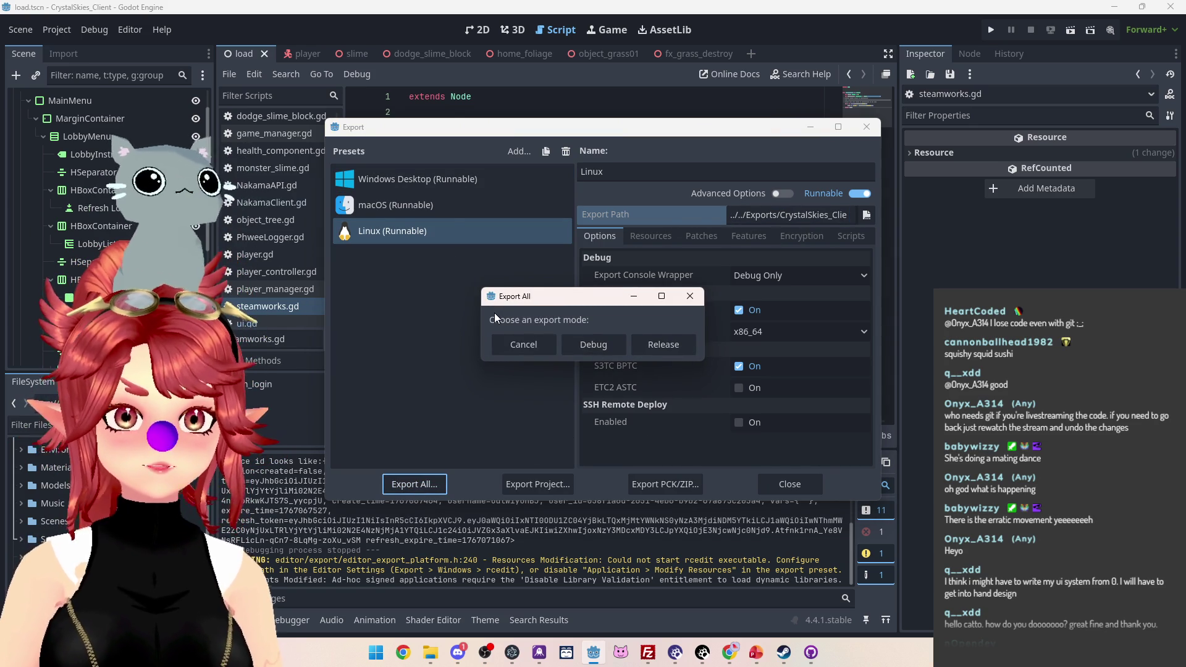
Step: Pick Release in the export-mode prompt so all three presets export as release builds
{"action": "left_click", "coordinate": [665, 347]}
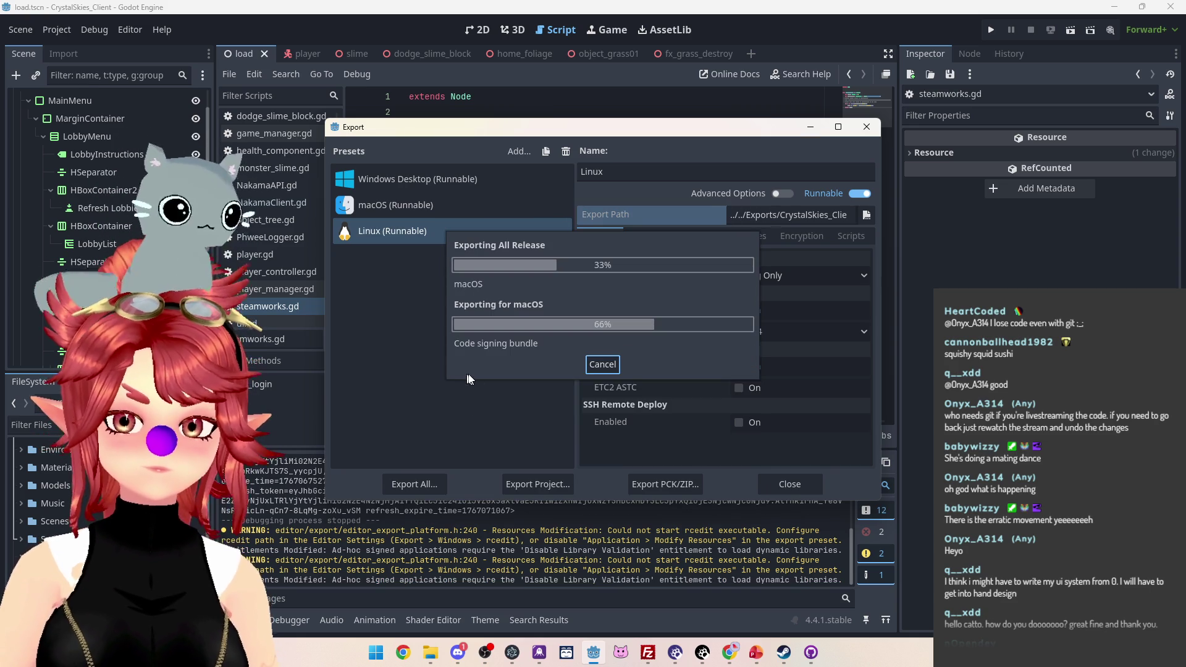
Step: Delete CrystalSkies_Client.exe, both Steam DLLs and the new mac and linux zips from Exports
{"action": "mouse_move", "coordinate": [431, 652]}
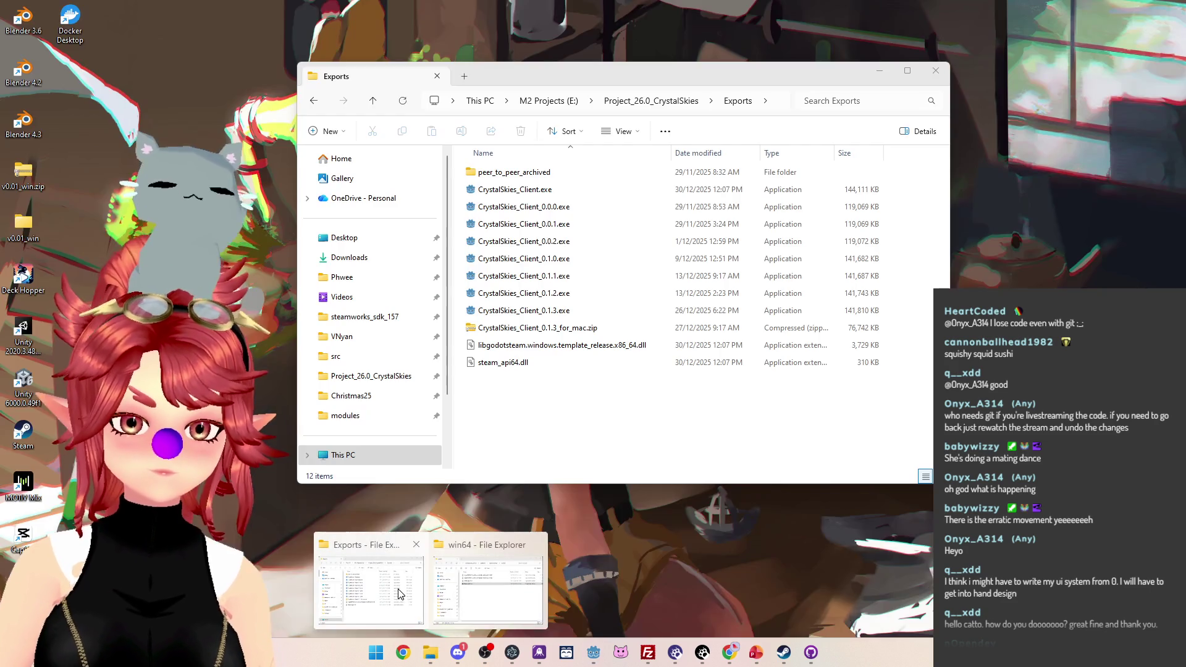
{"action": "left_click", "coordinate": [398, 590]}
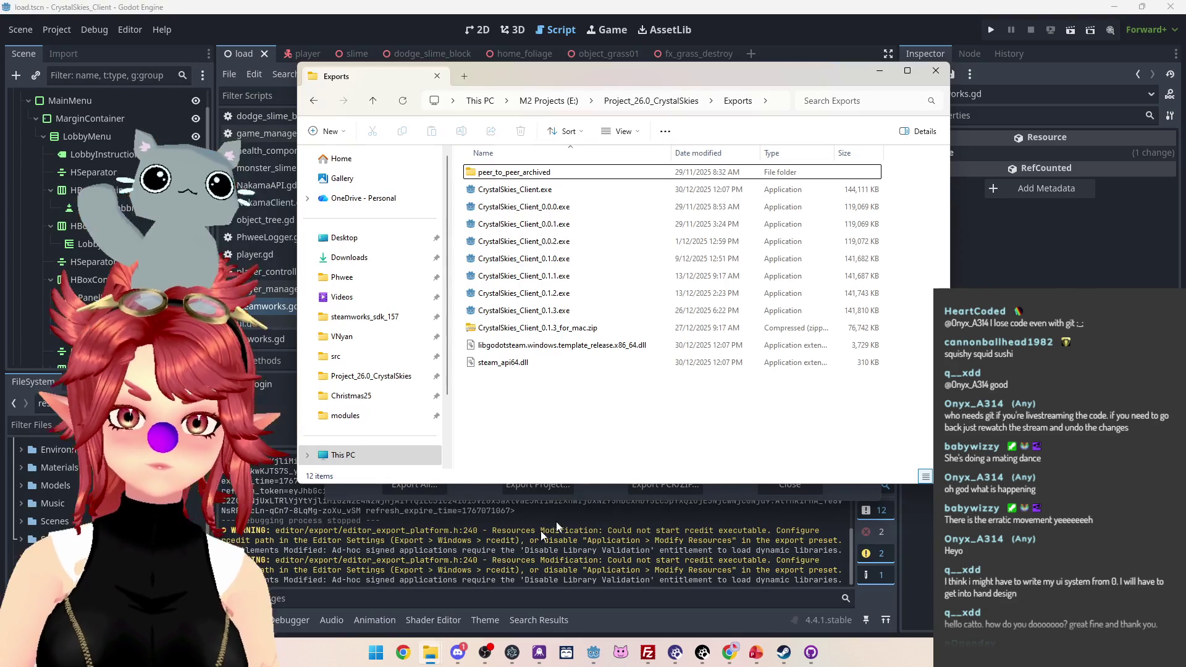
{"action": "left_click", "coordinate": [588, 363]}
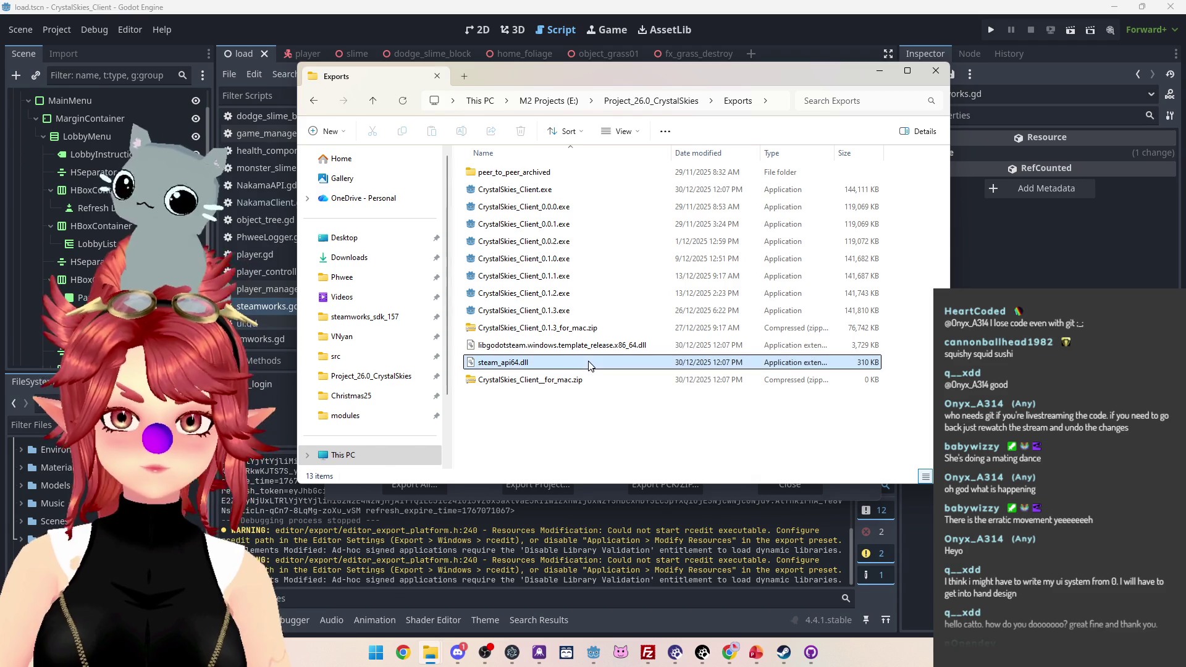
{"action": "left_click", "coordinate": [585, 347]}
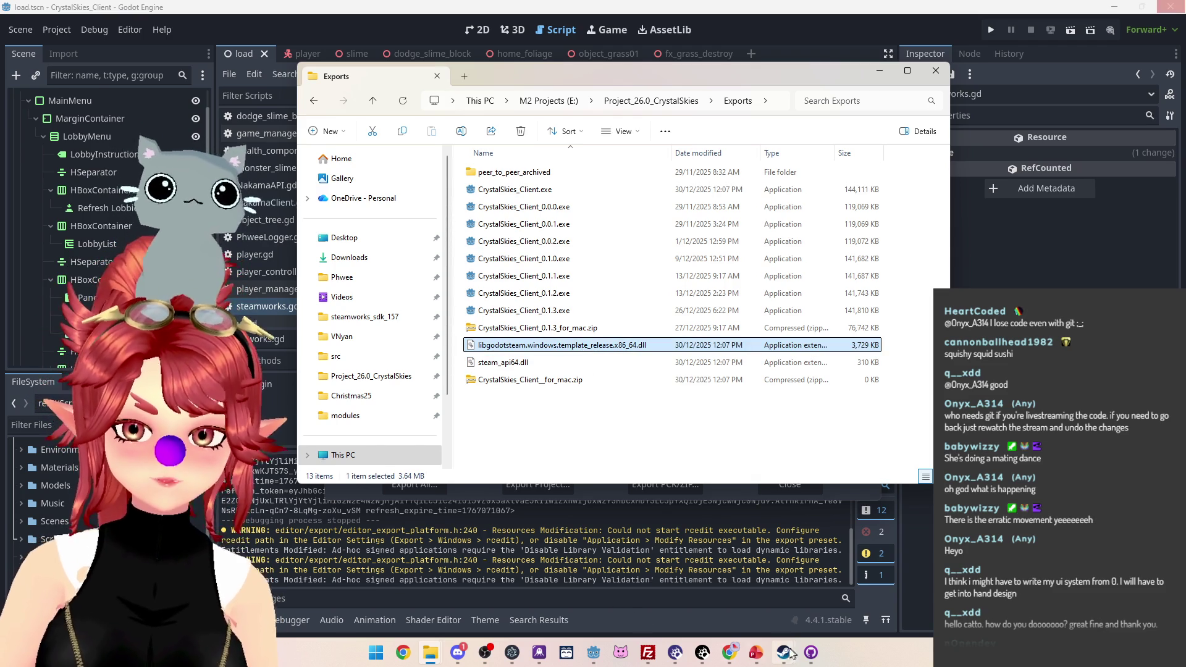
{"action": "mouse_move", "coordinate": [811, 652]}
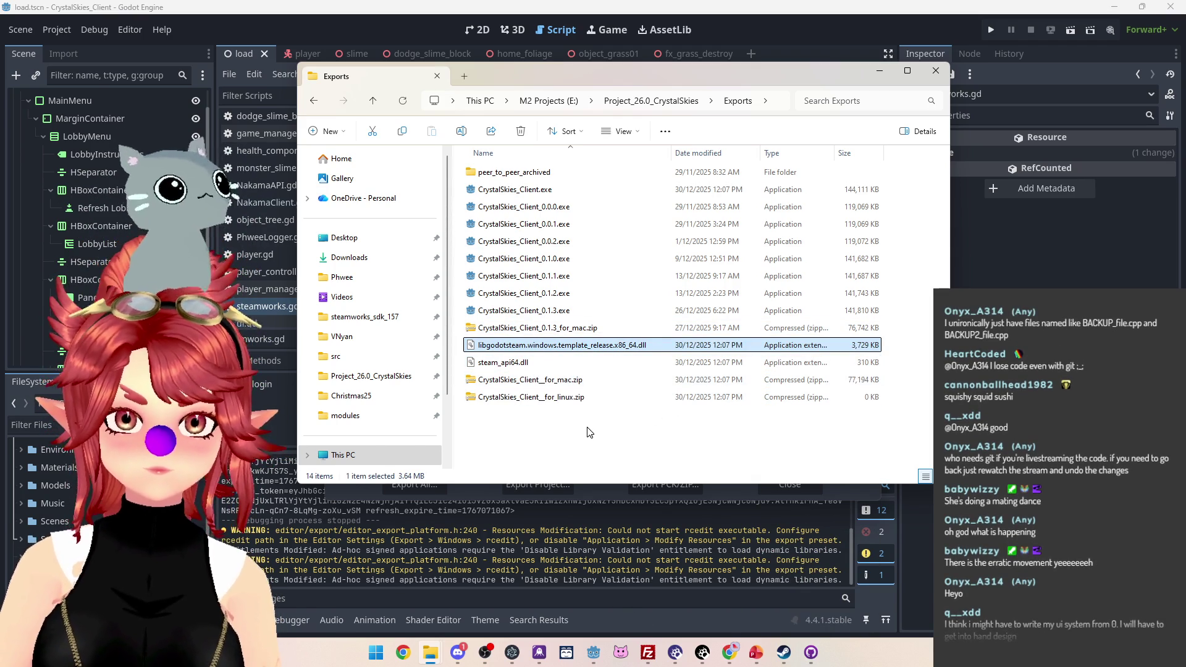
{"action": "left_click_drag", "start_coordinate": [541, 408], "coordinate": [510, 341]}
{"action": "left_click", "coordinate": [502, 189], "text": "ctrl"}
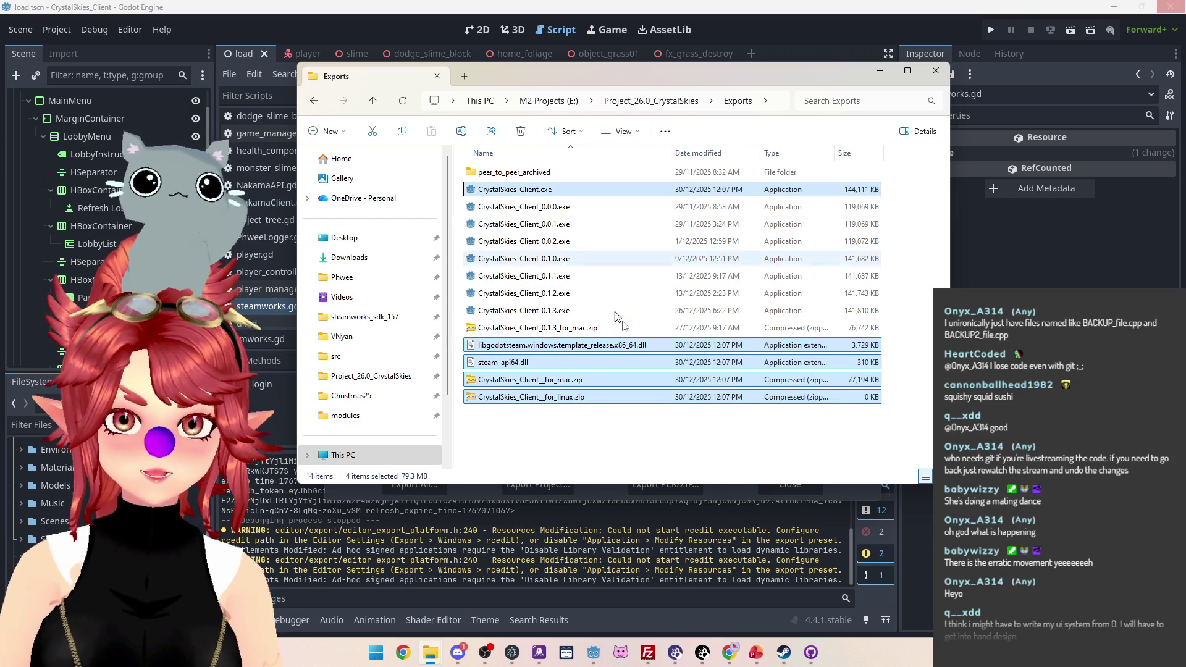
{"action": "key", "text": "Delete"}
{"action": "left_click", "coordinate": [739, 54]}
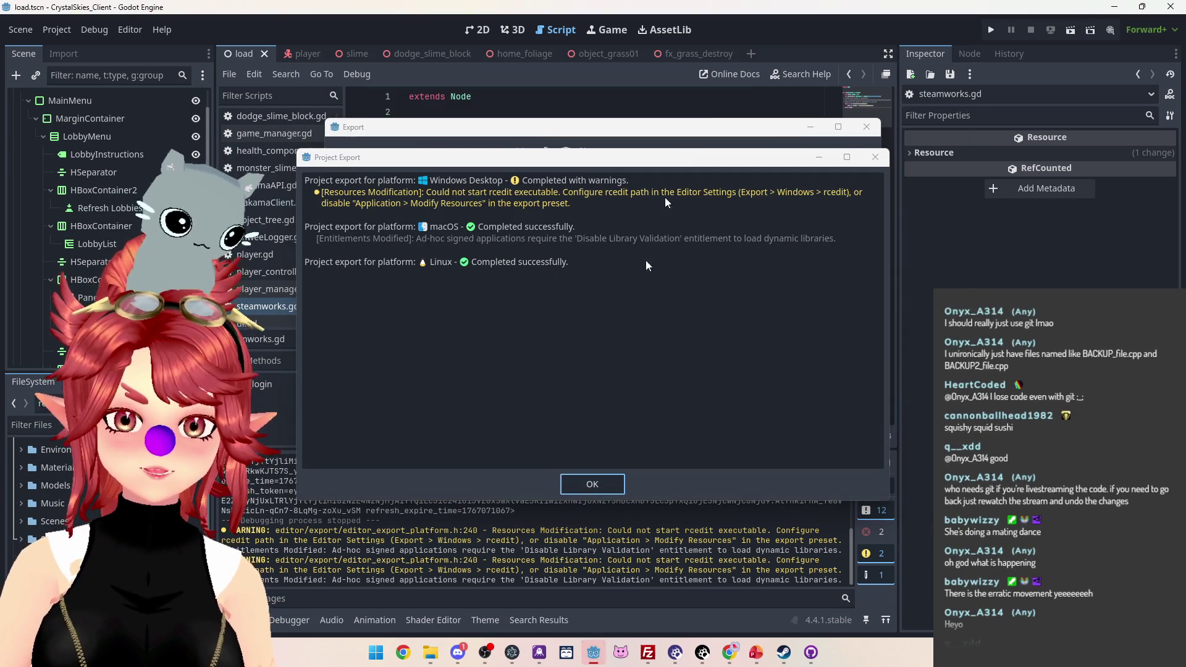
Step: Dismiss the export report and review the Windows Desktop, Linux and macOS preset settings
{"action": "left_click", "coordinate": [592, 488]}
{"action": "left_click", "coordinate": [421, 181]}
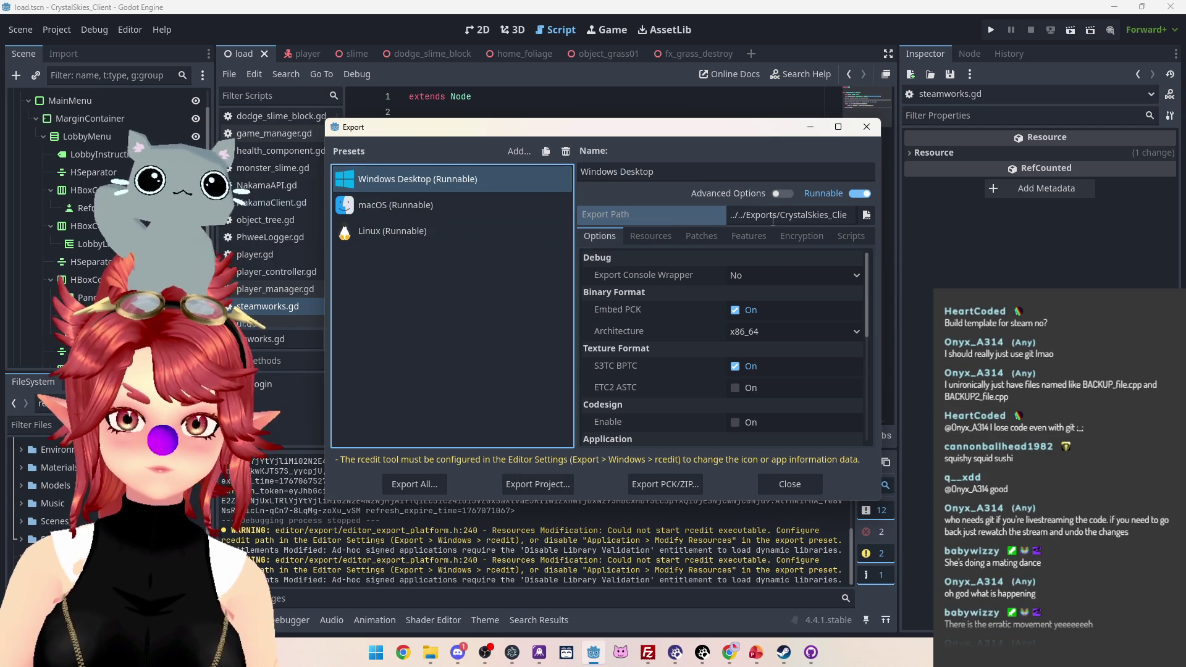
{"action": "left_click", "coordinate": [436, 238]}
{"action": "left_click", "coordinate": [444, 213]}
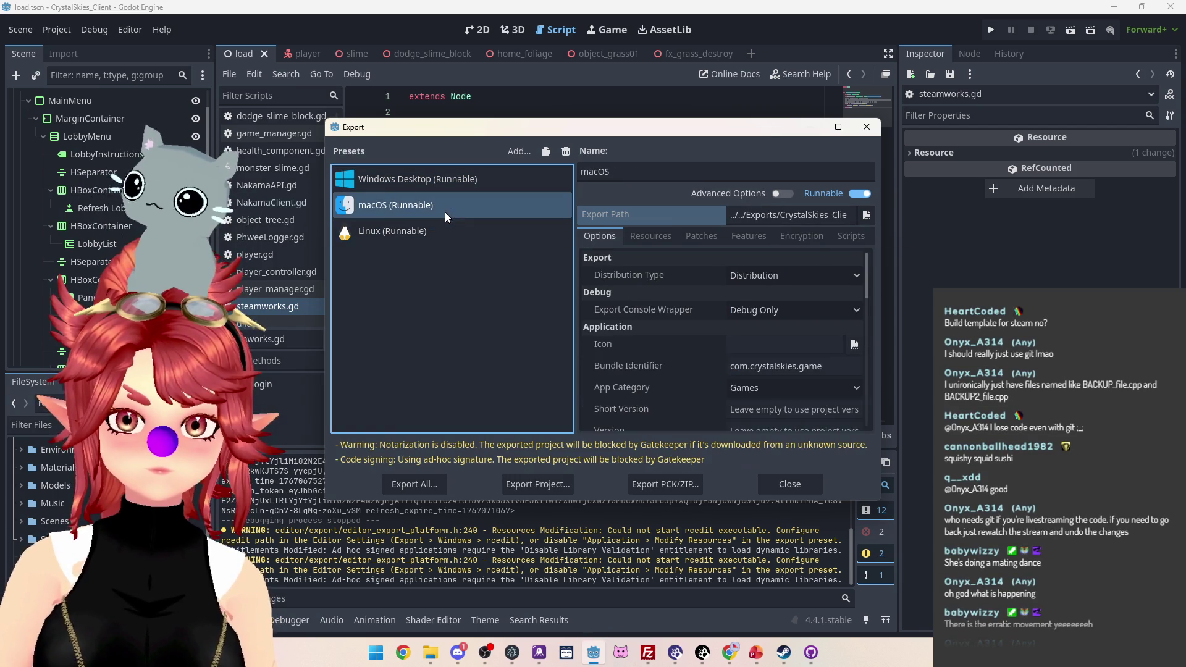
{"action": "scroll", "coordinate": [705, 392], "scroll_direction": "down", "scroll_amount": 5}
{"action": "scroll", "coordinate": [703, 393], "scroll_direction": "down", "scroll_amount": 4}
{"action": "scroll", "coordinate": [700, 392], "scroll_direction": "up", "scroll_amount": 9}
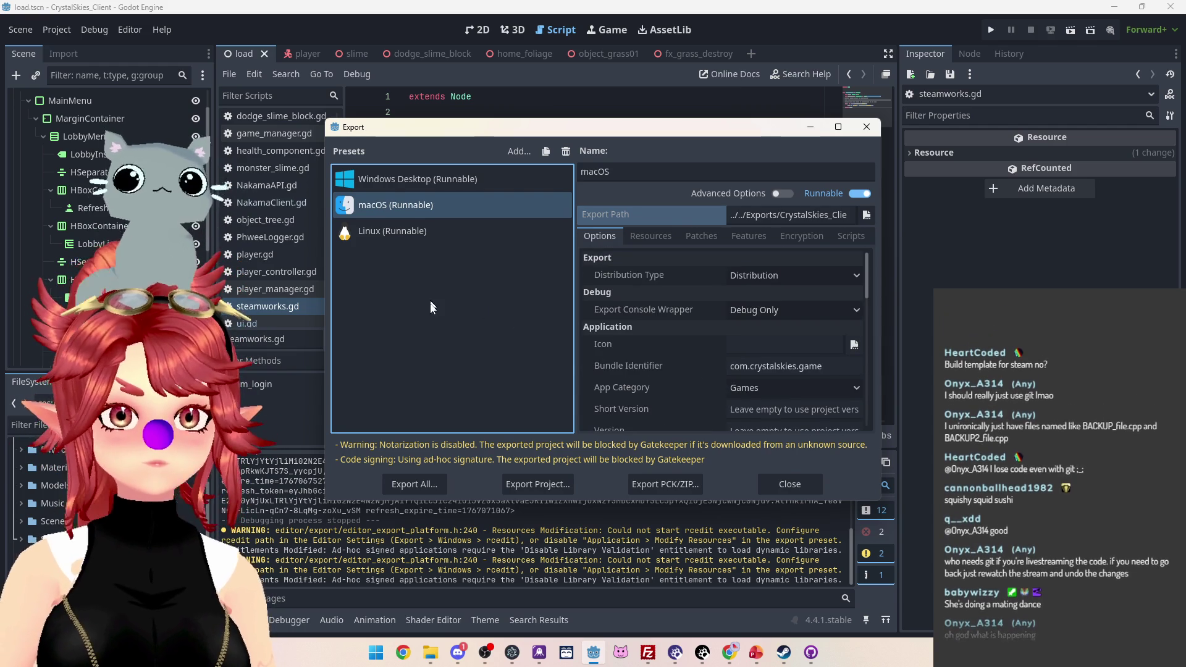
{"action": "left_click", "coordinate": [468, 180]}
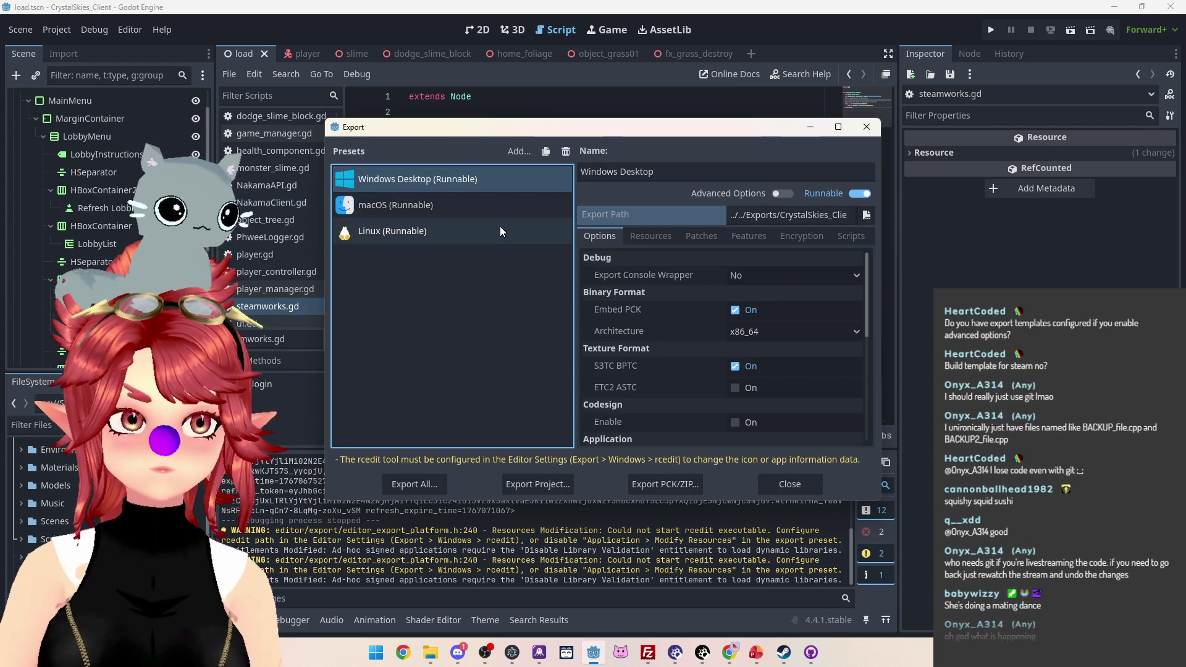
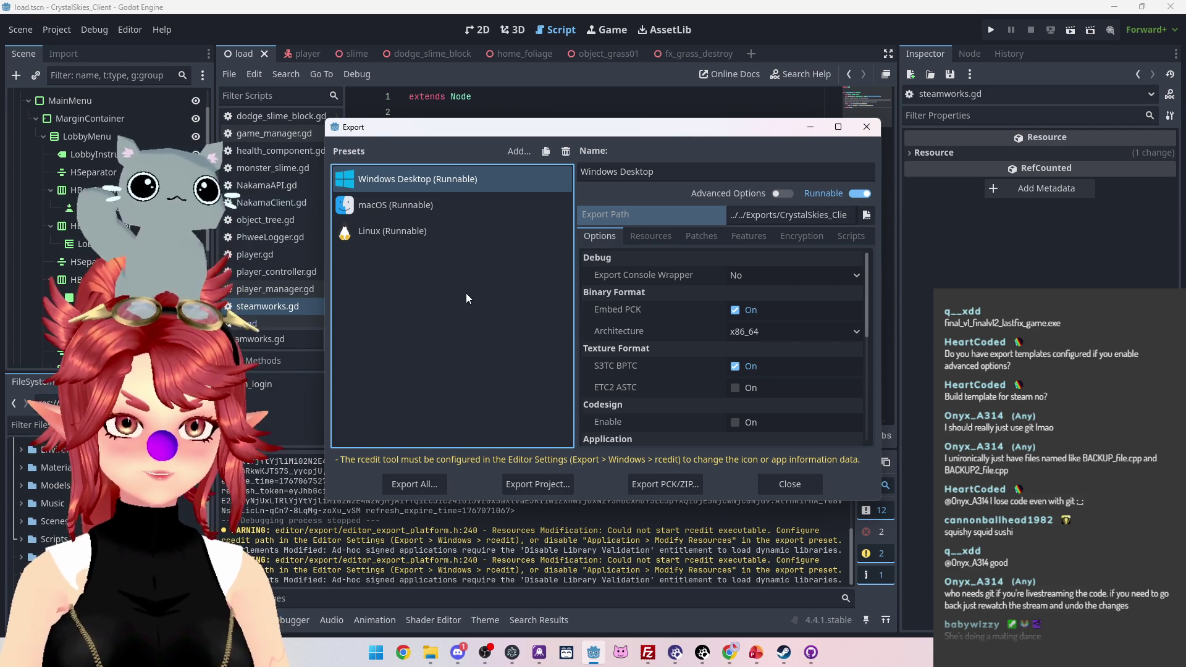
Step: Export the Windows Desktop preset as CrystalSkies_Client_0.1.3c.exe into Exports, accepting the rcedit warning
{"action": "left_click", "coordinate": [467, 211]}
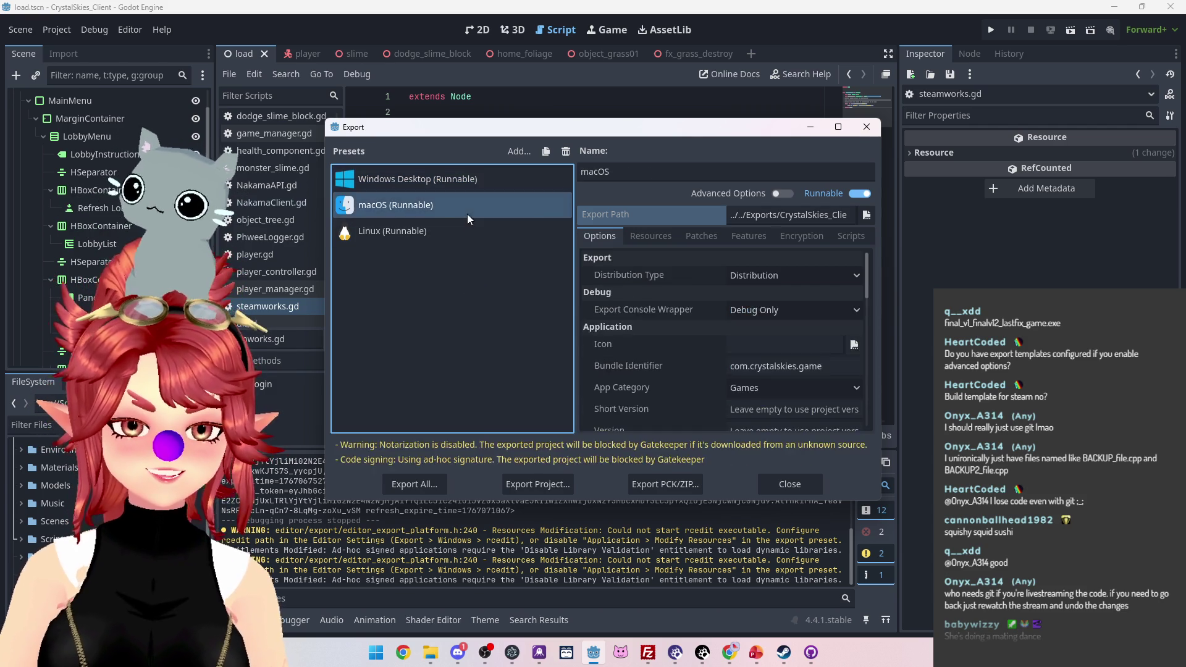
{"action": "left_click", "coordinate": [465, 231]}
{"action": "left_click", "coordinate": [451, 178]}
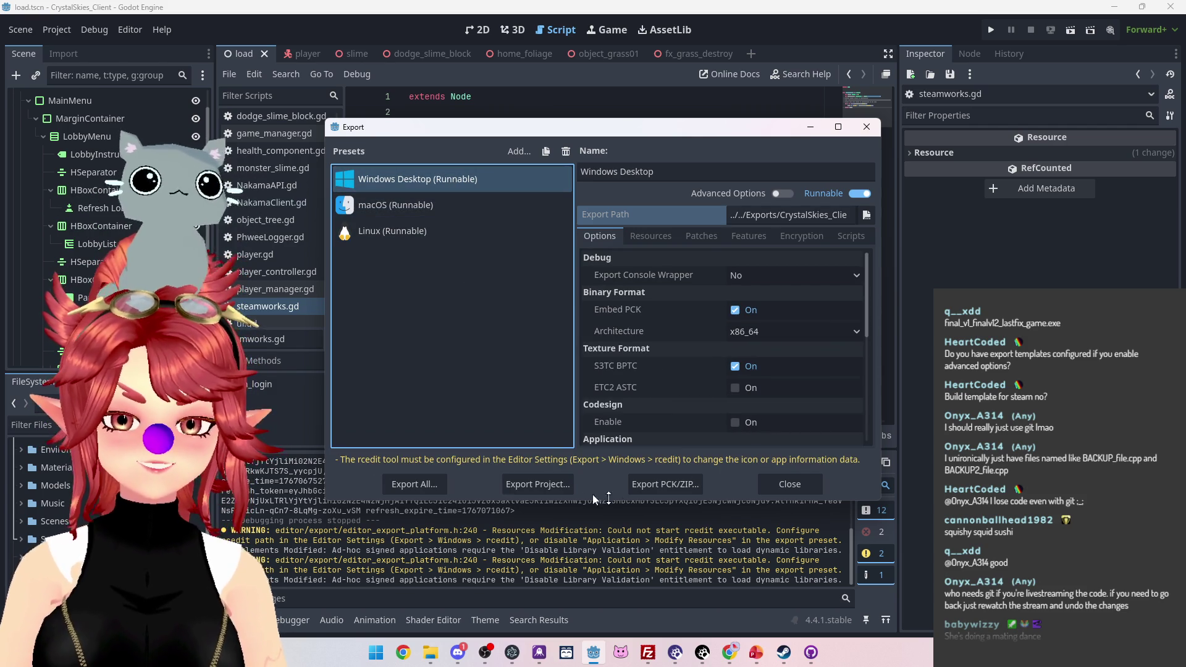
{"action": "left_click", "coordinate": [556, 485]}
{"action": "left_click", "coordinate": [472, 485]}
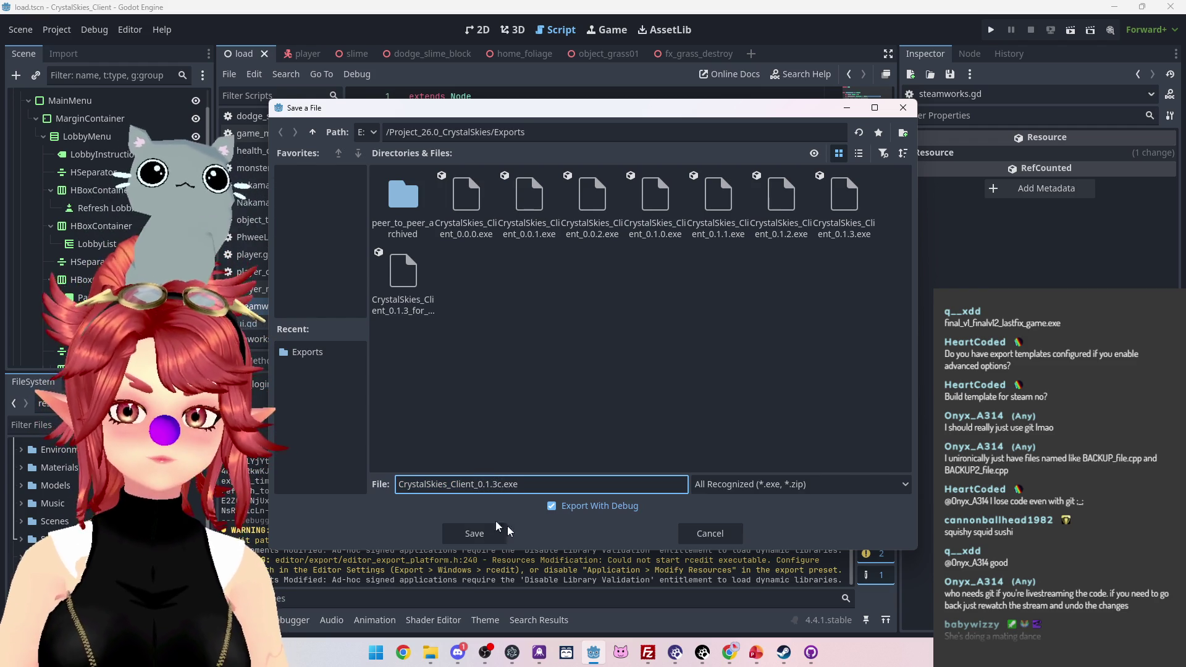
{"action": "left_click", "coordinate": [476, 534]}
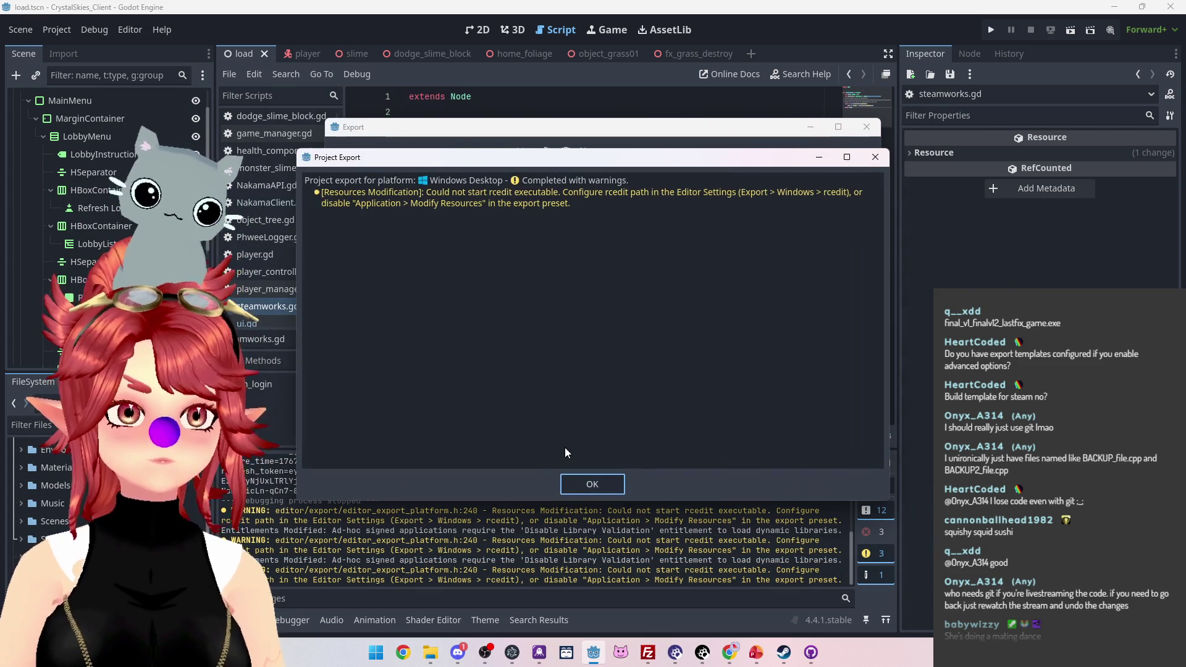
{"action": "left_click", "coordinate": [591, 484]}
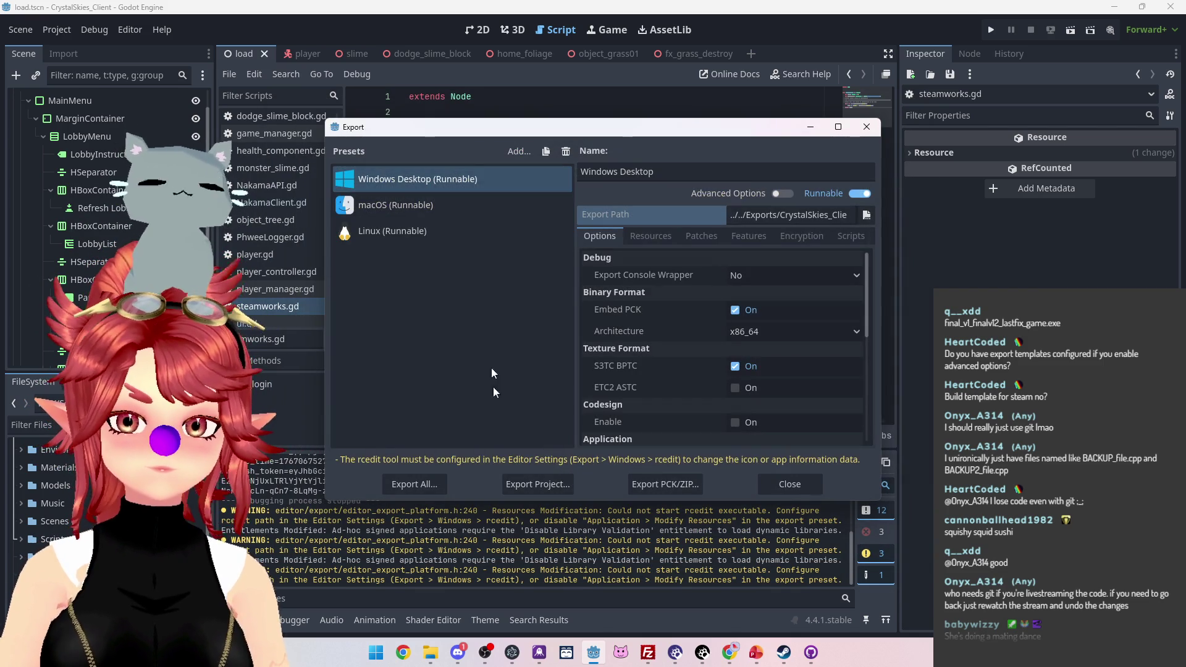
Step: Export the macOS preset as a zip with '_0.1.3' added to its file name
{"action": "left_click", "coordinate": [430, 207]}
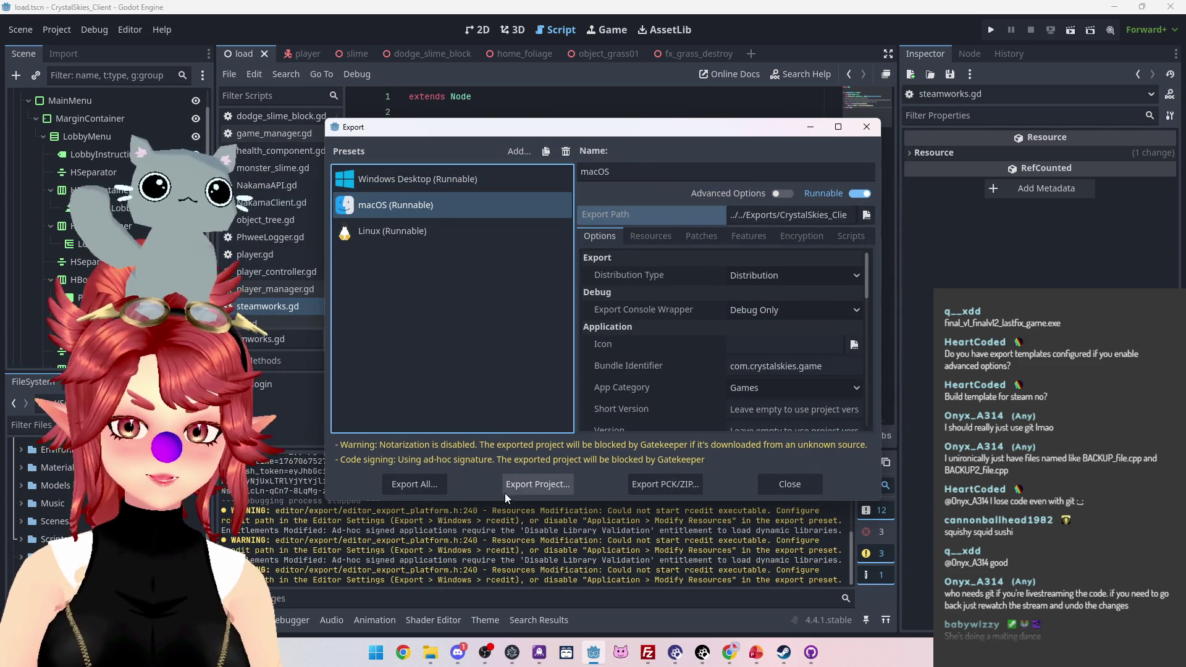
{"action": "left_click", "coordinate": [509, 488]}
{"action": "left_click", "coordinate": [483, 486]}
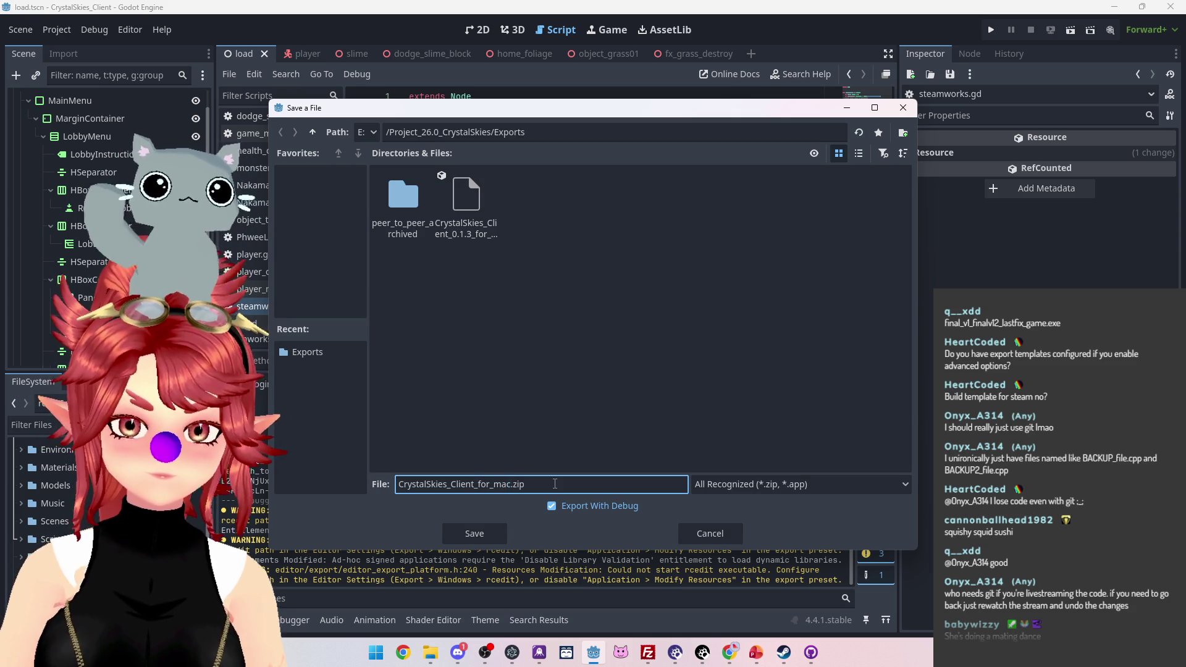
{"action": "type", "text": "_0.1.3c"}
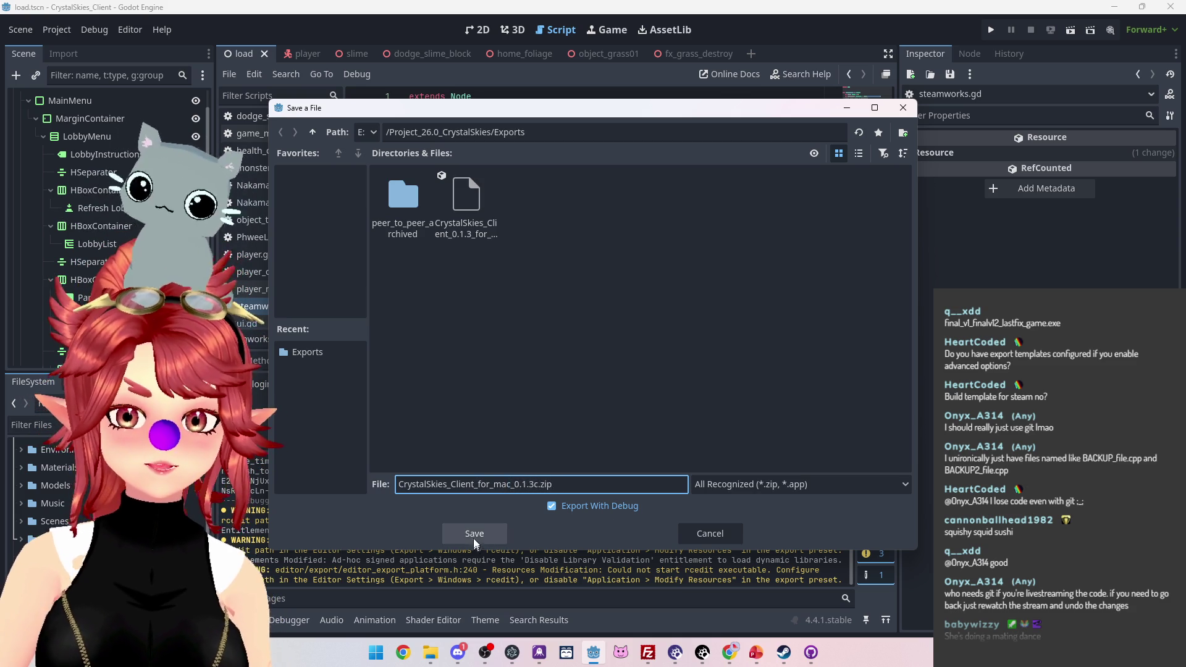
{"action": "left_click", "coordinate": [473, 535]}
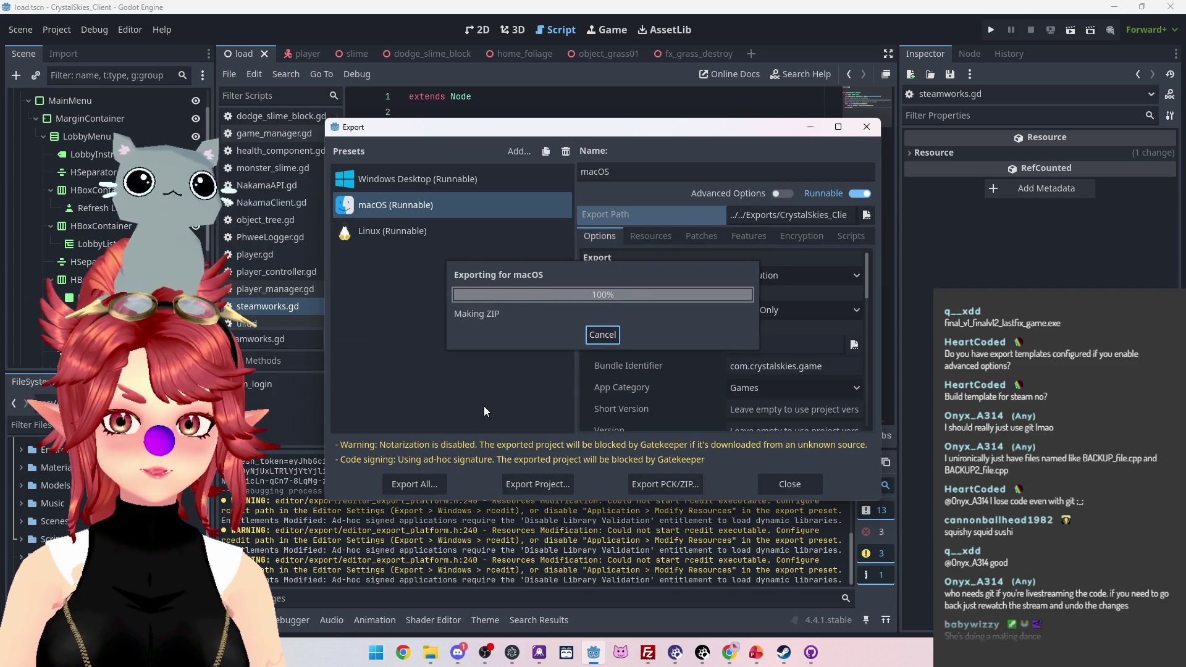
Step: Delete the libgodotsteam and steam_api64 DLLs and the mac zip from Exports, then dismiss Godot's summary
{"action": "mouse_move", "coordinate": [431, 653]}
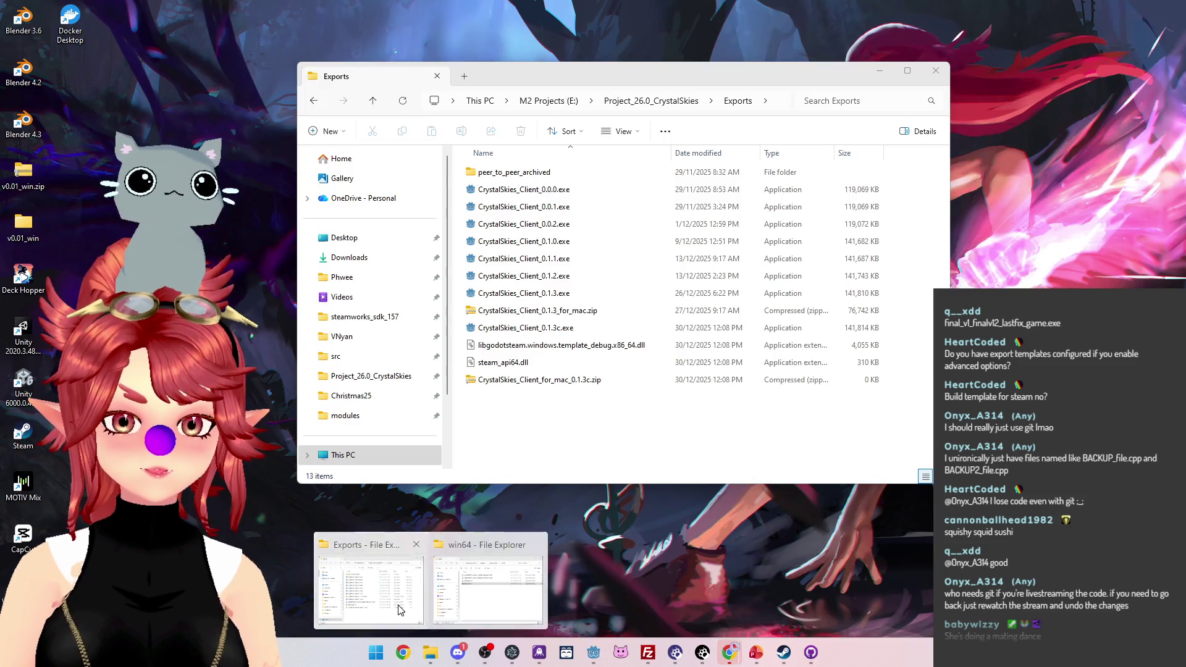
{"action": "left_click", "coordinate": [401, 612]}
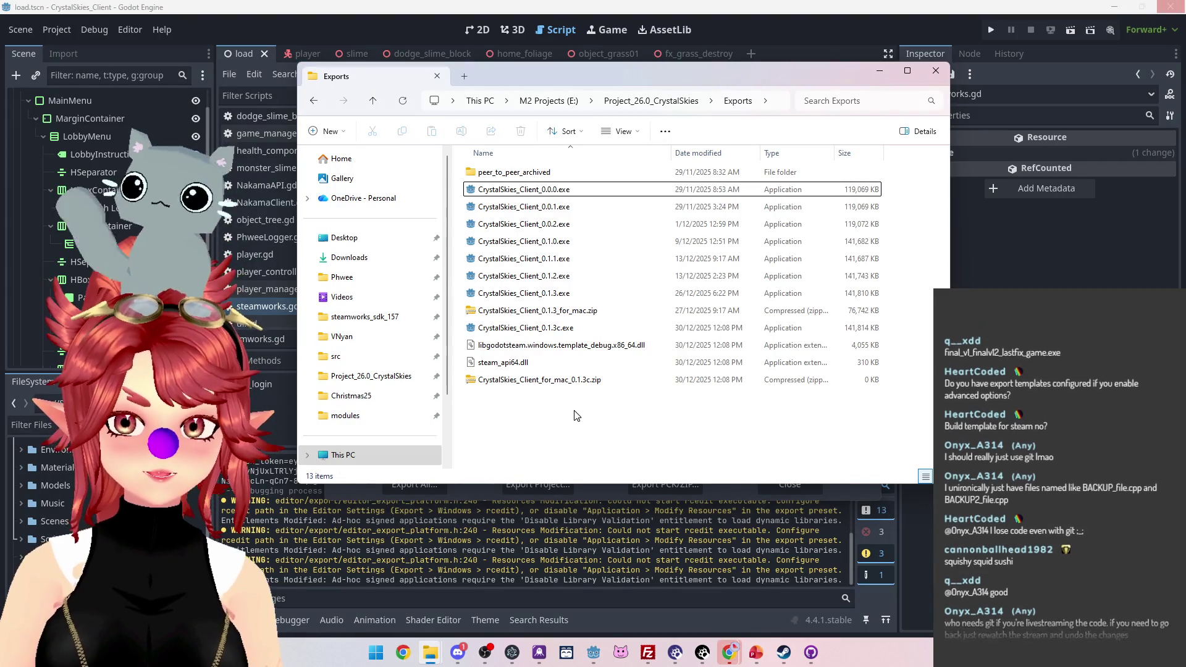
{"action": "left_click", "coordinate": [561, 346]}
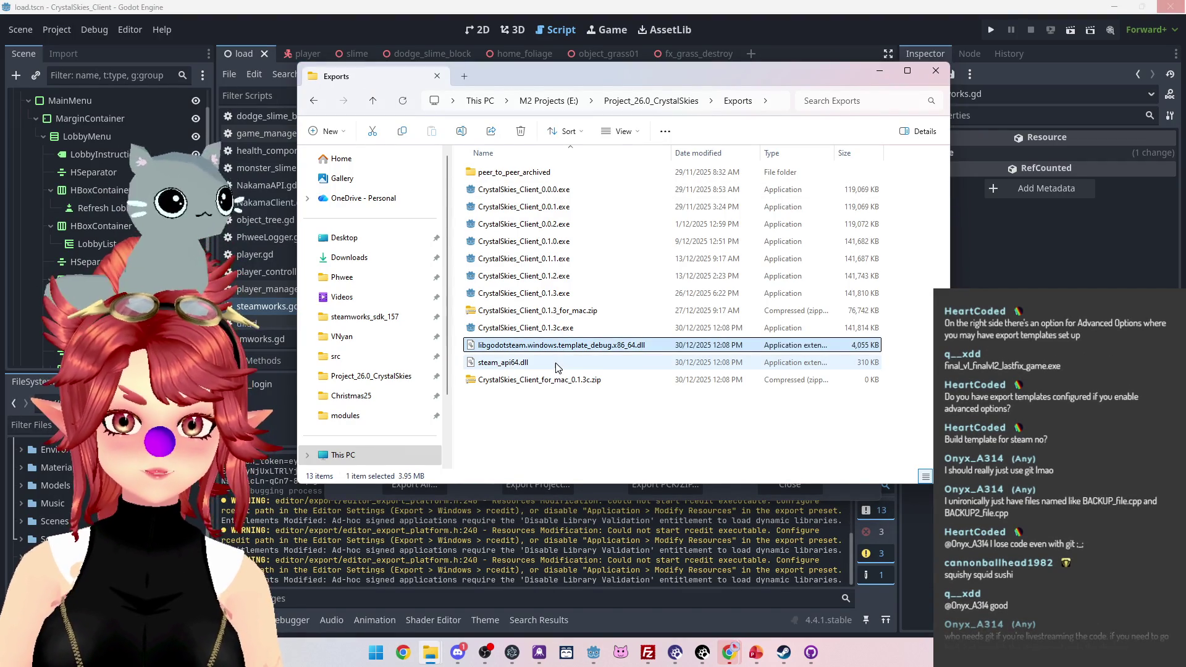
{"action": "left_click", "coordinate": [559, 379], "text": "shift"}
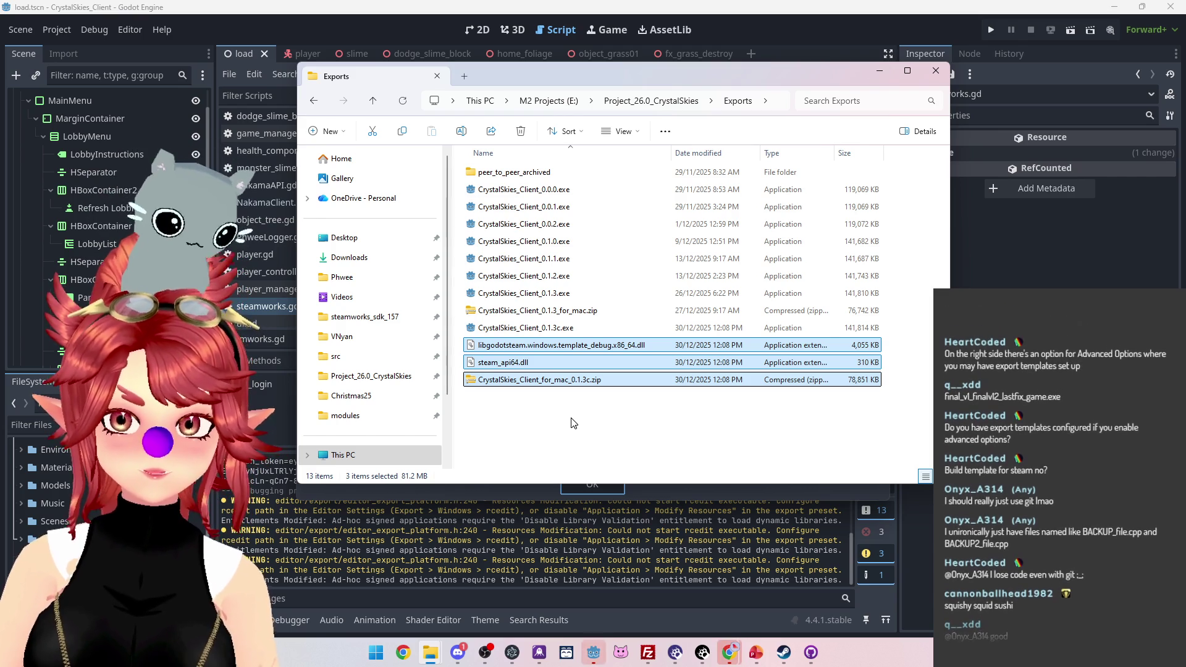
{"action": "key", "text": "Delete"}
{"action": "left_click", "coordinate": [656, 494]}
{"action": "left_click", "coordinate": [598, 487]}
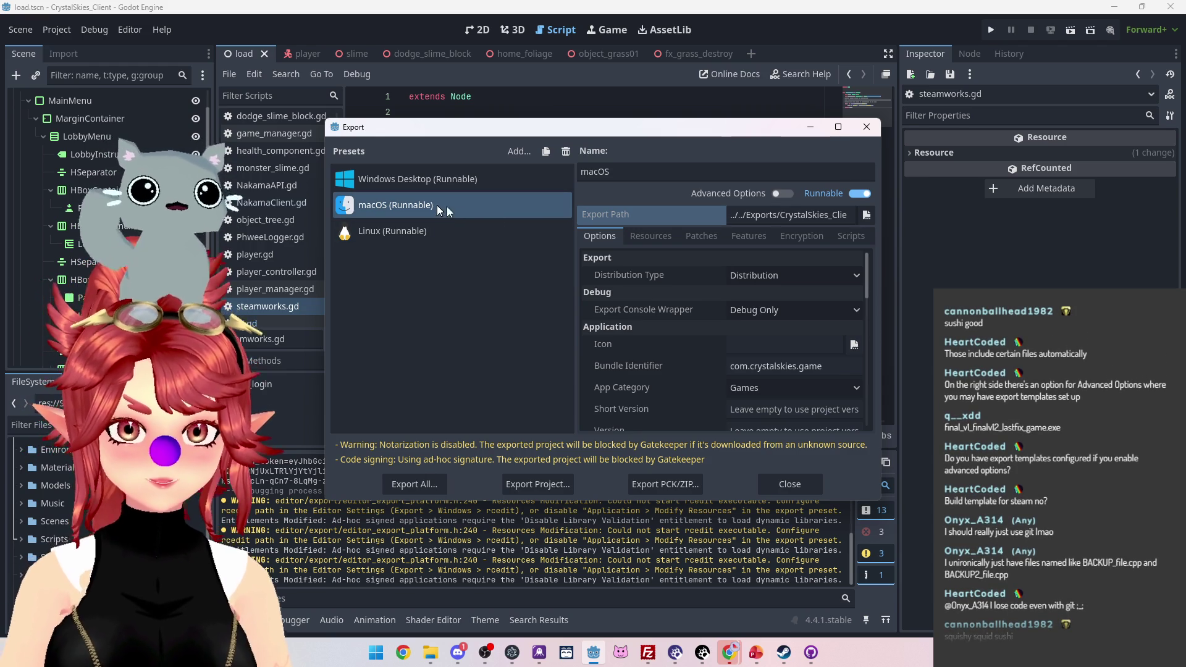
{"action": "scroll", "coordinate": [652, 333], "scroll_direction": "down", "scroll_amount": 5}
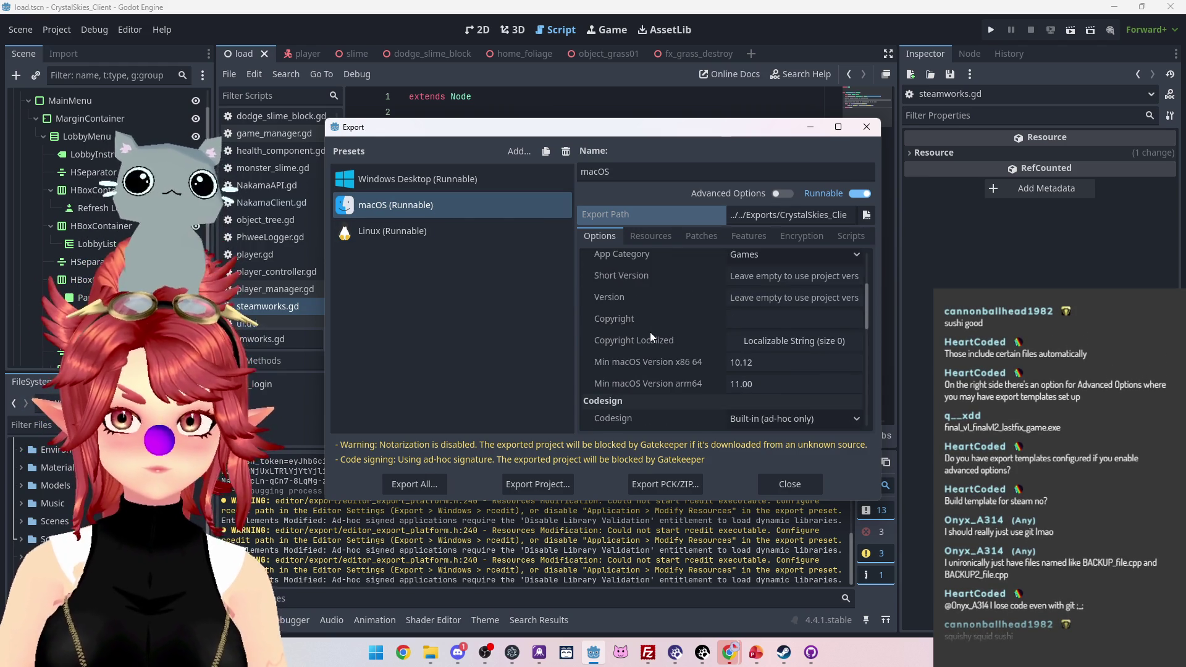
{"action": "scroll", "coordinate": [650, 332], "scroll_direction": "down", "scroll_amount": 10}
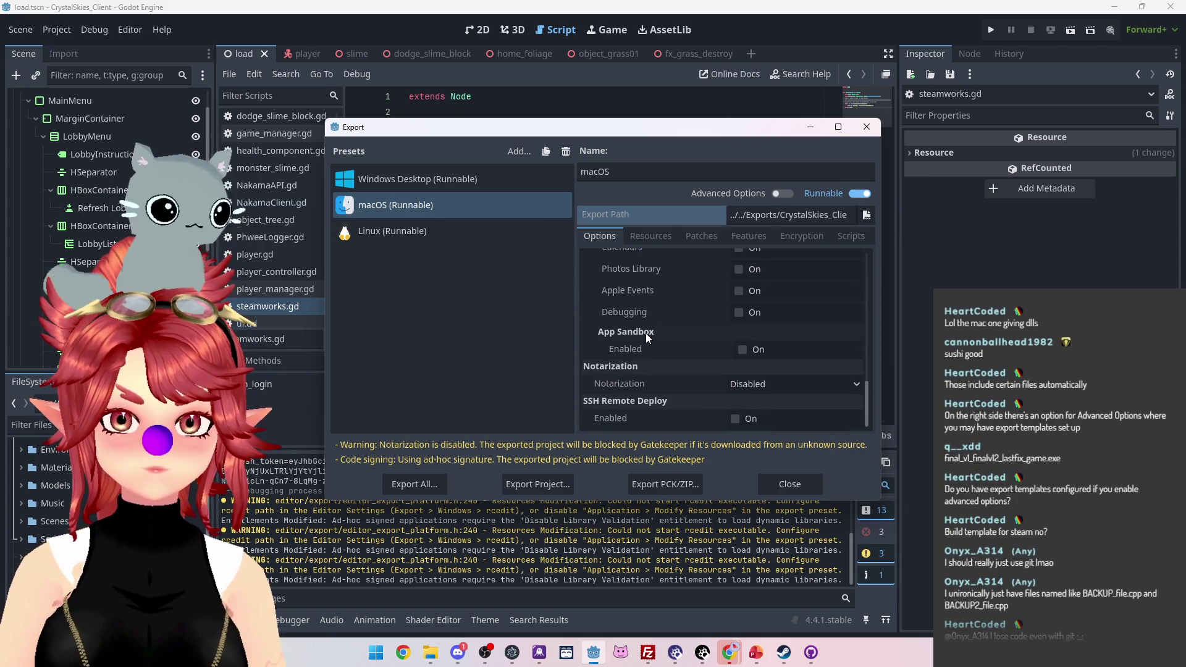
{"action": "scroll", "coordinate": [646, 333], "scroll_direction": "up", "scroll_amount": 5}
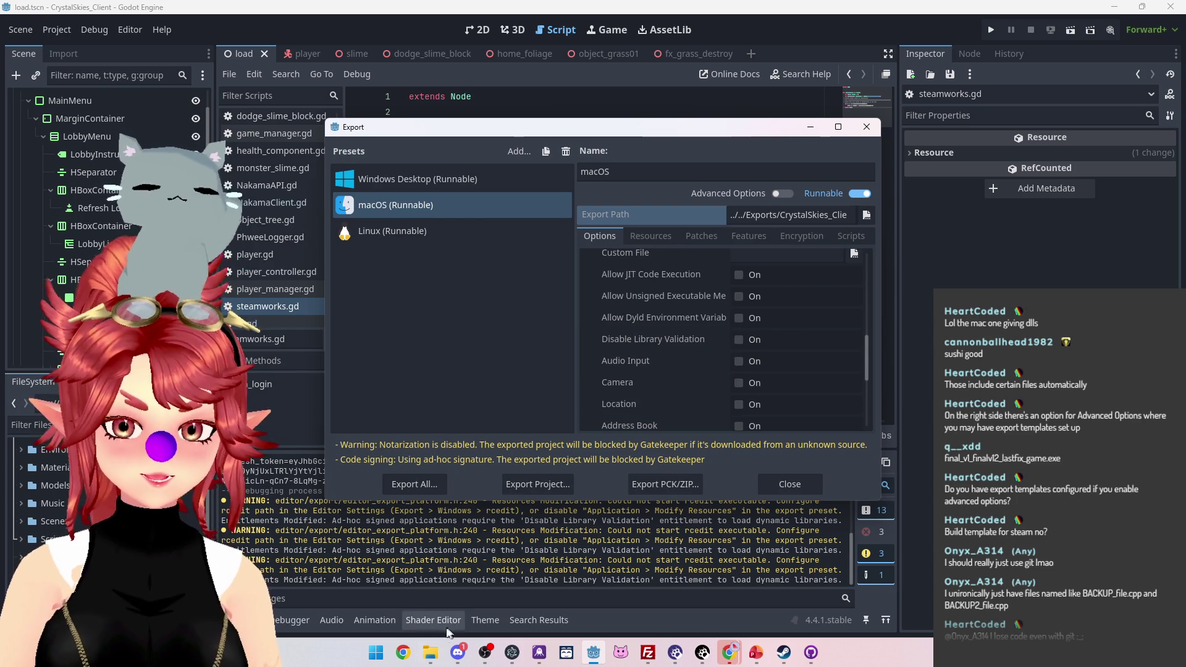
{"action": "mouse_move", "coordinate": [430, 652]}
{"action": "left_click", "coordinate": [369, 609]}
Step: Delete CrystalSkies_Client_0.1.3c.exe and re-export the Windows build under the same name
{"action": "left_click", "coordinate": [532, 331]}
{"action": "key", "text": "Delete"}
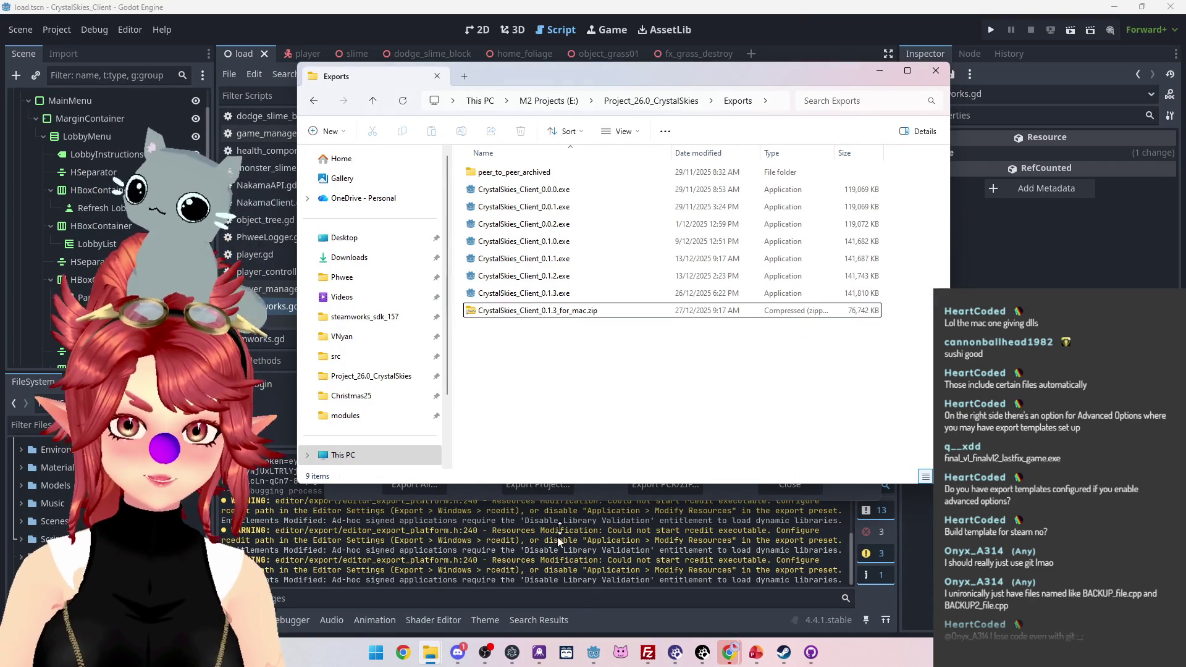
{"action": "left_click", "coordinate": [614, 492]}
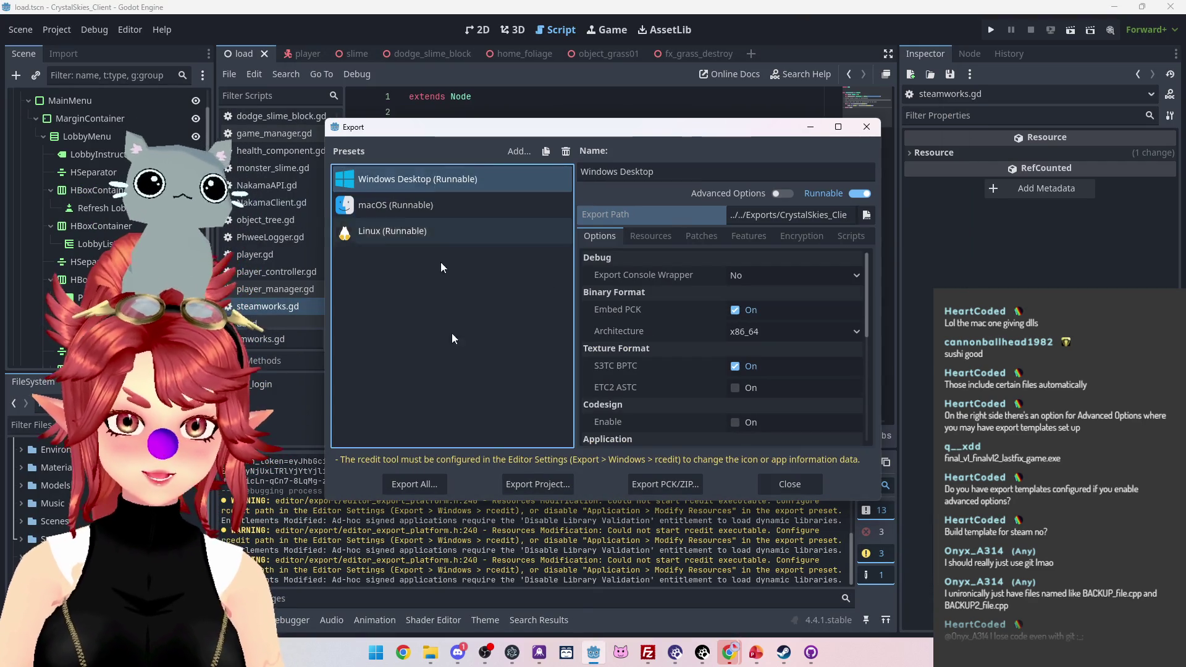
{"action": "left_click", "coordinate": [517, 484]}
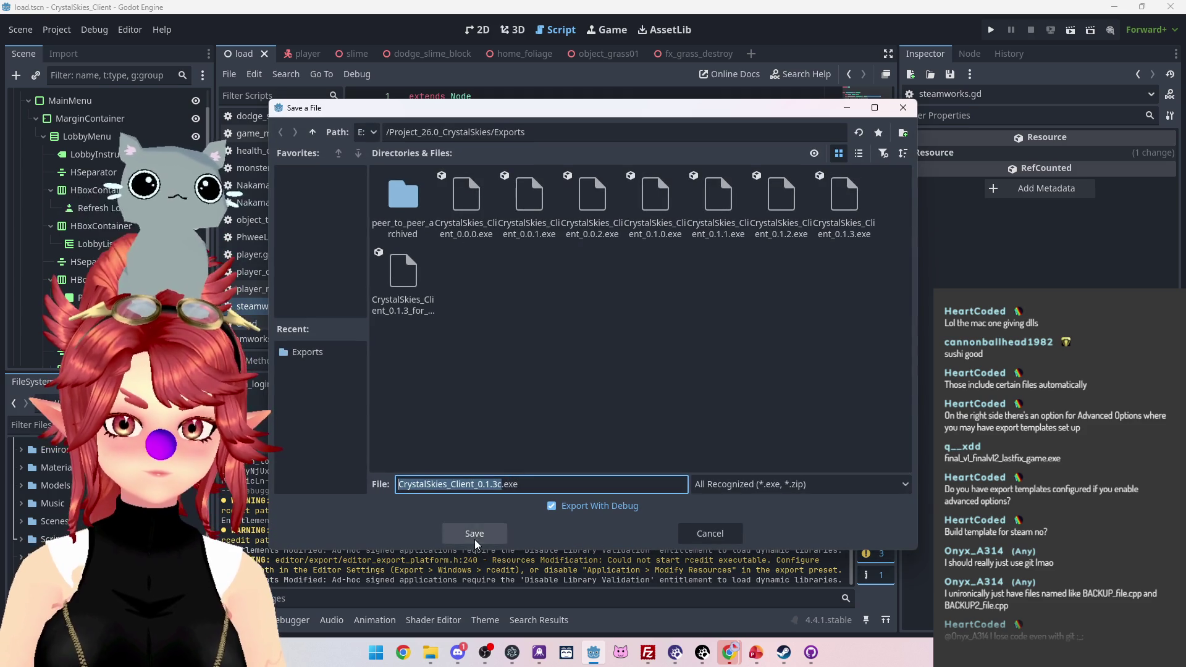
{"action": "left_click", "coordinate": [474, 534]}
Step: Delete the new 0.1.3c exe plus the steam_api64 and libgodotsteam DLLs from Exports
{"action": "mouse_move", "coordinate": [431, 659]}
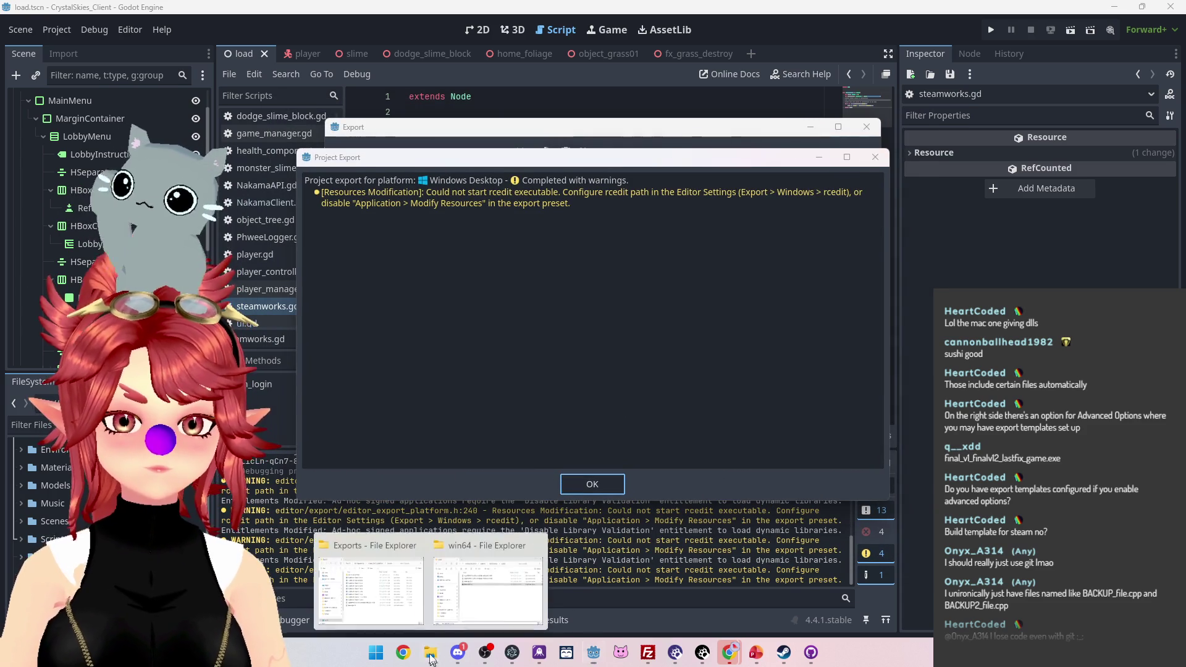
{"action": "left_click", "coordinate": [391, 610]}
{"action": "left_click", "coordinate": [511, 365]}
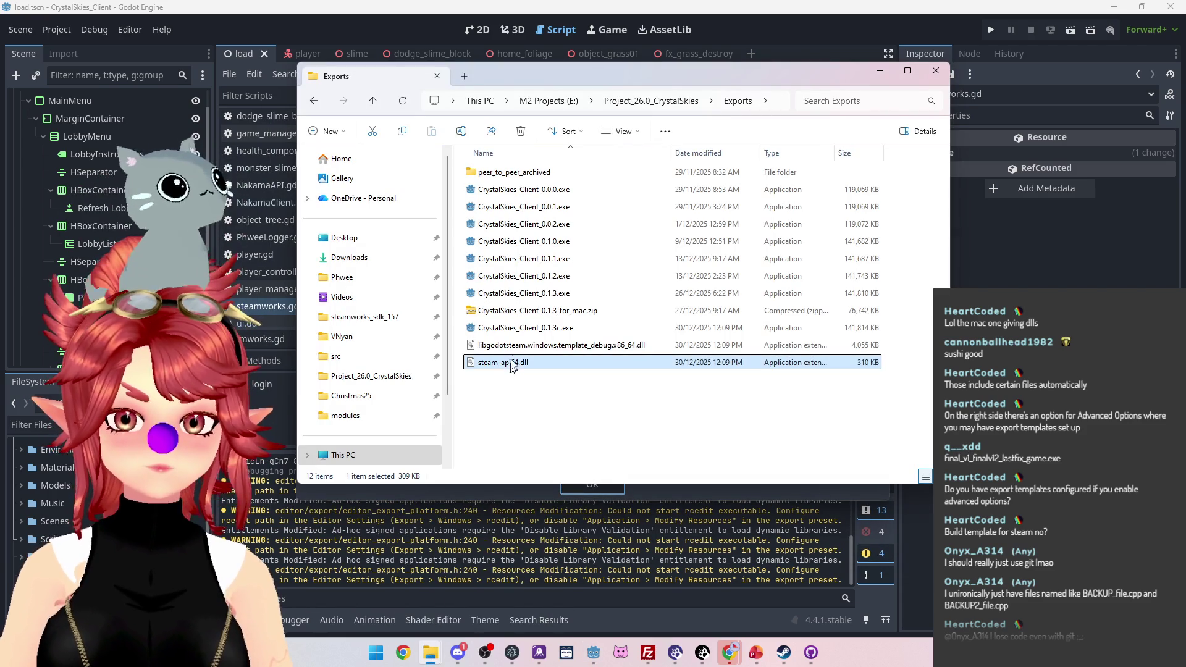
{"action": "left_click", "coordinate": [513, 346], "text": "shift"}
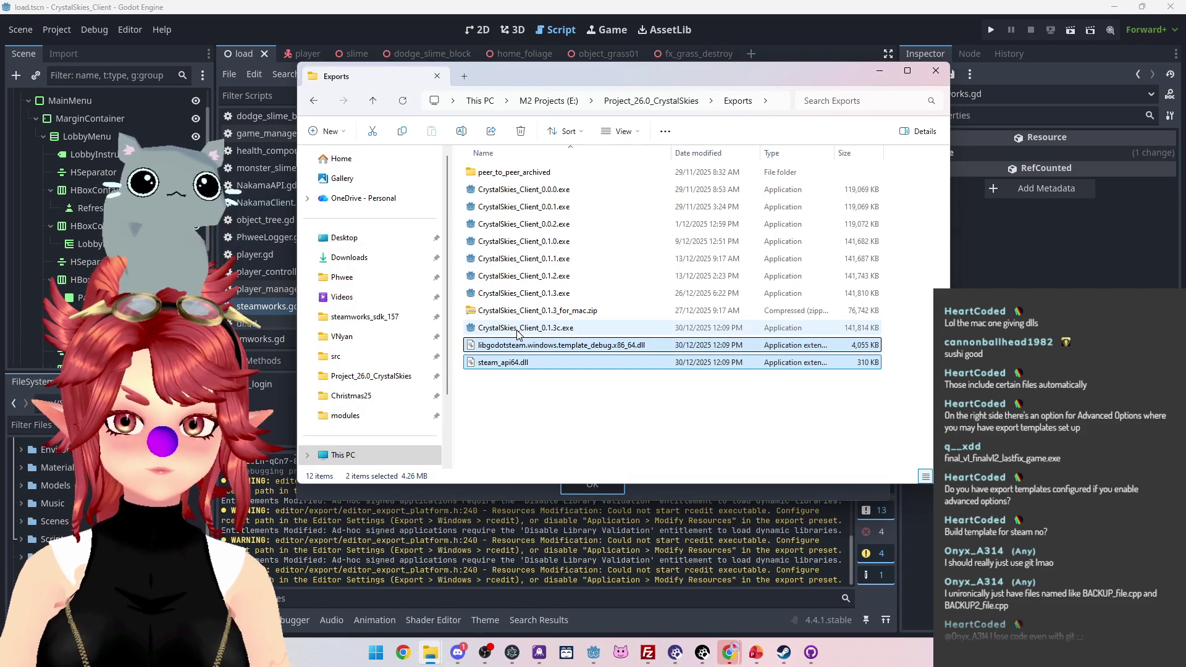
{"action": "left_click", "coordinate": [518, 334], "text": "shift"}
{"action": "key", "text": "Delete"}
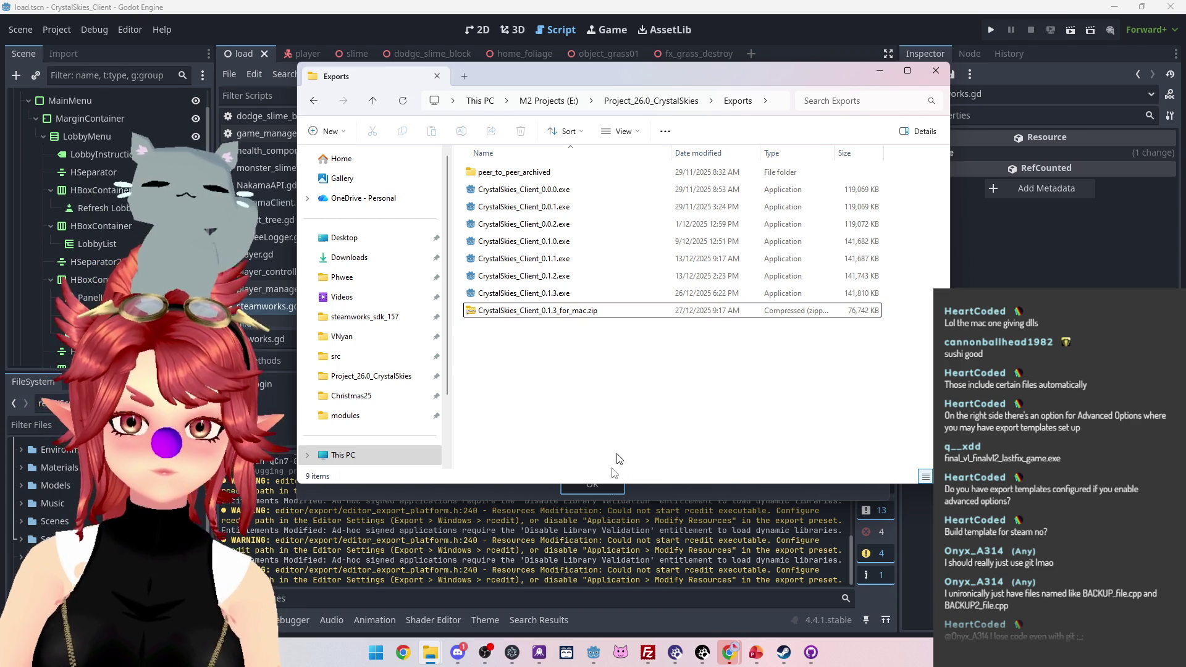
{"action": "left_click", "coordinate": [600, 491]}
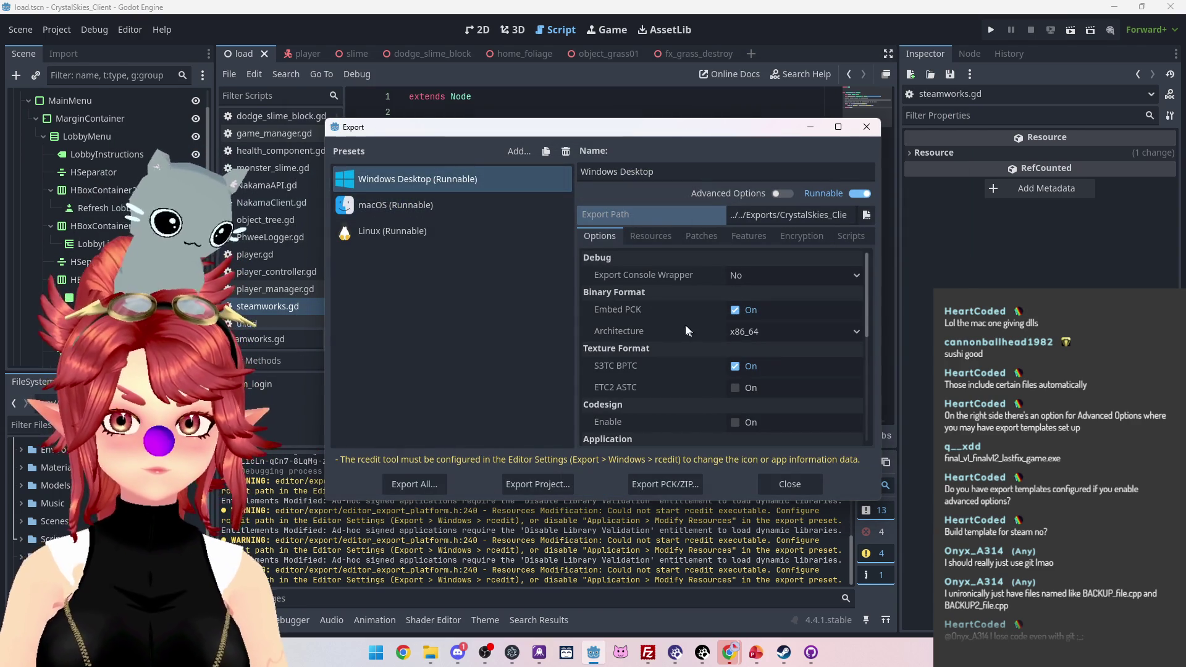
Step: Scroll through the Windows Desktop preset's general export options
{"action": "scroll", "coordinate": [630, 334], "scroll_direction": "down", "scroll_amount": 2}
{"action": "scroll", "coordinate": [681, 350], "scroll_direction": "down", "scroll_amount": 5}
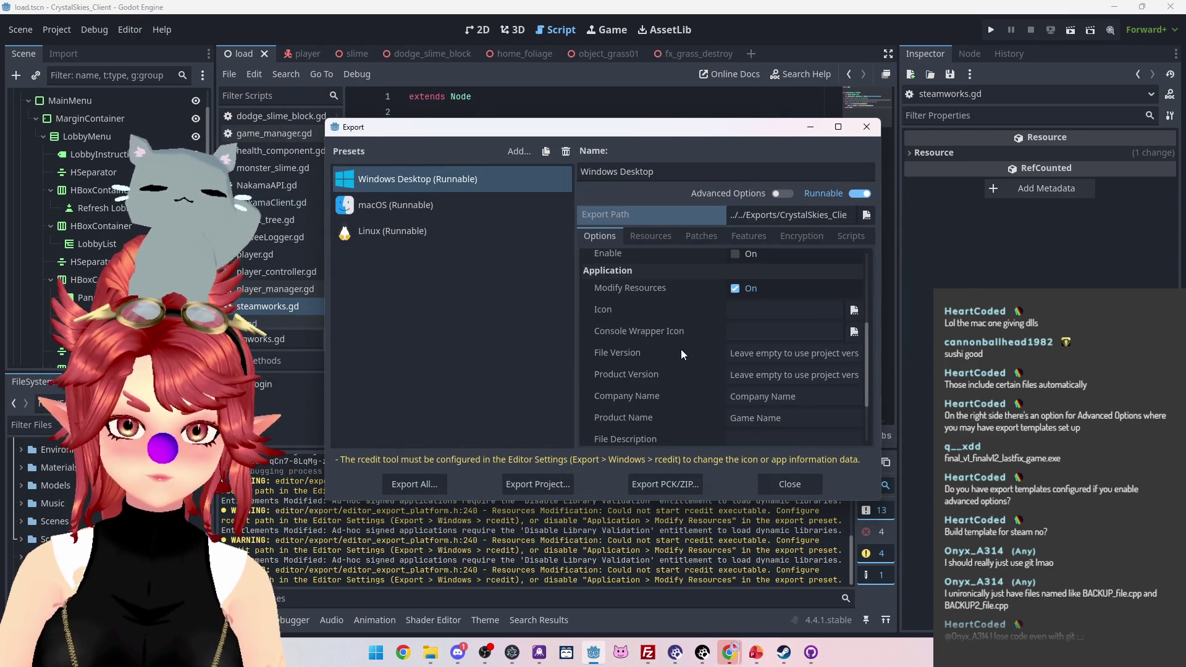
{"action": "scroll", "coordinate": [680, 351], "scroll_direction": "up", "scroll_amount": 7}
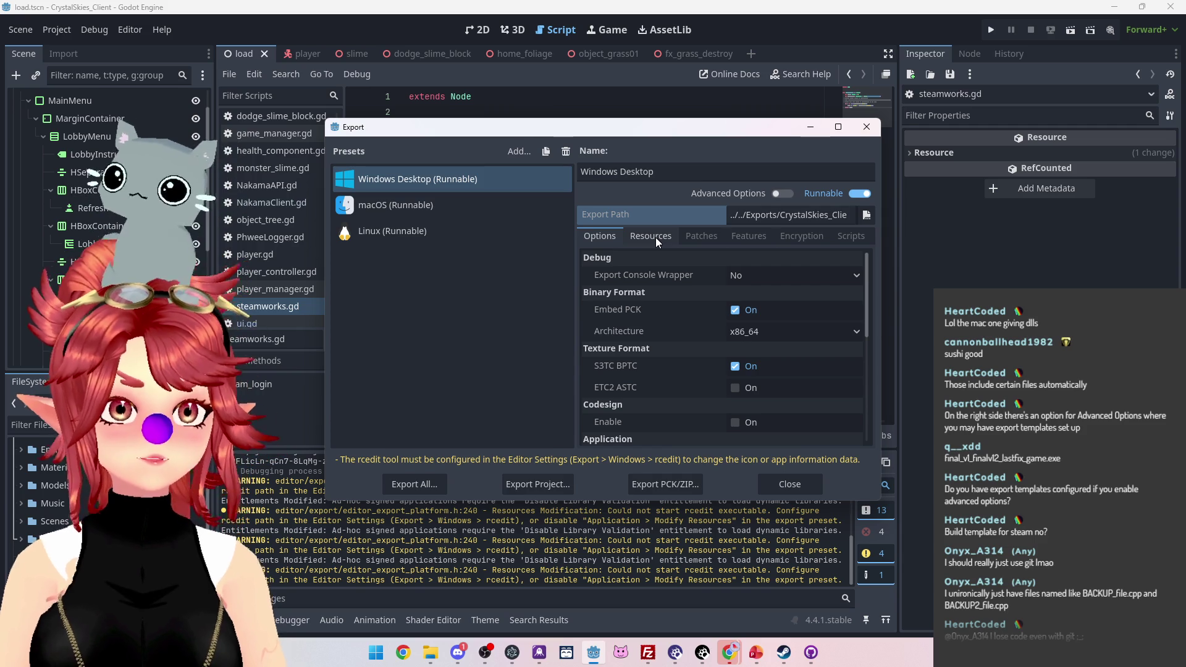
{"action": "scroll", "coordinate": [680, 354], "scroll_direction": "down", "scroll_amount": 4}
{"action": "scroll", "coordinate": [681, 354], "scroll_direction": "up", "scroll_amount": 3}
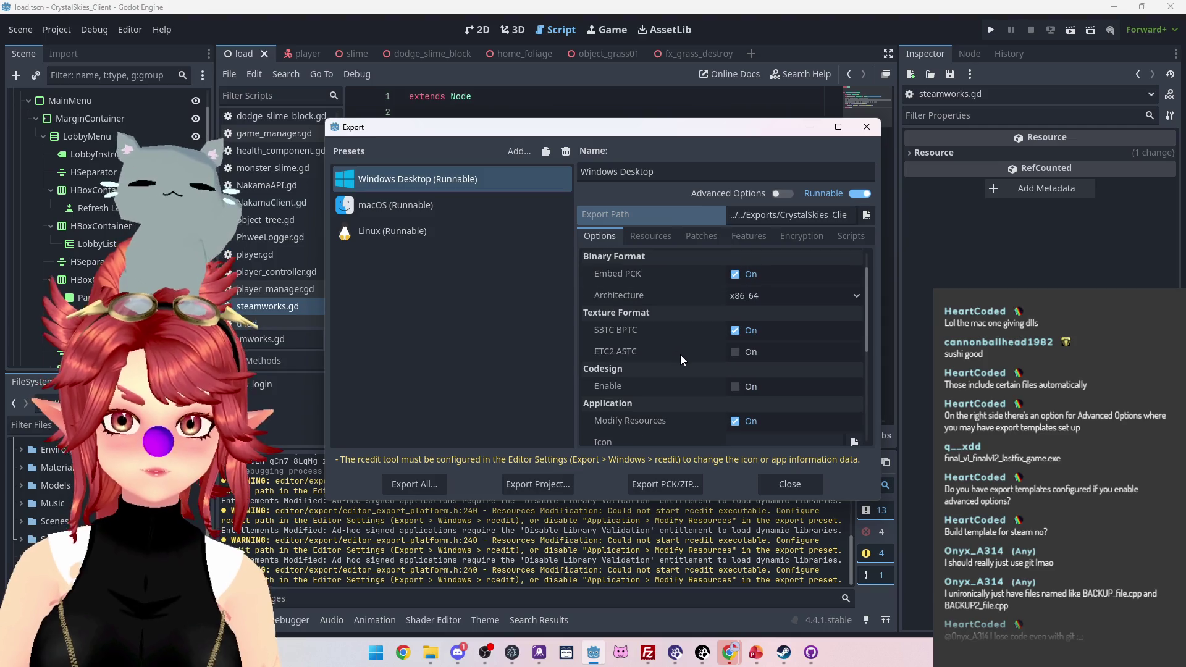
{"action": "scroll", "coordinate": [680, 355], "scroll_direction": "up", "scroll_amount": 2}
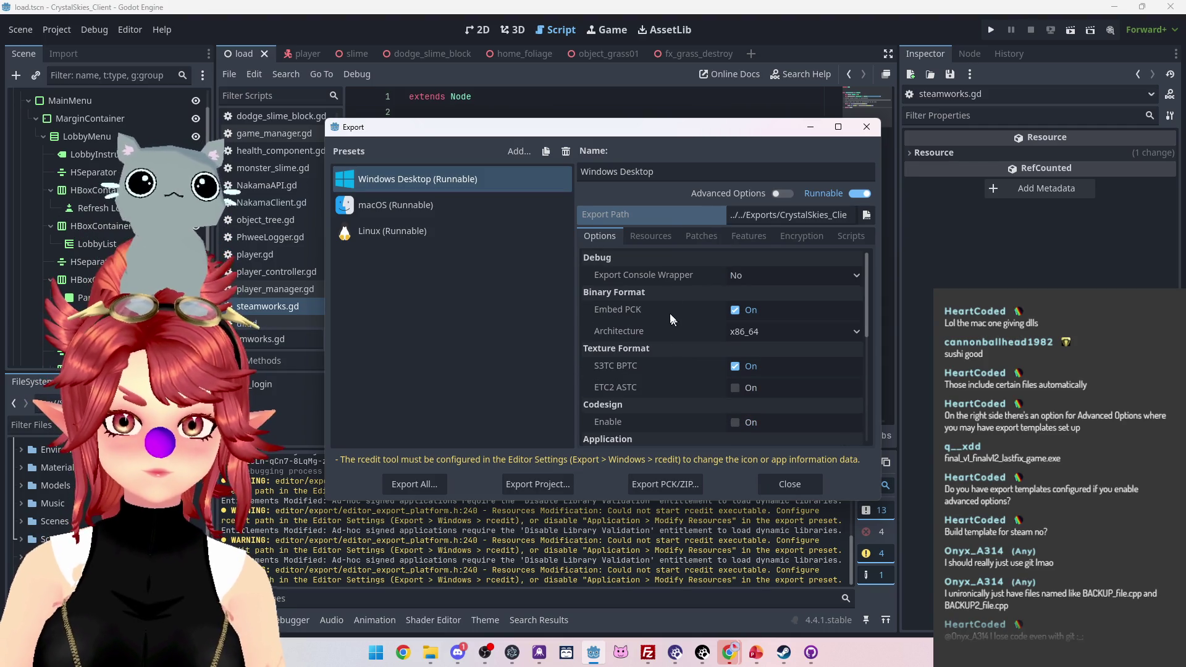
Step: Review the preset's Resources, Patches, Features and Encryption settings, with PCK encryption off
{"action": "left_click", "coordinate": [661, 234]}
{"action": "left_click", "coordinate": [721, 236]}
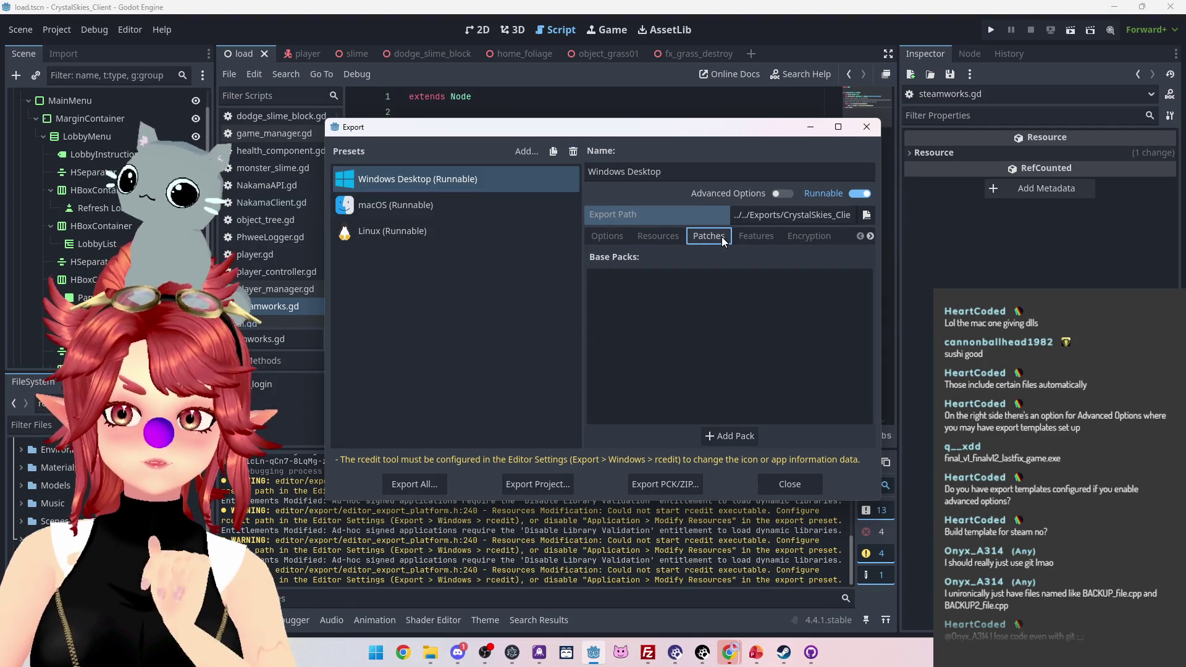
{"action": "left_click", "coordinate": [756, 236]}
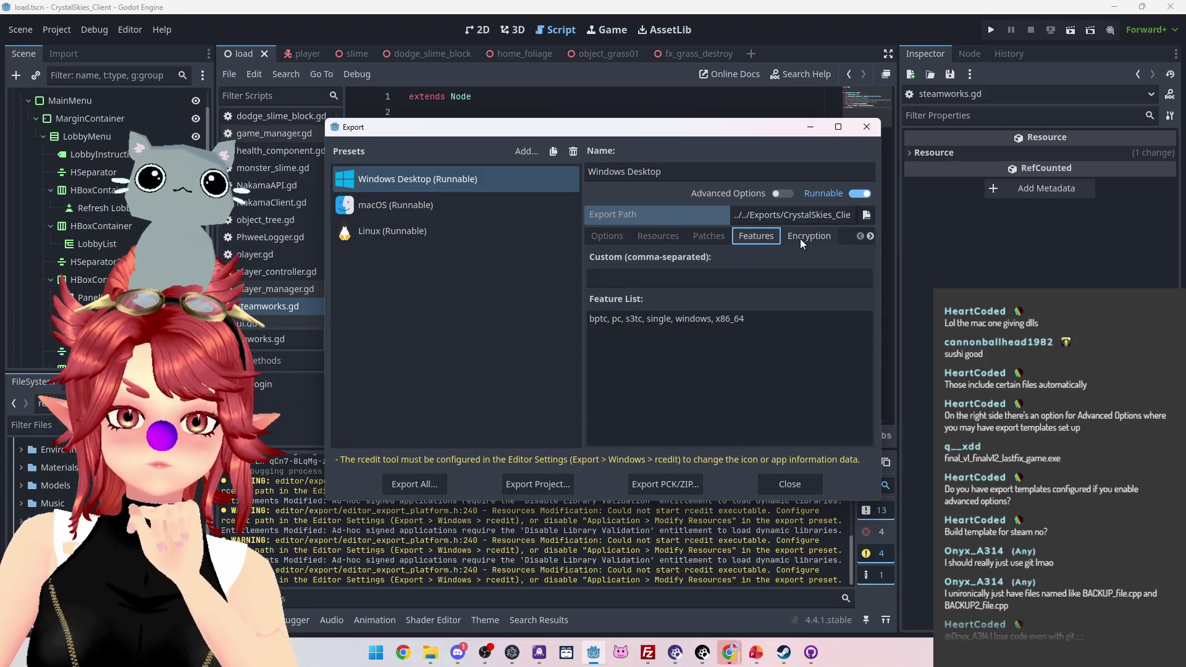
{"action": "left_click", "coordinate": [799, 239]}
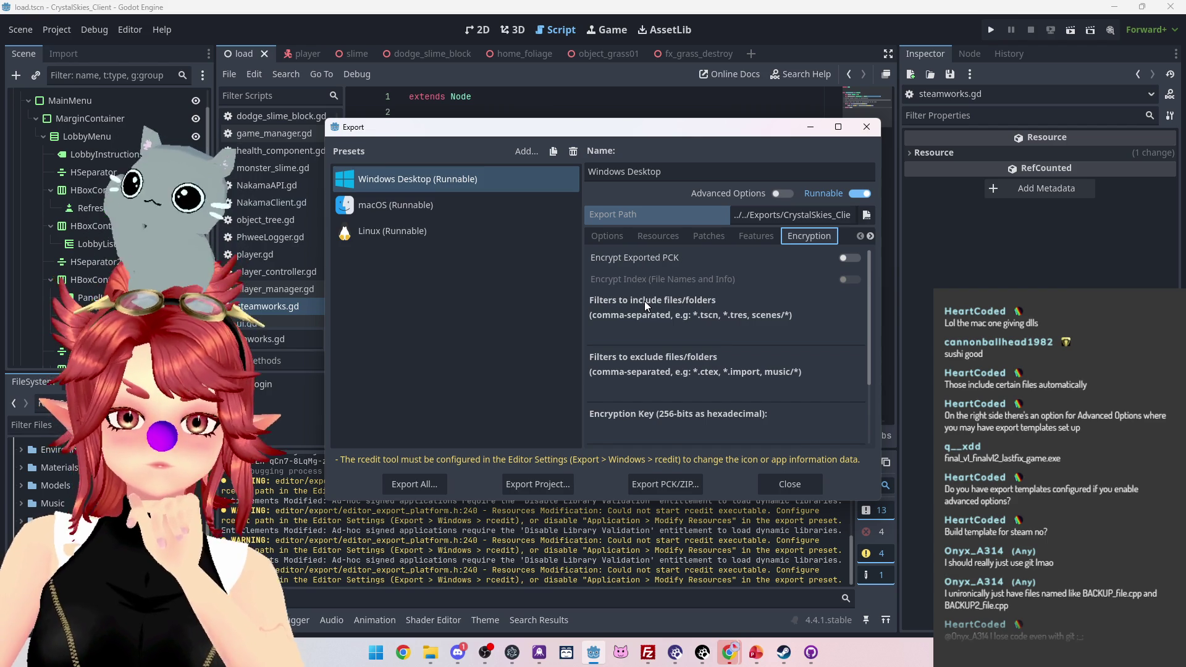
{"action": "scroll", "coordinate": [650, 340], "scroll_direction": "down", "scroll_amount": 3}
{"action": "scroll", "coordinate": [650, 339], "scroll_direction": "up", "scroll_amount": 3}
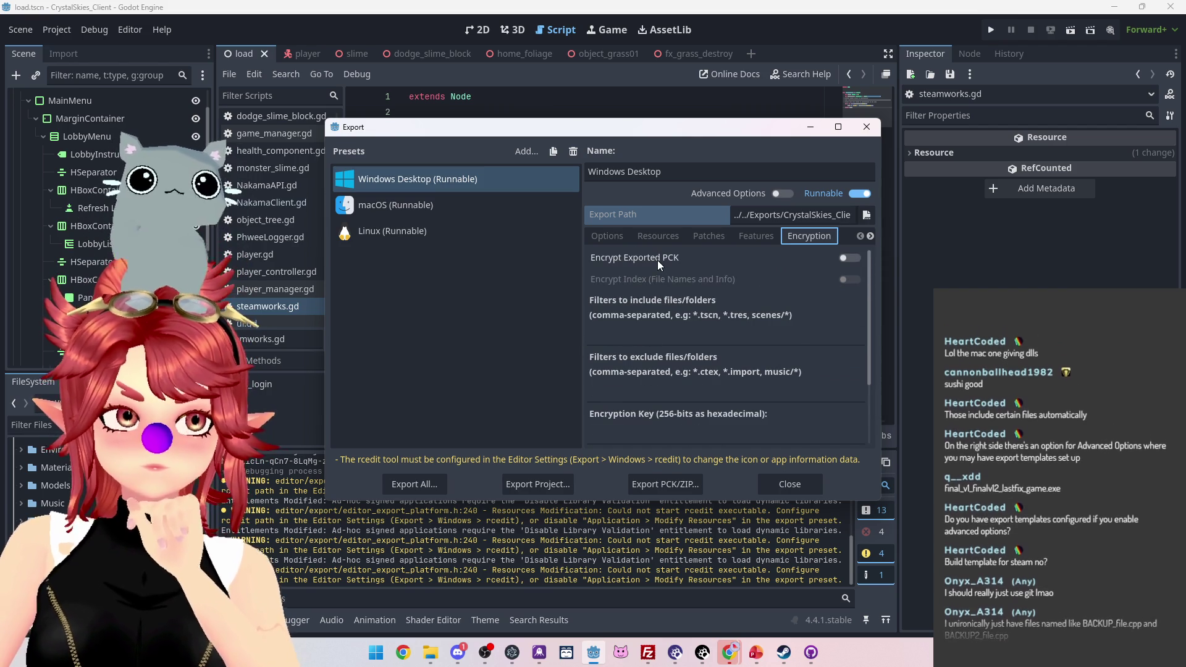
{"action": "left_click", "coordinate": [782, 193]}
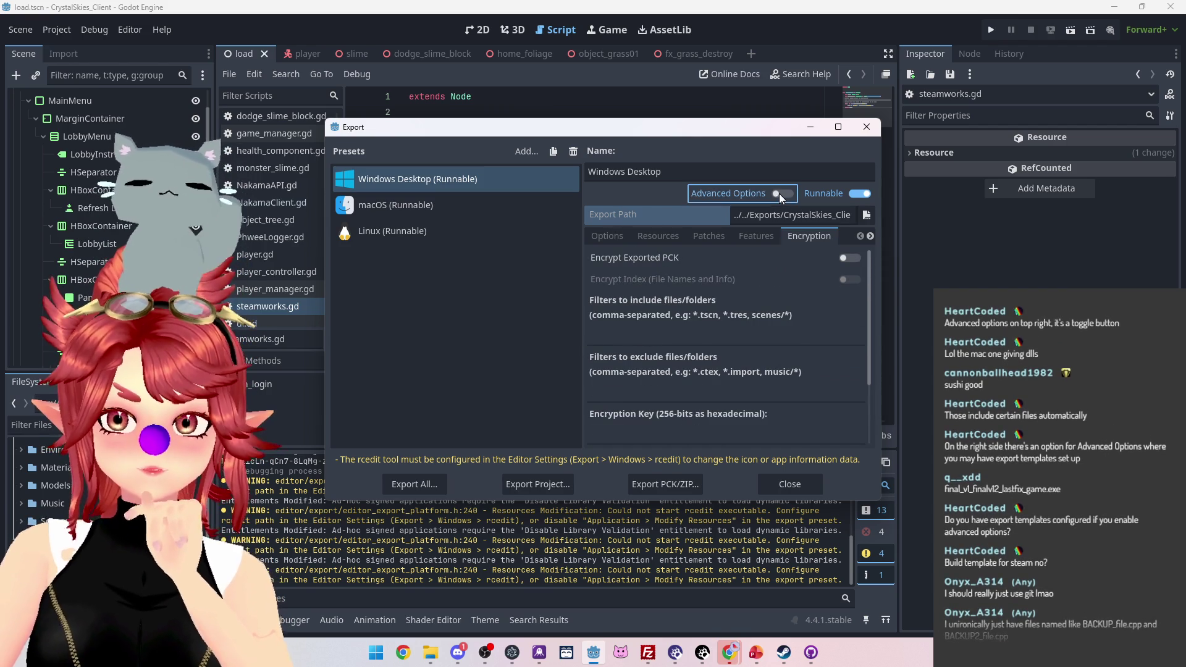
Step: Turn on Advanced Options, look through the extra settings, then hide them again
{"action": "left_click", "coordinate": [605, 236]}
{"action": "scroll", "coordinate": [658, 336], "scroll_direction": "down", "scroll_amount": 1}
{"action": "scroll", "coordinate": [643, 334], "scroll_direction": "up", "scroll_amount": 1}
{"action": "scroll", "coordinate": [684, 397], "scroll_direction": "down", "scroll_amount": 1}
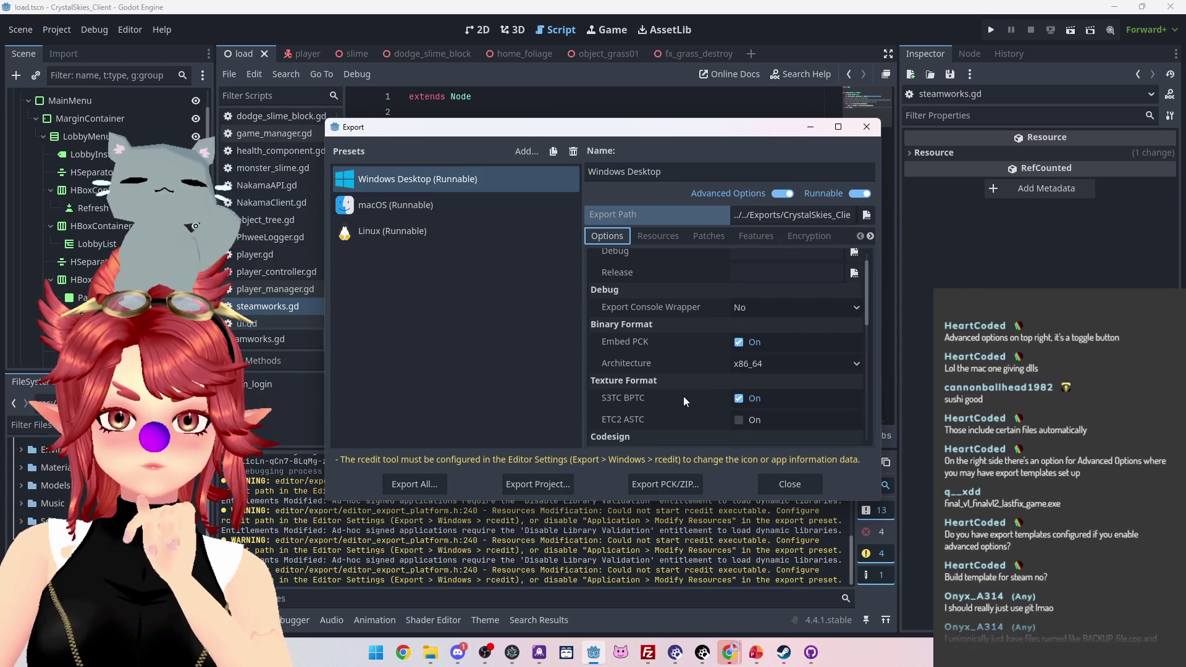
{"action": "scroll", "coordinate": [684, 400], "scroll_direction": "up", "scroll_amount": 1}
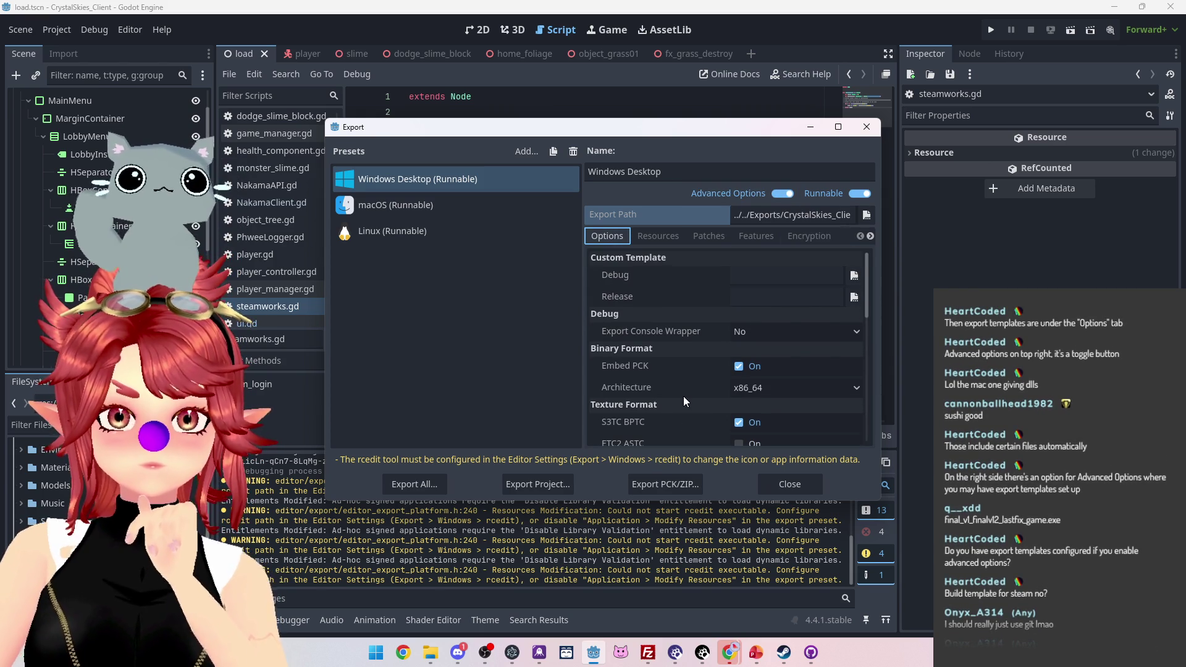
{"action": "scroll", "coordinate": [684, 396], "scroll_direction": "down", "scroll_amount": 6}
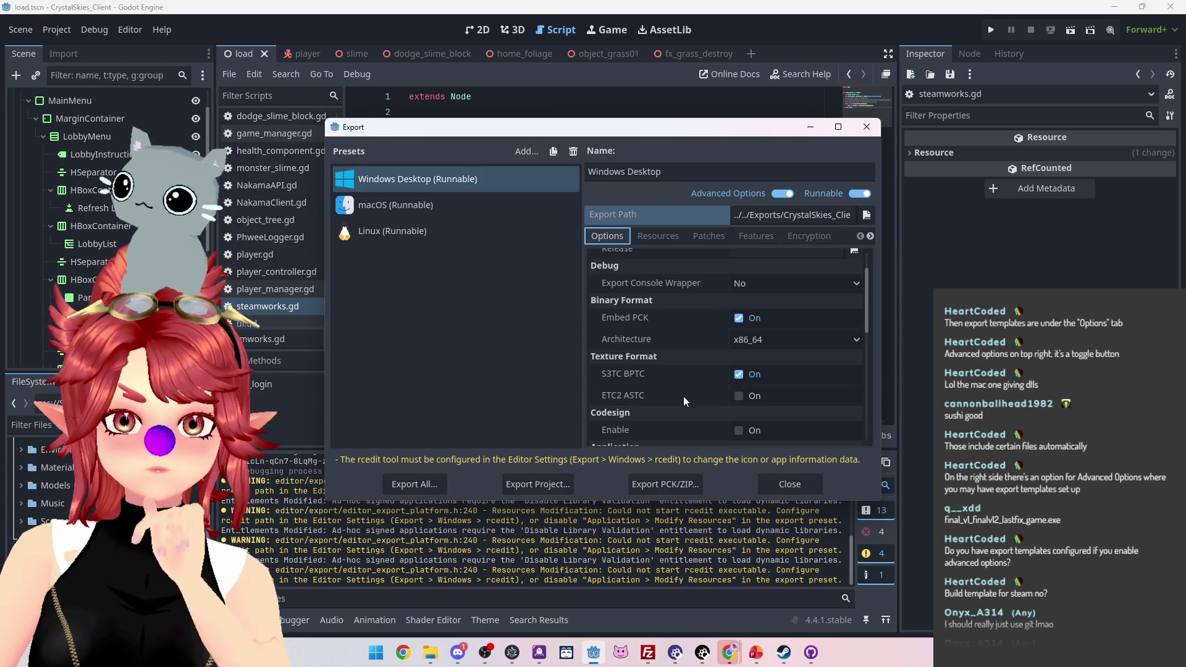
{"action": "scroll", "coordinate": [684, 395], "scroll_direction": "down", "scroll_amount": 5}
{"action": "scroll", "coordinate": [684, 395], "scroll_direction": "up", "scroll_amount": 5}
{"action": "scroll", "coordinate": [683, 396], "scroll_direction": "down", "scroll_amount": 5}
{"action": "scroll", "coordinate": [683, 400], "scroll_direction": "up", "scroll_amount": 10}
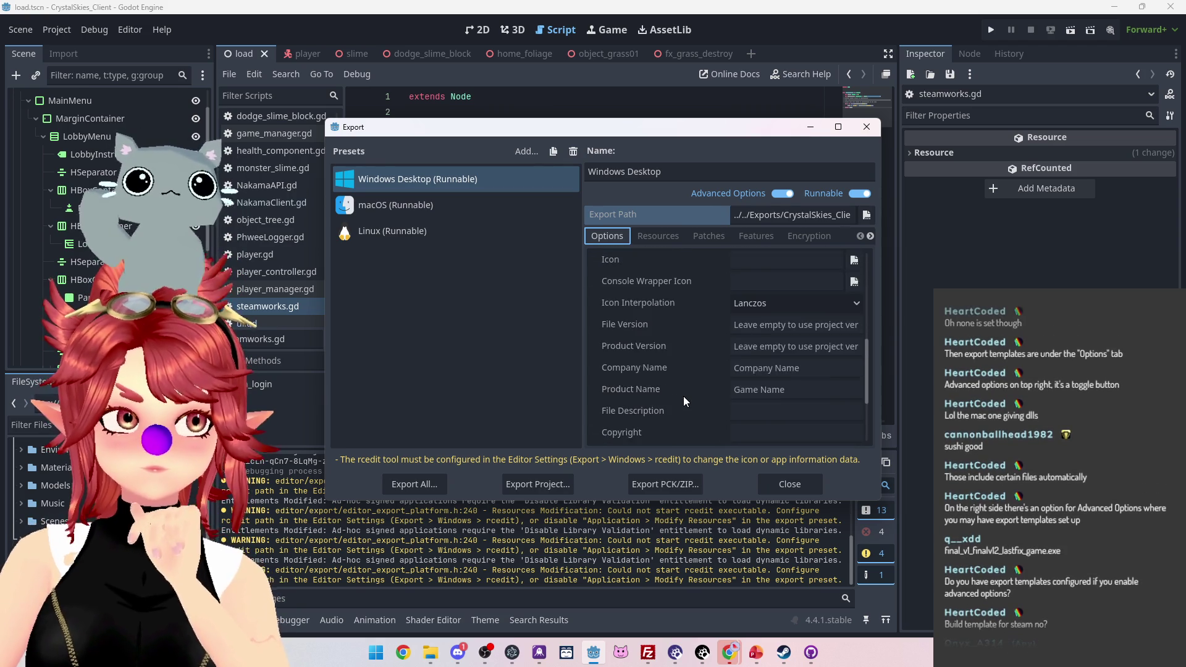
{"action": "left_click", "coordinate": [781, 194]}
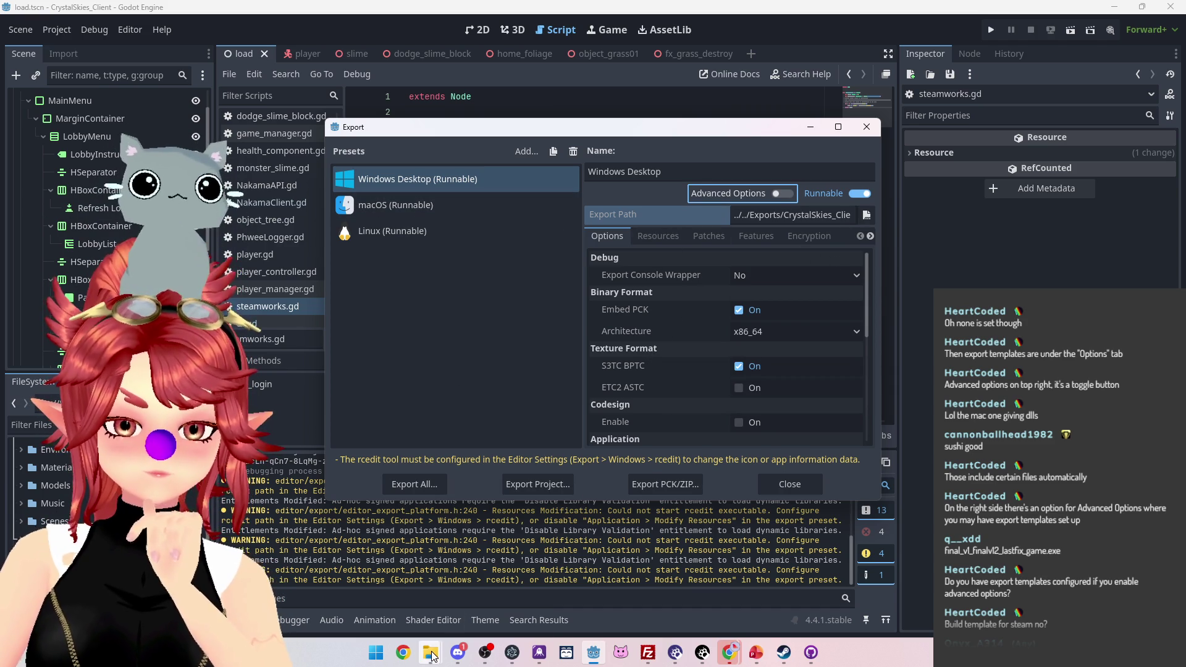
Step: Check the architecture choices and keep the Resources export mode on all project resources
{"action": "mouse_move", "coordinate": [431, 650]}
{"action": "mouse_move", "coordinate": [401, 616]}
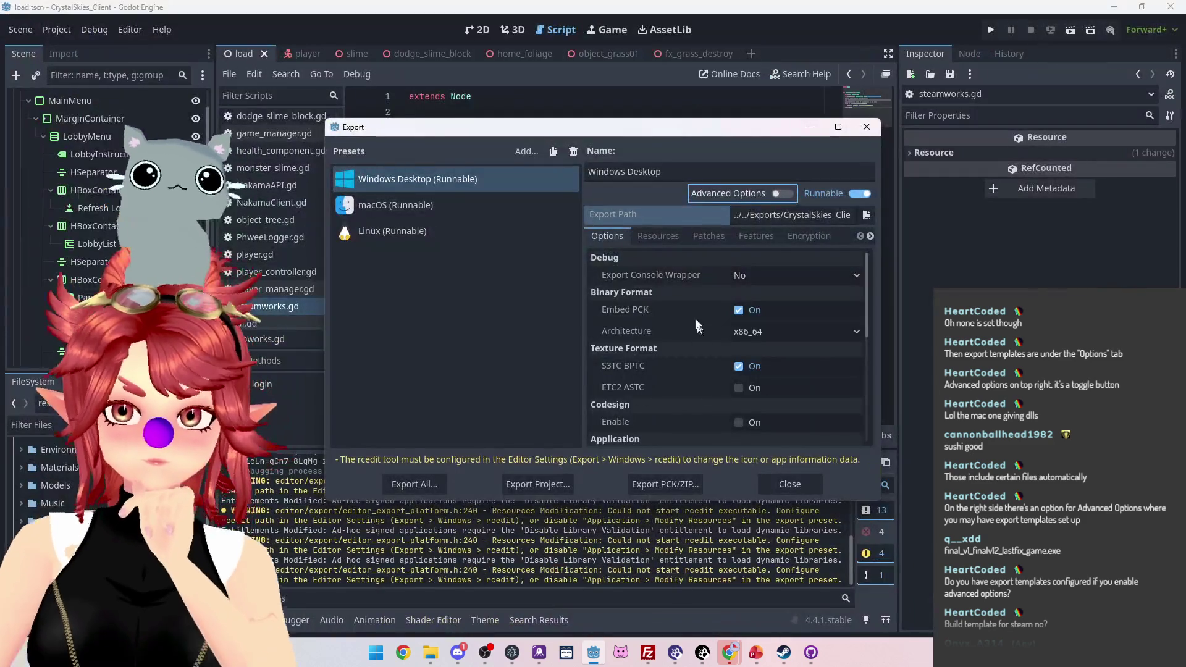
{"action": "left_click", "coordinate": [784, 333]}
{"action": "left_click", "coordinate": [784, 332]}
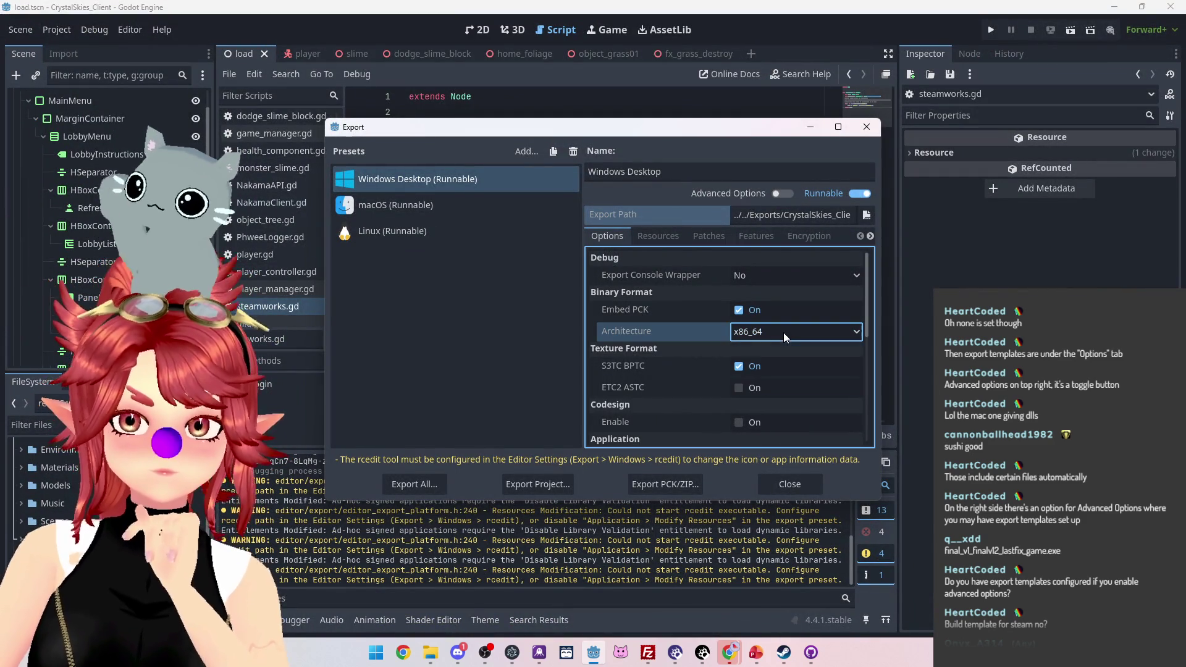
{"action": "left_click", "coordinate": [655, 242]}
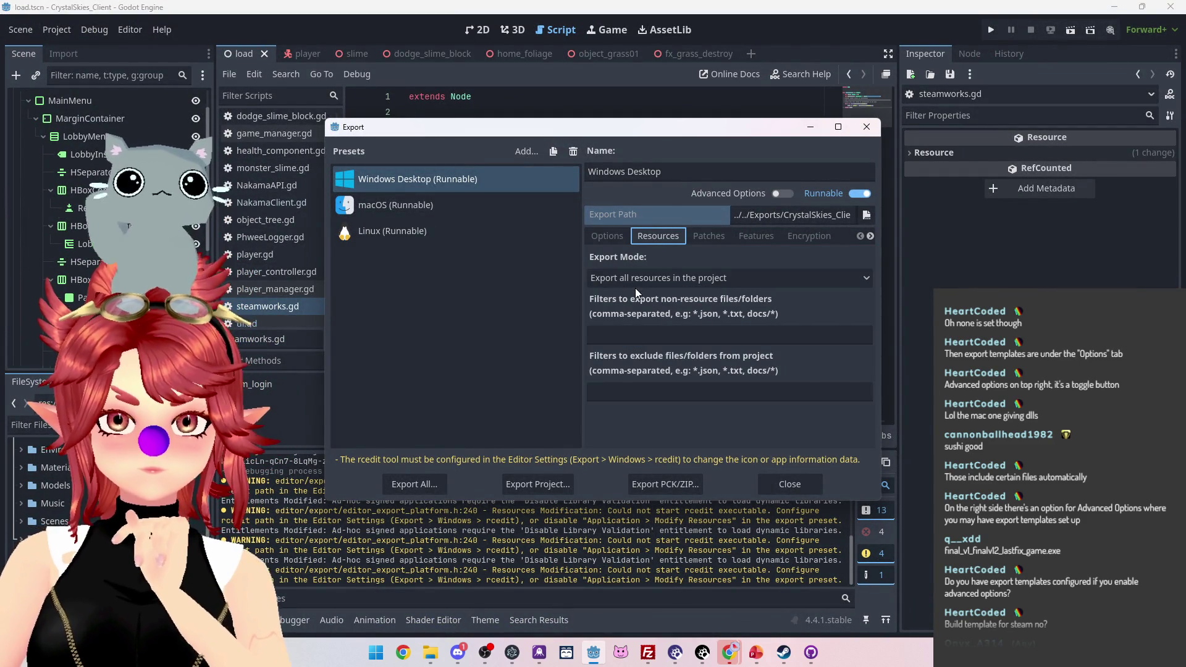
{"action": "left_click", "coordinate": [660, 280]}
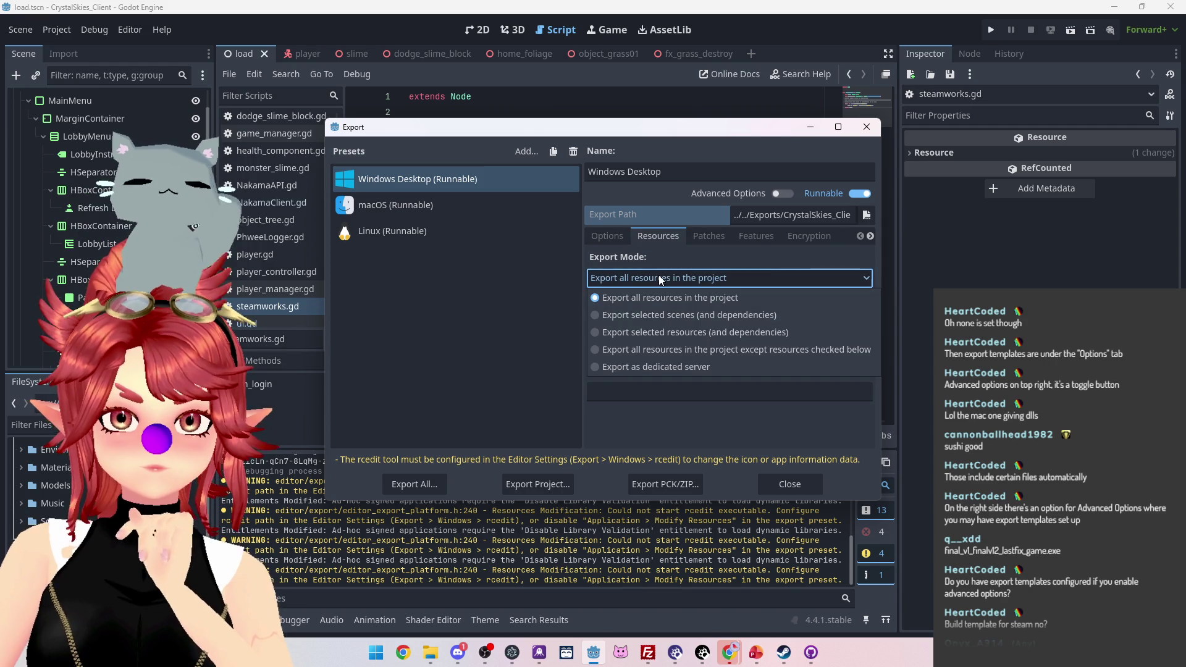
{"action": "left_click", "coordinate": [659, 275]}
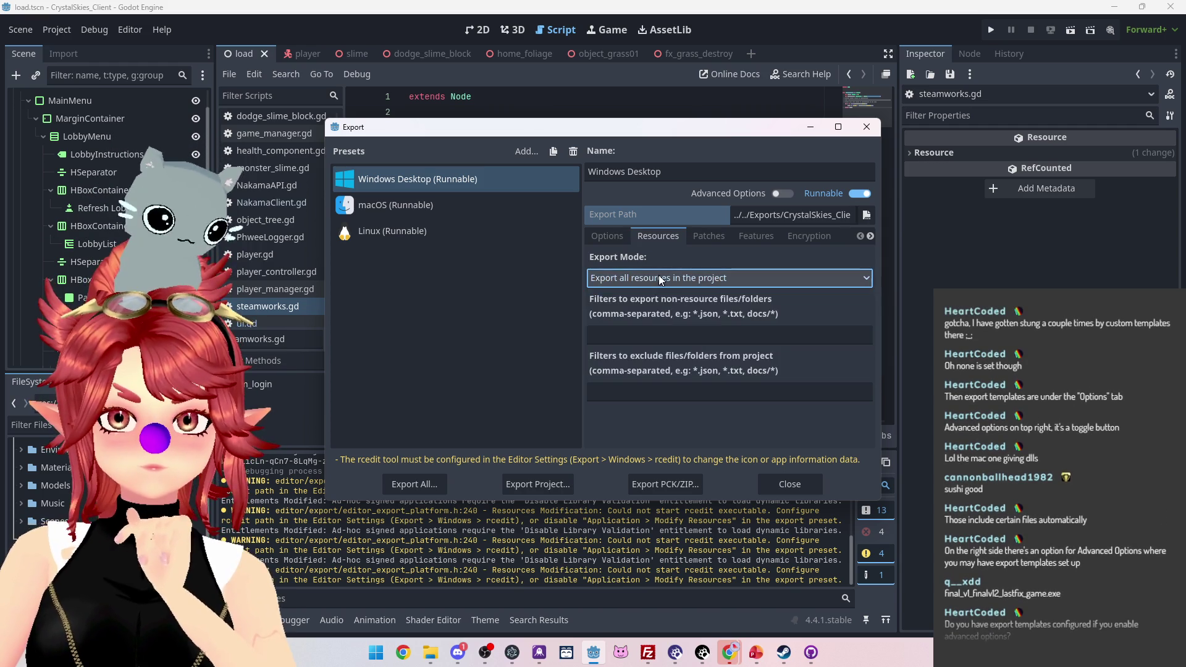
Step: Review the Patches, Features and Encryption settings, then look over the general options again
{"action": "left_click", "coordinate": [699, 239]}
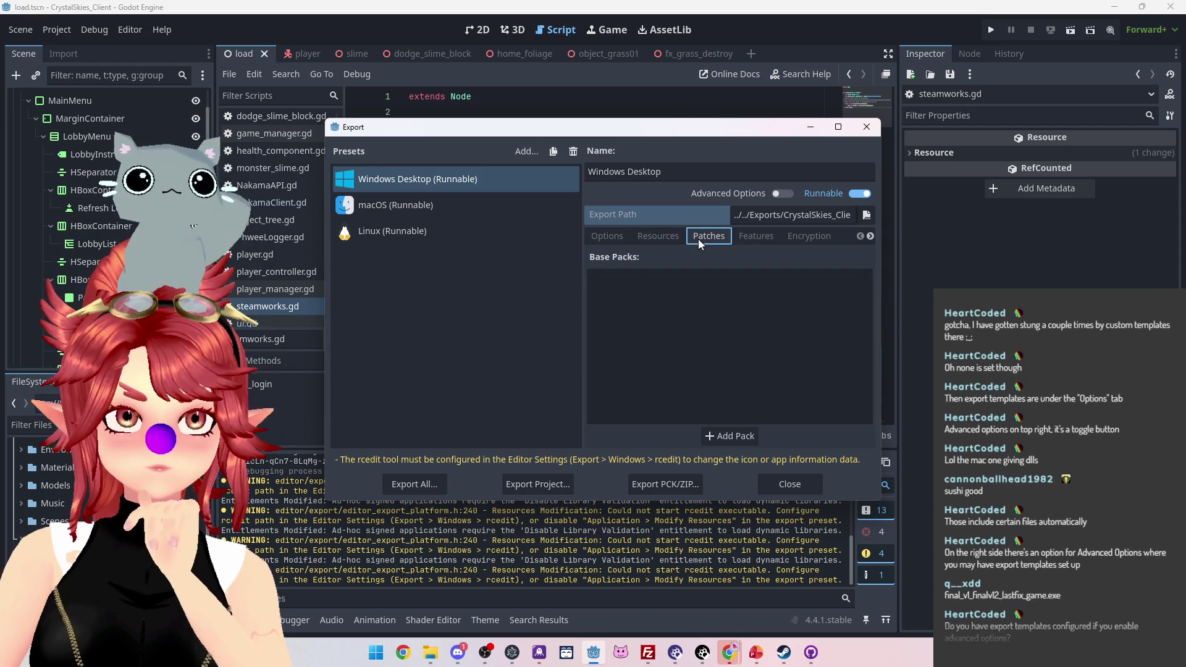
{"action": "left_click", "coordinate": [759, 238]}
{"action": "left_click", "coordinate": [795, 237]}
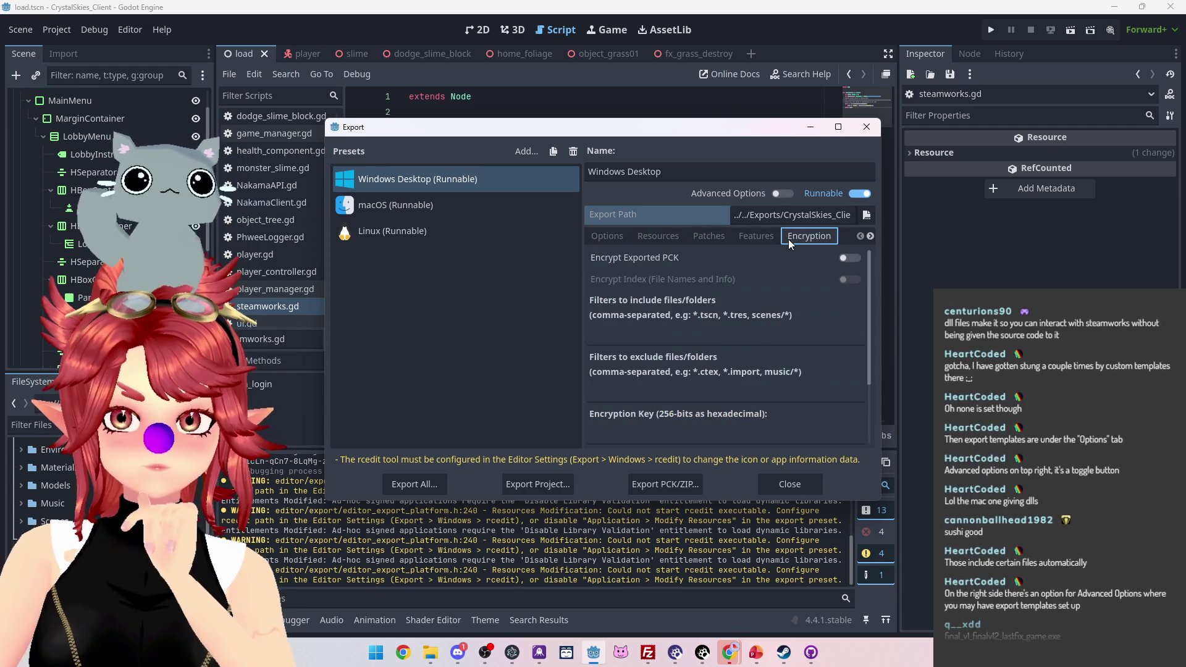
{"action": "left_click", "coordinate": [614, 235]}
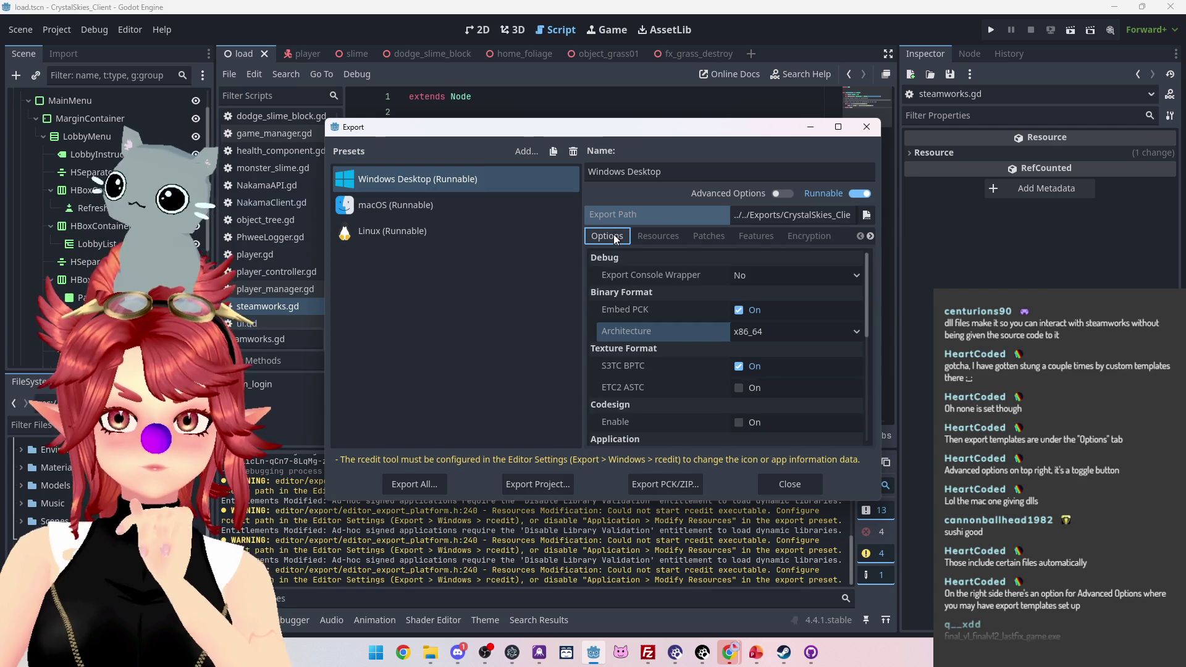
{"action": "scroll", "coordinate": [673, 381], "scroll_direction": "down", "scroll_amount": 1}
{"action": "scroll", "coordinate": [673, 381], "scroll_direction": "down", "scroll_amount": 5}
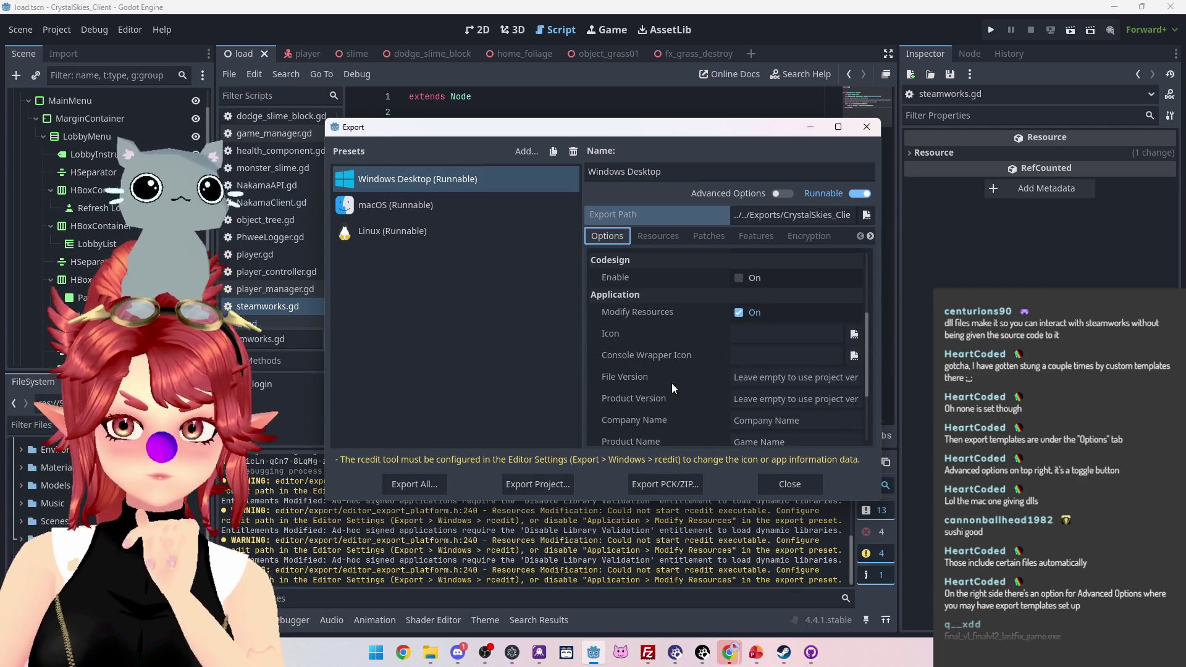
{"action": "scroll", "coordinate": [672, 383], "scroll_direction": "down", "scroll_amount": 4}
{"action": "scroll", "coordinate": [672, 383], "scroll_direction": "down", "scroll_amount": 1}
{"action": "scroll", "coordinate": [669, 386], "scroll_direction": "up", "scroll_amount": 5}
{"action": "scroll", "coordinate": [669, 391], "scroll_direction": "up", "scroll_amount": 2}
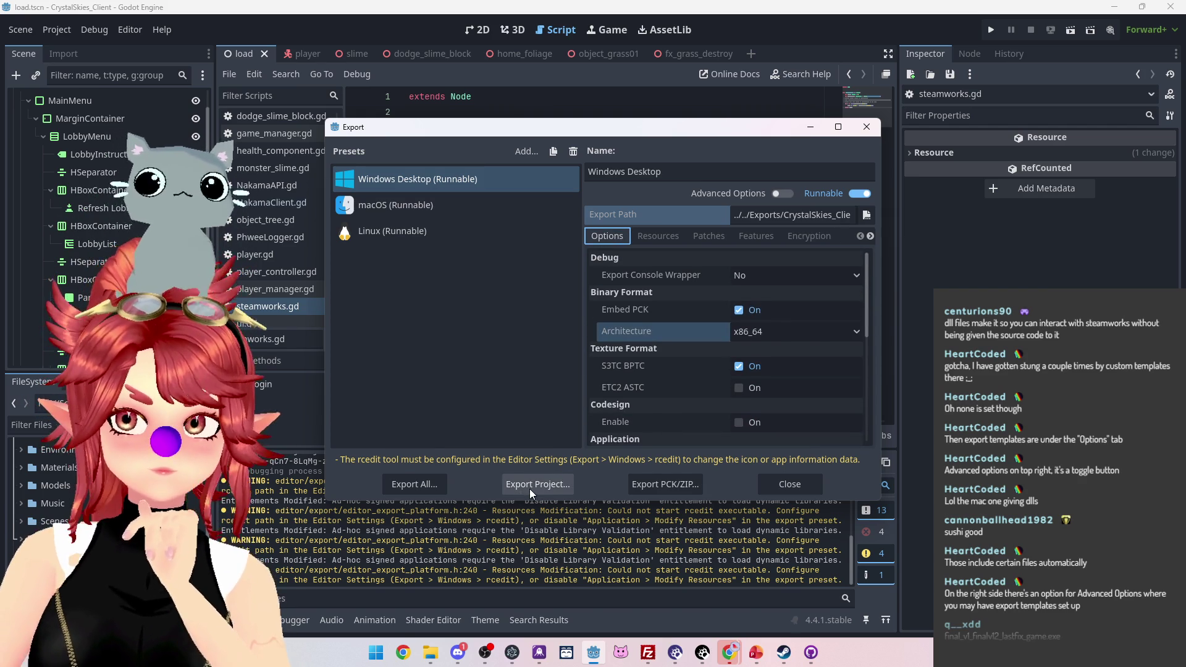
Step: Export the Windows build as CrystalSkies_Client_0.1.3c.exe and dismiss the warnings report
{"action": "left_click", "coordinate": [529, 489]}
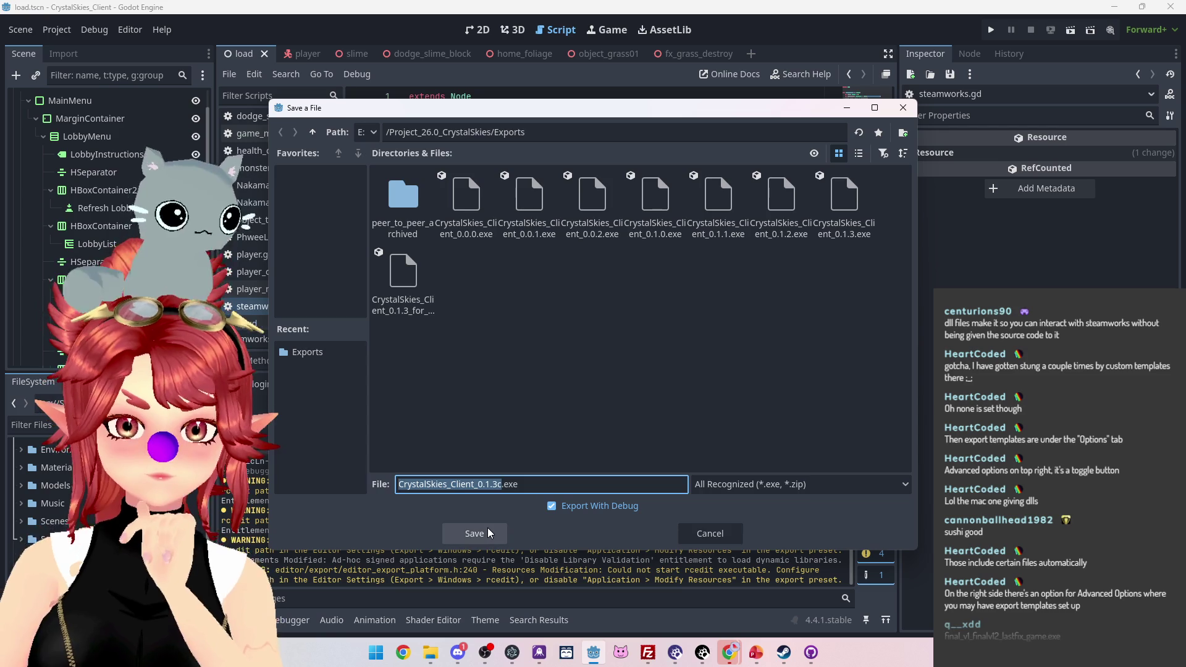
{"action": "left_click", "coordinate": [488, 527]}
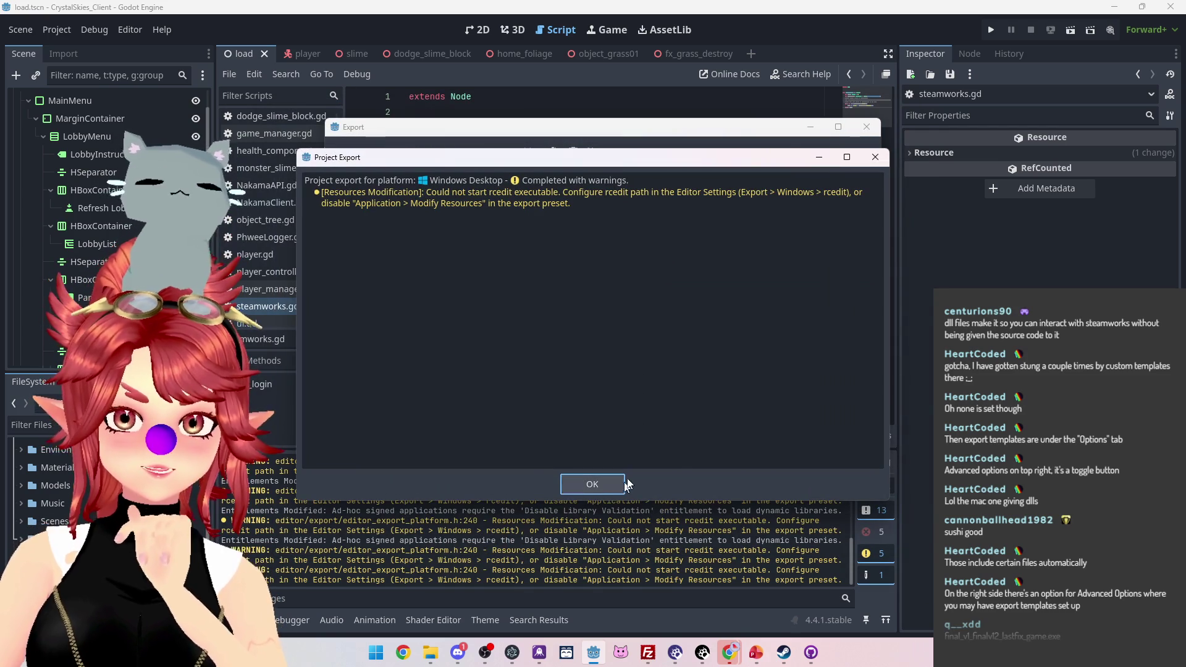
{"action": "left_click", "coordinate": [601, 485]}
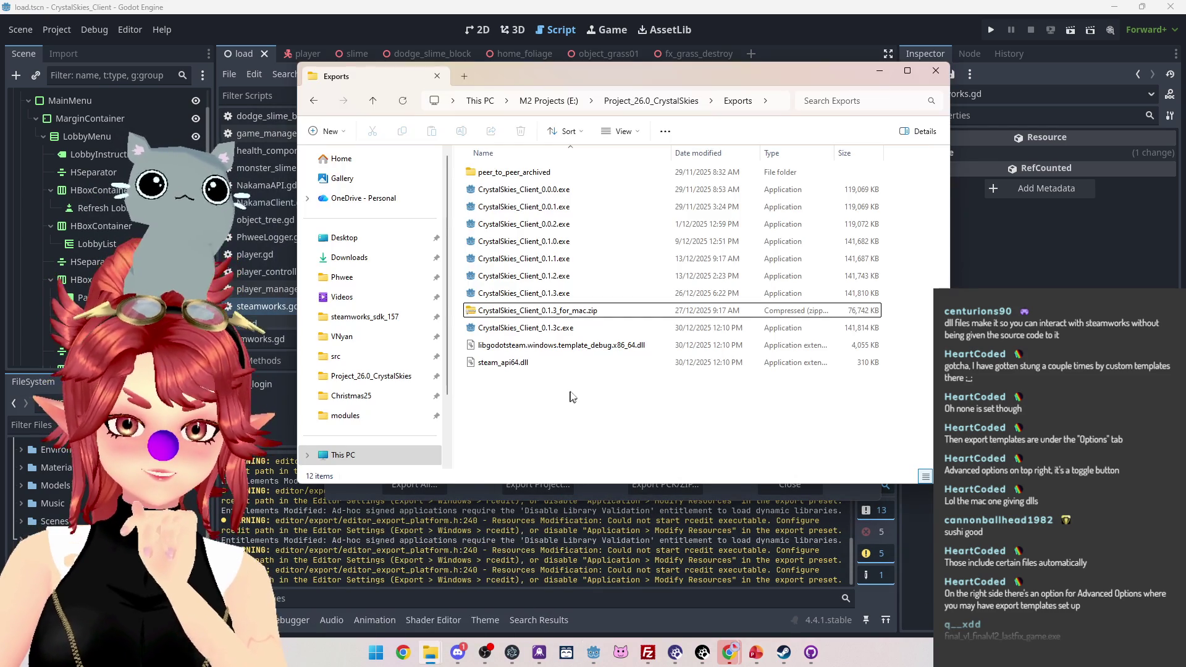
{"action": "left_click", "coordinate": [431, 653]}
{"action": "left_click", "coordinate": [530, 366]}
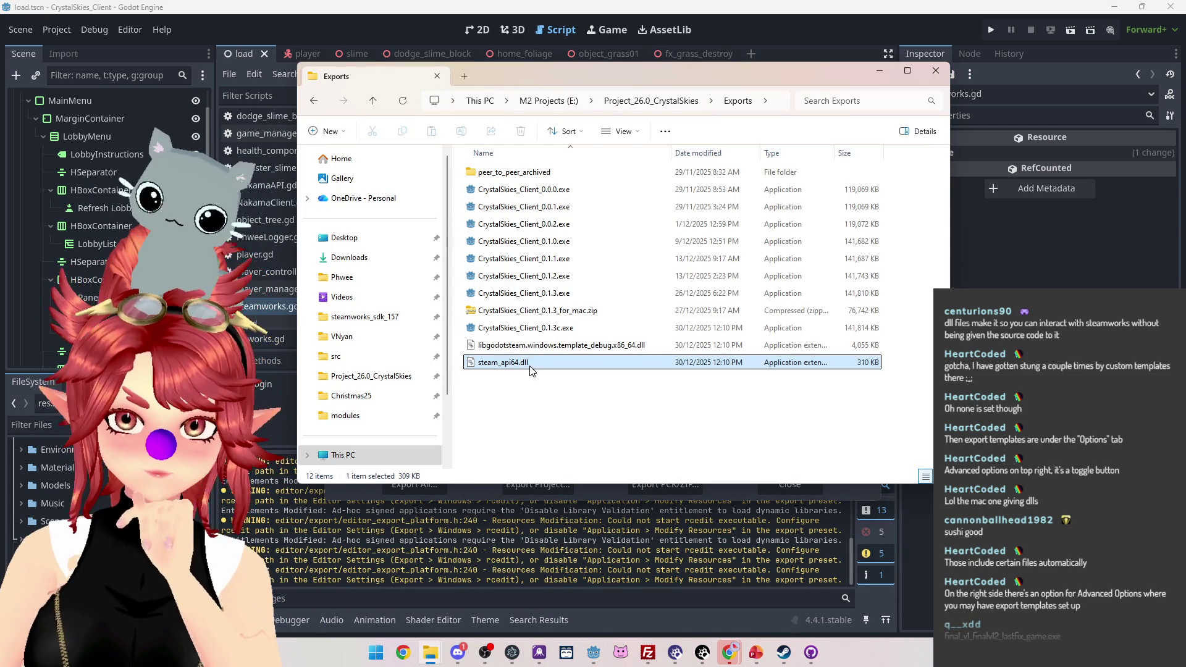
{"action": "left_click", "coordinate": [529, 348]}
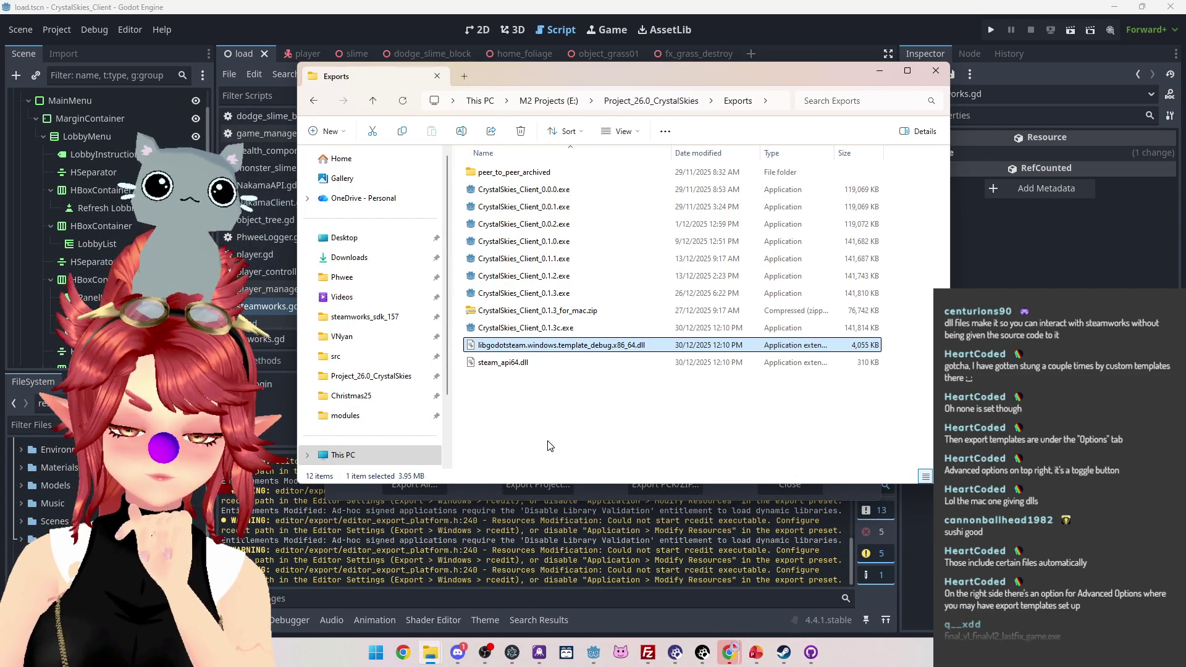
{"action": "left_click", "coordinate": [507, 363]}
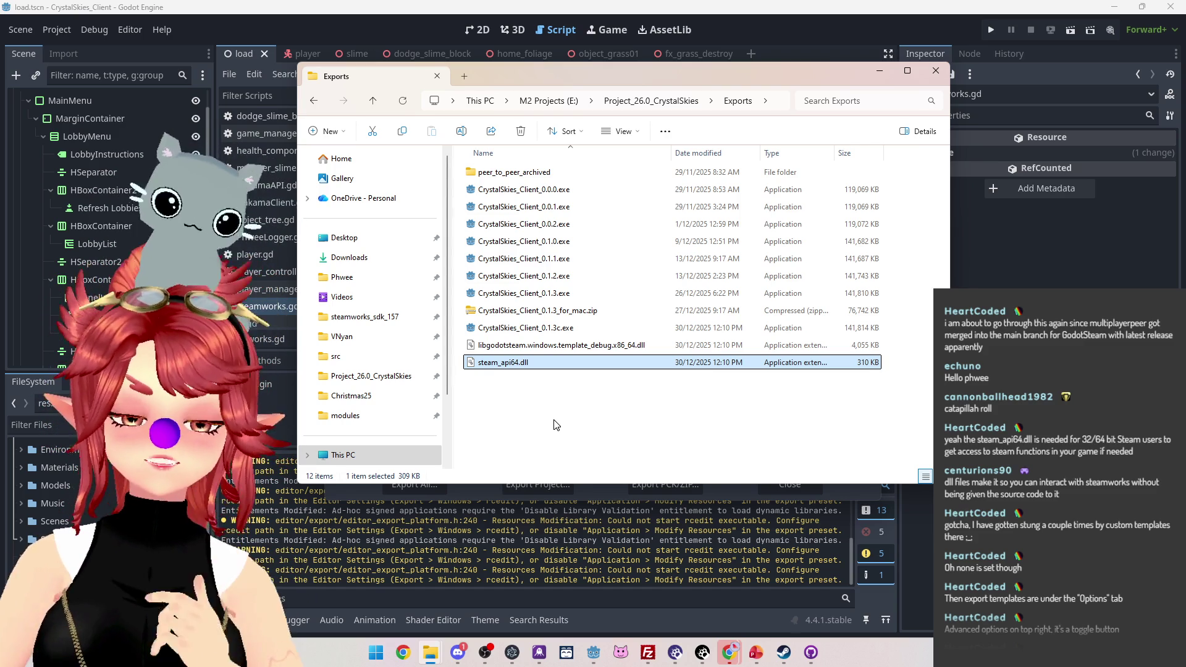
{"action": "mouse_move", "coordinate": [577, 433]}
{"action": "left_mouse_down"}
{"action": "mouse_move", "coordinate": [531, 362]}
{"action": "mouse_move", "coordinate": [538, 341]}
{"action": "left_mouse_up"}
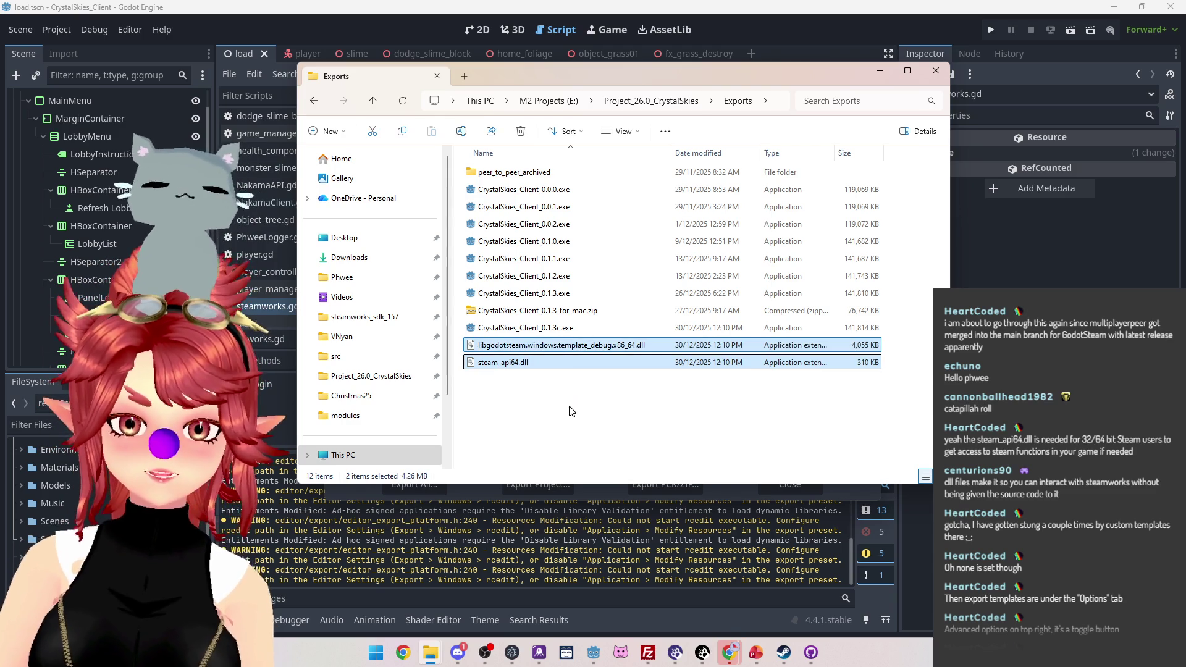
Step: Delete the two selected Steam DLLs and launch CrystalSkies_Client_0.1.3c.exe
{"action": "key", "text": "Delete"}
{"action": "key", "text": "Up"}
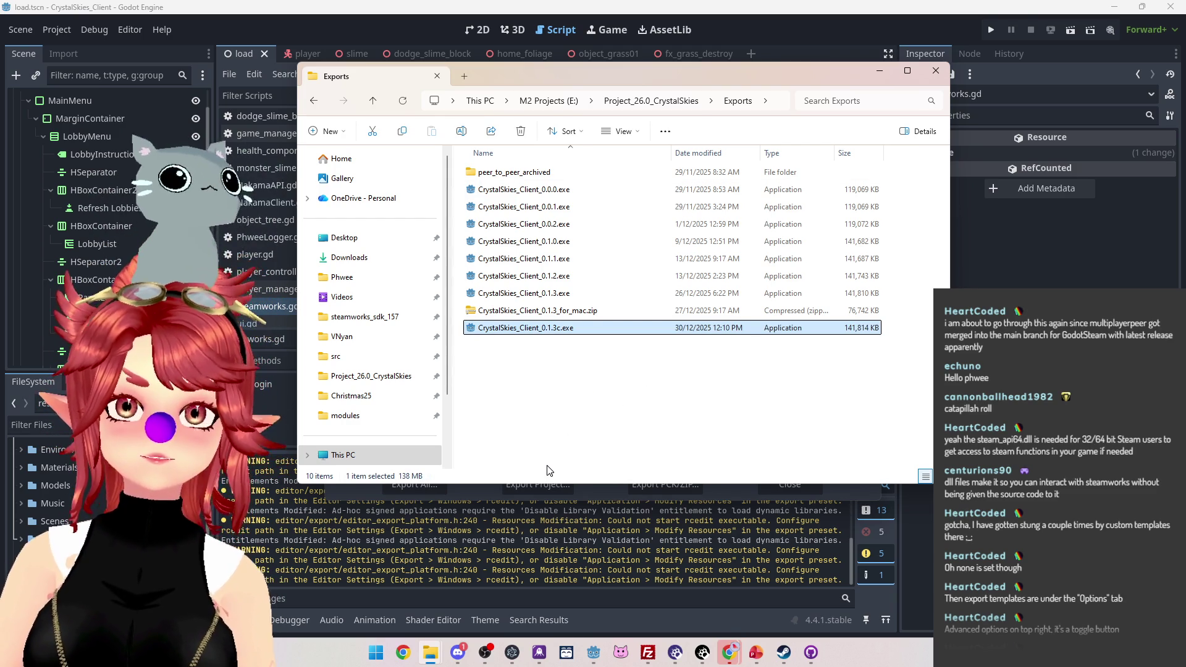
{"action": "key", "text": "Return"}
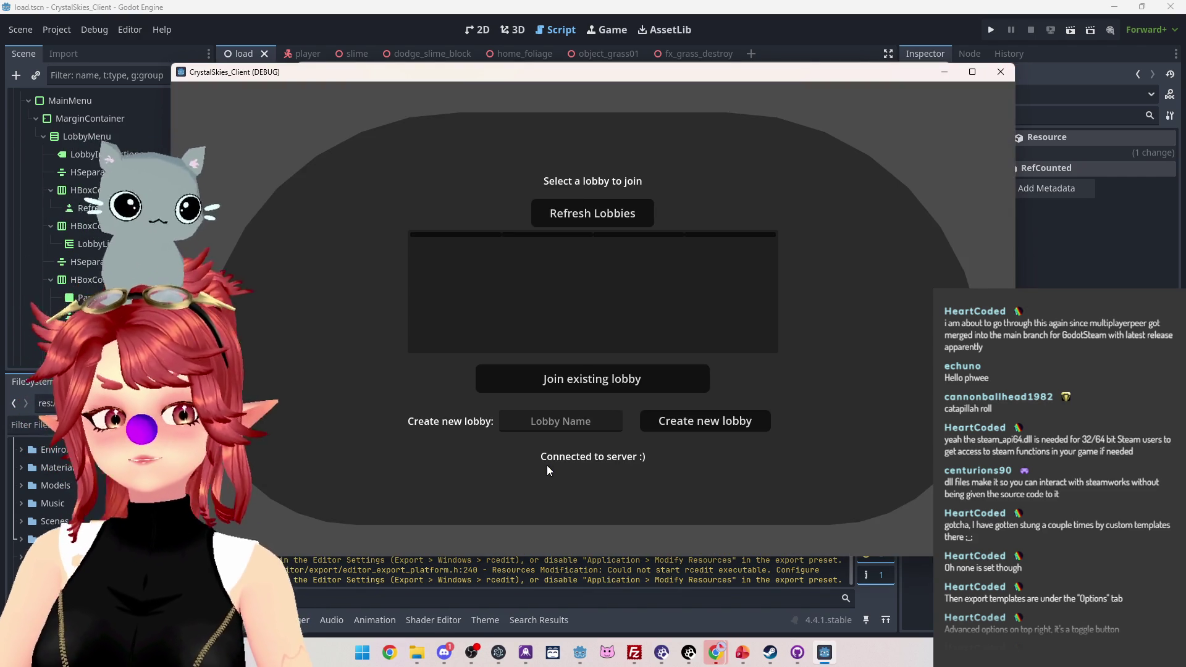
Step: Create a lobby named 'sdff', load into the game, then close the client
{"action": "left_click", "coordinate": [554, 421]}
{"action": "type", "text": "sdff"}
{"action": "left_click", "coordinate": [688, 420]}
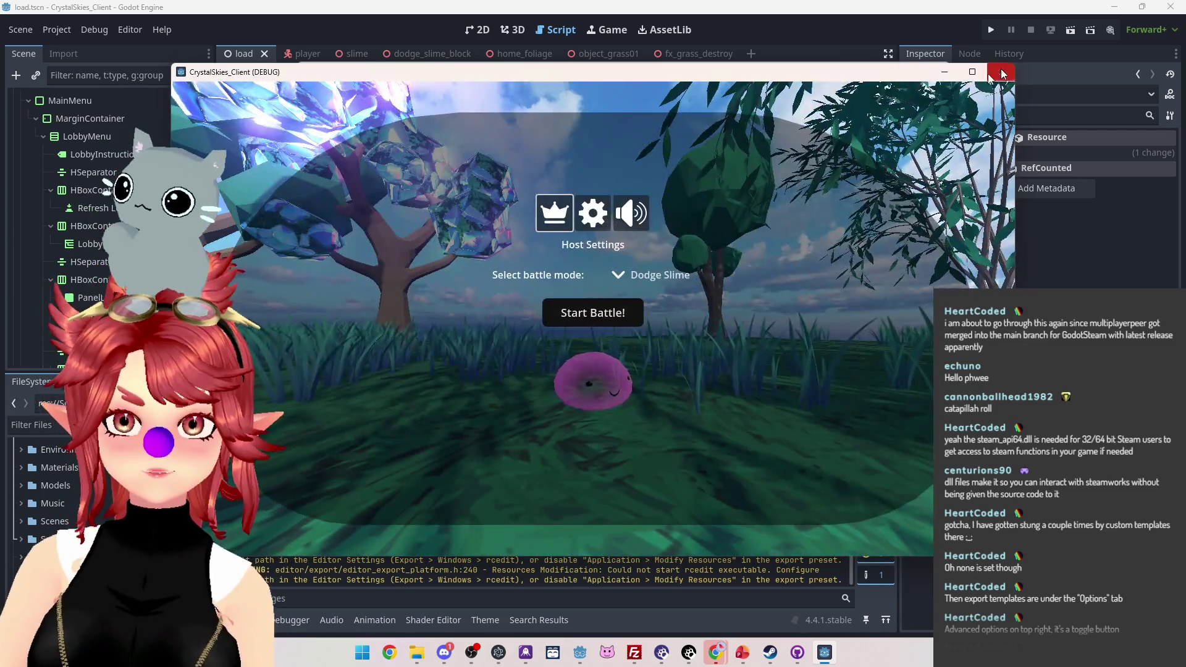
{"action": "left_click", "coordinate": [1000, 72]}
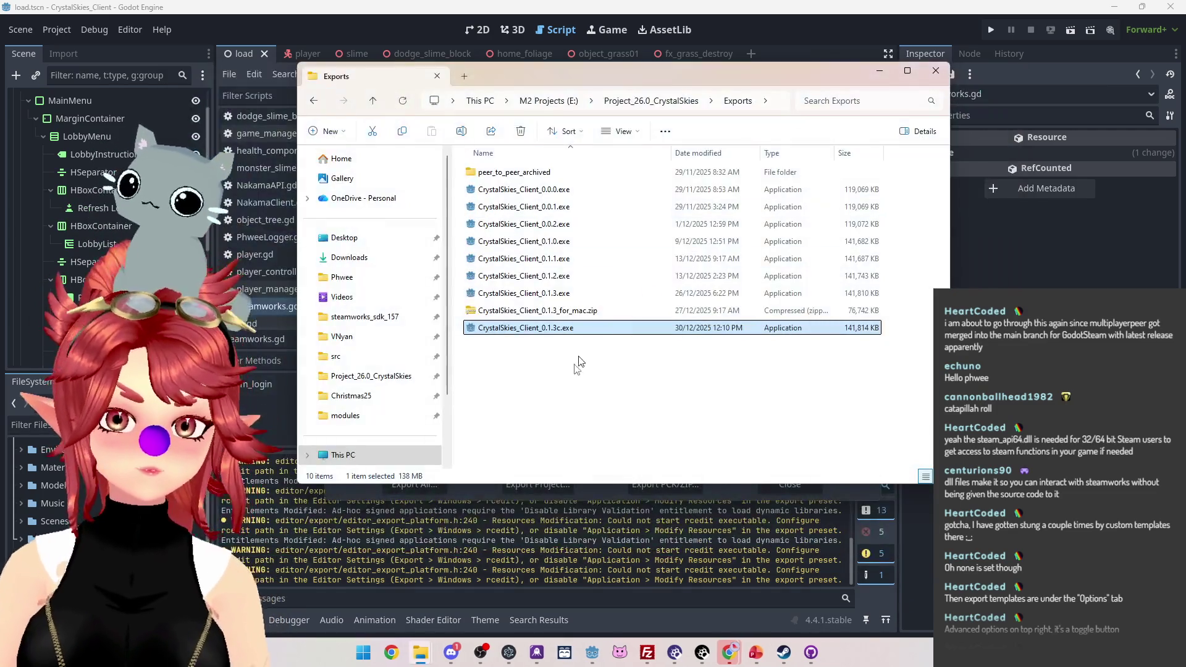
Step: Run and close the game once more, then export all builds and close the Export window
{"action": "left_click", "coordinate": [471, 498]}
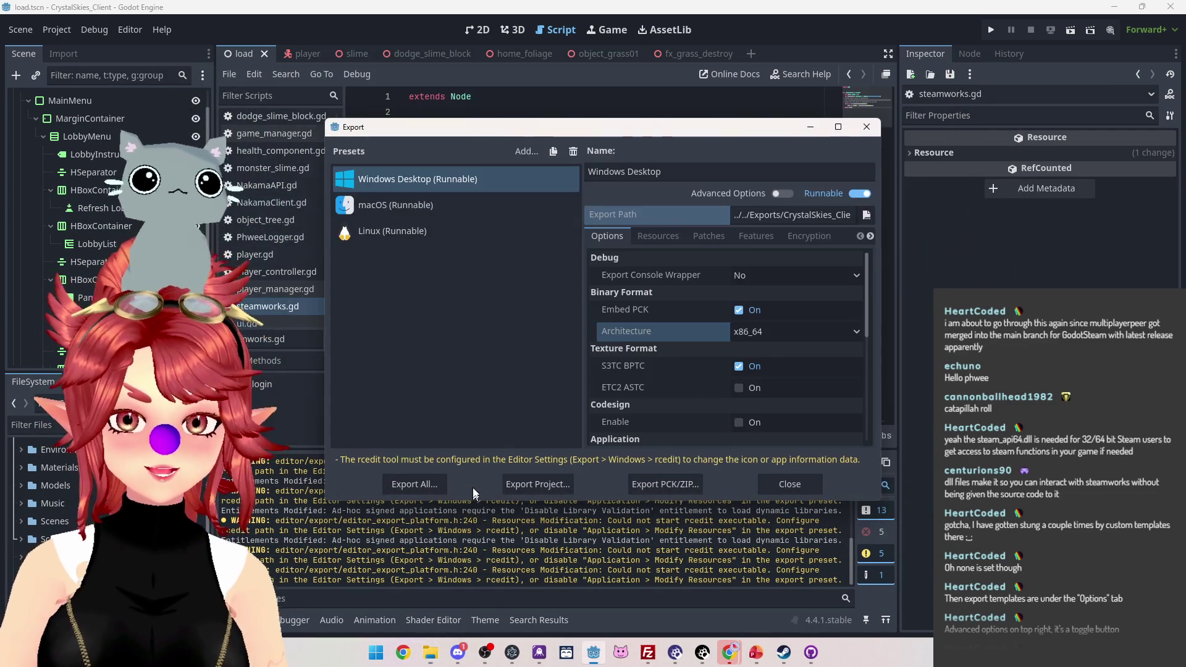
{"action": "key", "text": "F5"}
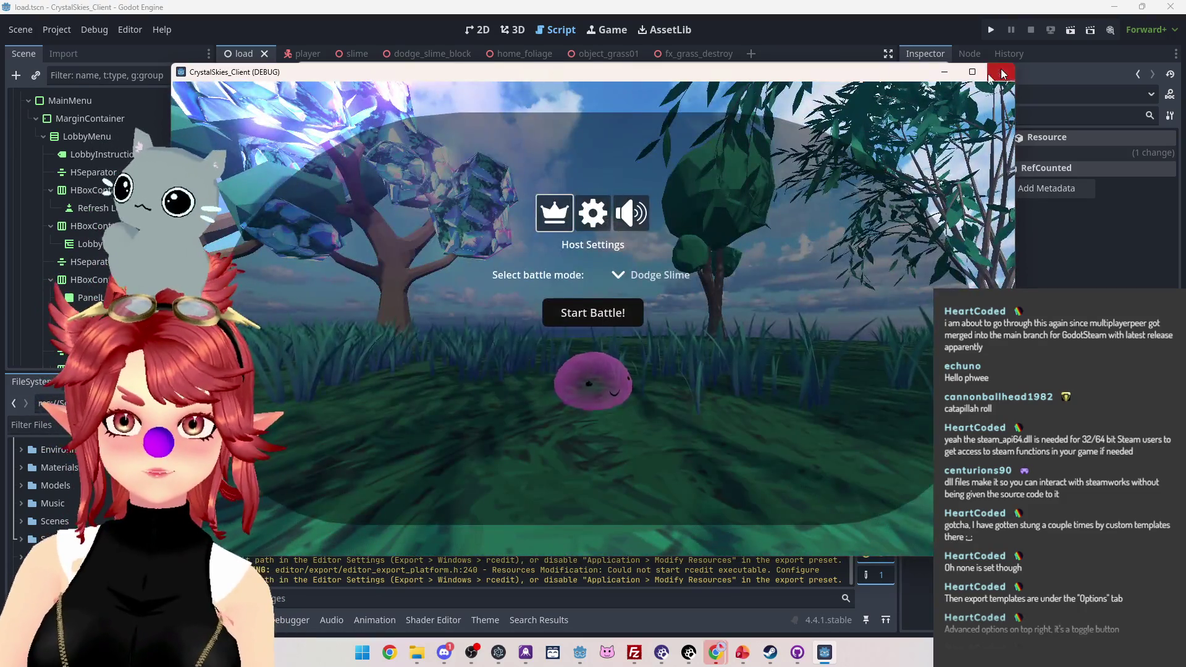
{"action": "left_click", "coordinate": [1001, 72]}
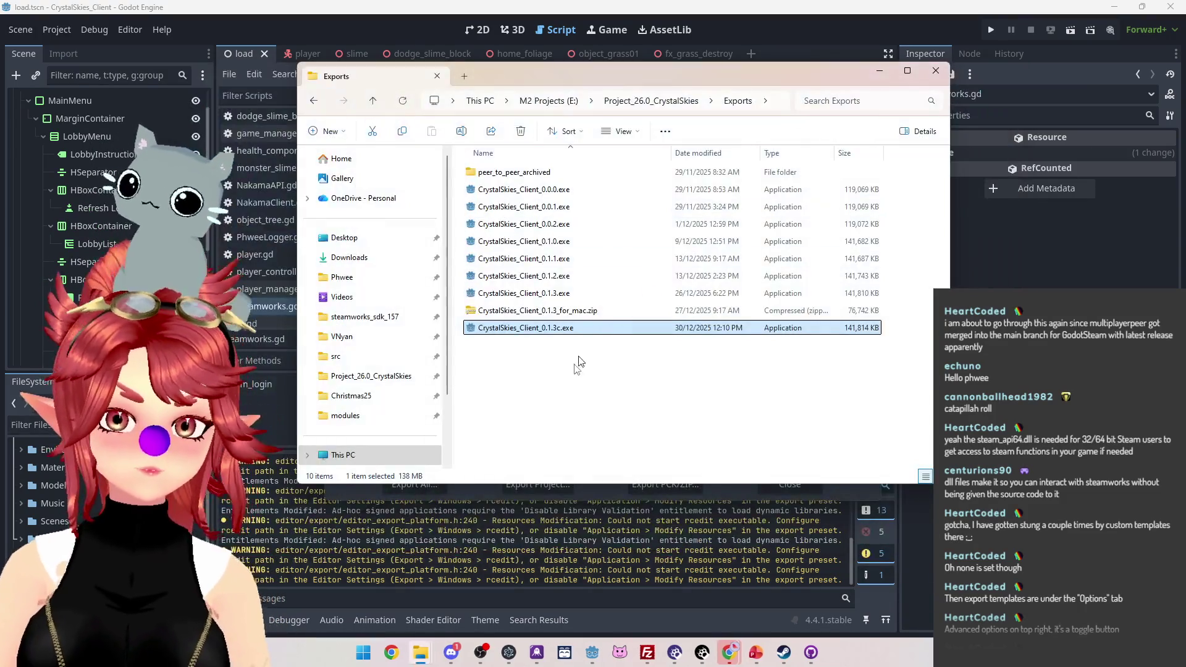
{"action": "left_click", "coordinate": [469, 502]}
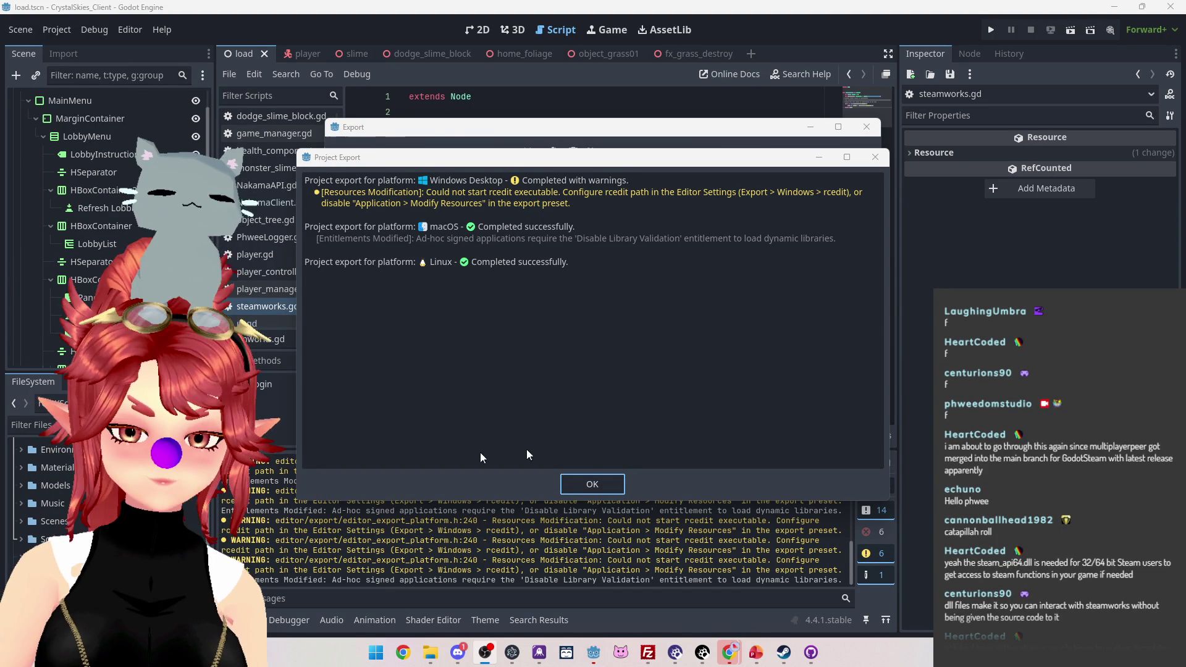
{"action": "left_click", "coordinate": [592, 484]}
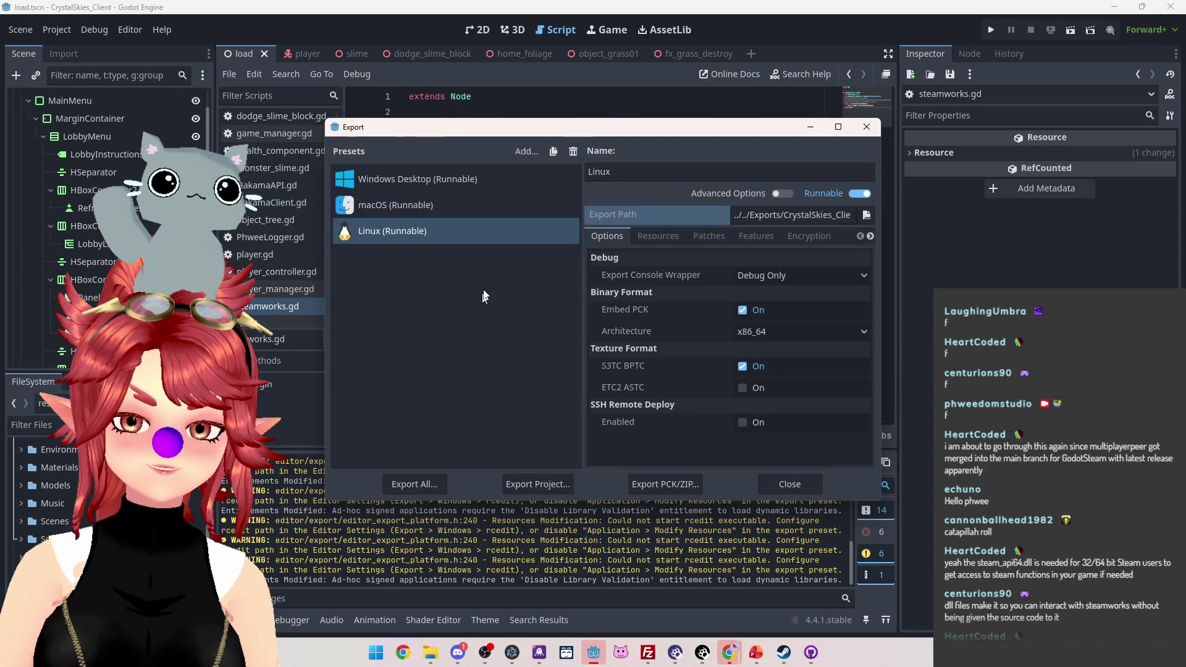
{"action": "left_click", "coordinate": [807, 488]}
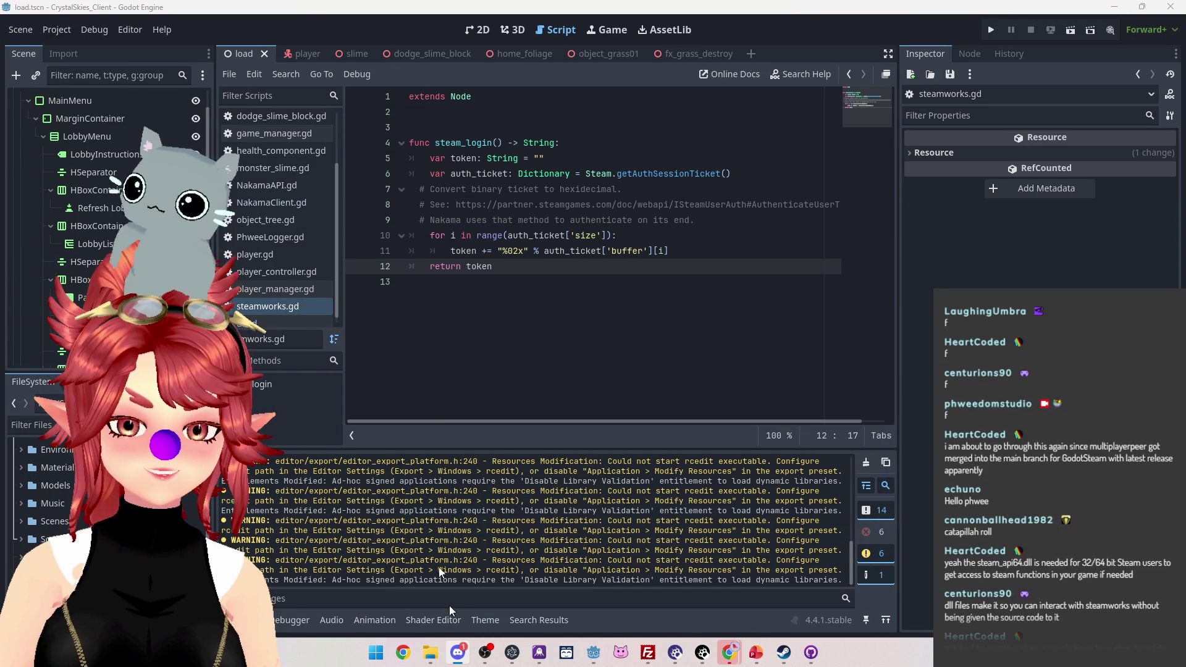
{"action": "left_click", "coordinate": [458, 652]}
Step: Post CrystalSkies_Client_0.1.3c.exe to #alpha-test-download in a maximized Discord, then bring up ToDo_BattleBranch.pptx
{"action": "mouse_move", "coordinate": [728, 8]}
{"action": "left_mouse_down"}
{"action": "mouse_move", "coordinate": [679, 58]}
{"action": "mouse_move", "coordinate": [679, 3]}
{"action": "left_mouse_up"}
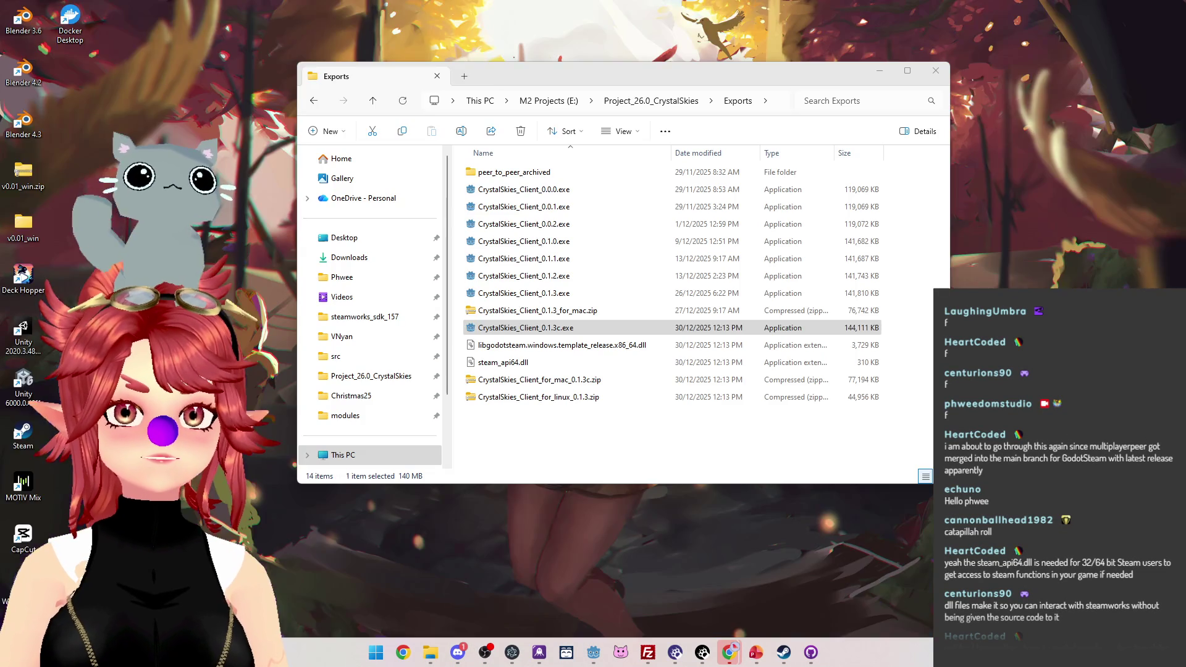
{"action": "left_click", "coordinate": [431, 652]}
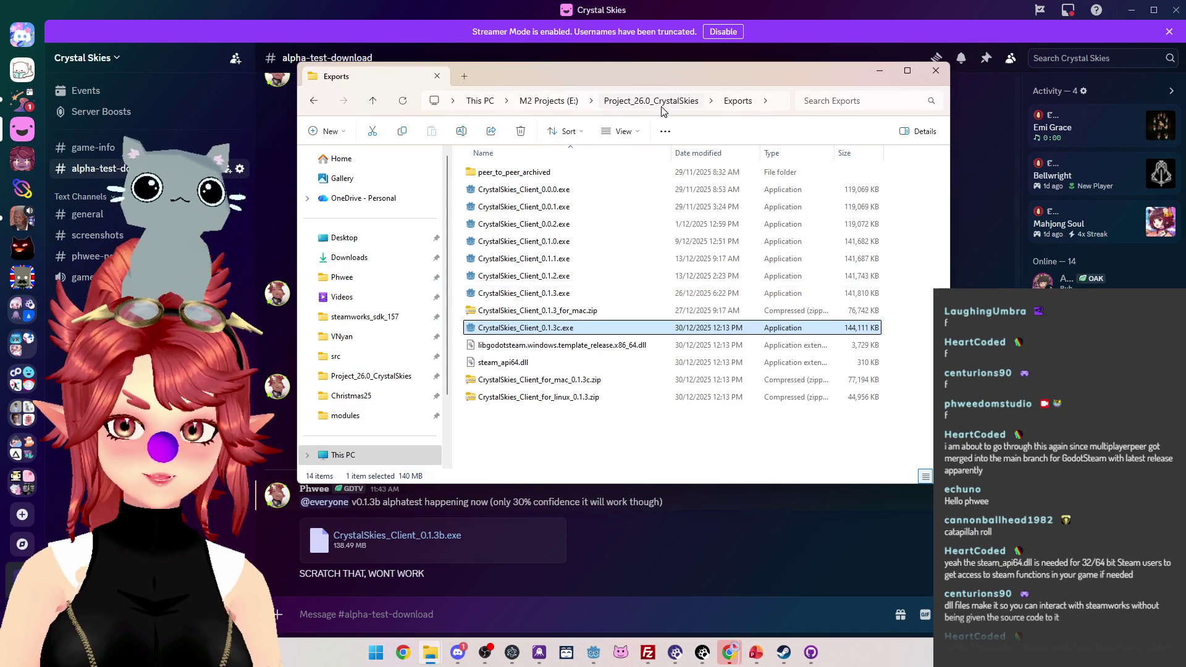
{"action": "left_click", "coordinate": [879, 71]}
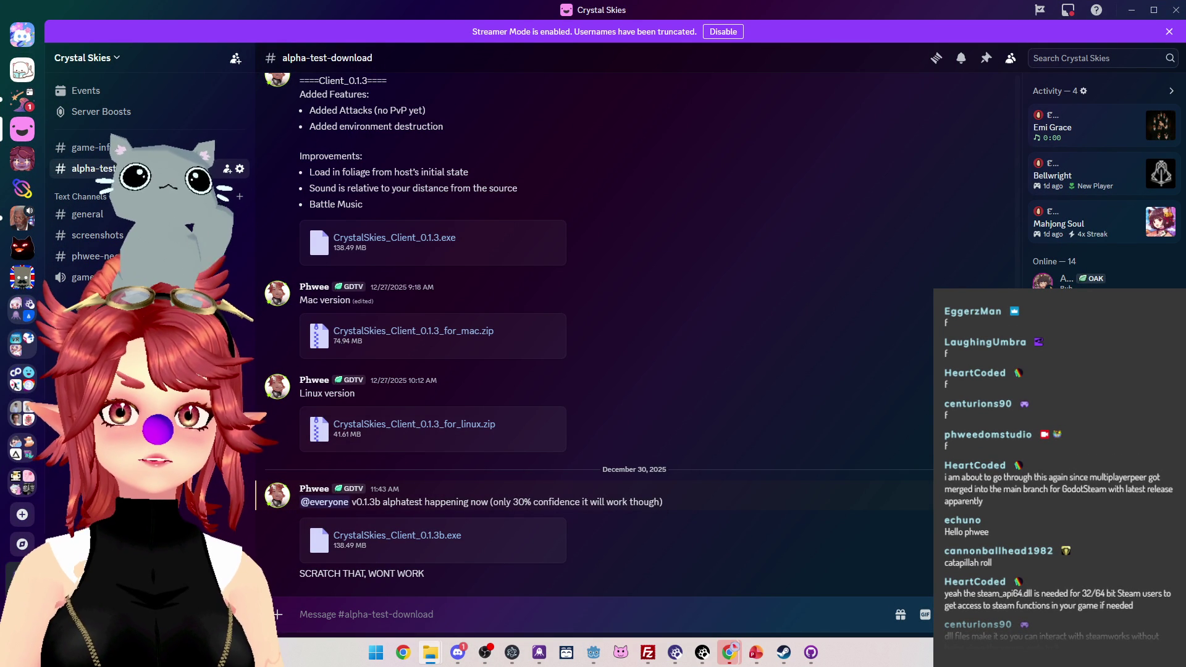
{"action": "mouse_move", "coordinate": [597, 666]}
{"action": "left_mouse_down"}
{"action": "mouse_move", "coordinate": [597, 595]}
{"action": "mouse_move", "coordinate": [557, 597]}
{"action": "mouse_move", "coordinate": [688, 440]}
{"action": "left_mouse_up"}
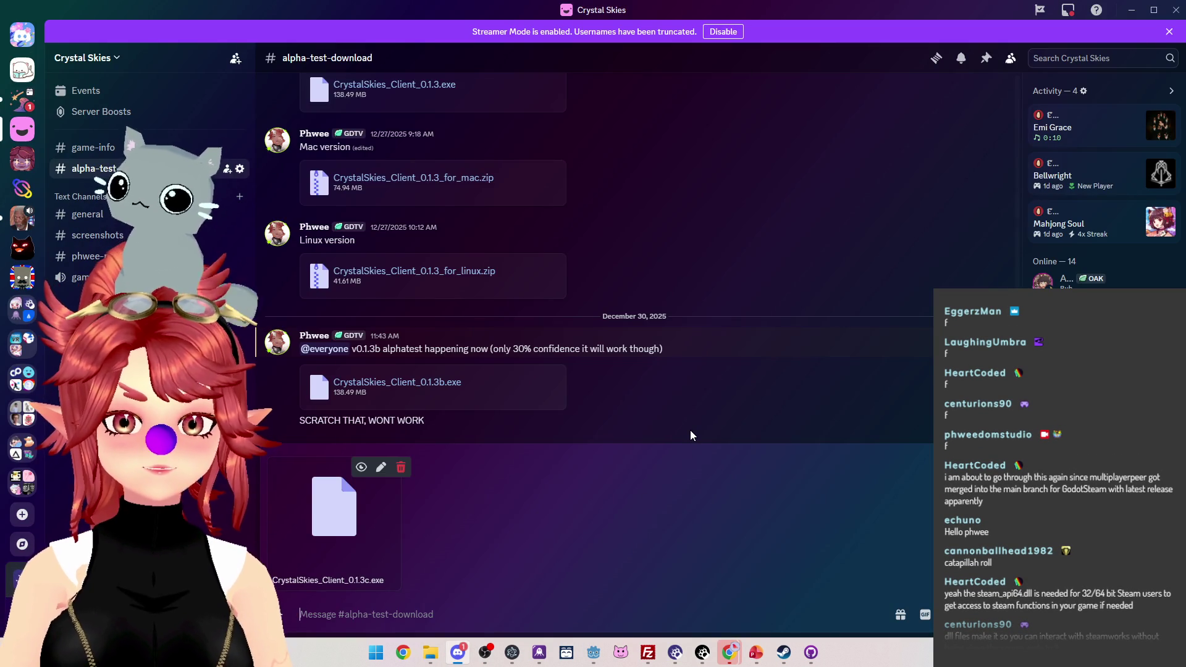
{"action": "key", "text": "Return"}
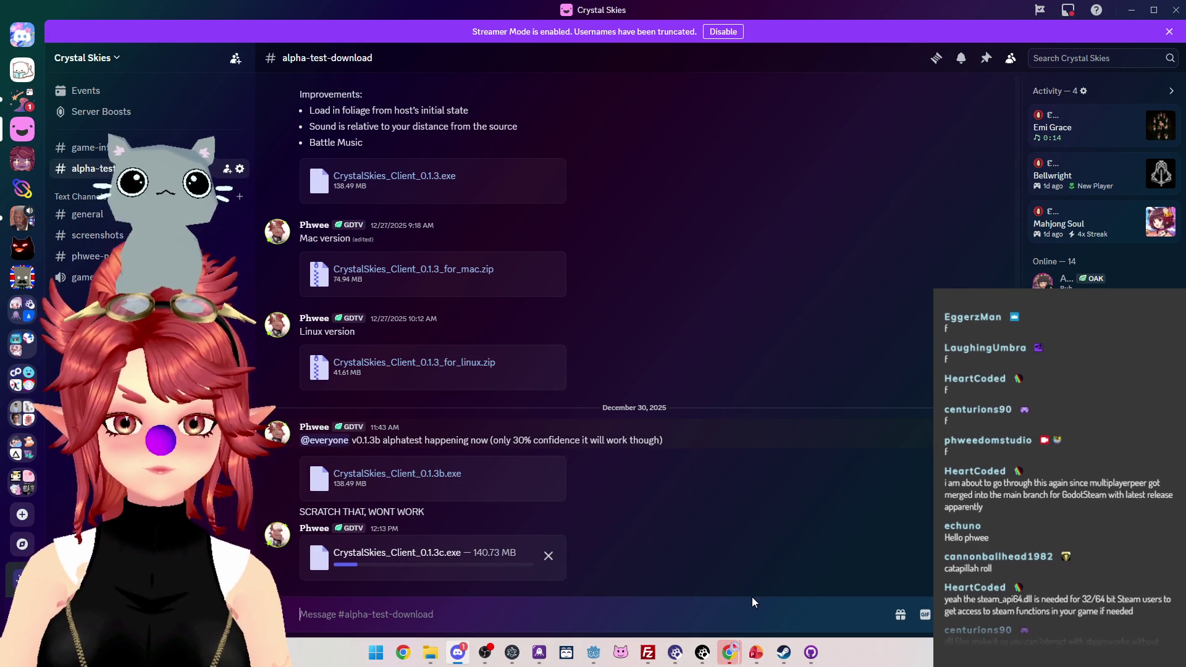
{"action": "mouse_move", "coordinate": [756, 658]}
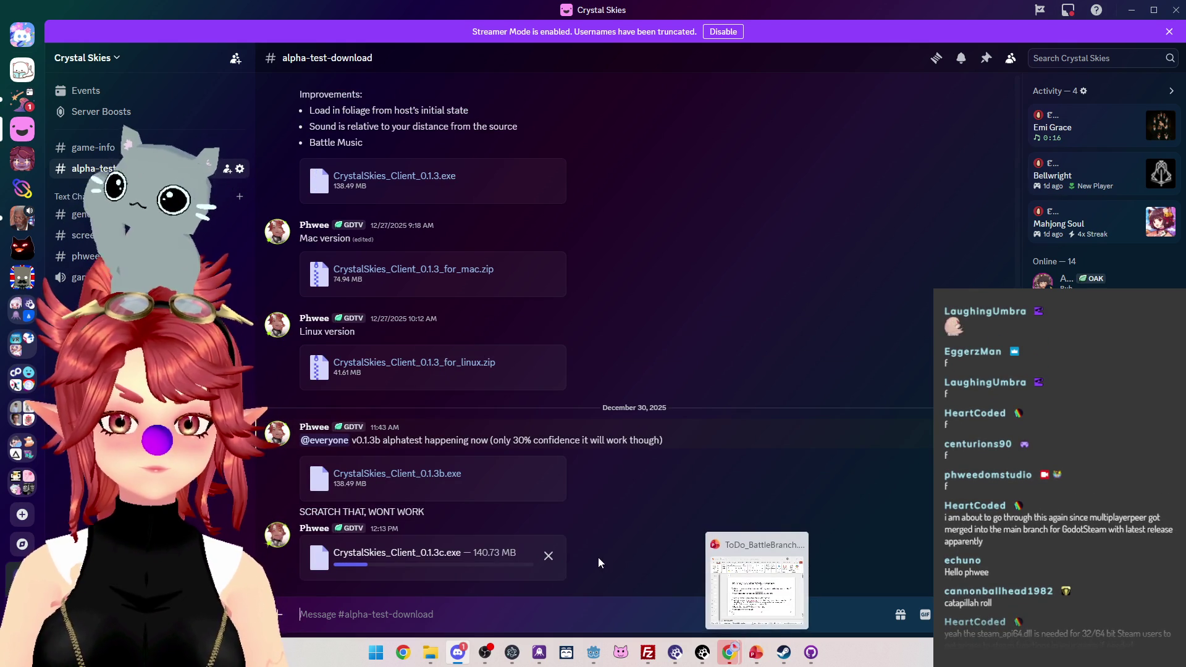
{"action": "left_click", "coordinate": [757, 655]}
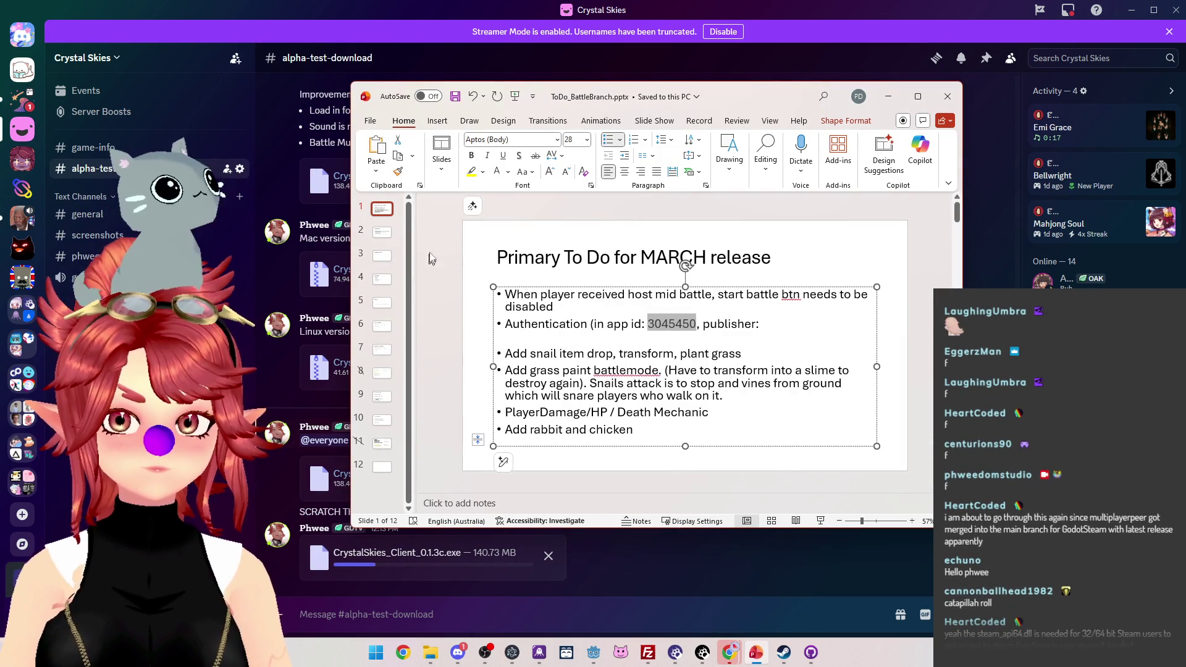
Step: Browse the to-do slides to the Version 0.1.3 slide and shift the window right
{"action": "left_click", "coordinate": [382, 245]}
{"action": "left_click", "coordinate": [387, 269]}
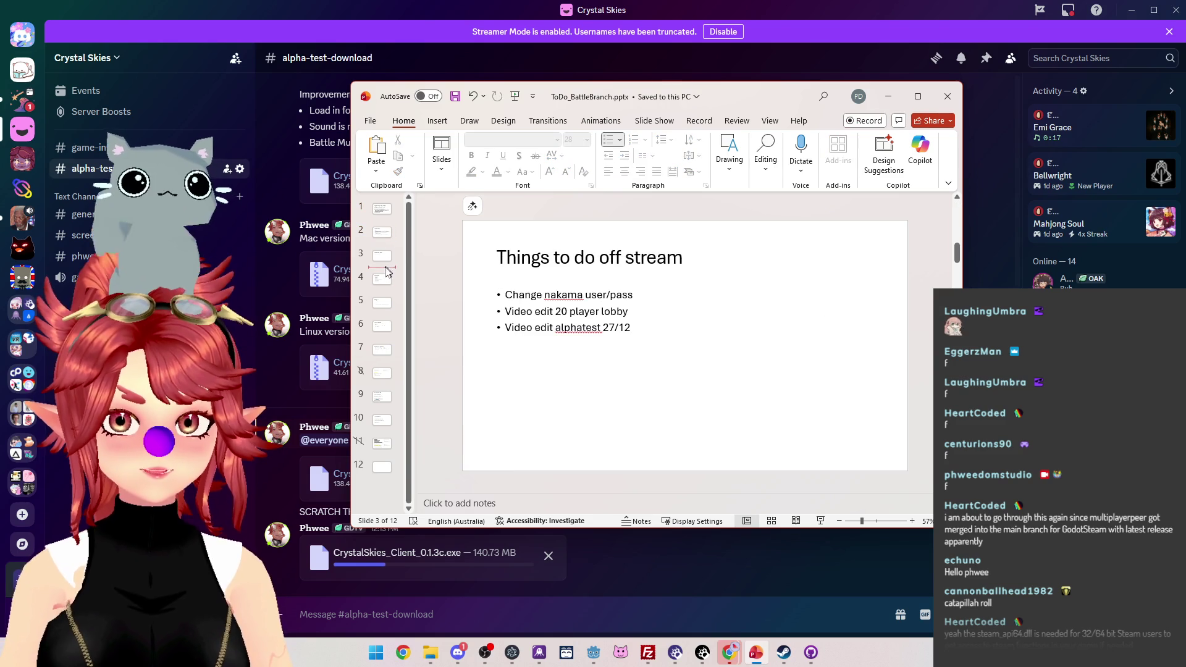
{"action": "left_click", "coordinate": [383, 281]}
{"action": "left_click", "coordinate": [380, 309]}
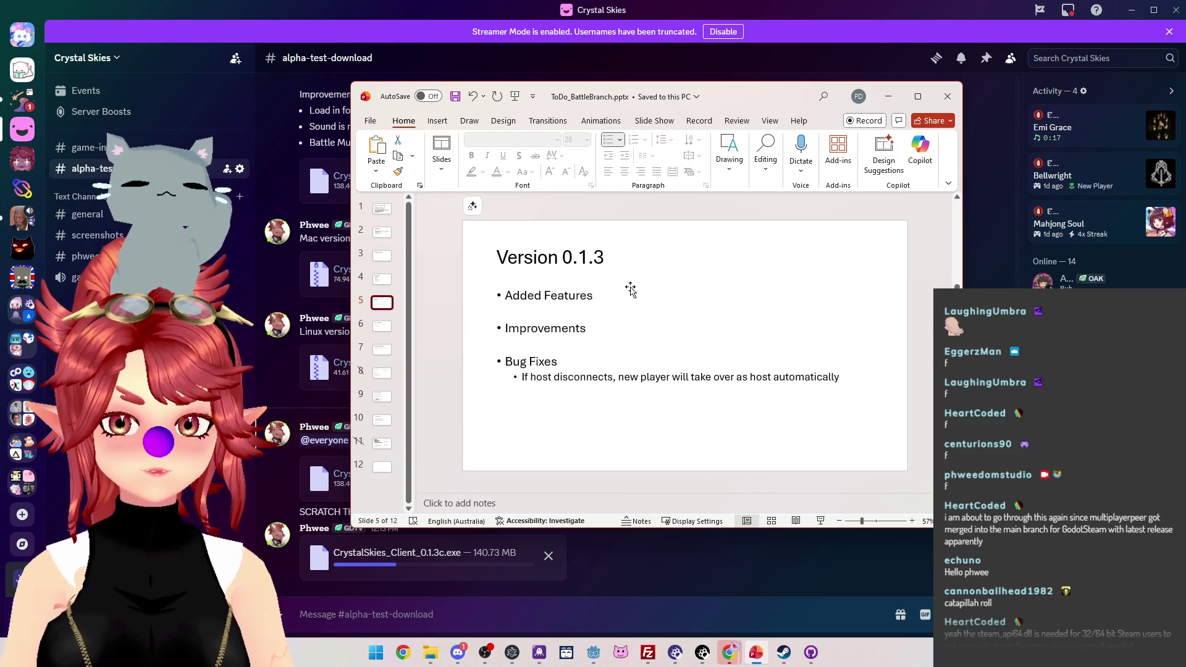
{"action": "left_click_drag", "start_coordinate": [749, 97], "coordinate": [878, 98]}
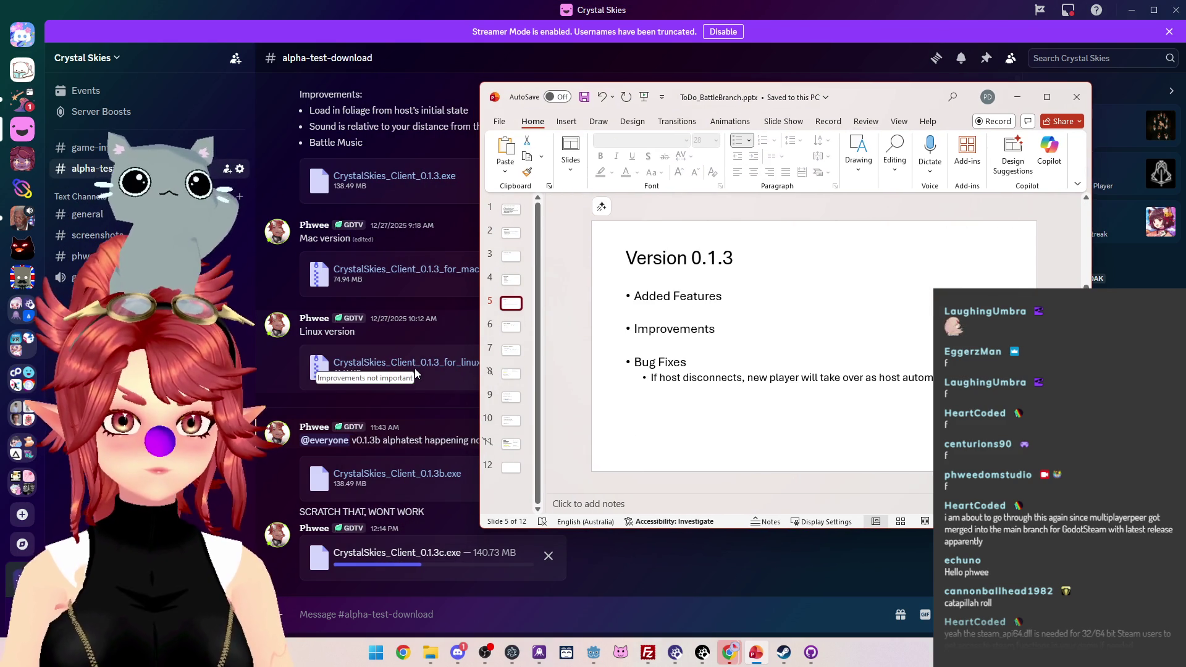
{"action": "scroll", "coordinate": [420, 243], "scroll_direction": "up", "scroll_amount": 1}
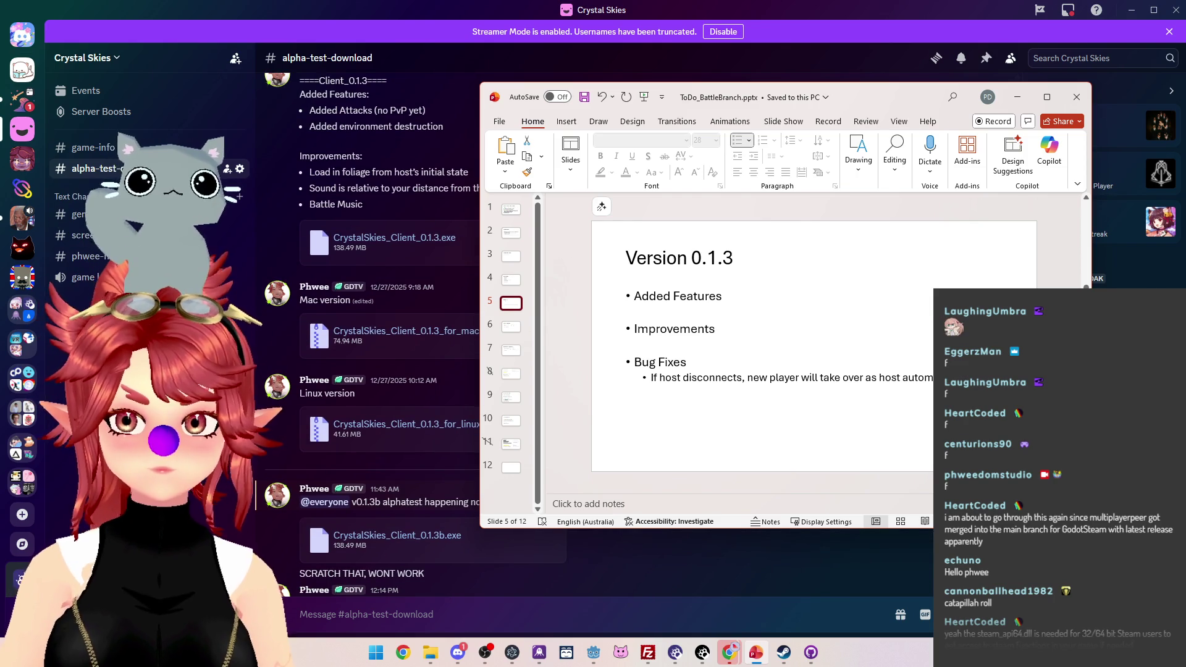
Step: Retitle the slide 'Version 0.1.4' and add 'Automatic Authentication' under Added Features
{"action": "left_click", "coordinate": [733, 258]}
{"action": "double_click", "coordinate": [714, 258]}
{"action": "left_click", "coordinate": [734, 258]}
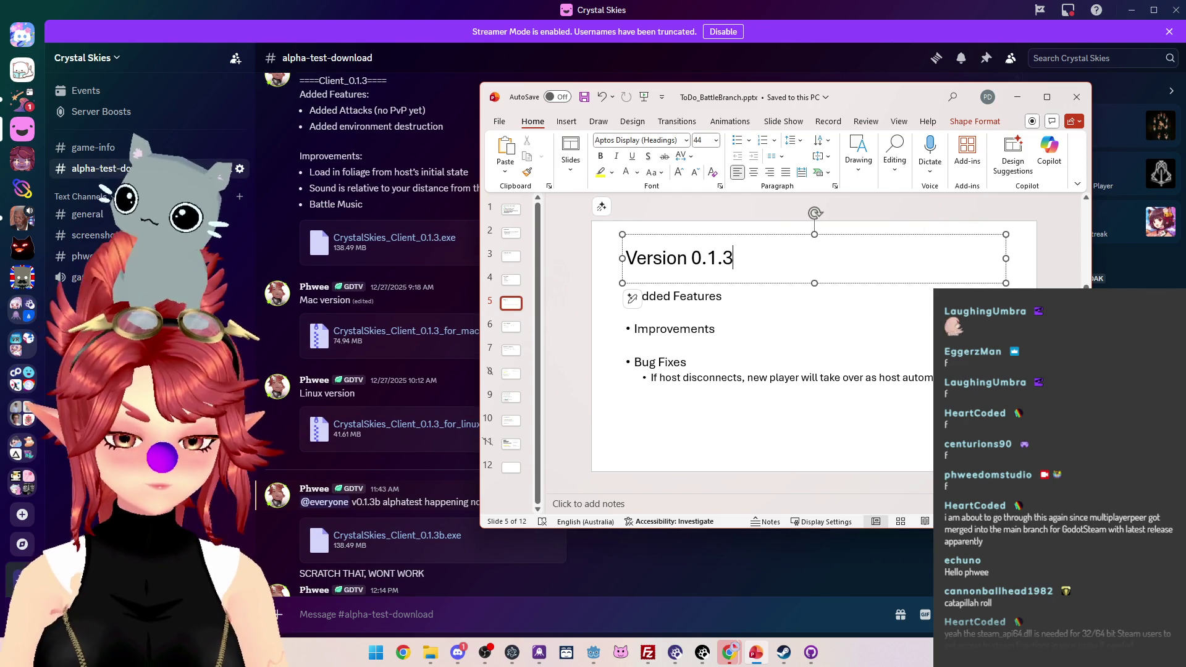
{"action": "type", "text": "4"}
{"action": "left_click", "coordinate": [691, 329]}
{"action": "type", "text": "Automatic Authentication"}
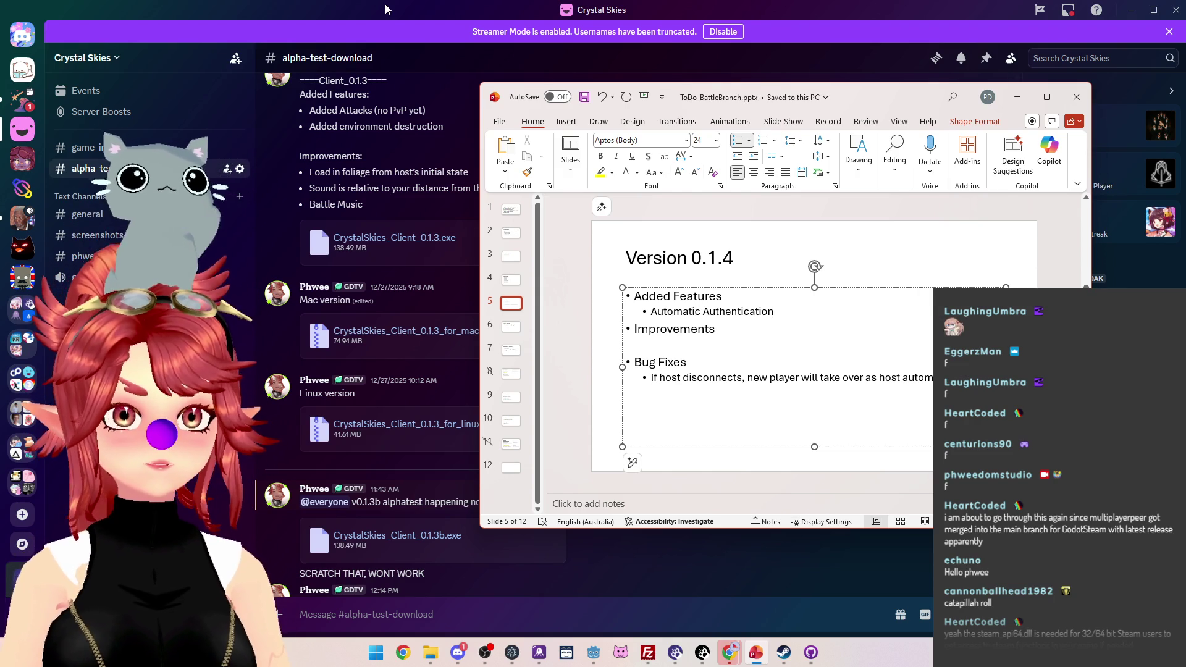
{"action": "key", "text": "alt+Tab"}
{"action": "scroll", "coordinate": [684, 490], "scroll_direction": "down", "scroll_amount": 2}
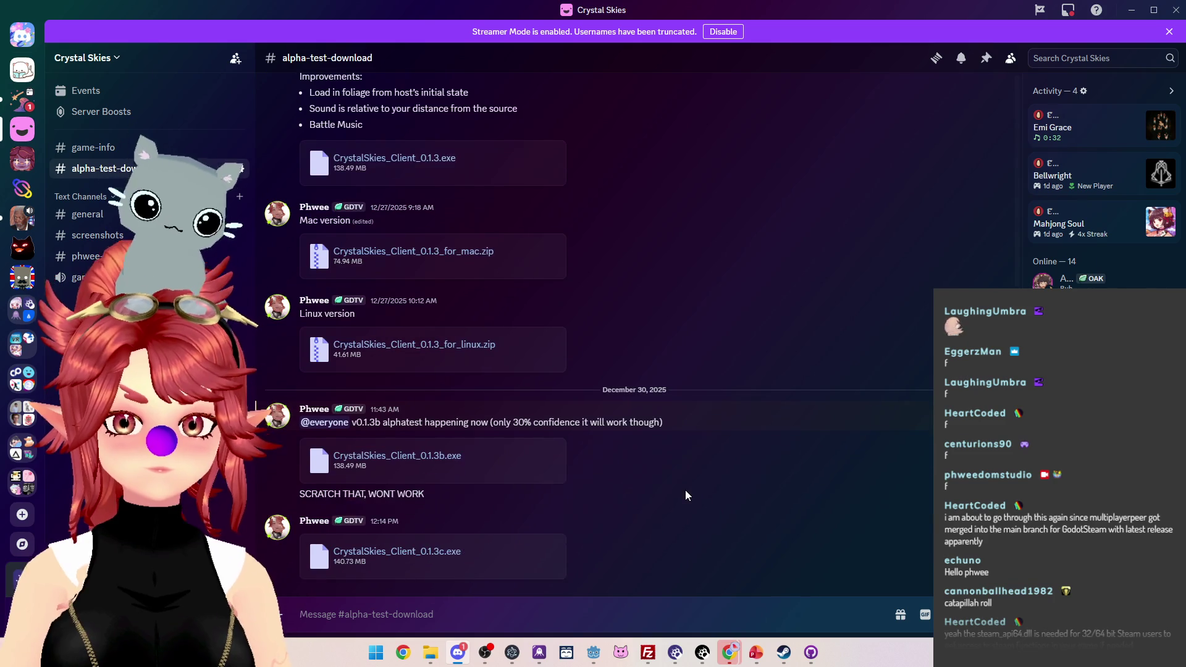
Step: Send the Mac and Linux zip builds to #alpha-test-download, then show the Nakama Players page
{"action": "key", "text": "alt+Tab"}
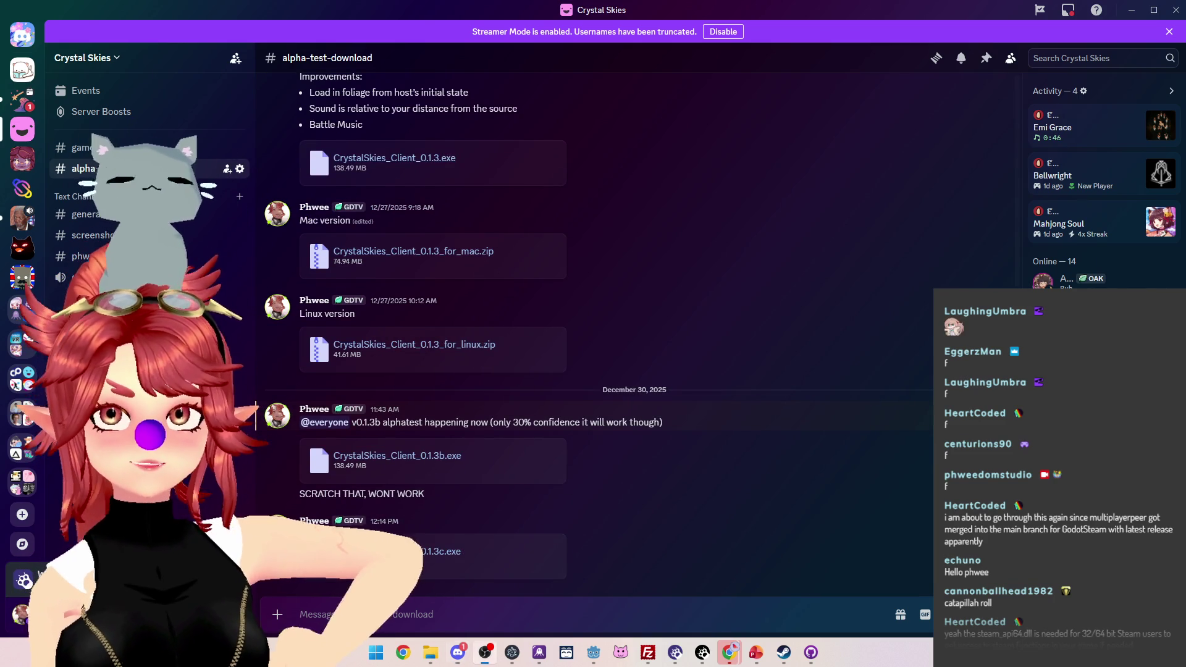
{"action": "key", "text": "alt+Tab"}
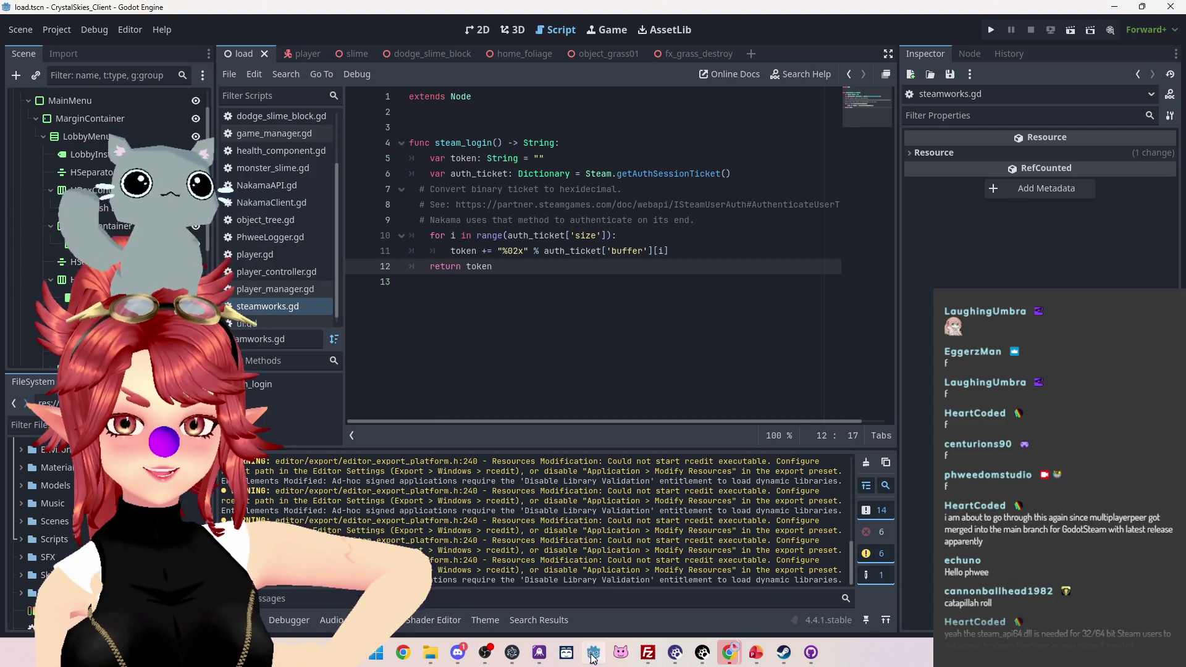
{"action": "left_click", "coordinate": [458, 652]}
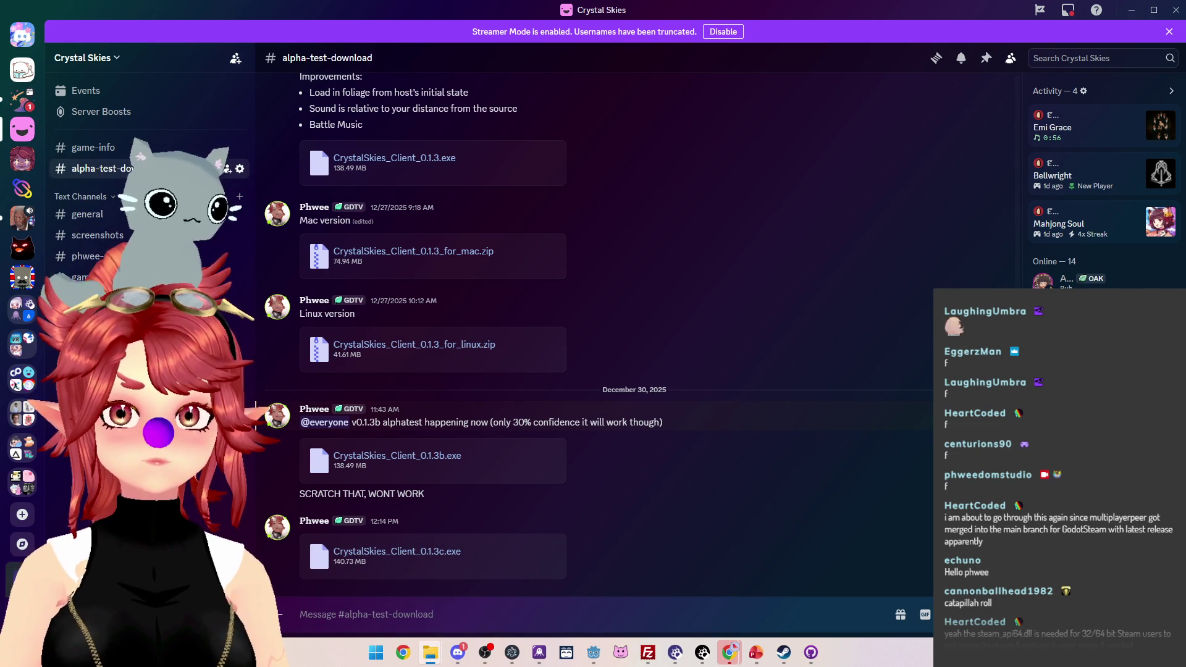
{"action": "mouse_move", "coordinate": [571, 387]}
{"action": "left_mouse_down"}
{"action": "mouse_move", "coordinate": [546, 532]}
{"action": "mouse_move", "coordinate": [567, 544]}
{"action": "left_mouse_up"}
{"action": "key", "text": "Return"}
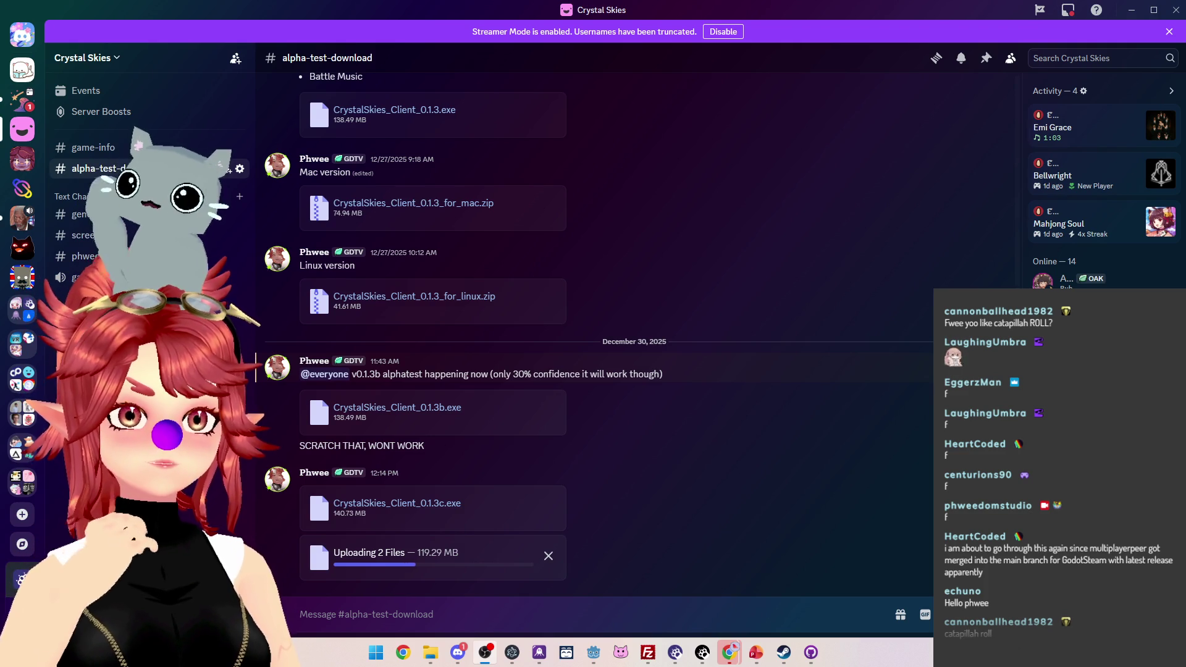
{"action": "mouse_move", "coordinate": [730, 652]}
{"action": "left_click", "coordinate": [637, 569]}
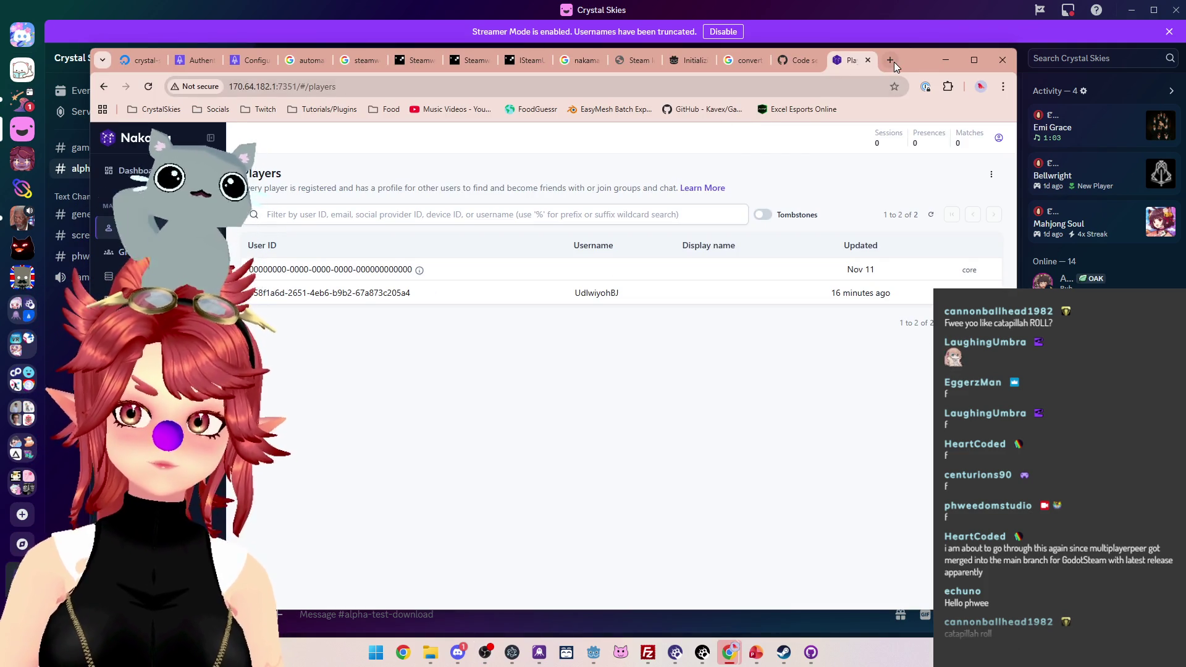
Step: Search for 'caterpillar roll sushi' and view the image results
{"action": "left_click", "coordinate": [890, 60]}
{"action": "type", "text": "caterp"}
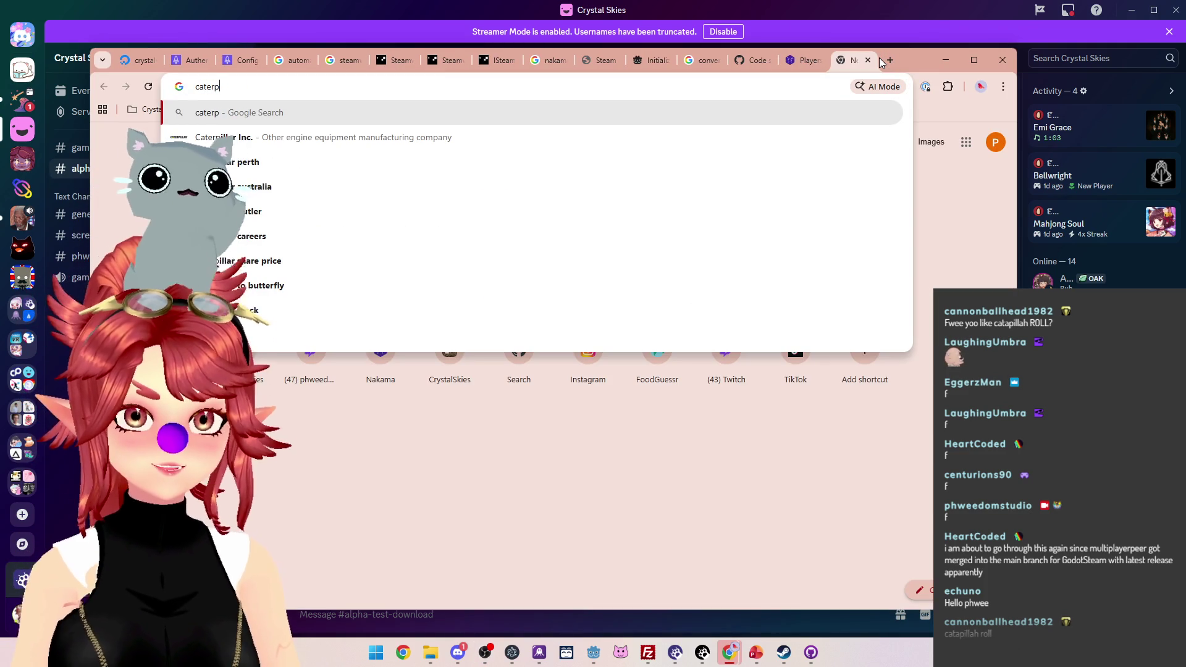
{"action": "type", "text": "illar"}
{"action": "key", "text": "BackSpace"}
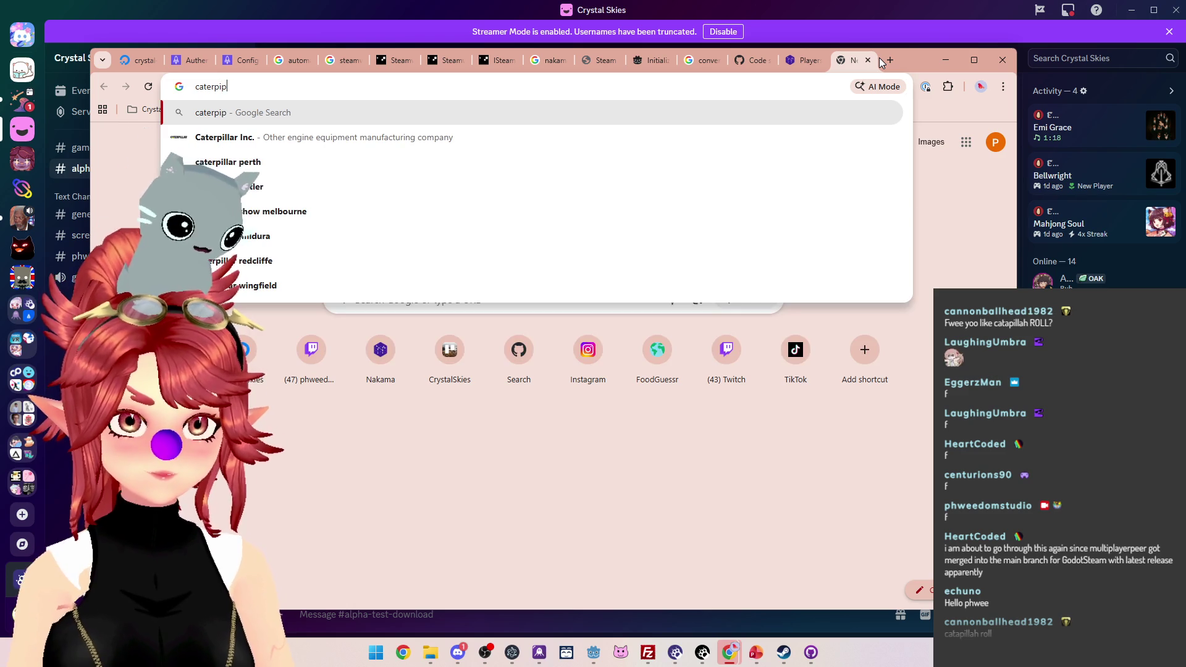
{"action": "type", "text": "ar roll"}
{"action": "key", "text": "Return"}
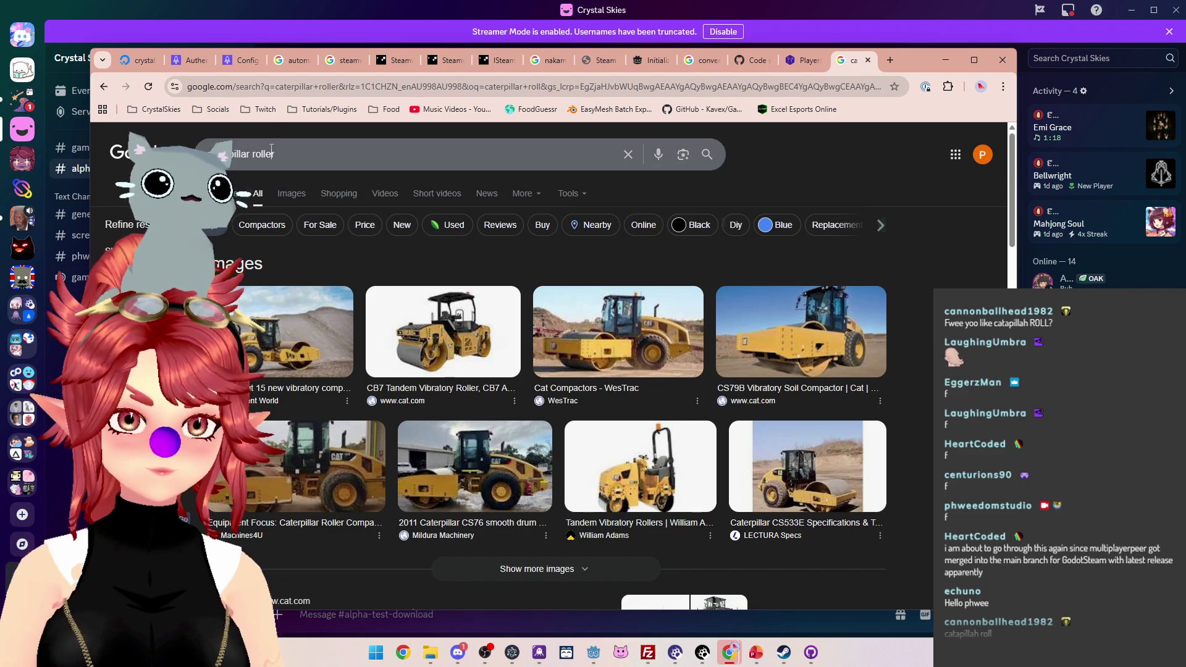
{"action": "left_click", "coordinate": [294, 152]}
{"action": "type", "text": "sushi"}
{"action": "key", "text": "Return"}
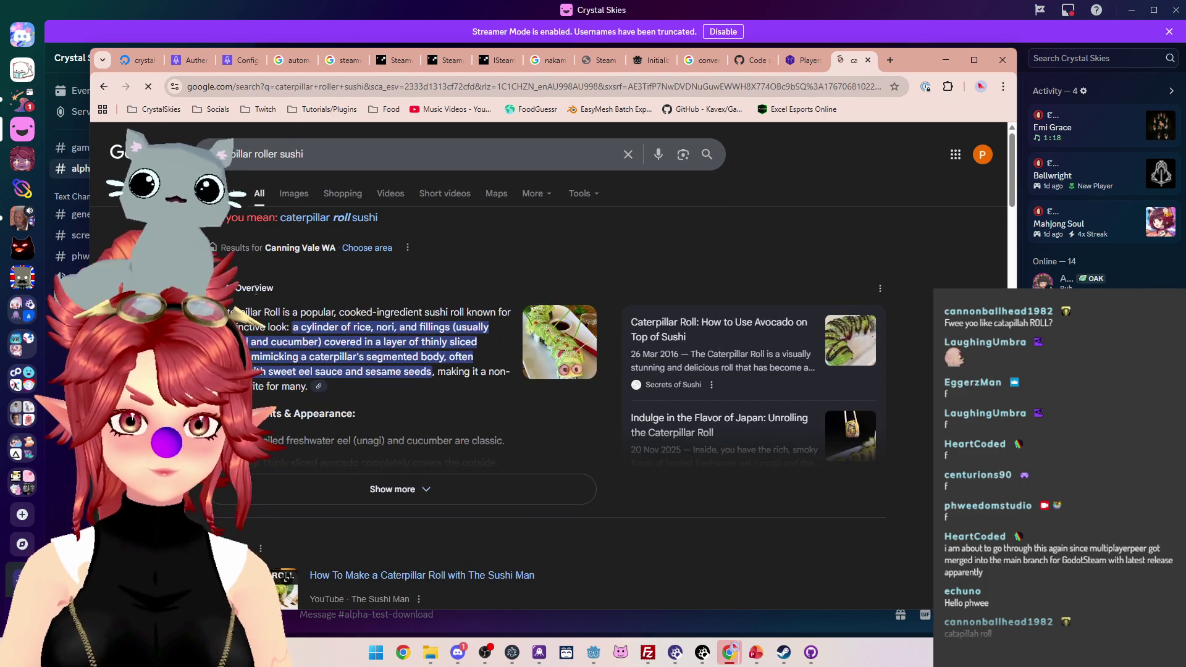
{"action": "left_click", "coordinate": [295, 194]}
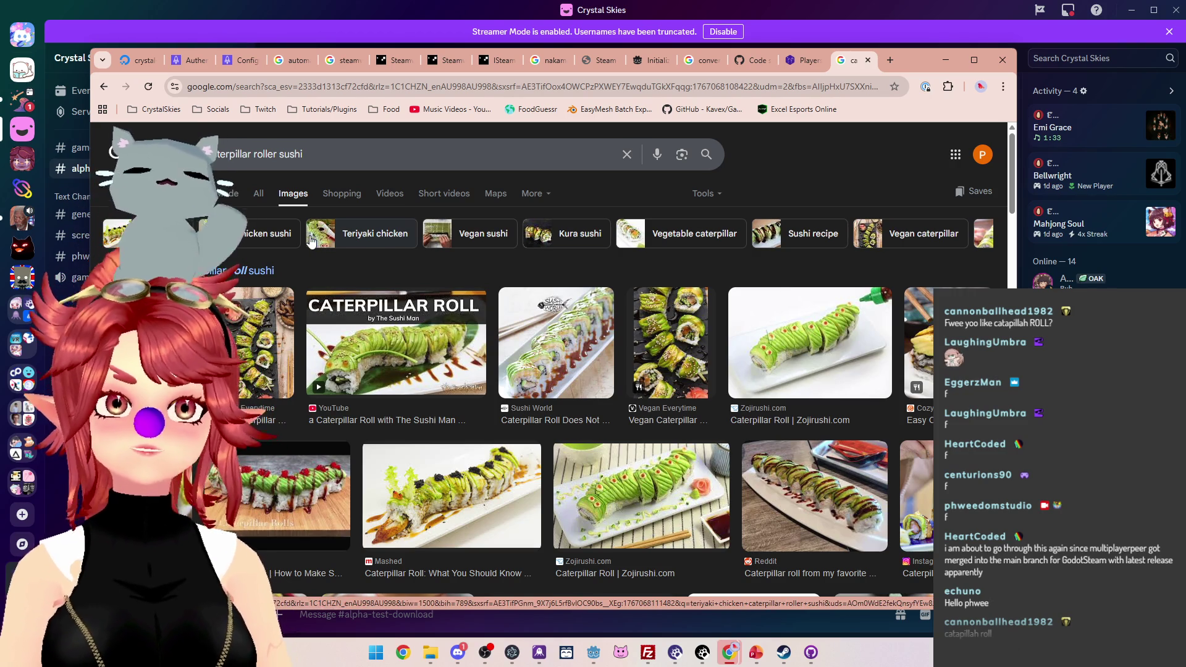
Step: Close the sushi search tab and bring the Godot editor forward
{"action": "left_click", "coordinate": [868, 60]}
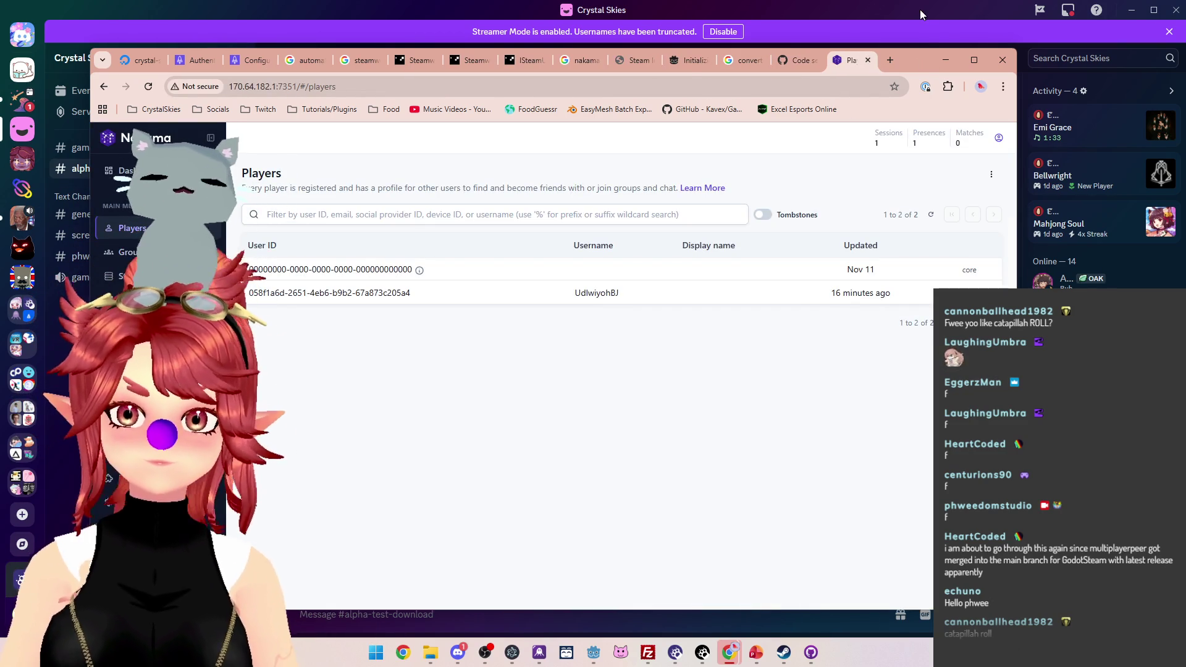
{"action": "left_click", "coordinate": [921, 9]}
{"action": "left_click", "coordinate": [593, 654]}
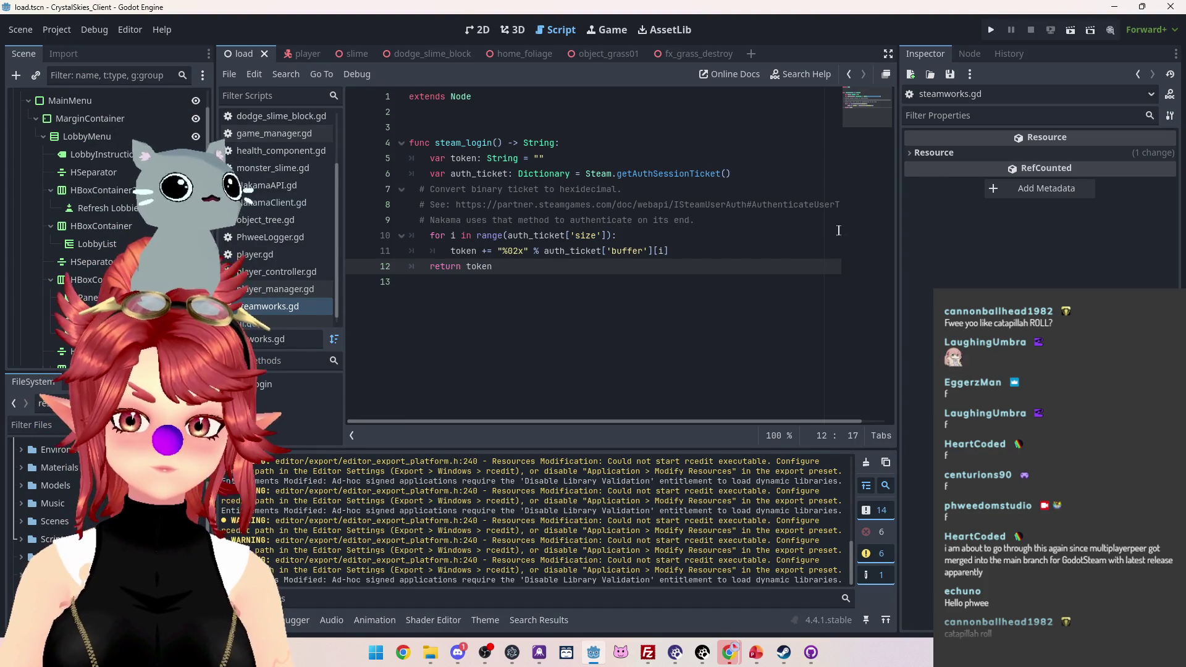
Step: Review the Output log and run the CrystalSkies client project
{"action": "scroll", "coordinate": [640, 513], "scroll_direction": "up", "scroll_amount": 2}
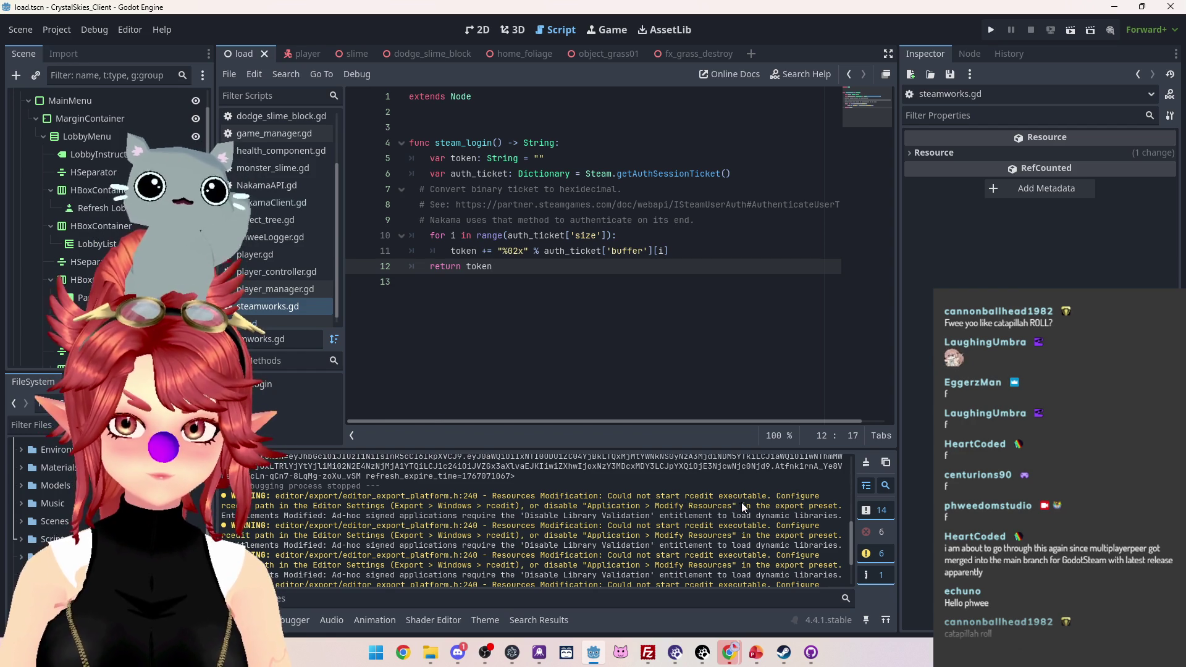
{"action": "scroll", "coordinate": [546, 517], "scroll_direction": "down", "scroll_amount": 2}
{"action": "left_click", "coordinate": [992, 31]}
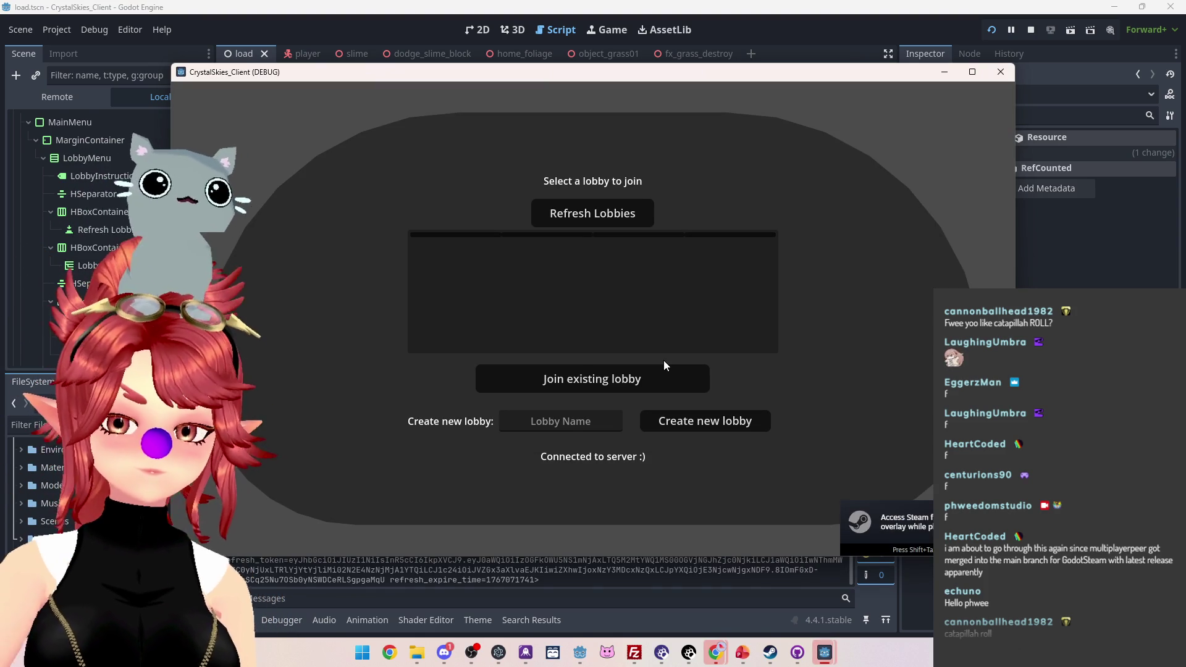
Step: Create a new lobby named 'P' in the running client
{"action": "left_click", "coordinate": [572, 418]}
{"action": "type", "text": "P"}
{"action": "left_click", "coordinate": [683, 424]}
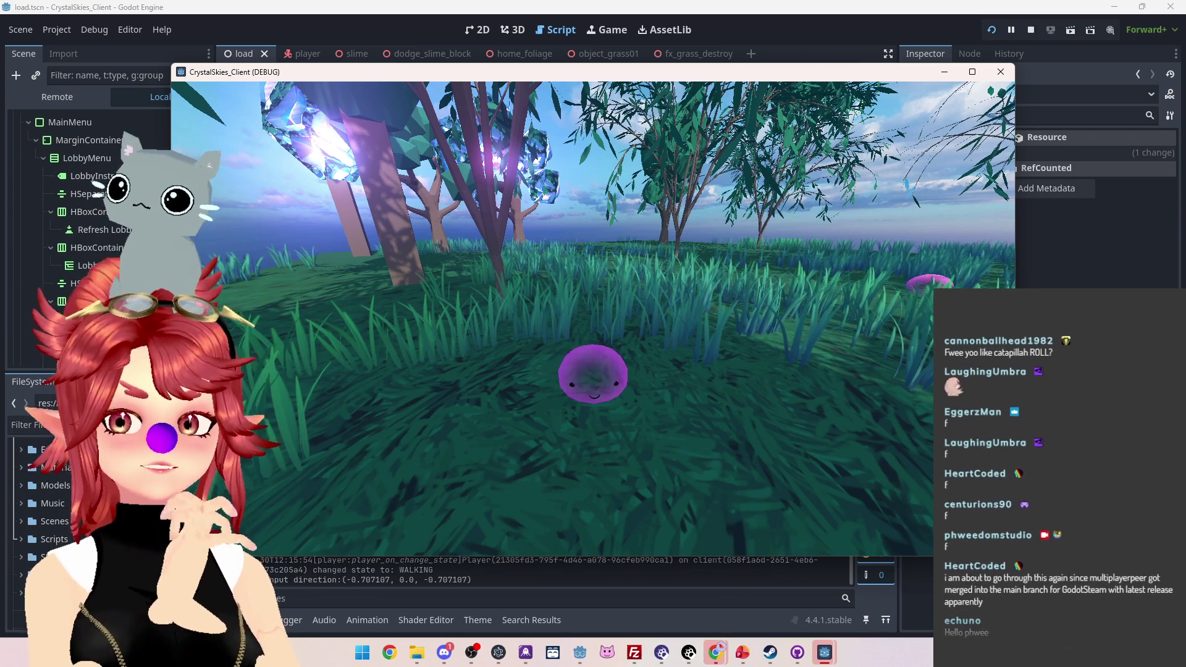
Step: Walk the character around the slime field and bring up Host Settings
{"action": "key", "text": "w+a"}
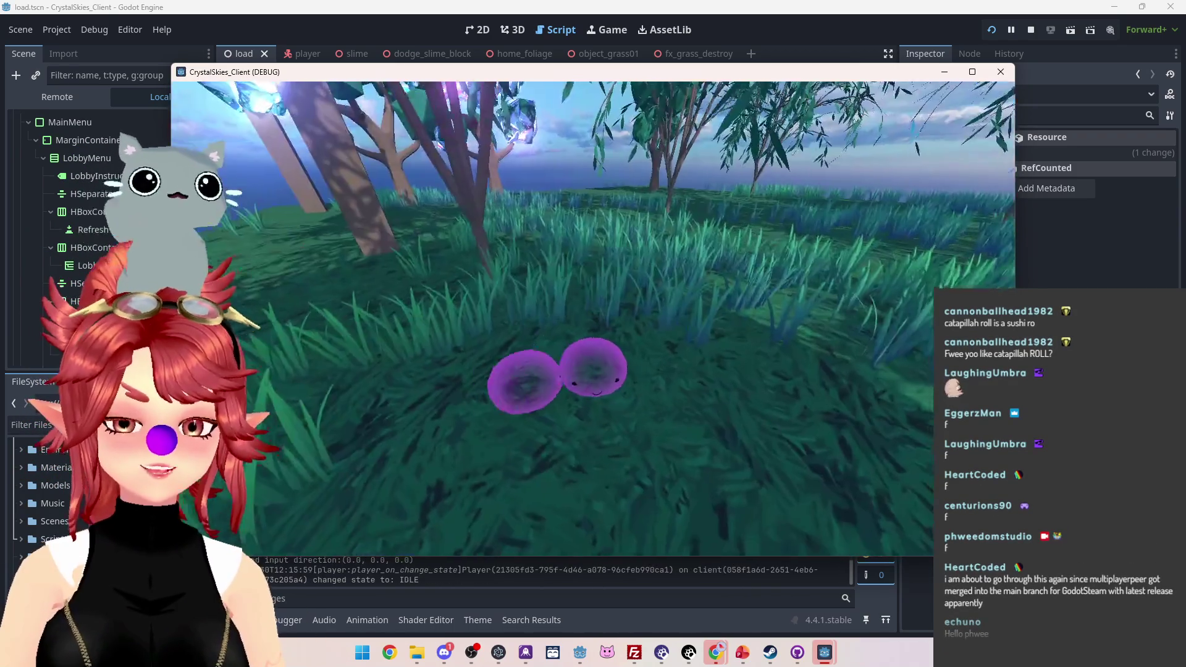
{"action": "key", "text": "s+d"}
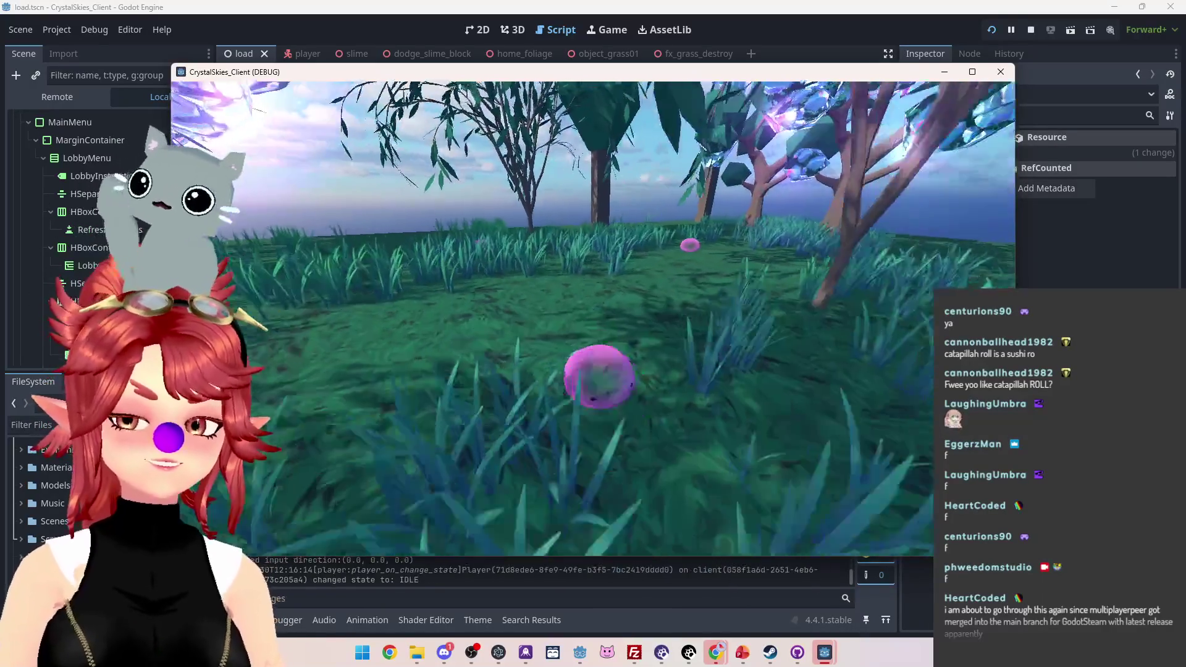
{"action": "key", "text": "Escape"}
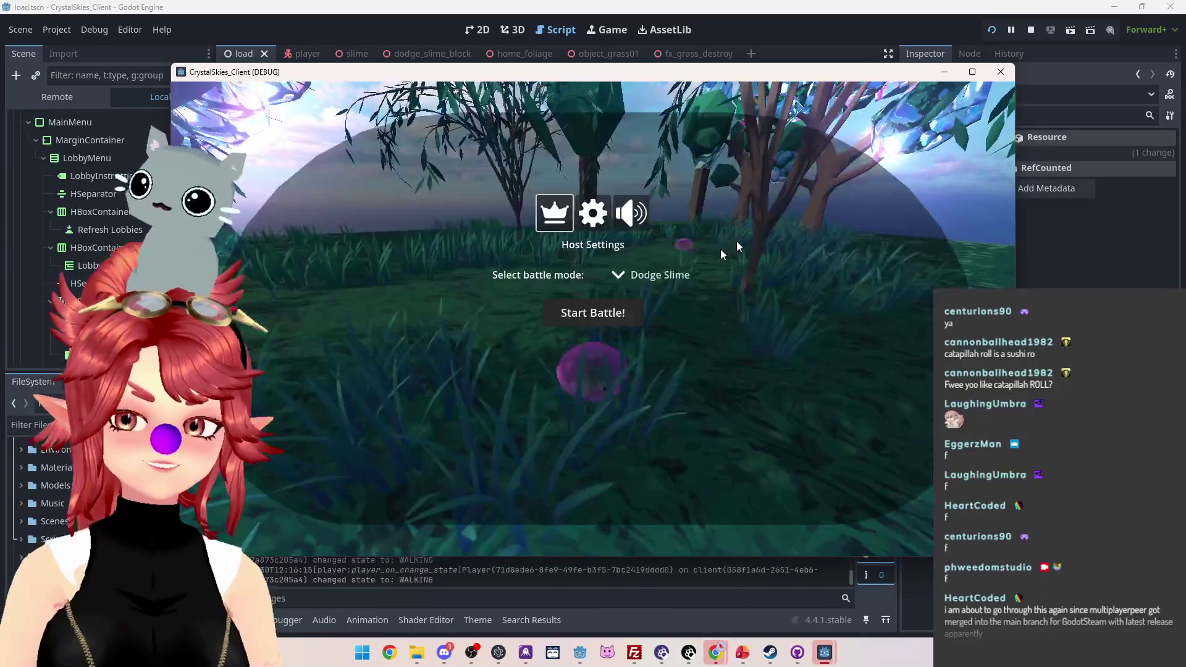
Step: Maximize the game window, close Host Settings and play among the slimes before pausing again
{"action": "left_click", "coordinate": [973, 72]}
{"action": "key", "text": "Escape"}
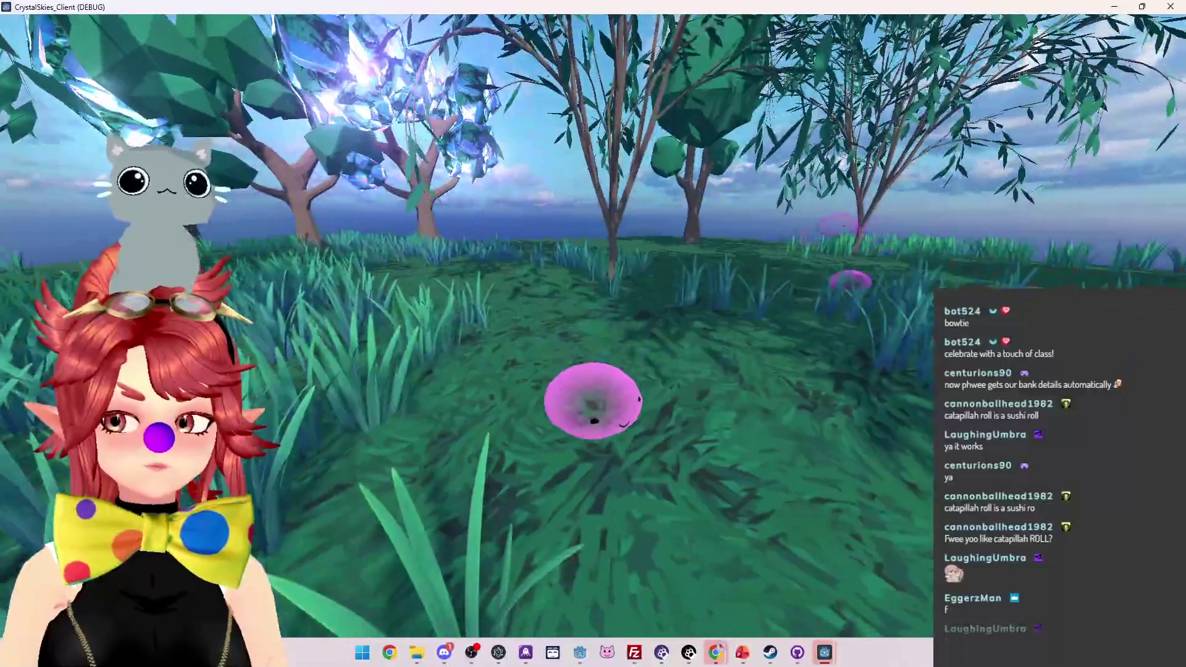
{"action": "key", "text": "Escape"}
Step: Delete the Authentication line from slide 1's MARCH release to-do list, then resume the game
{"action": "left_click", "coordinate": [745, 655]}
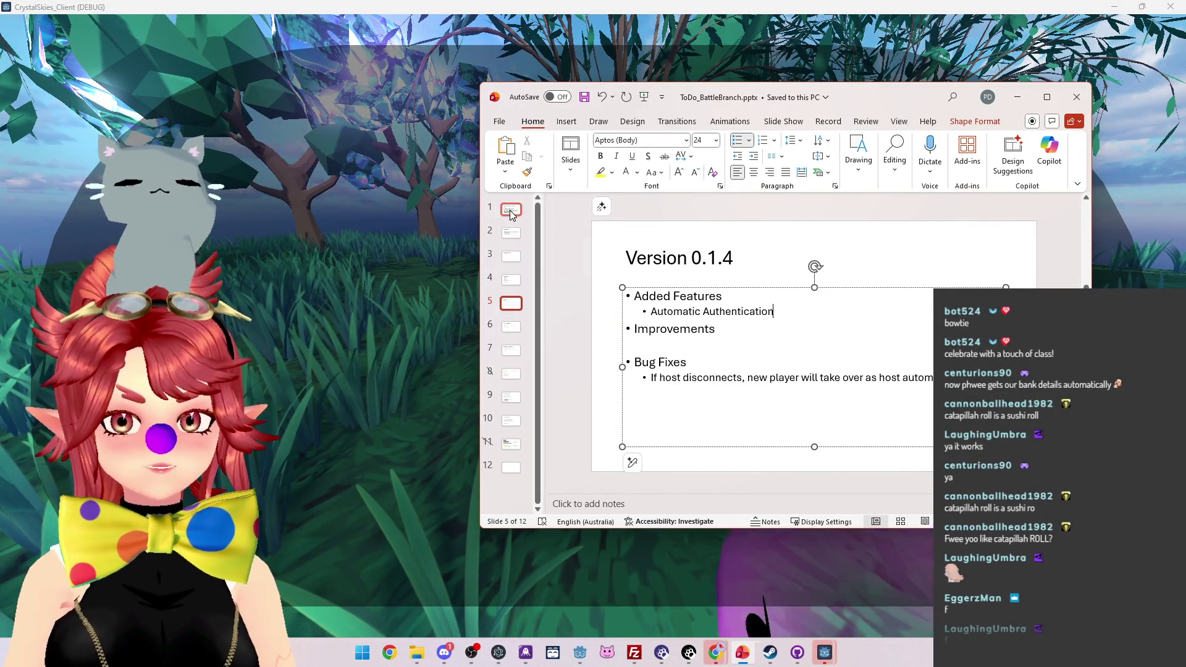
{"action": "left_click", "coordinate": [510, 212]}
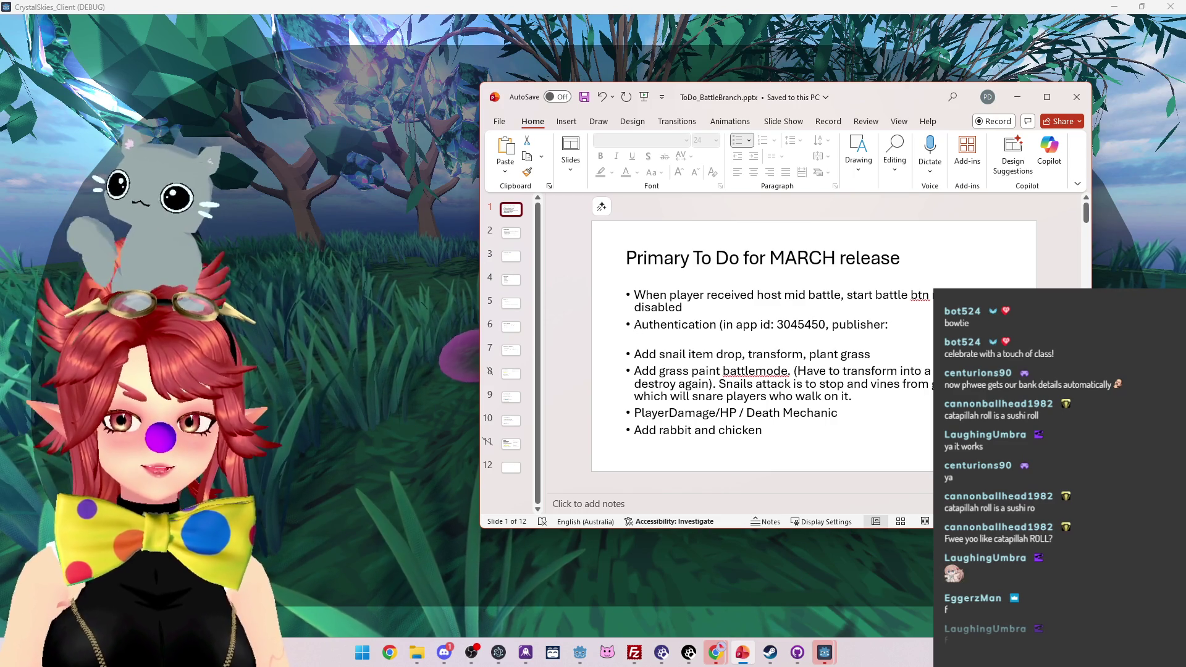
{"action": "mouse_move", "coordinate": [635, 324]}
{"action": "left_mouse_down"}
{"action": "mouse_move", "coordinate": [875, 357]}
{"action": "mouse_move", "coordinate": [867, 339]}
{"action": "left_mouse_up"}
{"action": "key", "text": "Delete"}
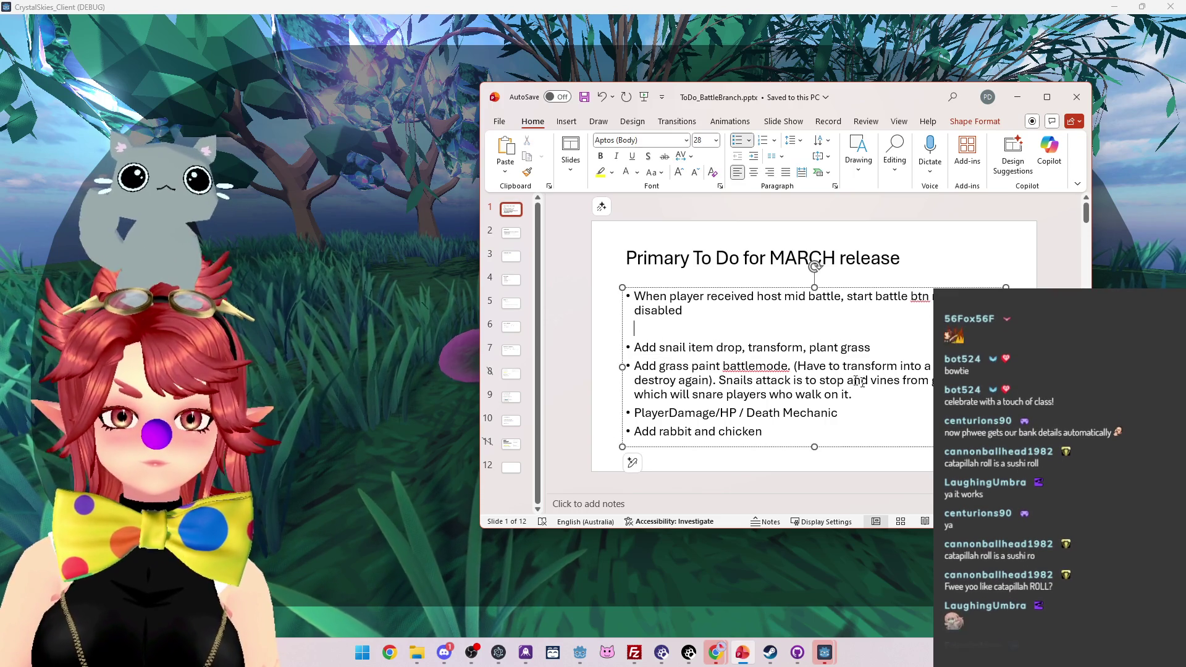
{"action": "key", "text": "BackSpace"}
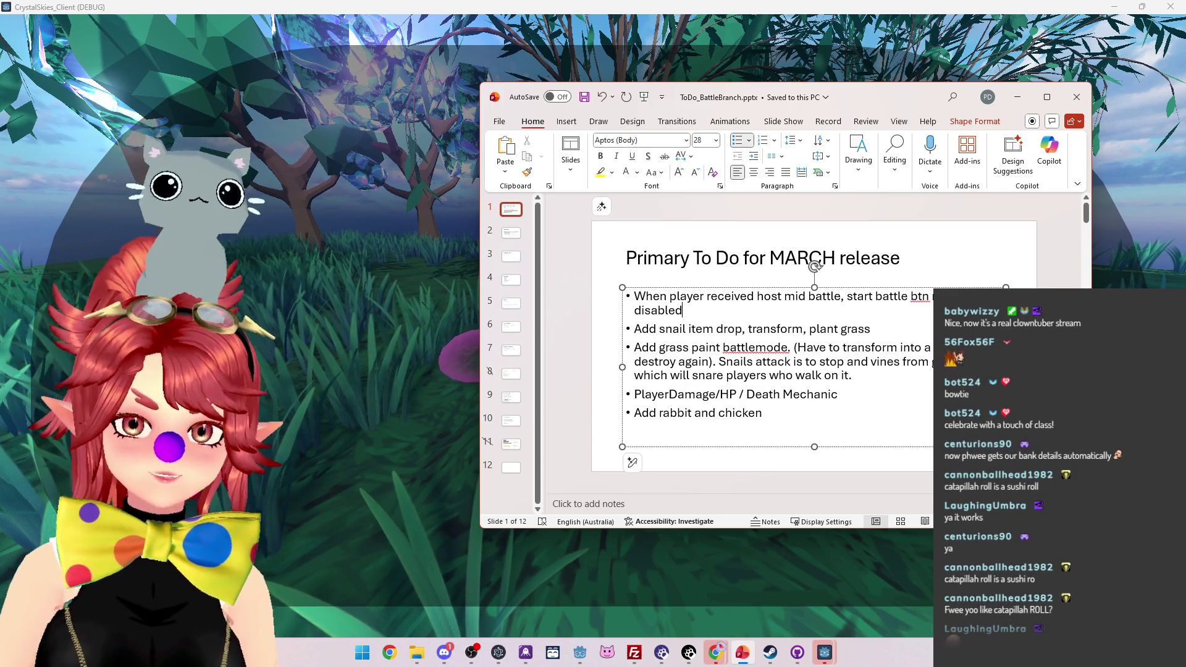
{"action": "left_click", "coordinate": [385, 11]}
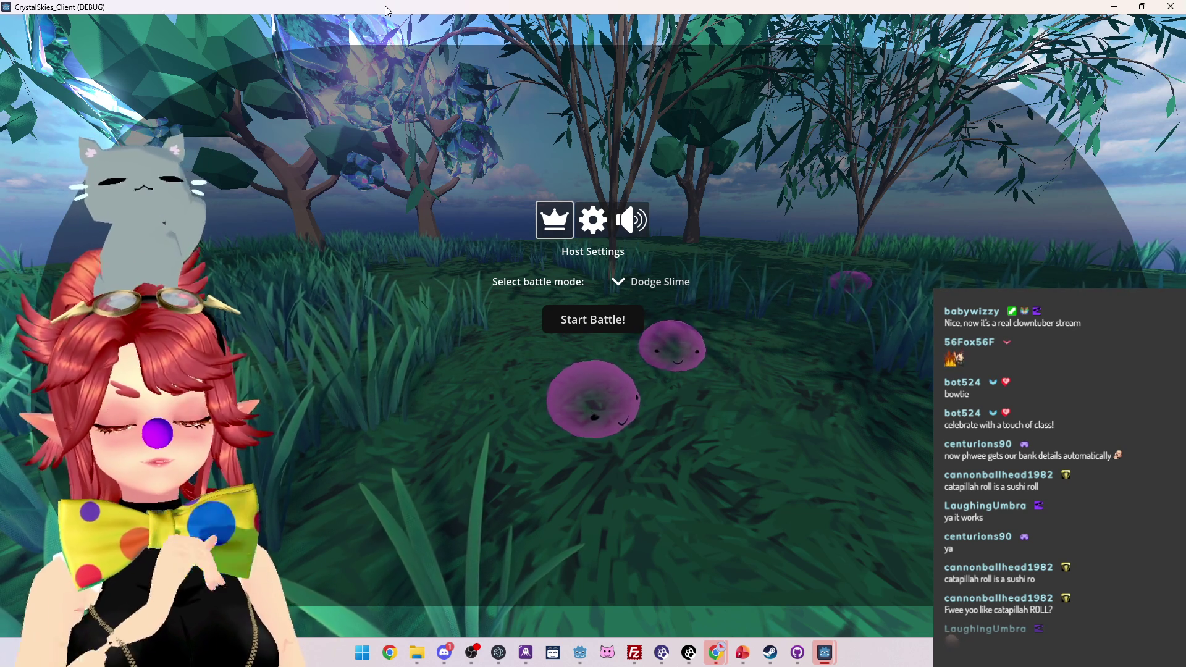
{"action": "key", "text": "Escape"}
{"action": "key", "text": "Escape"}
Step: Open client_manager.gd in the script editor and scroll to the connect_with_steam function
{"action": "key", "text": "alt+Tab"}
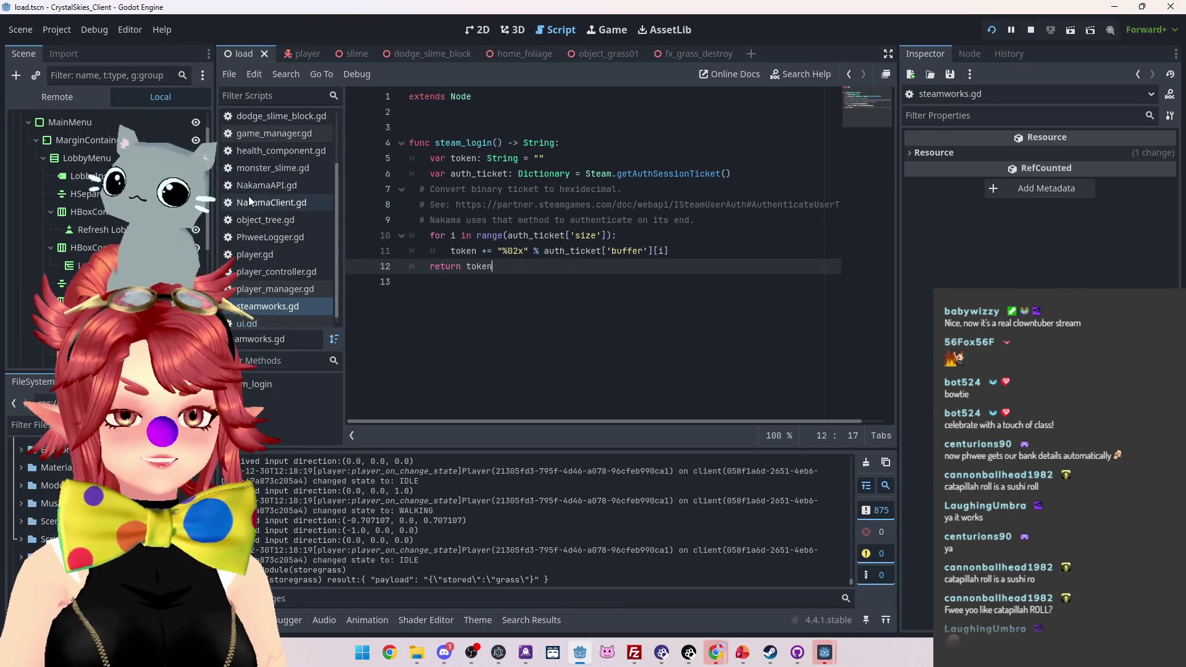
{"action": "scroll", "coordinate": [292, 174], "scroll_direction": "up", "scroll_amount": 3}
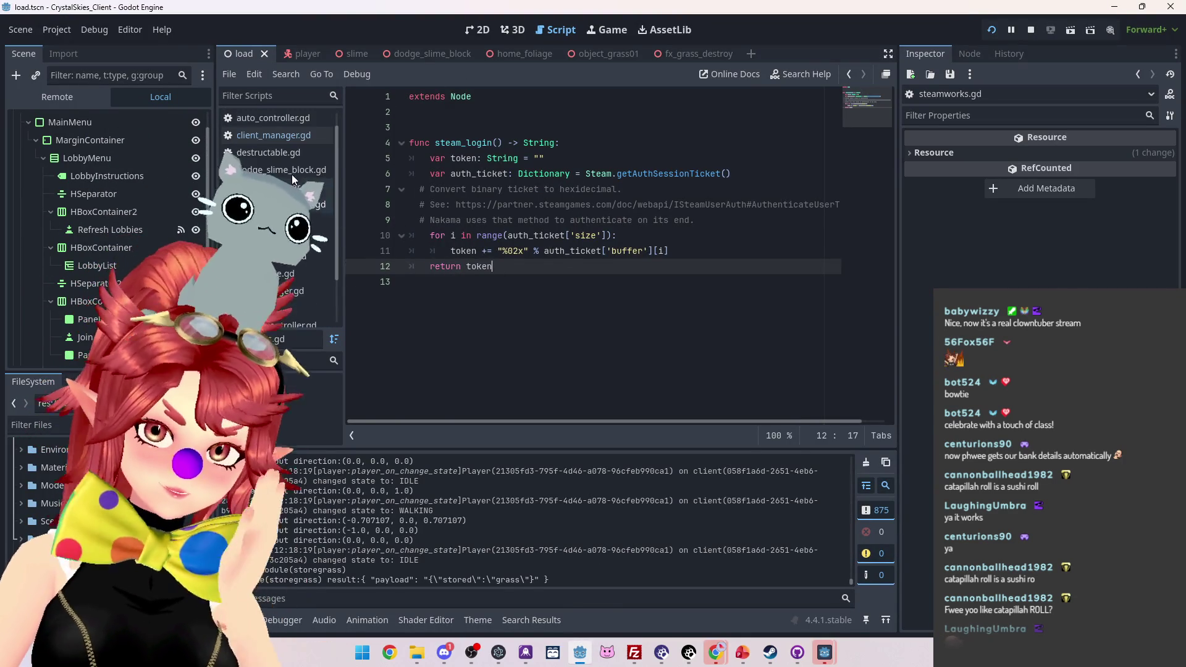
{"action": "left_click", "coordinate": [265, 137]}
{"action": "scroll", "coordinate": [723, 350], "scroll_direction": "up", "scroll_amount": 4}
{"action": "scroll", "coordinate": [723, 350], "scroll_direction": "down", "scroll_amount": 7}
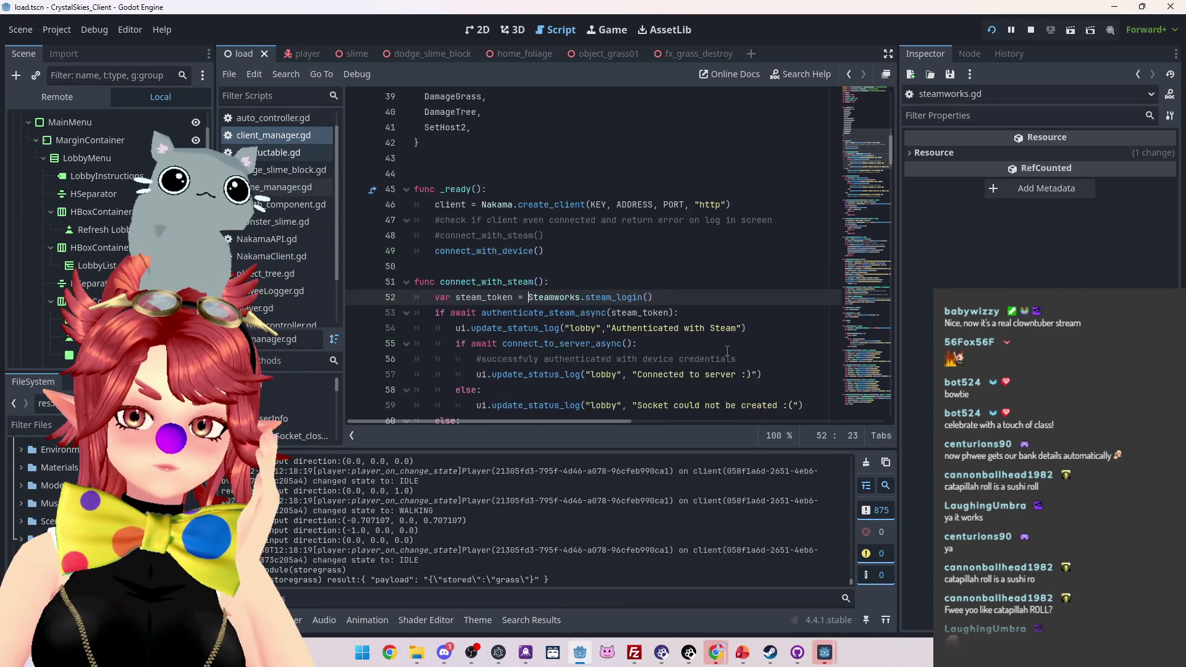
{"action": "scroll", "coordinate": [723, 351], "scroll_direction": "up", "scroll_amount": 7}
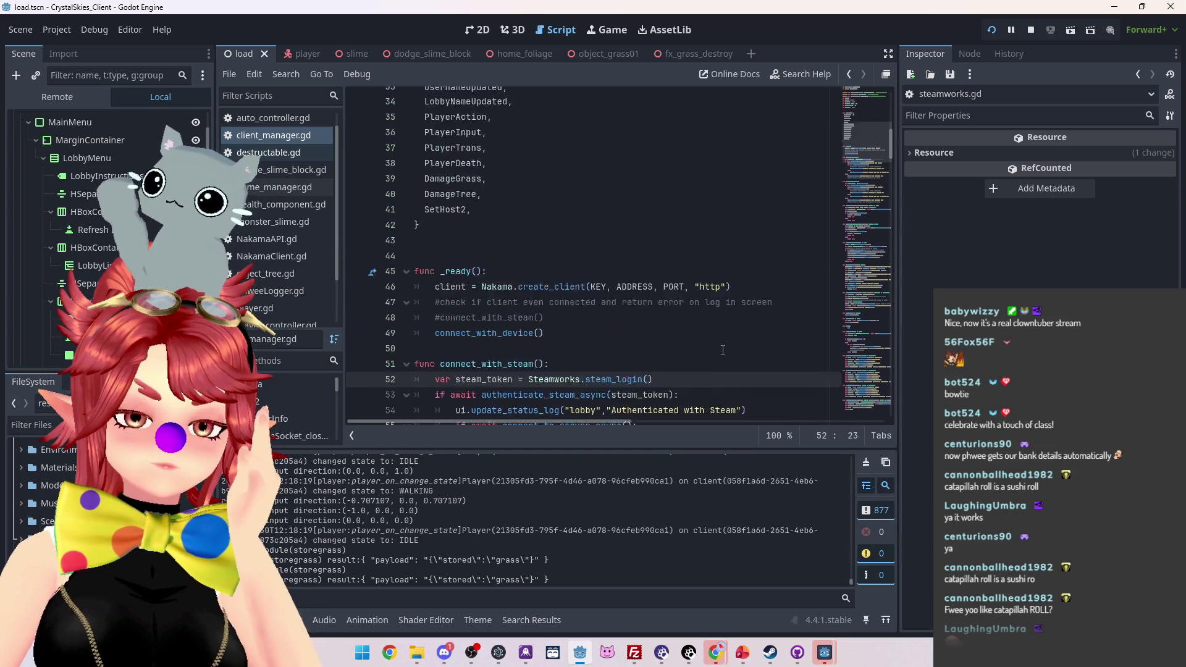
{"action": "scroll", "coordinate": [723, 351], "scroll_direction": "down", "scroll_amount": 4}
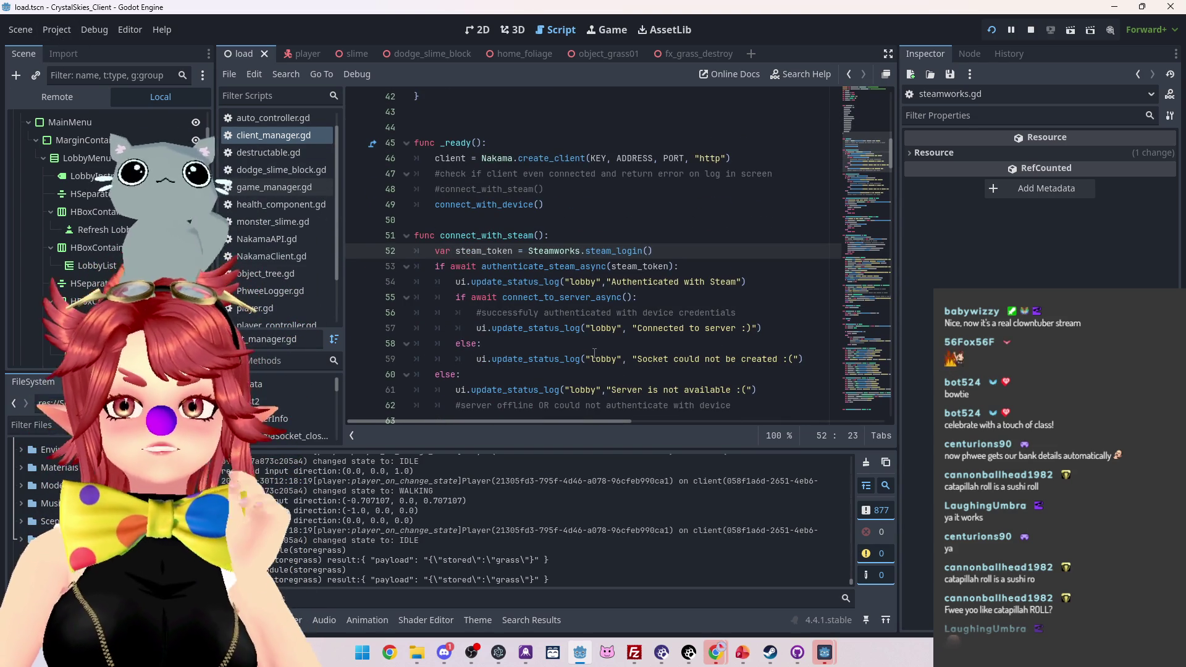
{"action": "scroll", "coordinate": [717, 397], "scroll_direction": "down", "scroll_amount": 4}
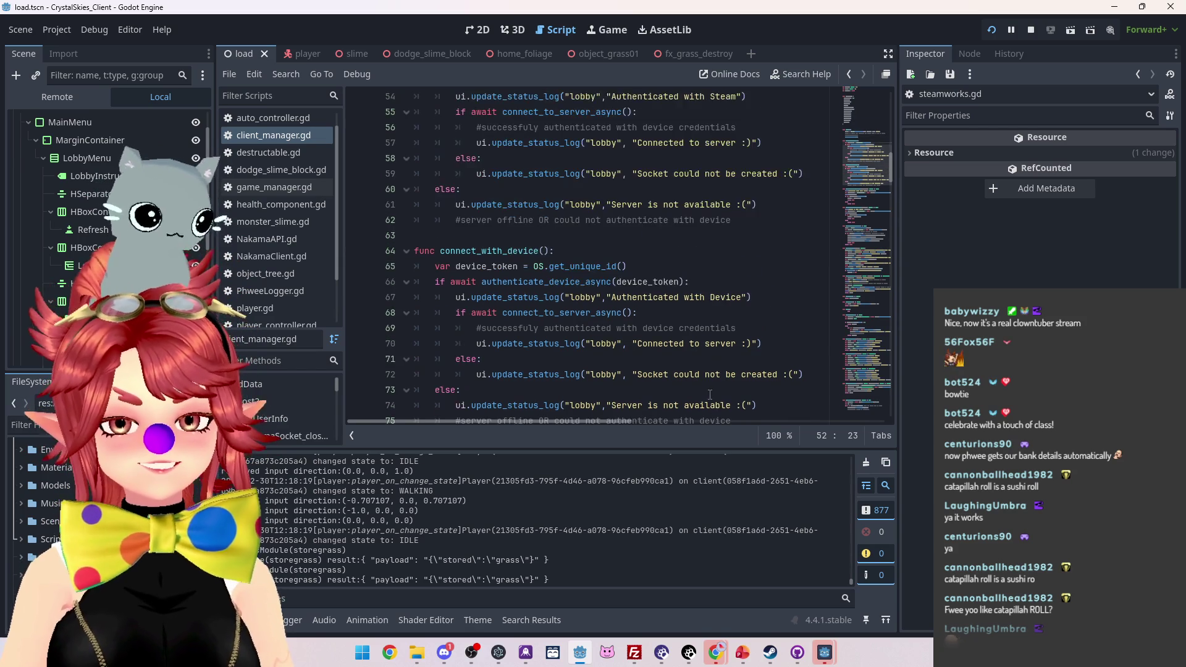
{"action": "scroll", "coordinate": [716, 397], "scroll_direction": "up", "scroll_amount": 3}
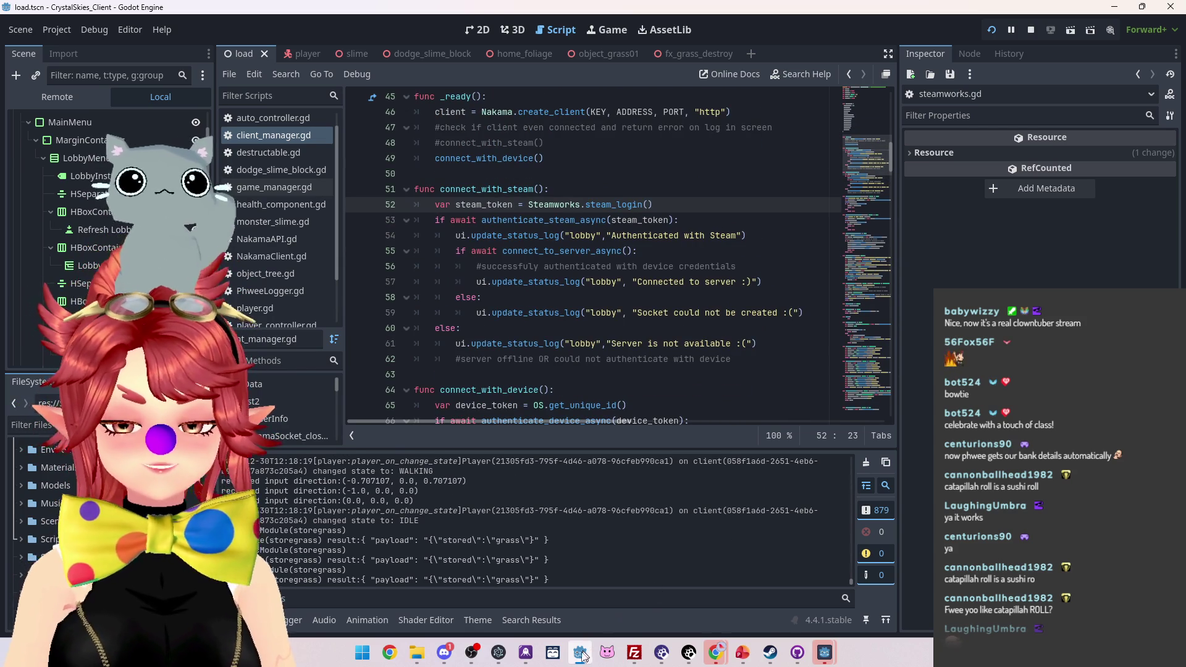
{"action": "mouse_move", "coordinate": [580, 652]}
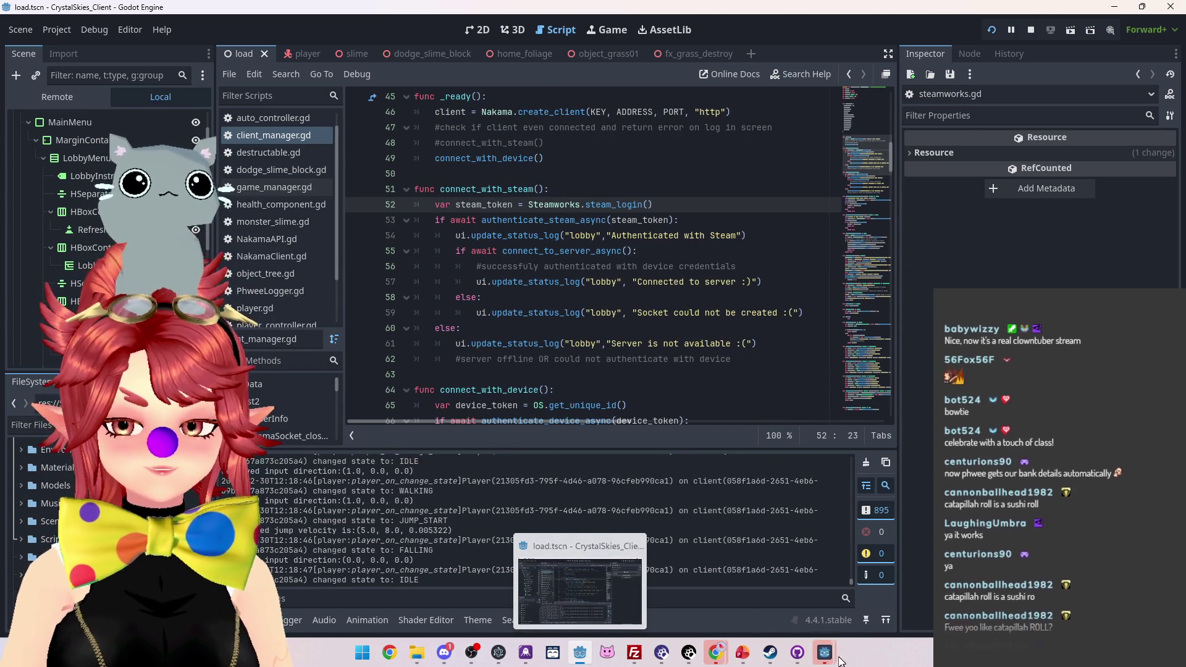
Step: Resume the host client, then refresh lobbies in the second client and join the open lobby
{"action": "left_click", "coordinate": [862, 569]}
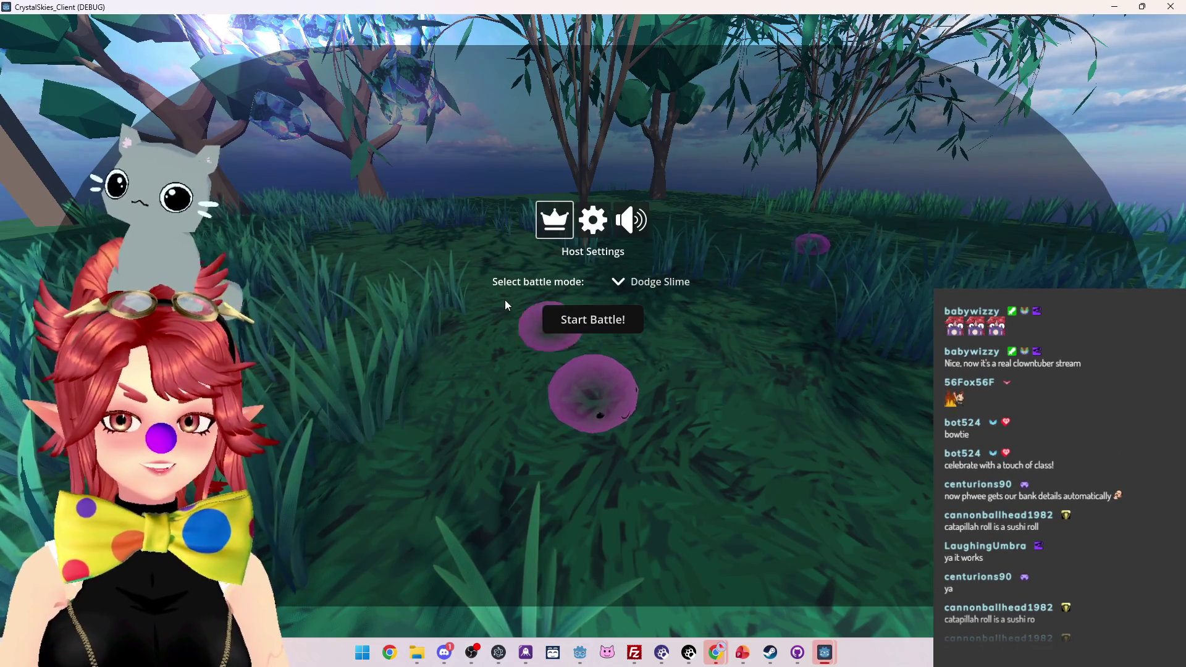
{"action": "left_click", "coordinate": [593, 319]}
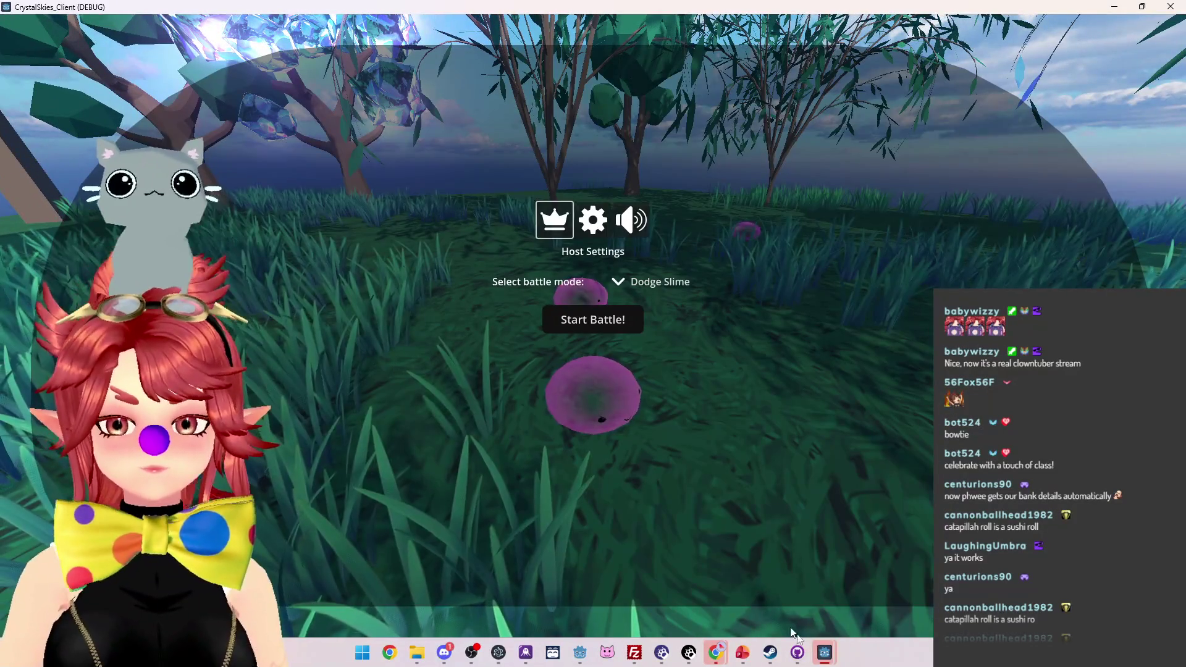
{"action": "mouse_move", "coordinate": [825, 653]}
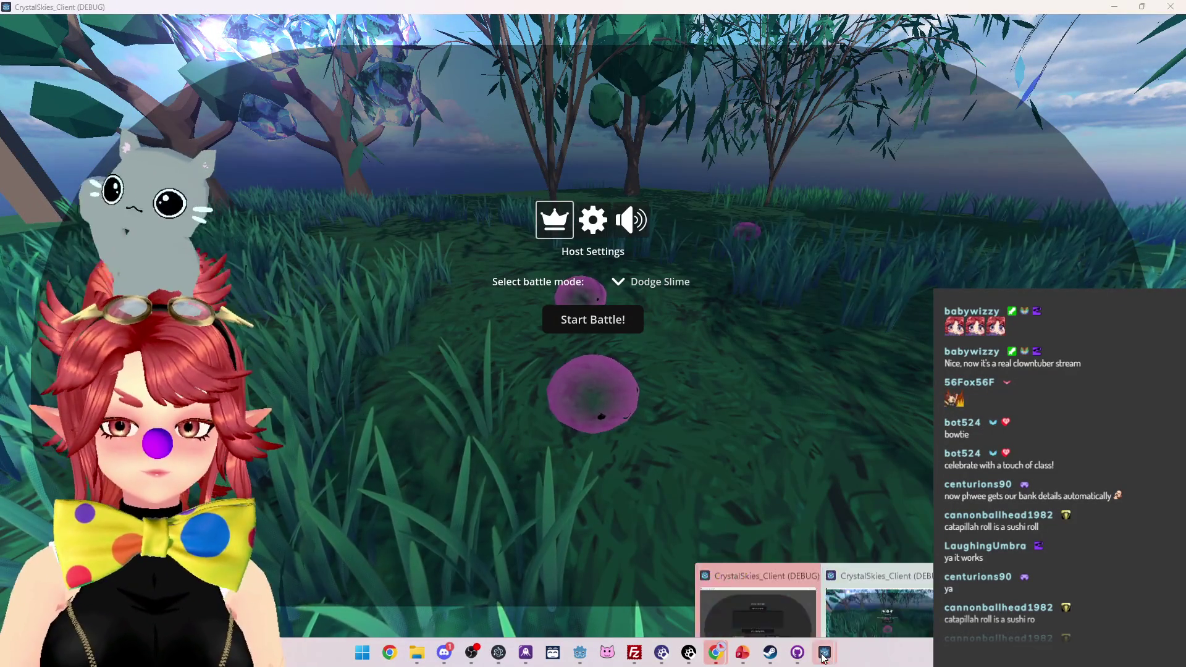
{"action": "left_click", "coordinate": [757, 596]}
{"action": "left_click", "coordinate": [581, 221]}
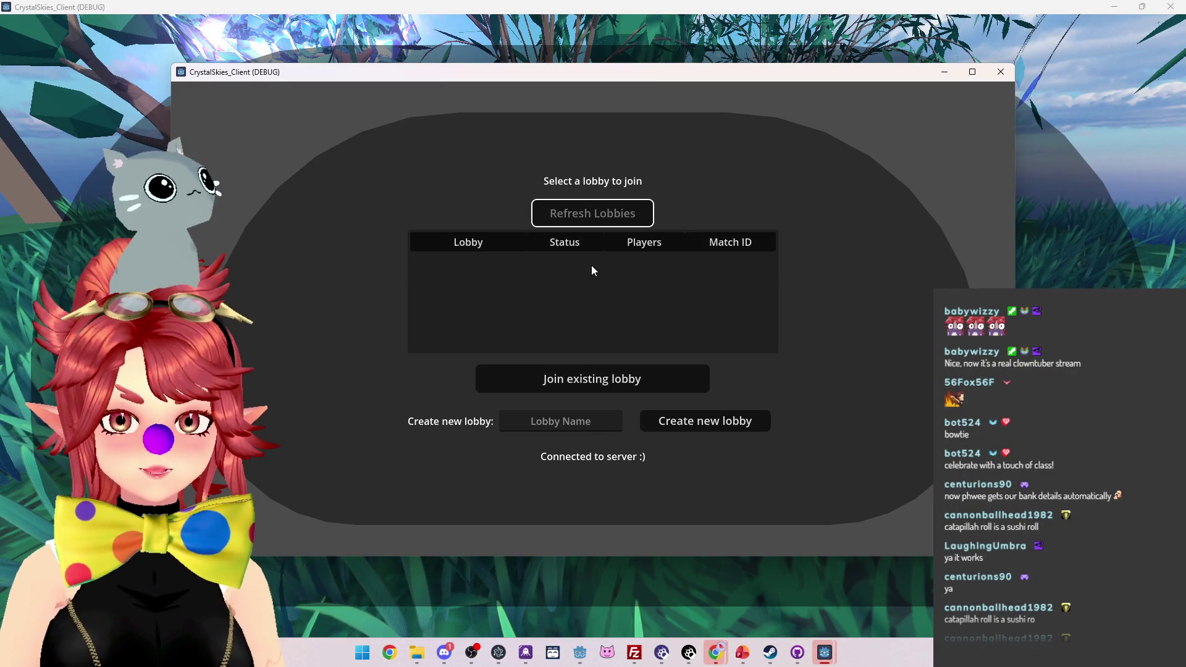
{"action": "left_click", "coordinate": [551, 267]}
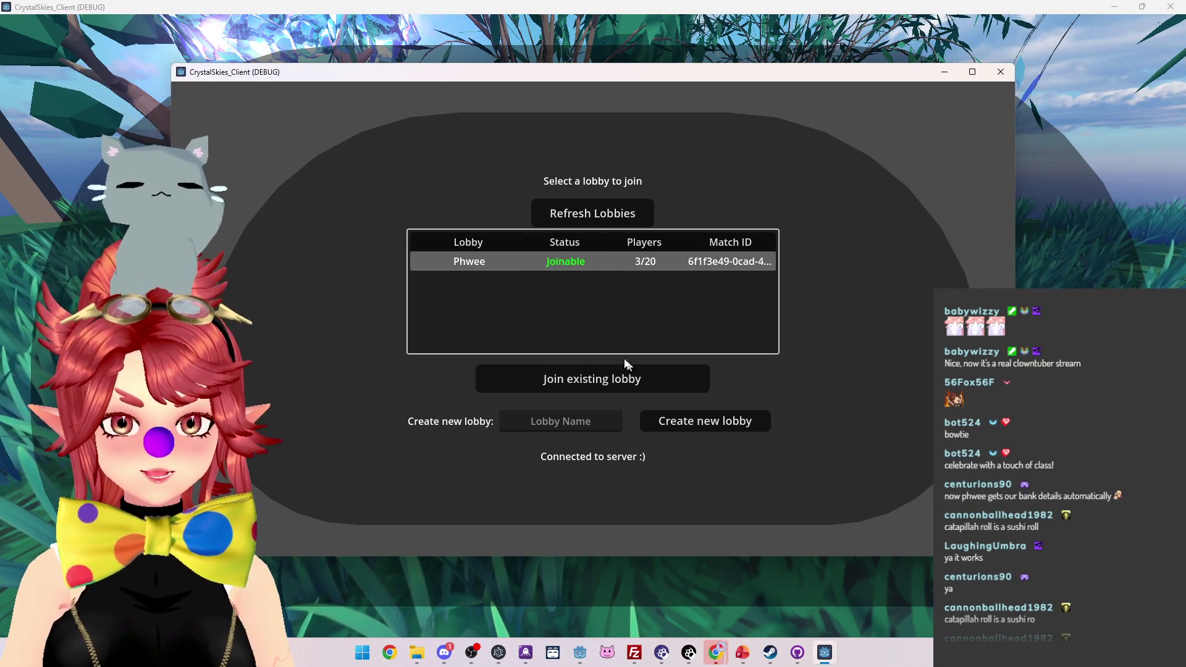
{"action": "left_click", "coordinate": [578, 387]}
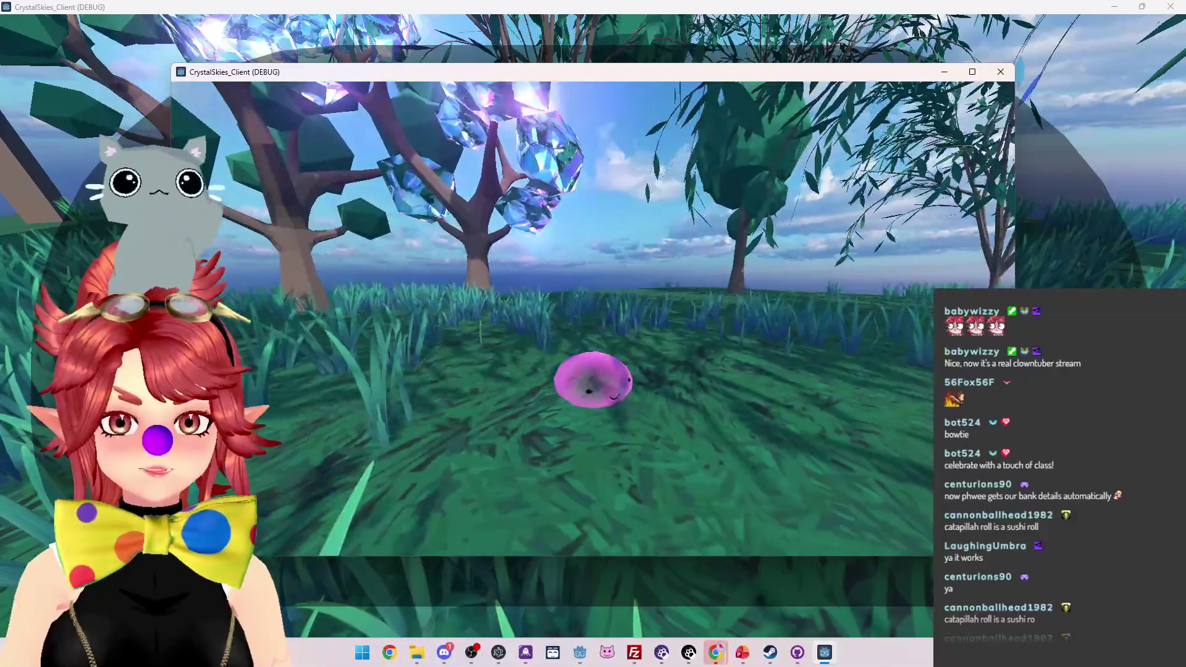
Step: Move the slime forward, toggling the settings overlay and repositioning the client window
{"action": "key", "text": "w"}
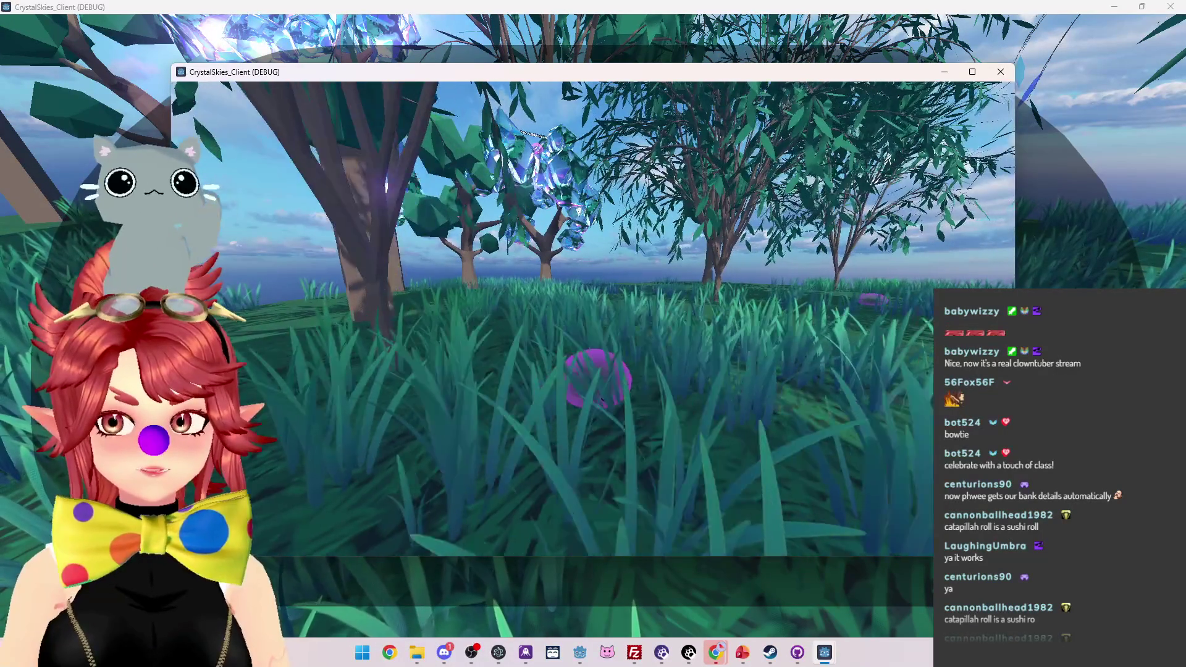
{"action": "key", "text": "w"}
{"action": "key", "text": "Escape"}
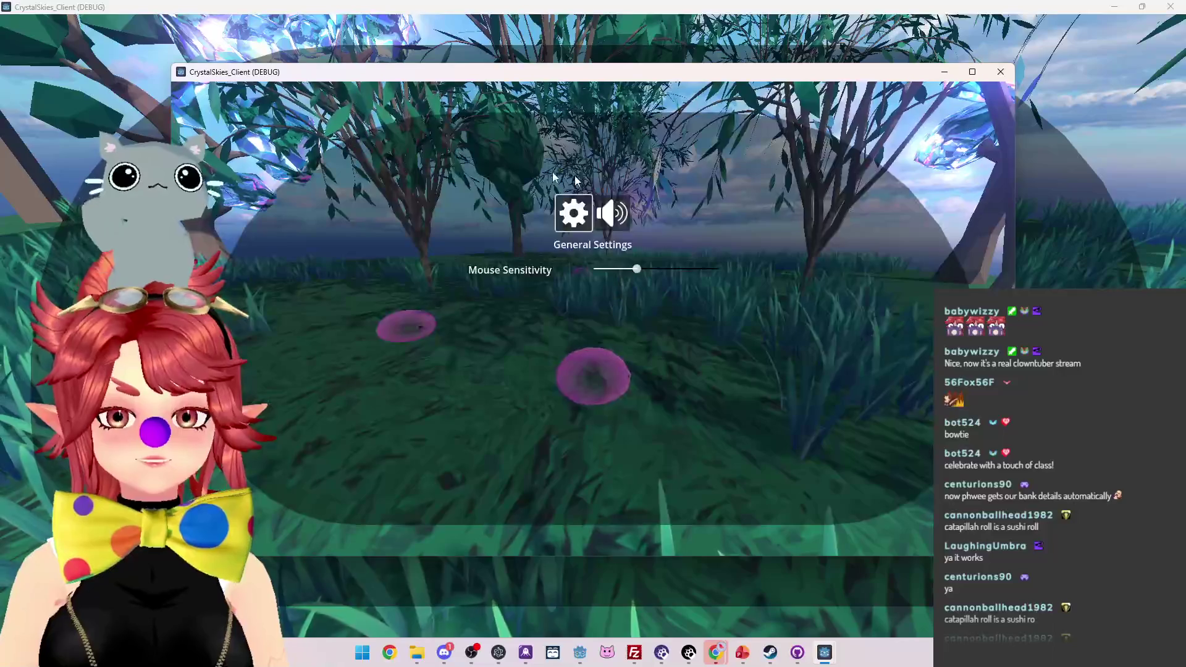
{"action": "key", "text": "Escape"}
{"action": "key", "text": "w"}
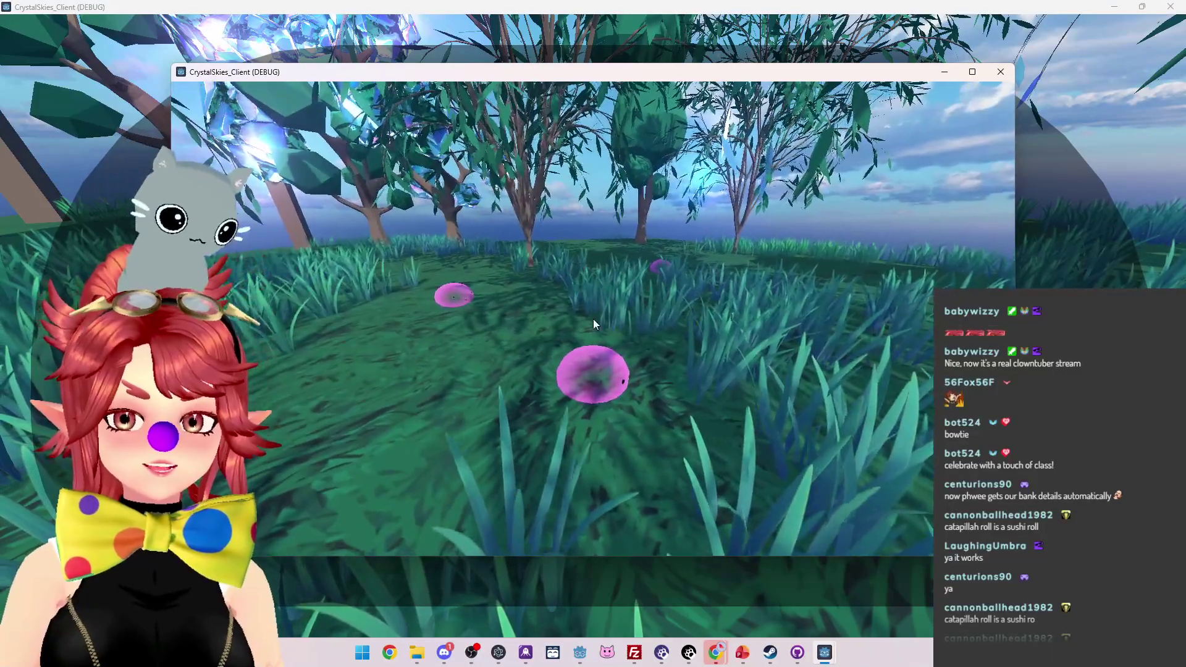
{"action": "key", "text": "Escape"}
{"action": "left_click_drag", "start_coordinate": [669, 80], "coordinate": [683, 92]}
{"action": "mouse_move", "coordinate": [655, 139]}
{"action": "left_mouse_down"}
{"action": "mouse_move", "coordinate": [610, 112]}
{"action": "mouse_move", "coordinate": [659, 72]}
{"action": "mouse_move", "coordinate": [691, 72]}
{"action": "left_mouse_up"}
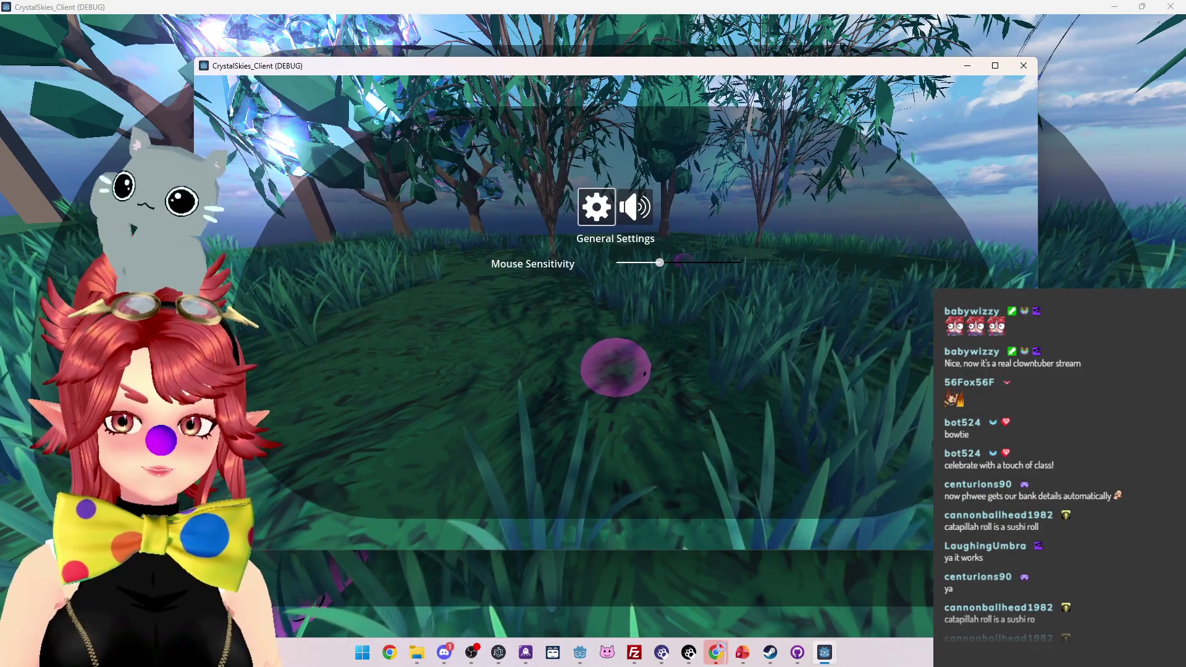
{"action": "key", "text": "Escape"}
Step: Roll the slime through the grass to the clearing and turn to watch the other slime
{"action": "key", "text": "w"}
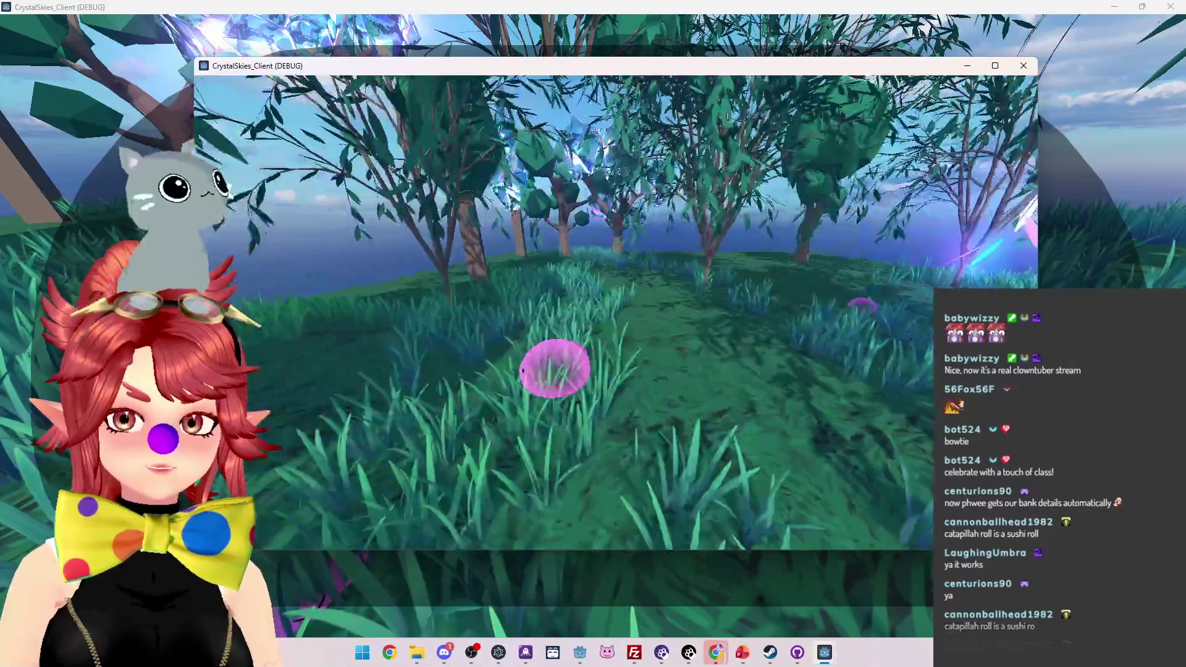
{"action": "key", "text": "w"}
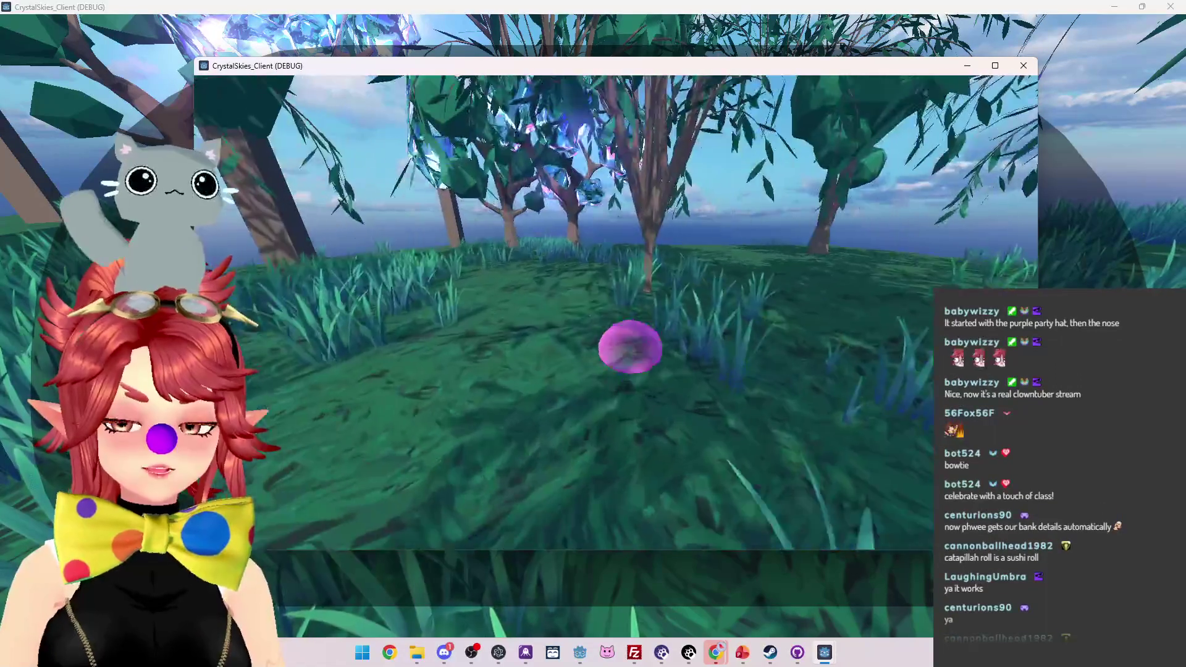
{"action": "key", "text": "w"}
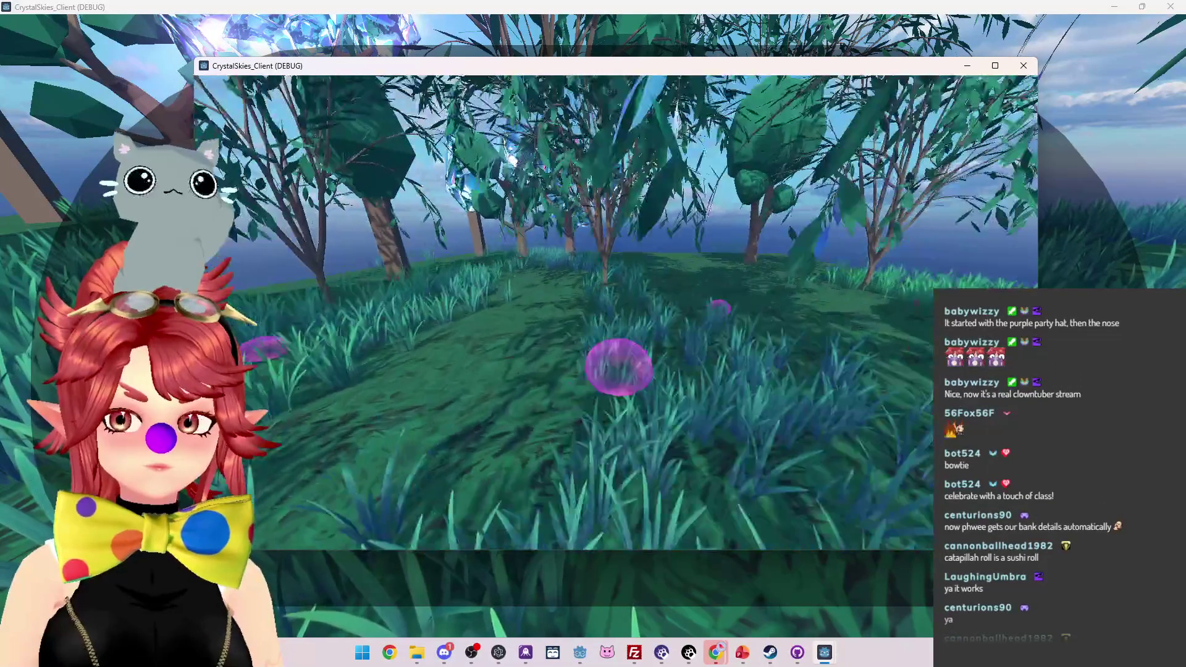
{"action": "key", "text": "w"}
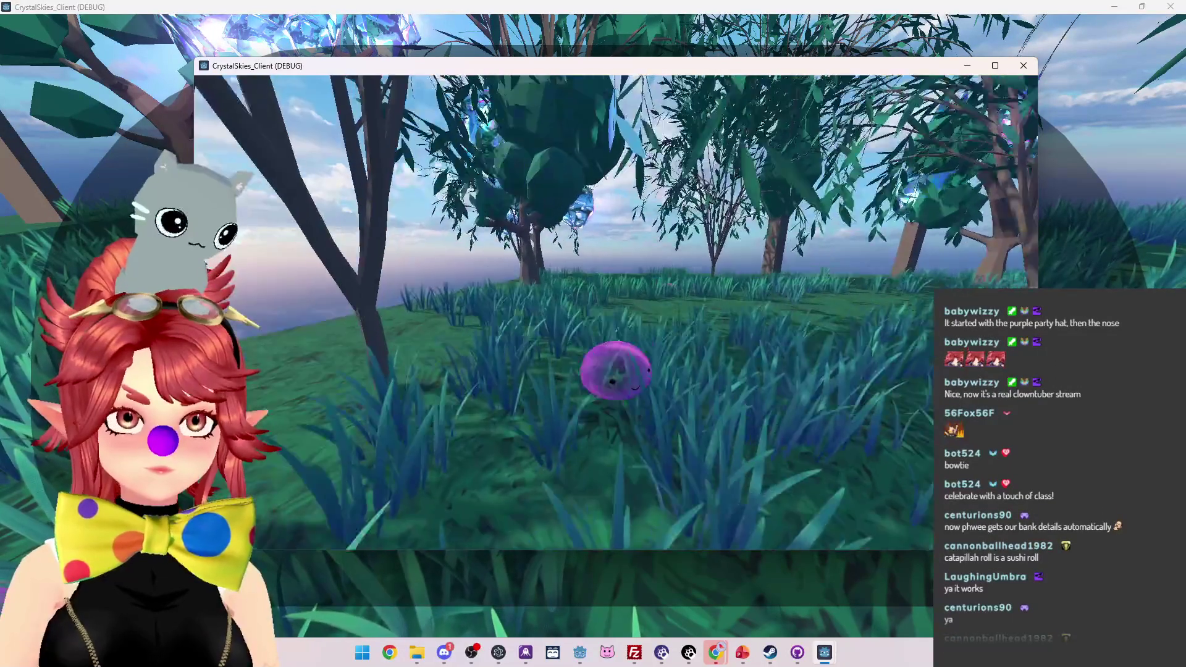
{"action": "key", "text": "w"}
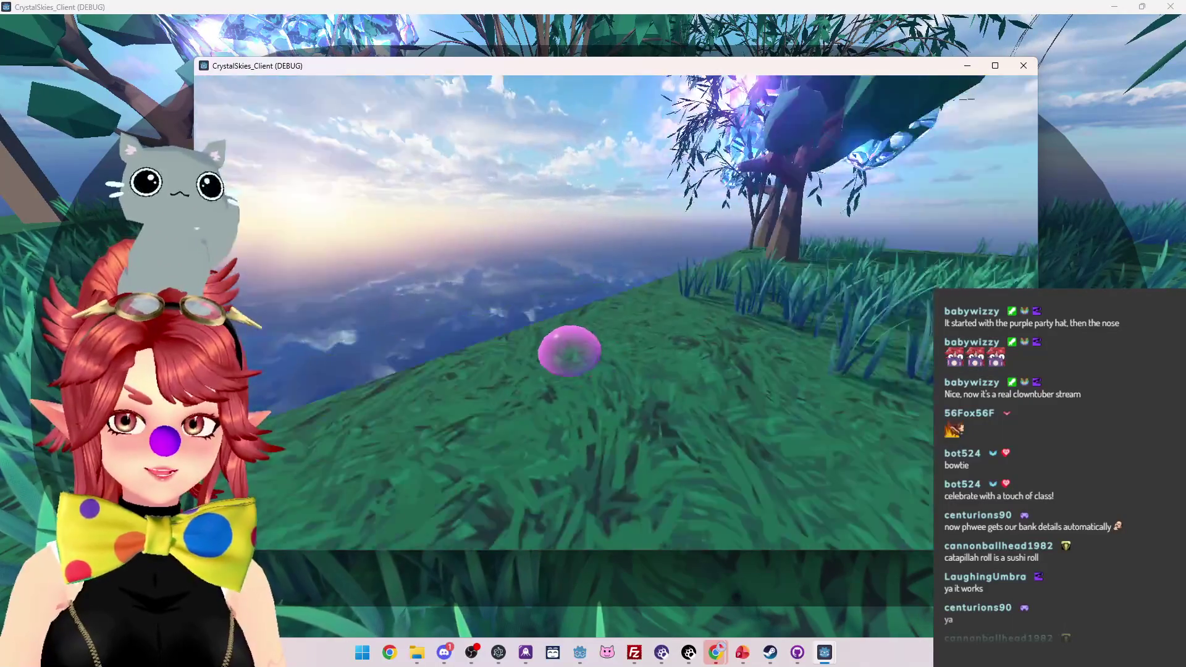
{"action": "key", "text": "w"}
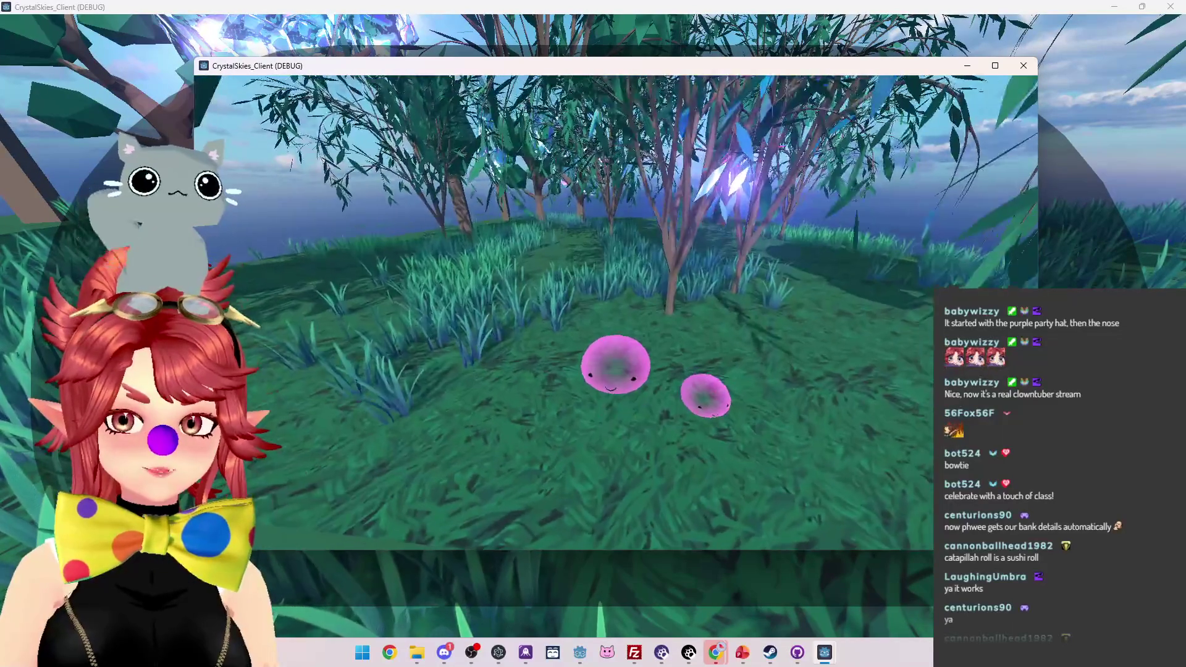
{"action": "key", "text": "w"}
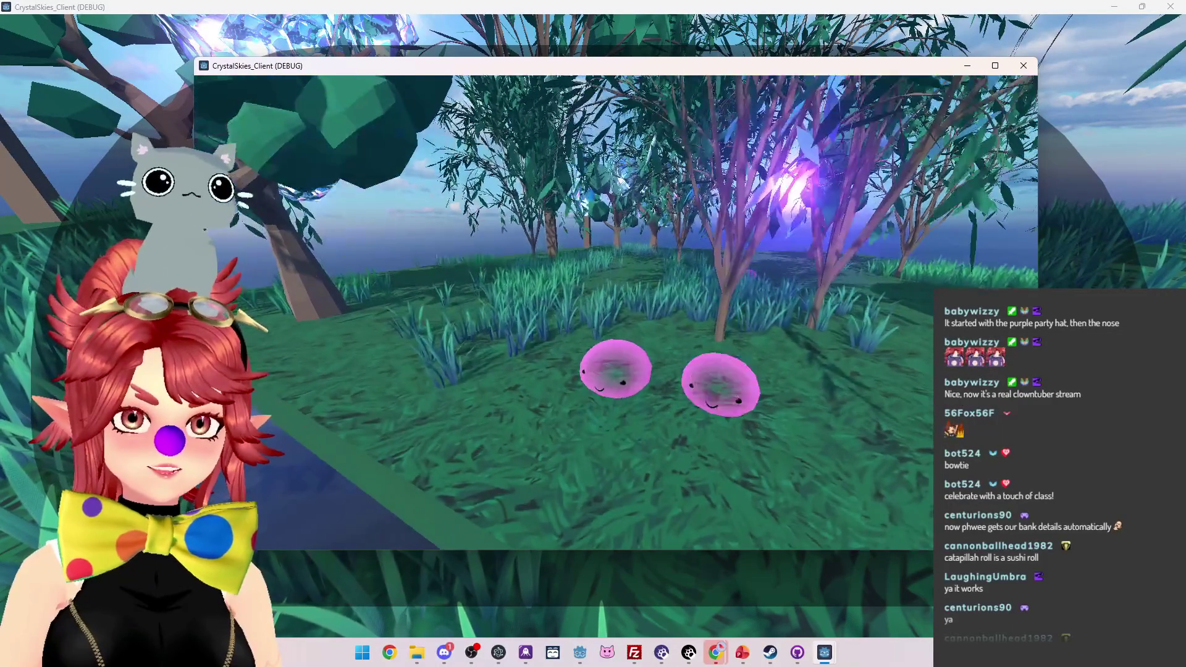
{"action": "key", "text": "w"}
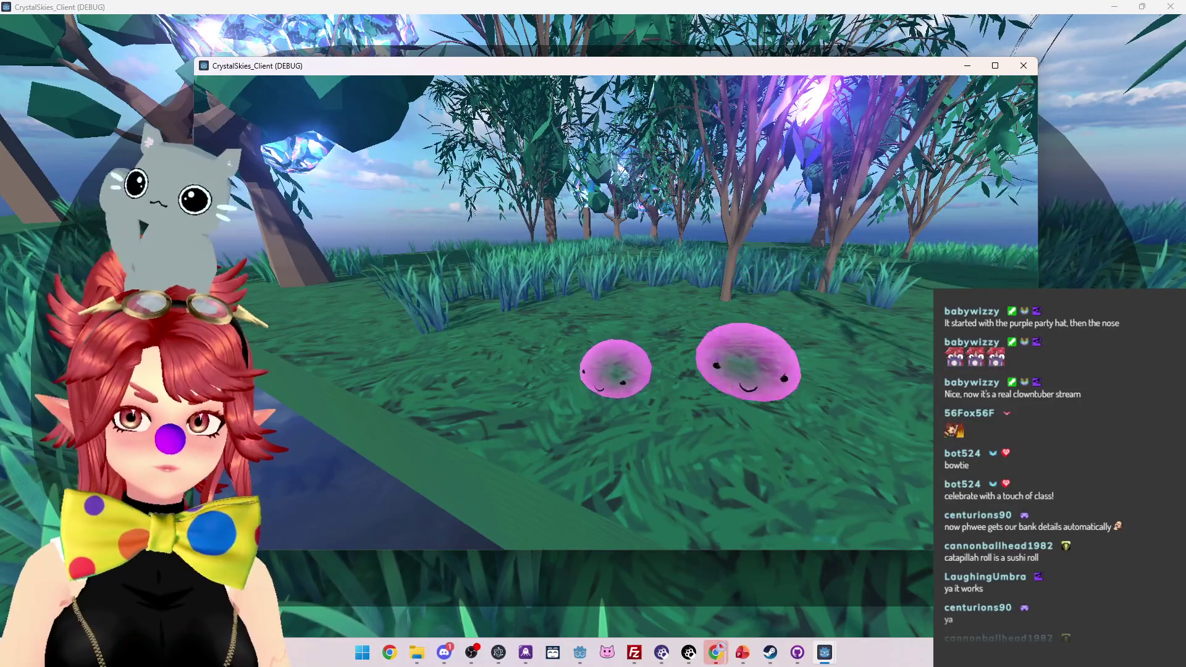
{"action": "key", "text": "w"}
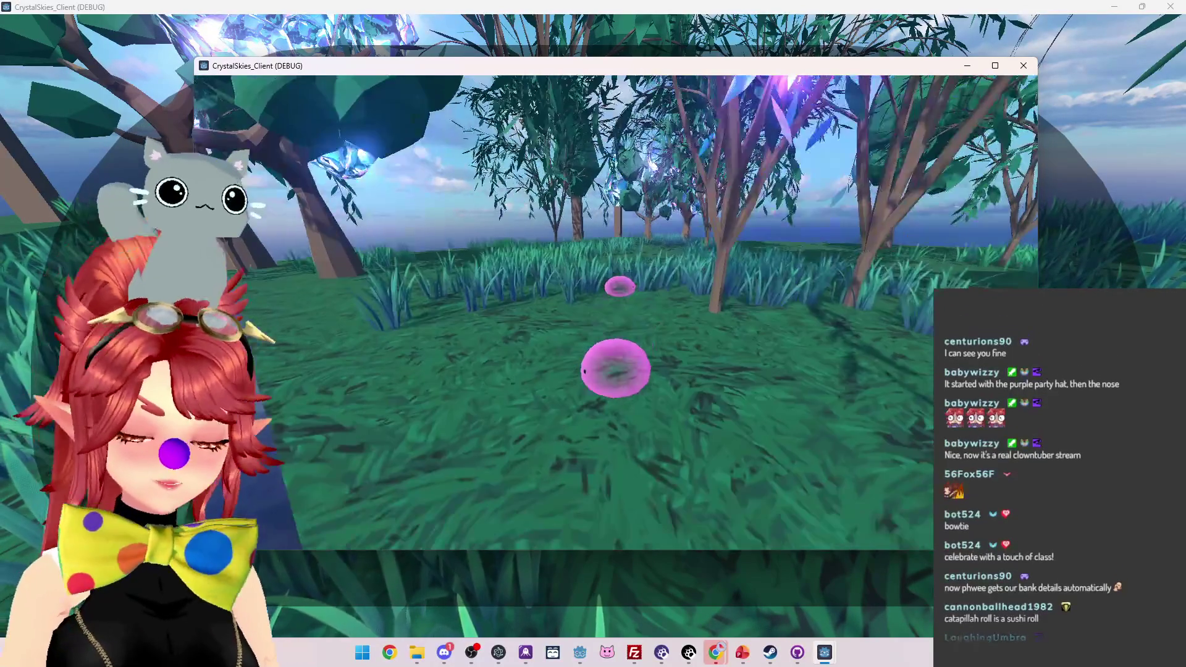
{"action": "key", "text": "Escape"}
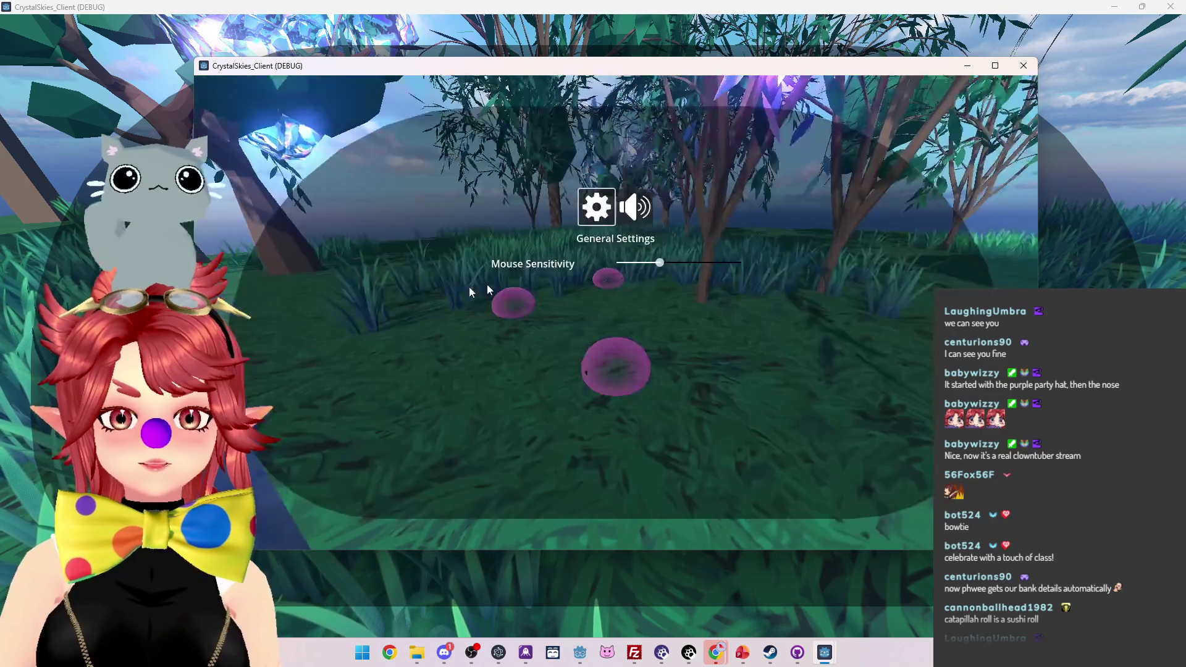
Step: Close both game clients and bring up the to-do slides presentation
{"action": "left_click", "coordinate": [688, 34]}
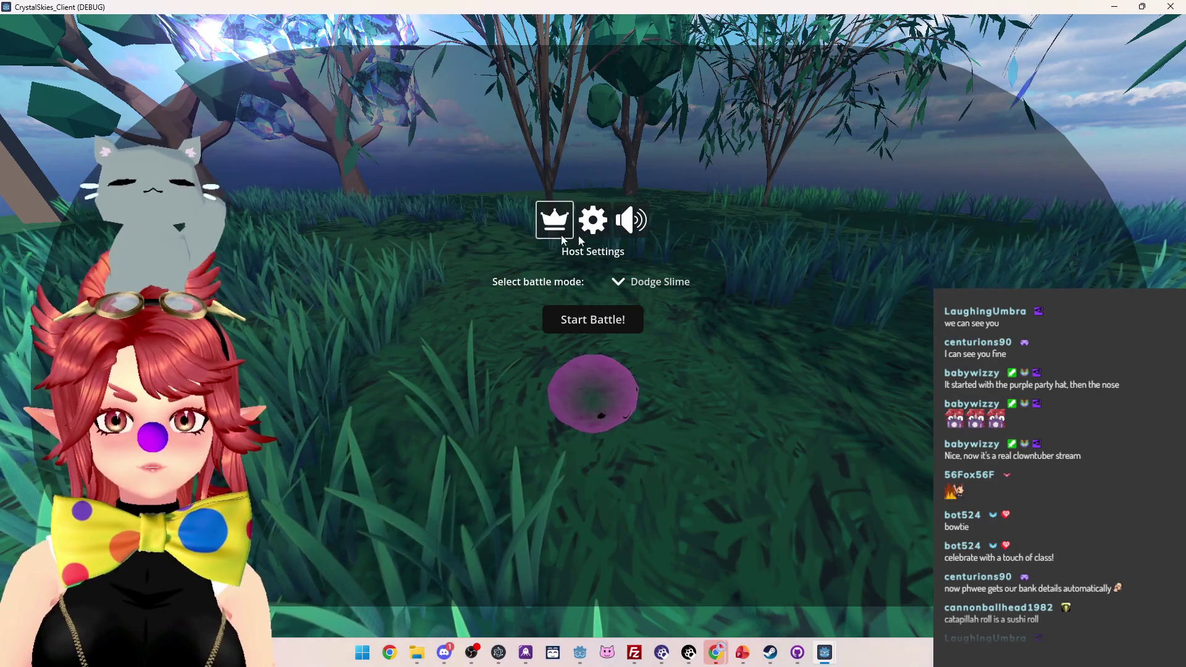
{"action": "mouse_move", "coordinate": [716, 651]}
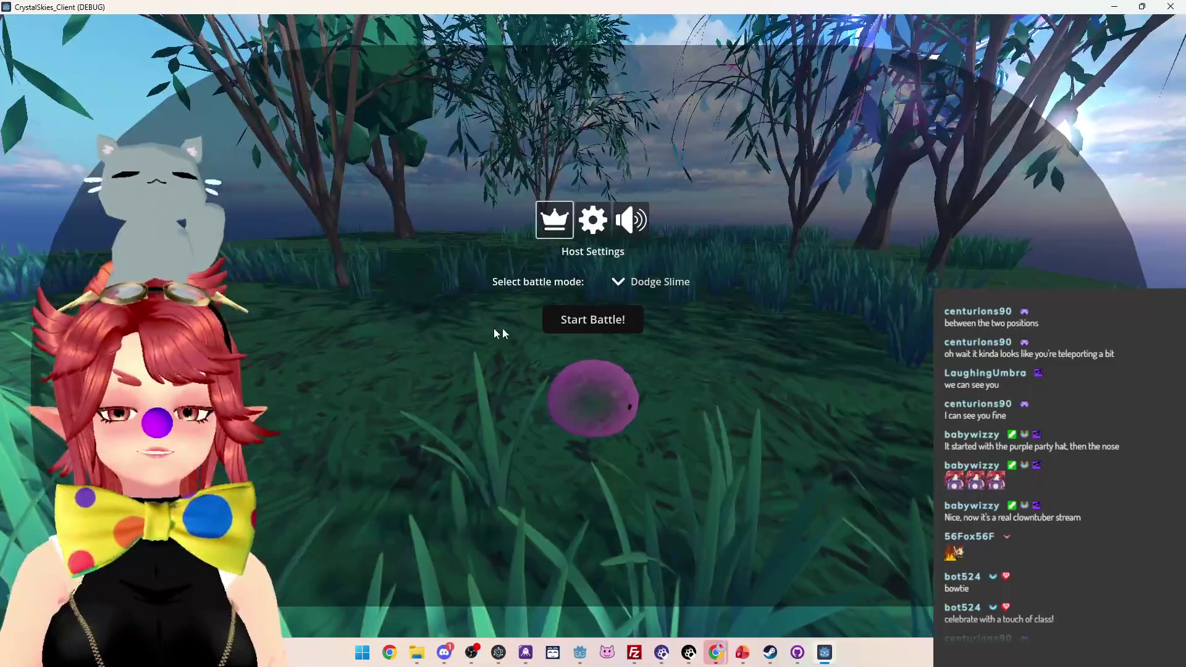
{"action": "mouse_move", "coordinate": [826, 653]}
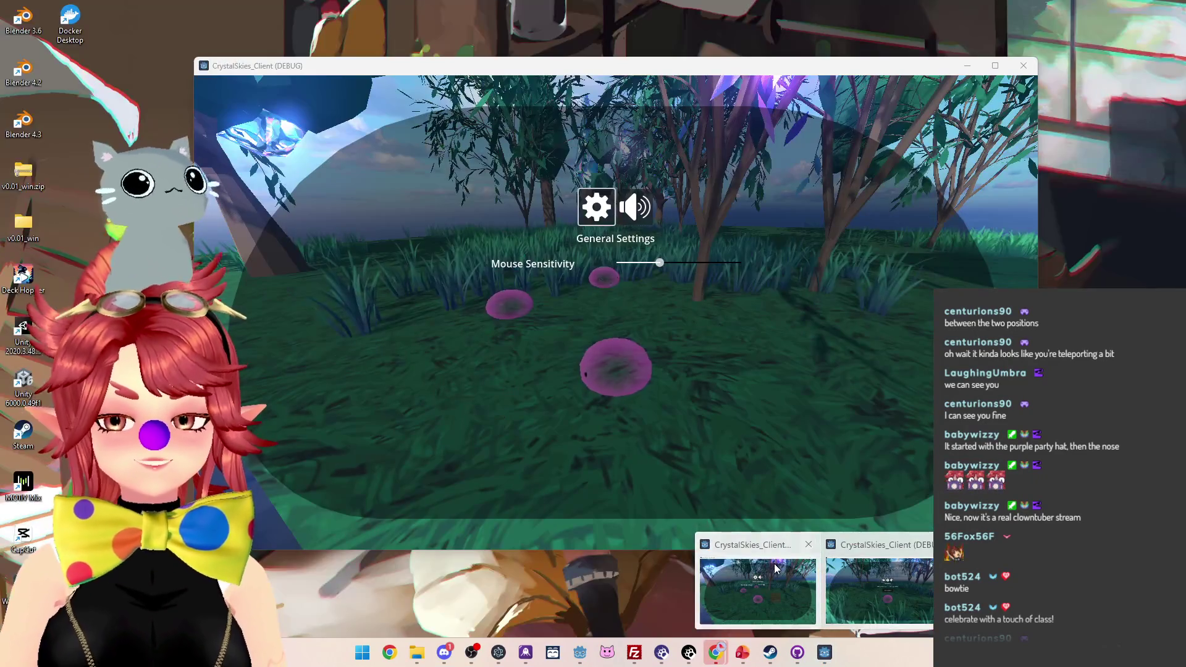
{"action": "left_click", "coordinate": [875, 578]}
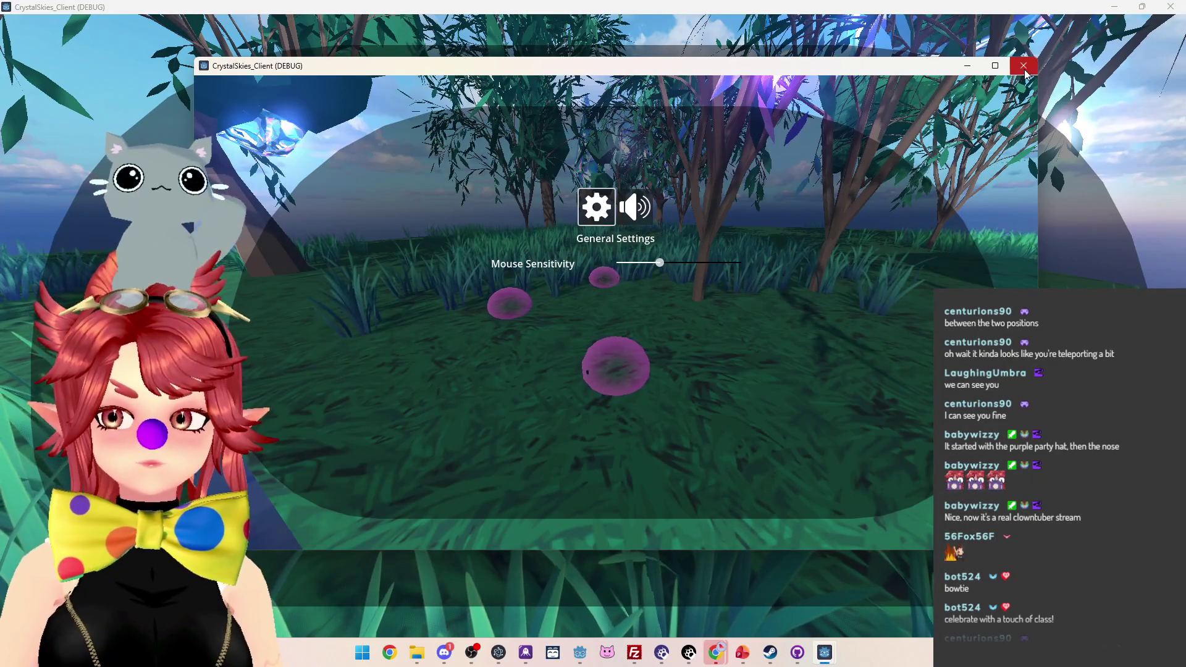
{"action": "key", "text": "alt+Tab"}
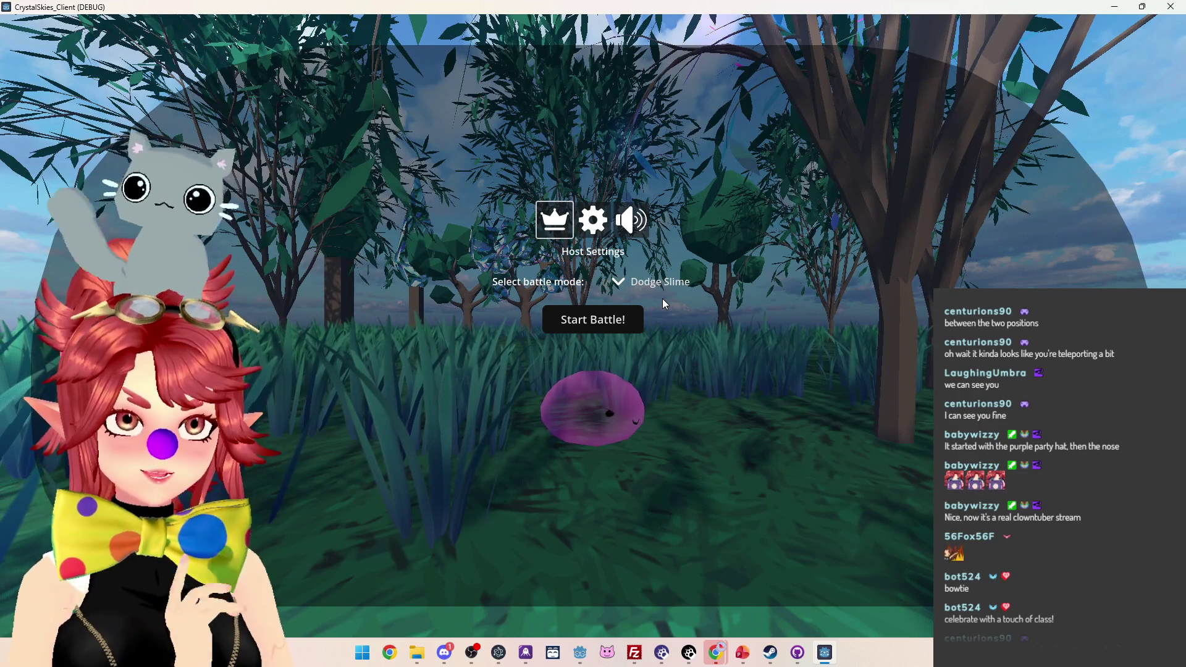
{"action": "key", "text": "Escape"}
{"action": "key", "text": "Escape"}
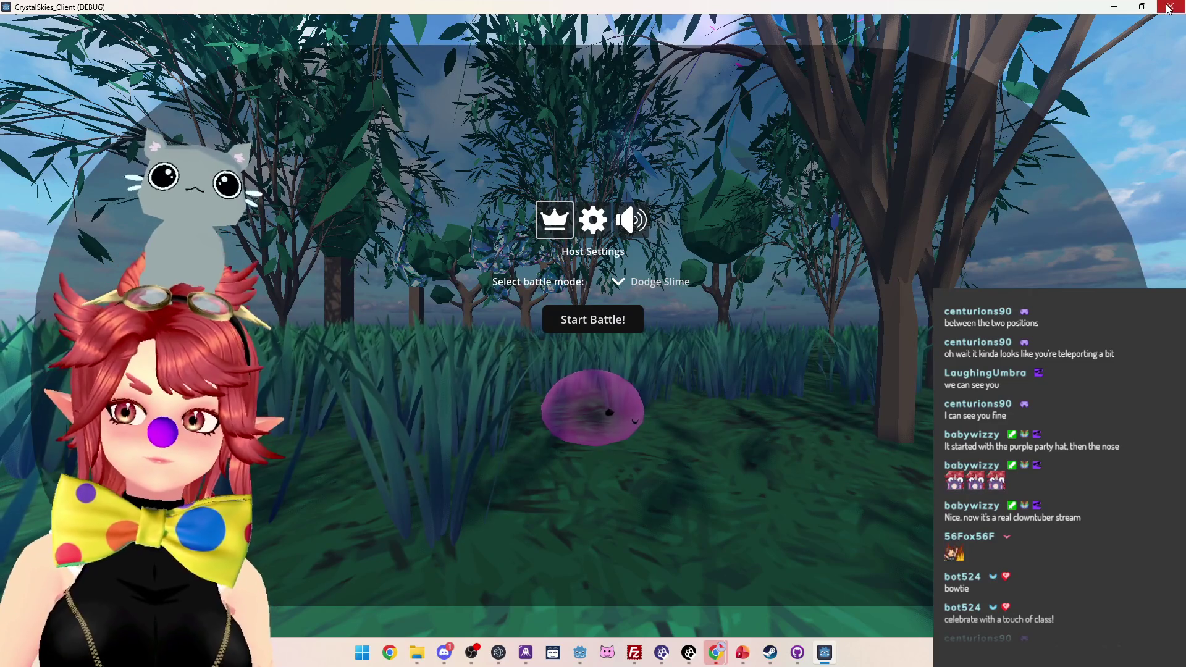
{"action": "left_click", "coordinate": [1168, 8]}
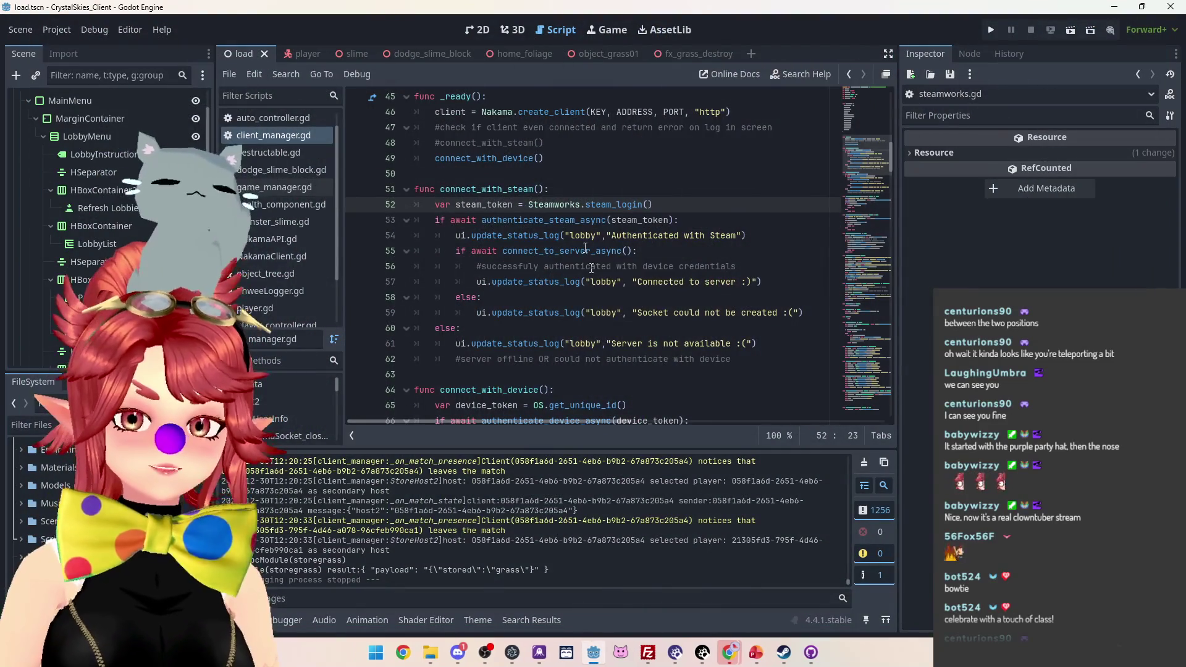
{"action": "left_click", "coordinate": [570, 144]}
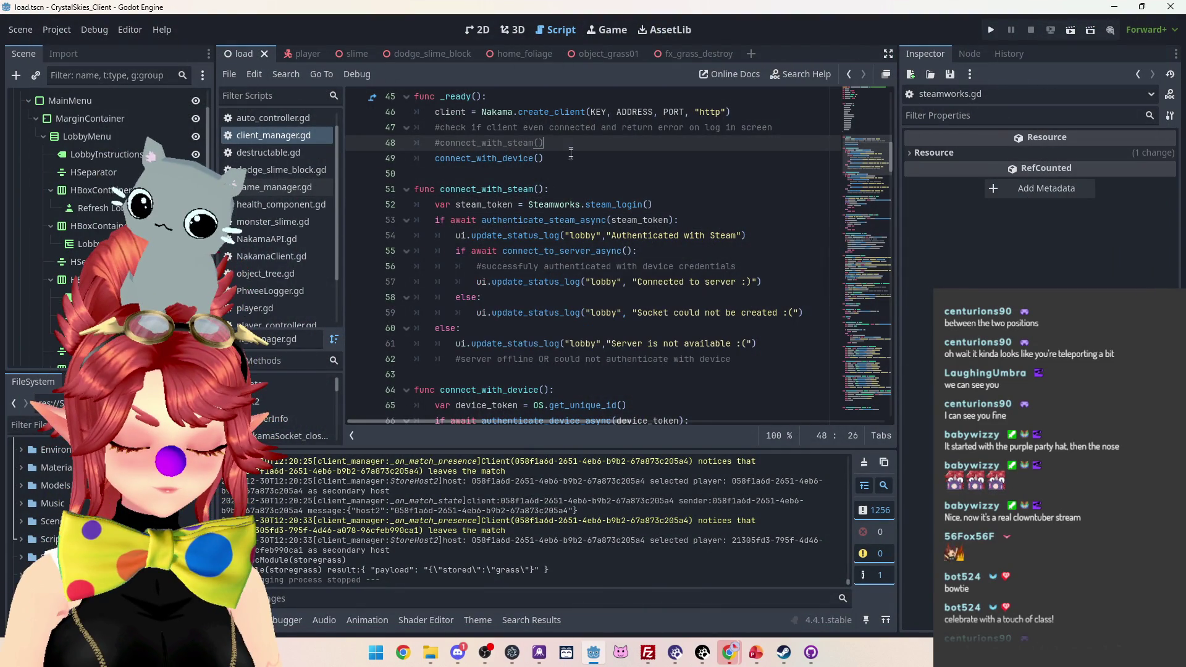
{"action": "left_click", "coordinate": [756, 653]}
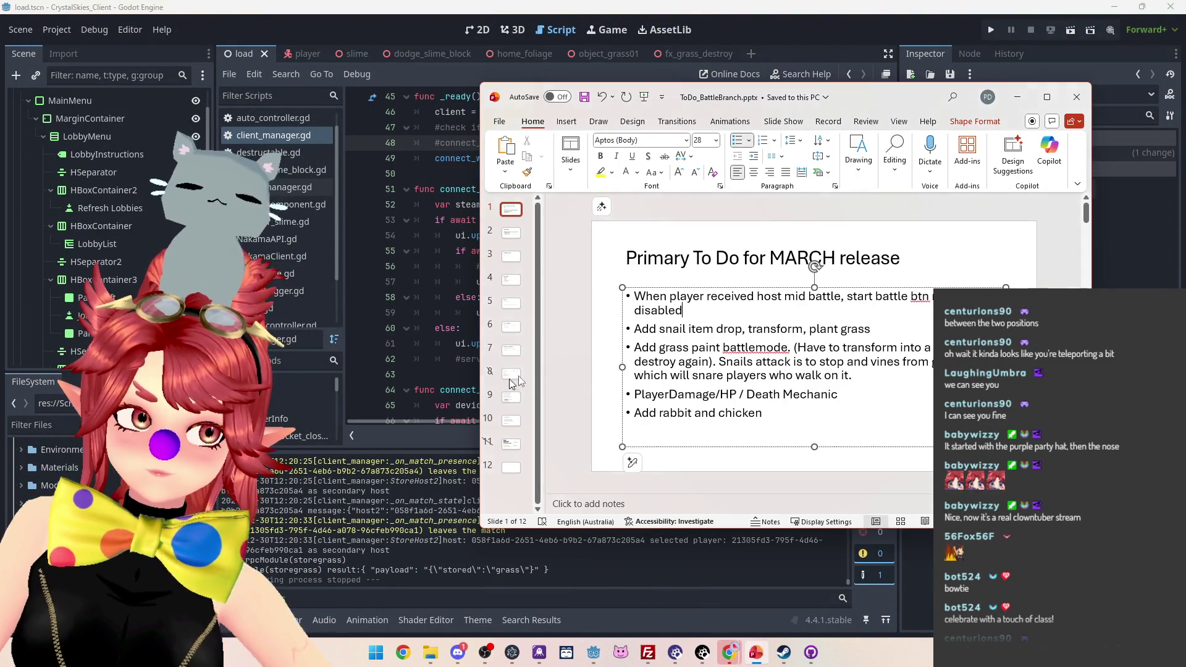
Step: Maximize PowerPoint and delete the split-authentication bullet from the Things to do next slide
{"action": "key", "text": "super+Up"}
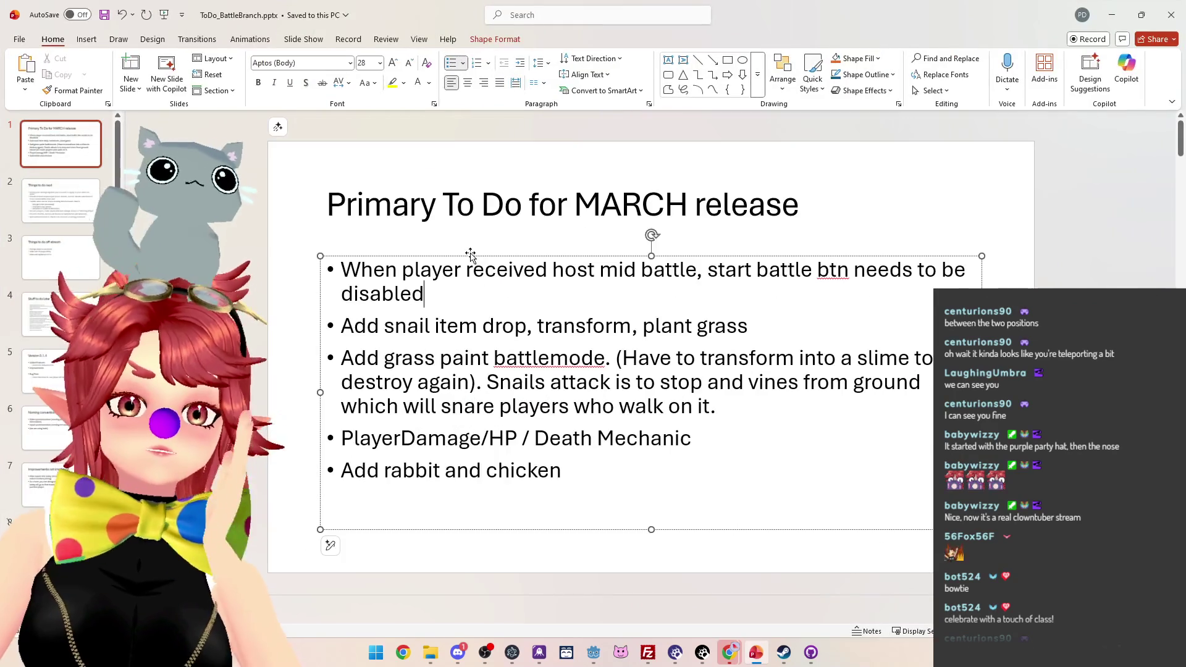
{"action": "left_click", "coordinate": [73, 206]}
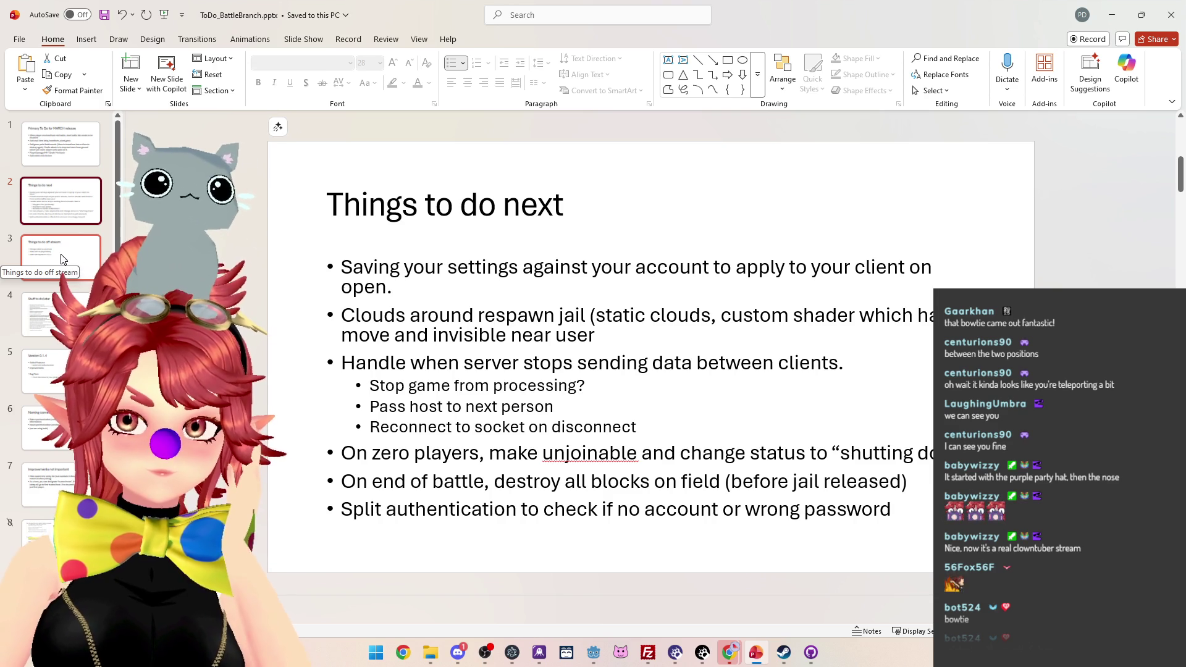
{"action": "left_click_drag", "start_coordinate": [895, 511], "coordinate": [356, 512]}
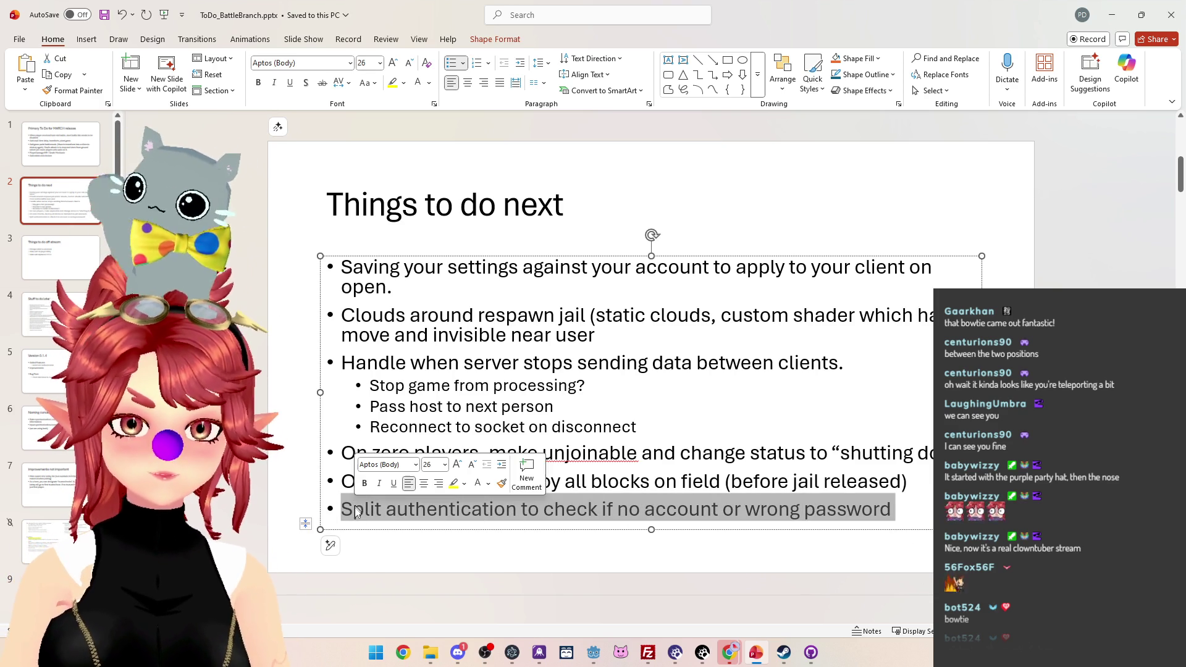
{"action": "key", "text": "Delete"}
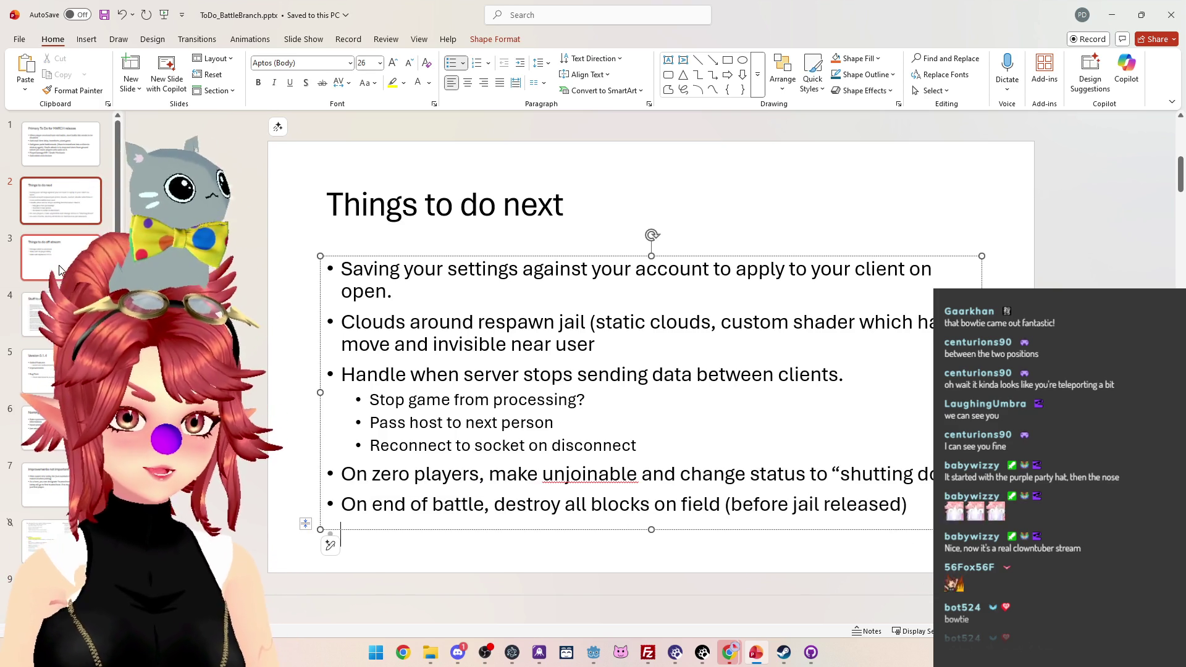
{"action": "key", "text": "BackSpace"}
{"action": "left_click", "coordinate": [60, 270]}
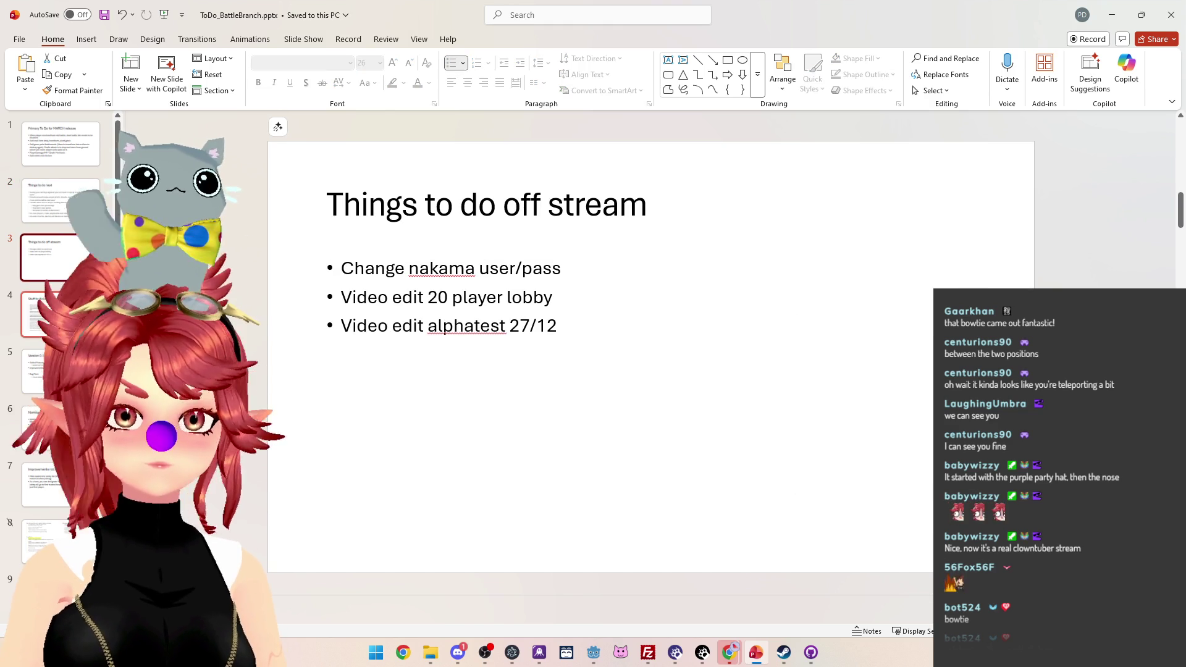
Step: On slide 4, delete the social-account authentication and multiple log-ins bullets
{"action": "left_click", "coordinate": [27, 299]}
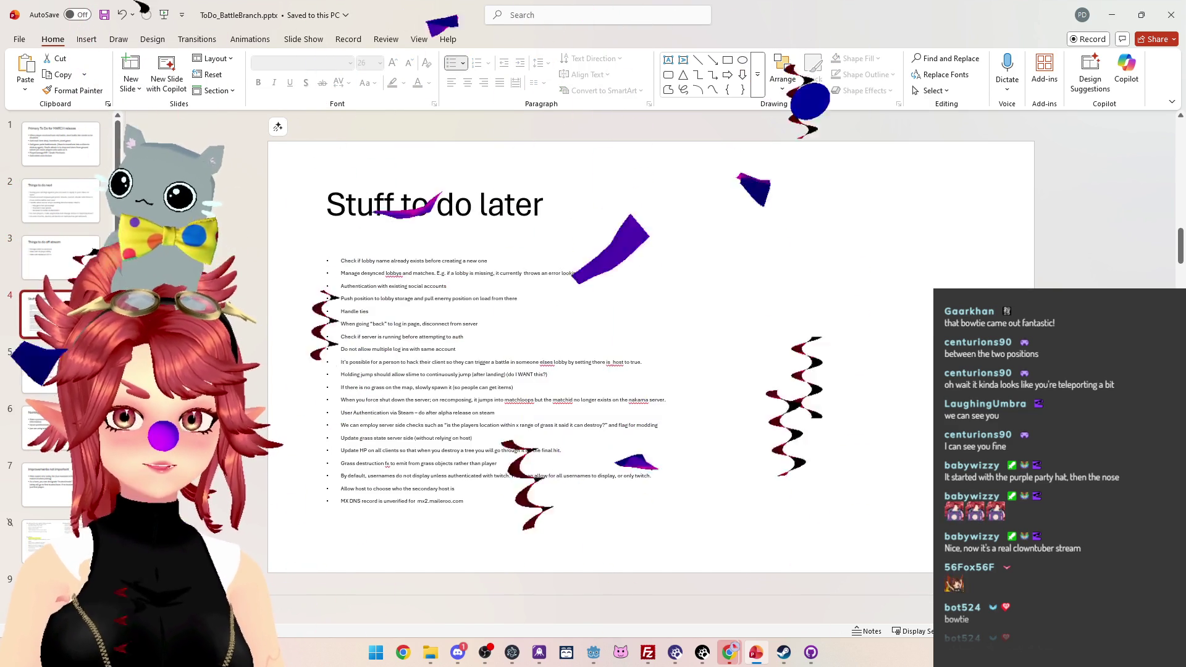
{"action": "left_click", "coordinate": [476, 516]}
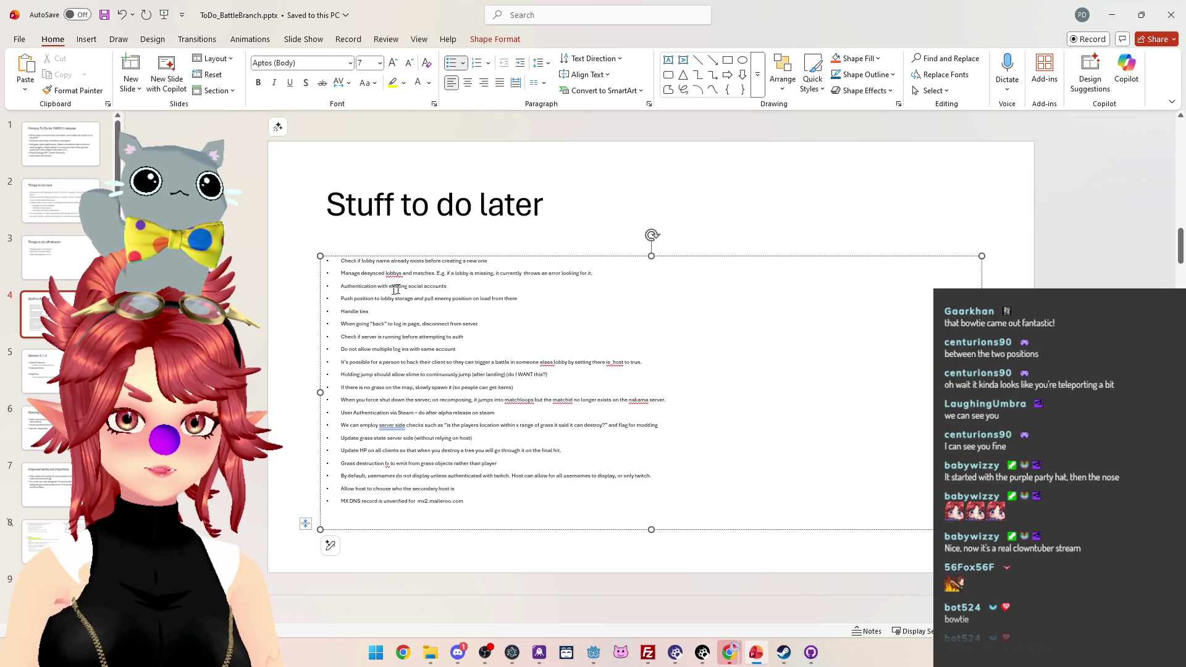
{"action": "left_click_drag", "start_coordinate": [448, 286], "coordinate": [335, 284]}
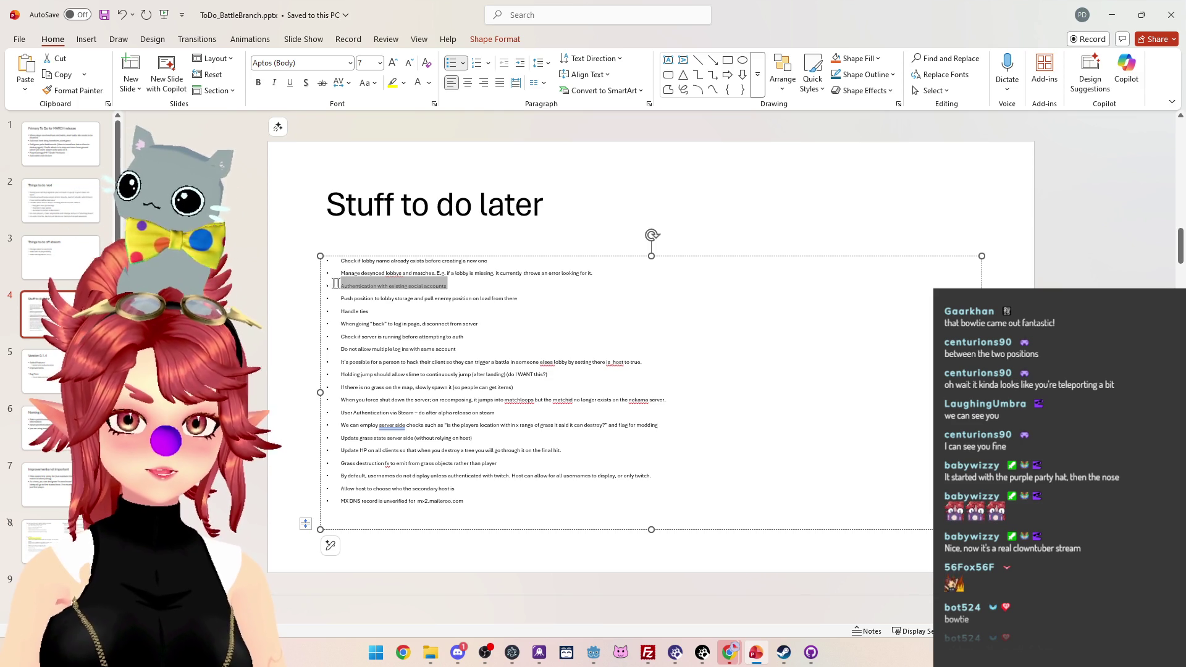
{"action": "key", "text": "Delete"}
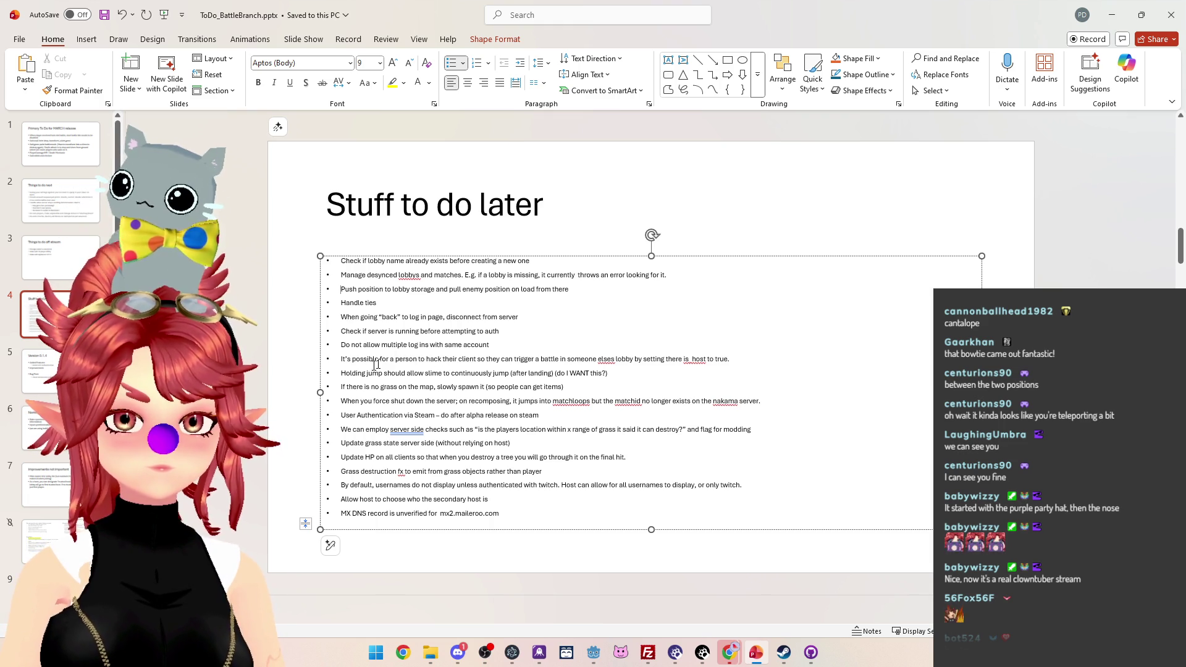
{"action": "left_click_drag", "start_coordinate": [504, 344], "coordinate": [392, 341]}
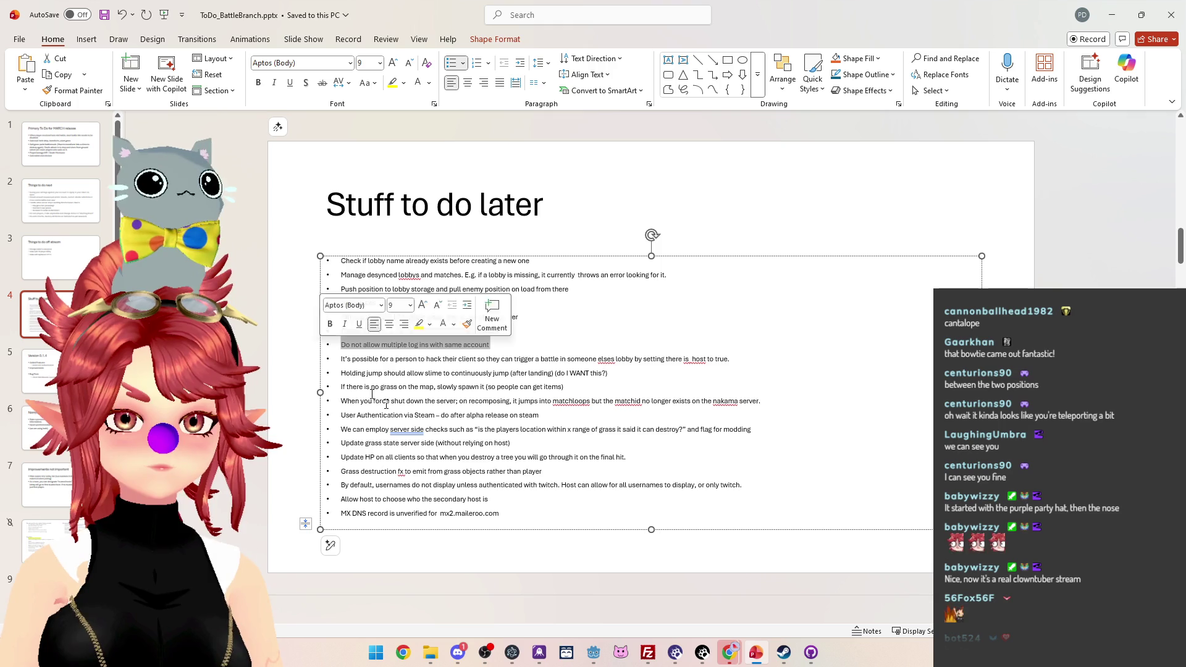
{"action": "key", "text": "Delete"}
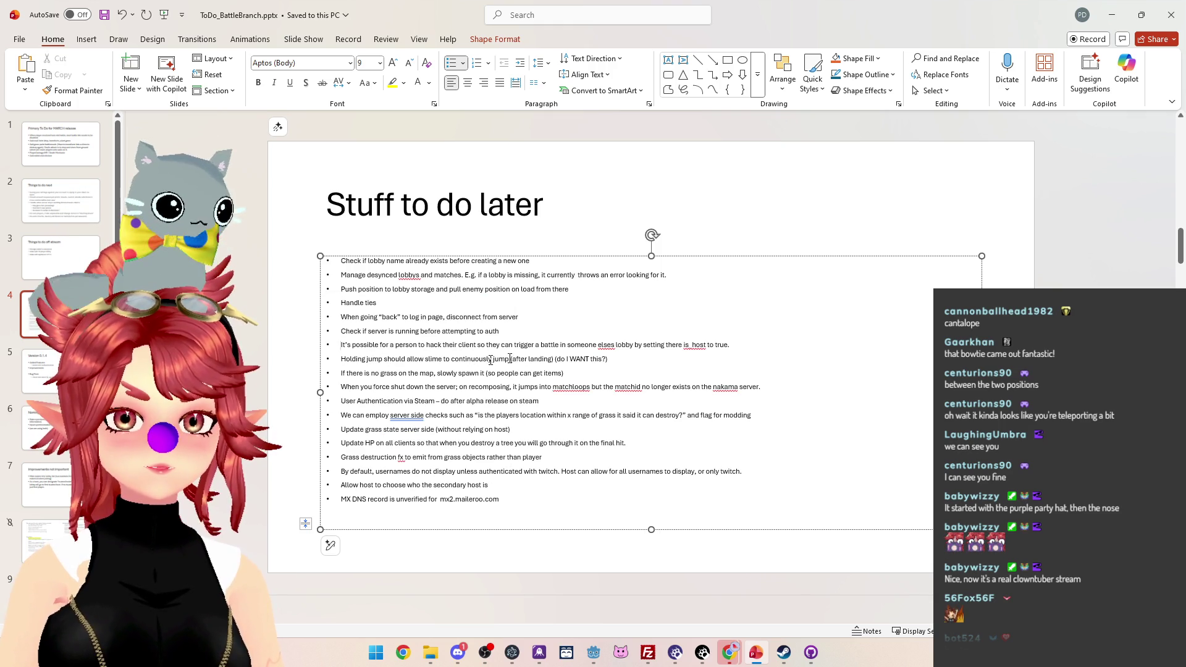
Step: Delete the slime continuous jump and Steam authentication bullets
{"action": "key", "text": "shift+Down"}
{"action": "key", "text": "Down"}
{"action": "key", "text": "shift+Down"}
{"action": "key", "text": "Delete"}
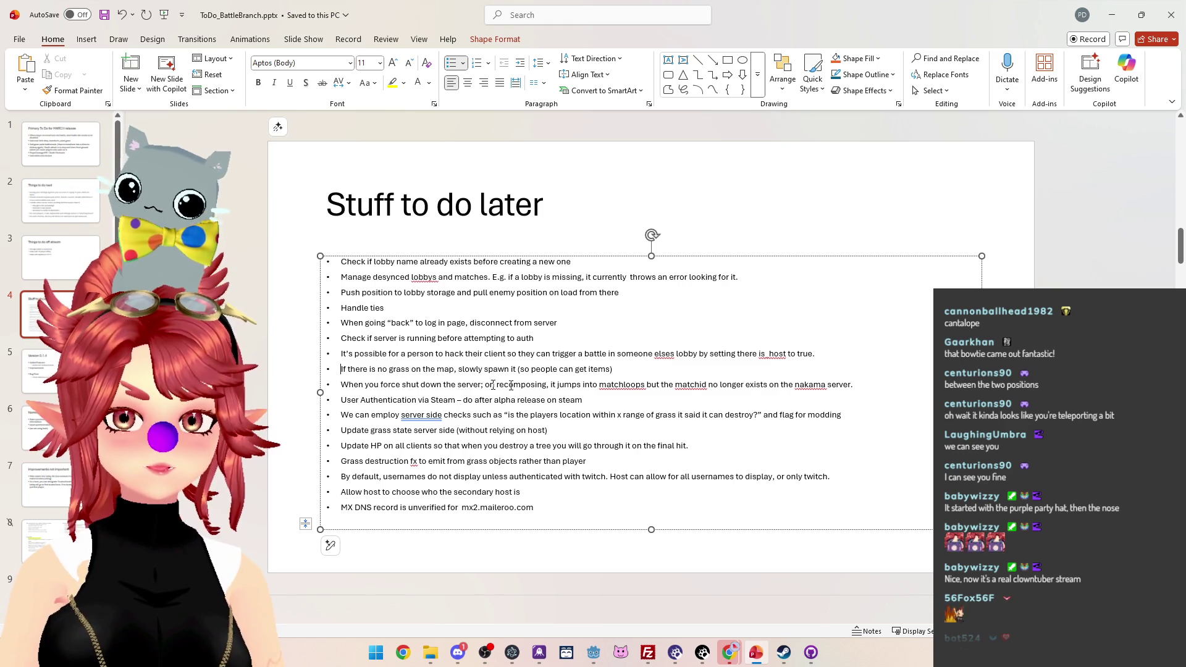
{"action": "mouse_move", "coordinate": [392, 400]}
{"action": "left_mouse_down"}
{"action": "mouse_move", "coordinate": [582, 400]}
{"action": "mouse_move", "coordinate": [341, 400]}
{"action": "left_mouse_up"}
{"action": "key", "text": "Delete"}
{"action": "key", "text": "Delete"}
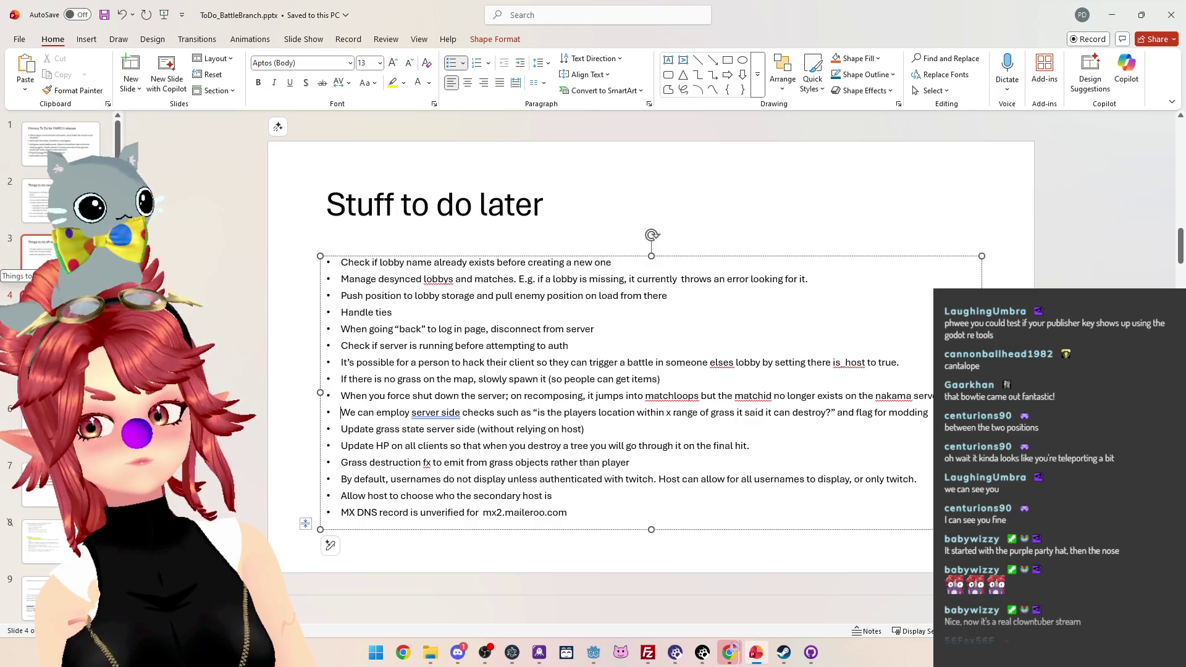
Step: Highlight the 'Change nakama user/pass' bullet in yellow on the Things to do off stream slide
{"action": "left_click", "coordinate": [79, 262]}
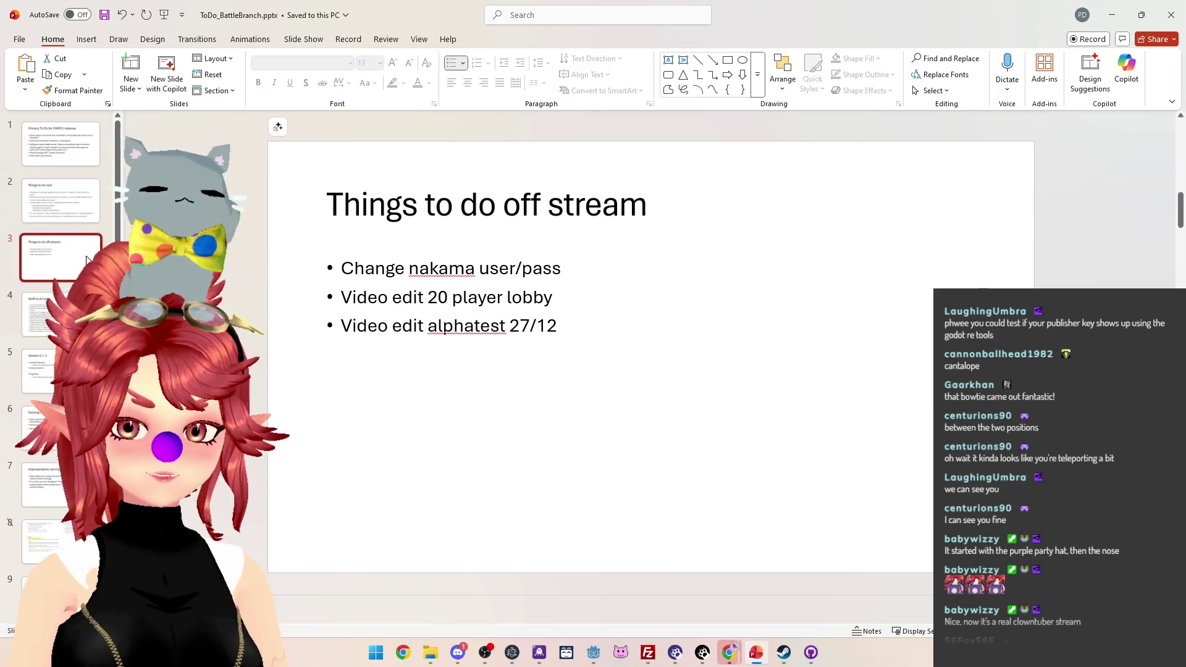
{"action": "left_click", "coordinate": [79, 213]}
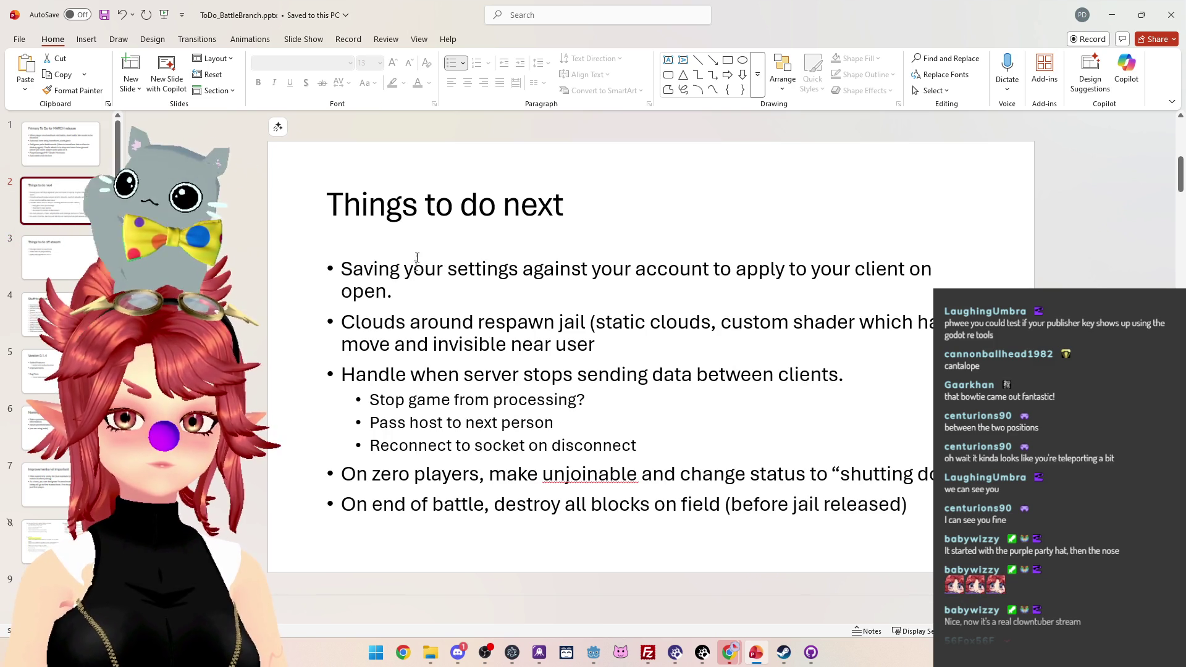
{"action": "left_click", "coordinate": [52, 271]}
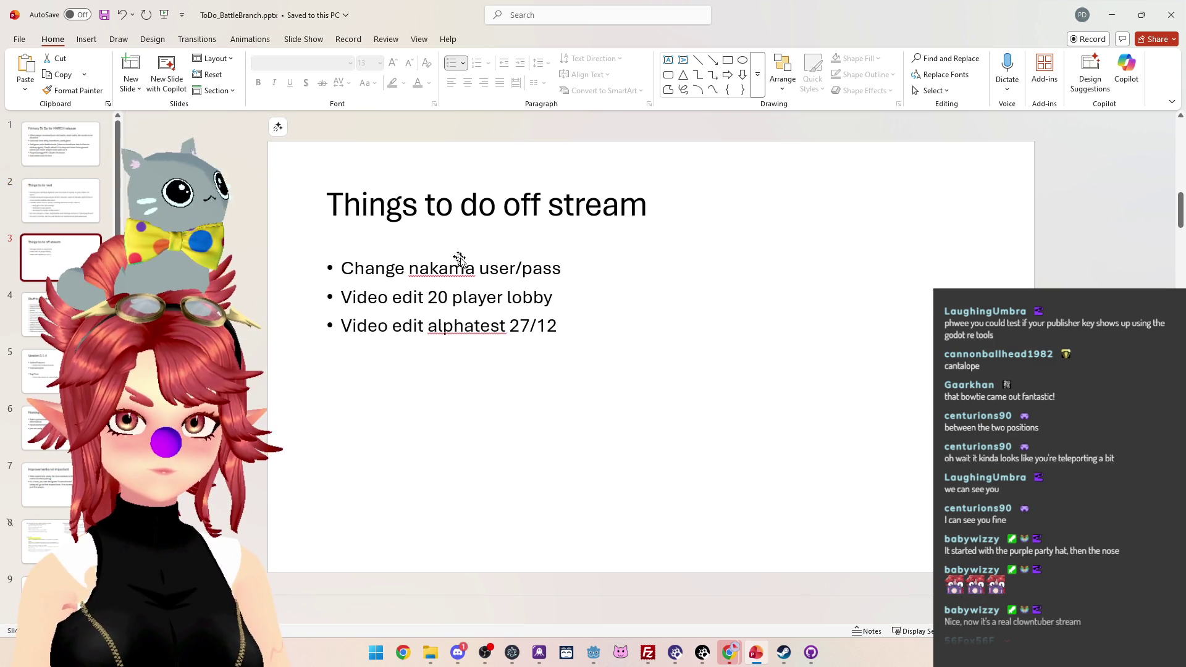
{"action": "left_click", "coordinate": [585, 267]}
{"action": "triple_click", "coordinate": [585, 268]}
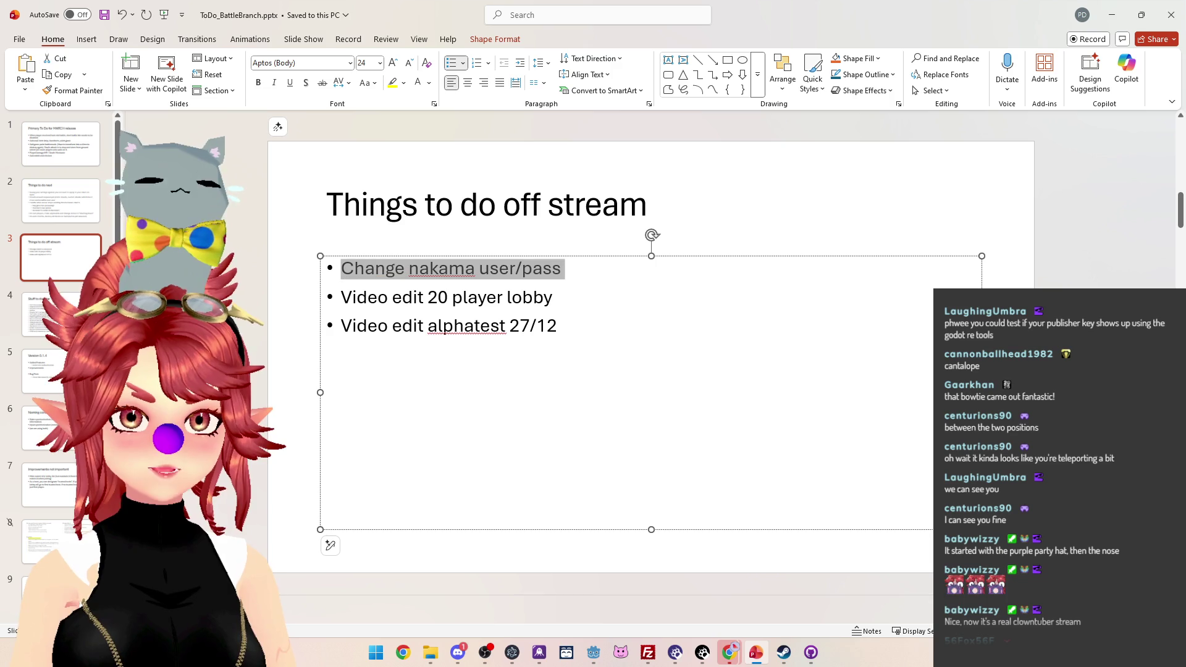
{"action": "left_click", "coordinate": [392, 82]}
{"action": "left_click", "coordinate": [61, 201]}
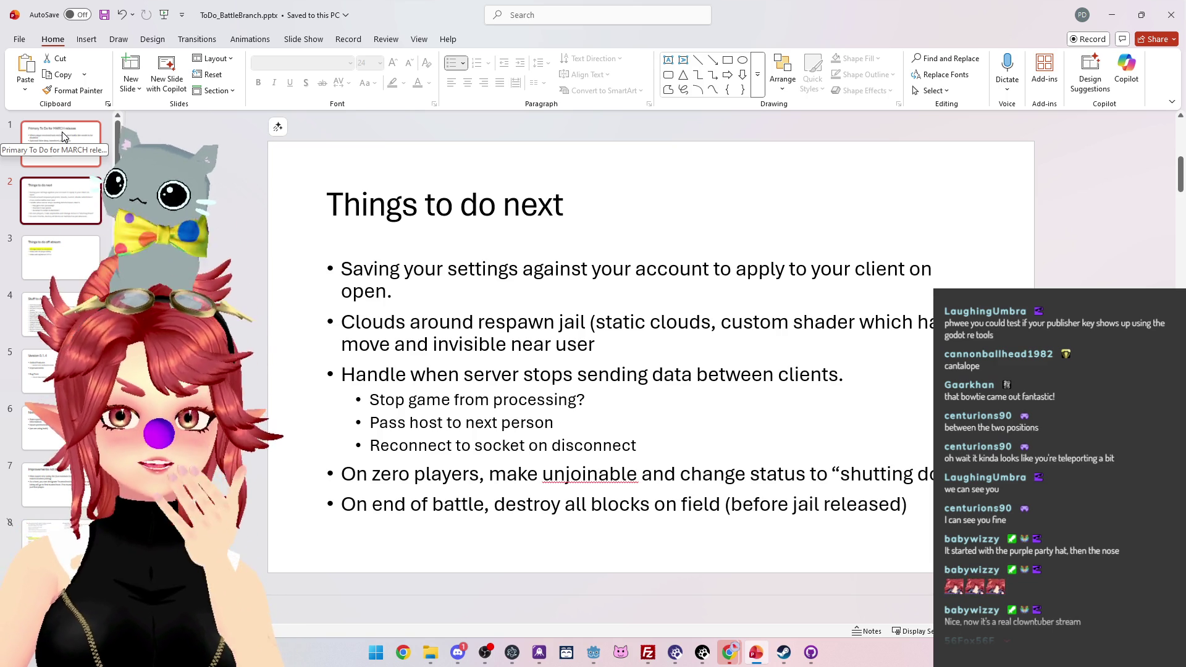
Step: In the Nakama Players browser window, close the Initializing Steam, convert yield search and GitHub code search tabs
{"action": "mouse_move", "coordinate": [738, 657]}
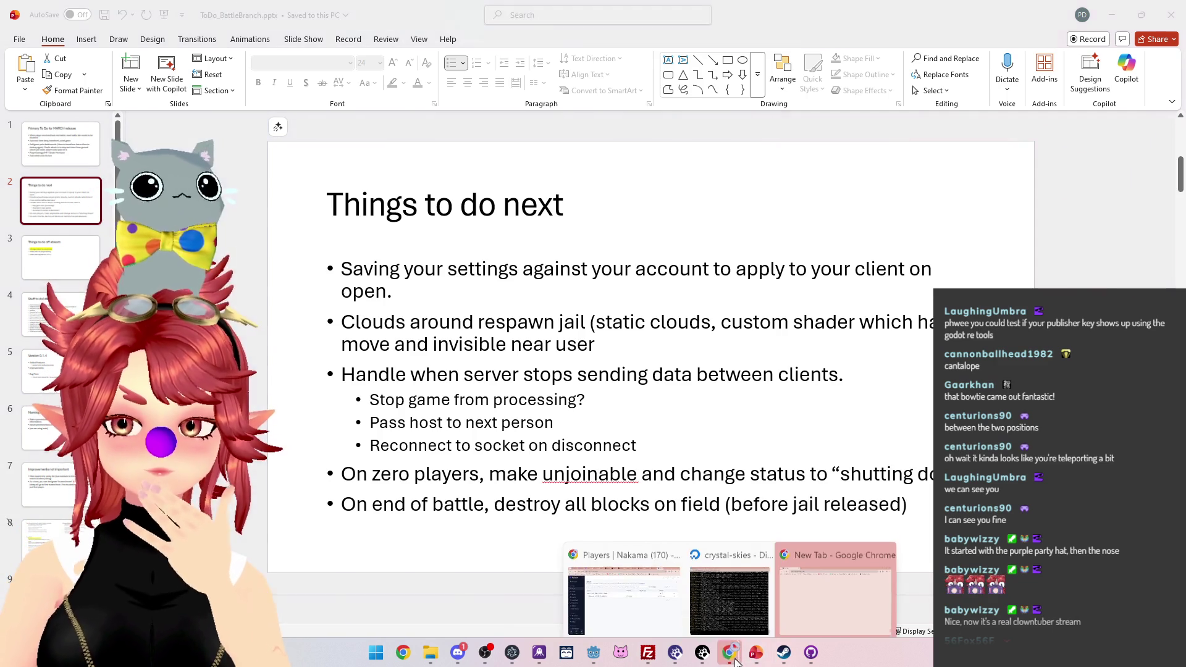
{"action": "left_click", "coordinate": [699, 593]}
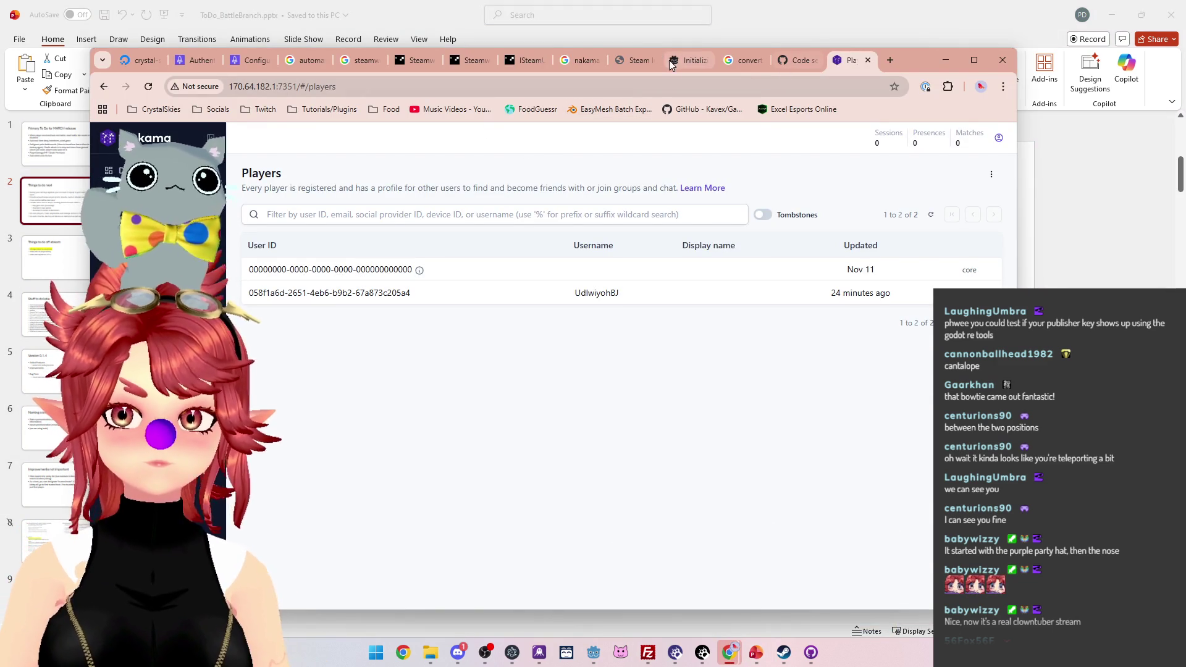
{"action": "left_click", "coordinate": [704, 62]}
{"action": "left_click", "coordinate": [704, 61]}
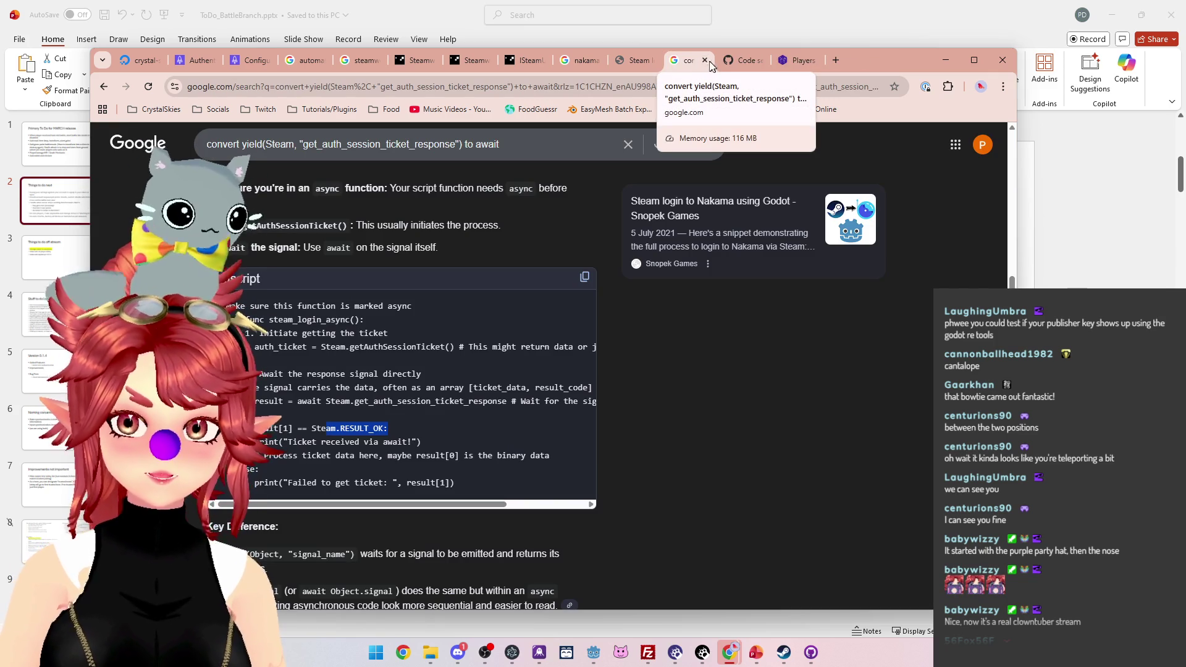
{"action": "left_click", "coordinate": [705, 61]}
{"action": "left_click", "coordinate": [705, 61]}
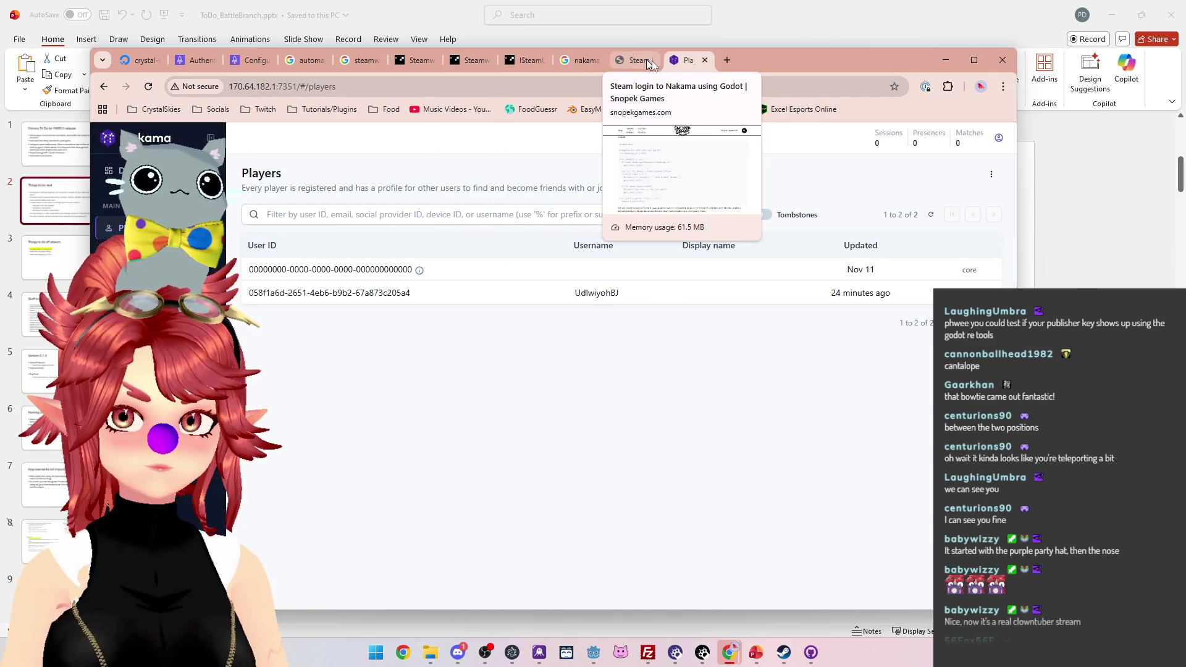
Step: Close the Steam login tutorial, nakama steam auth search and ISteamUserAuth docs tabs, then minimise Chrome
{"action": "left_click", "coordinate": [629, 61]}
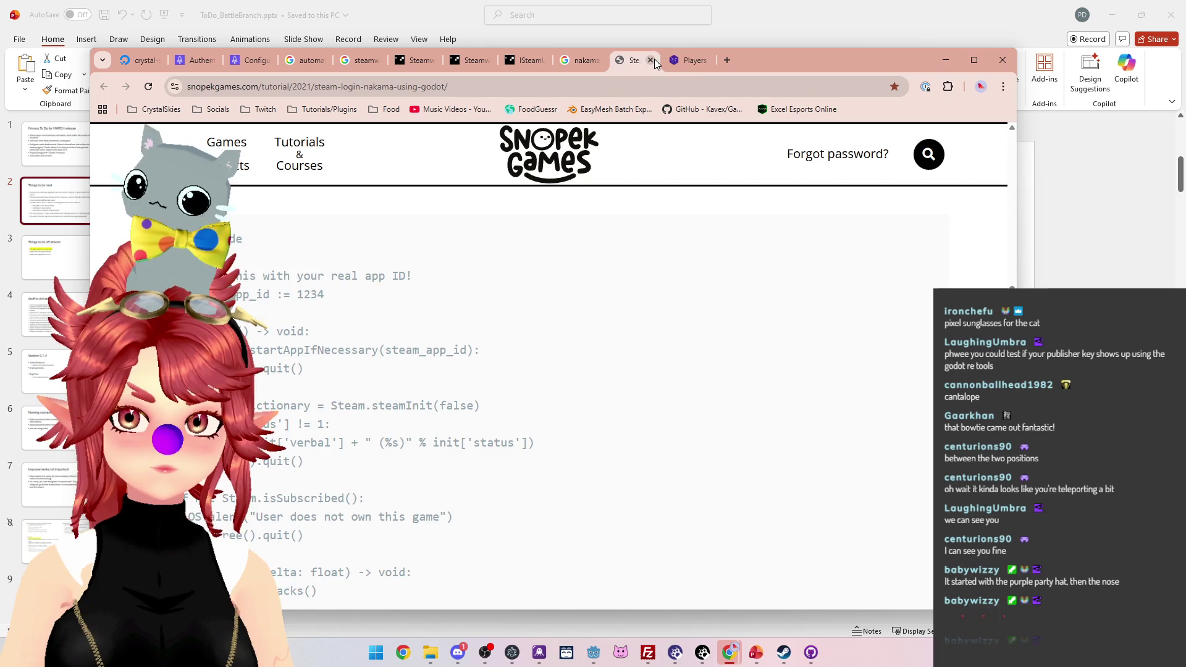
{"action": "left_click", "coordinate": [652, 60]}
{"action": "left_click", "coordinate": [579, 66]}
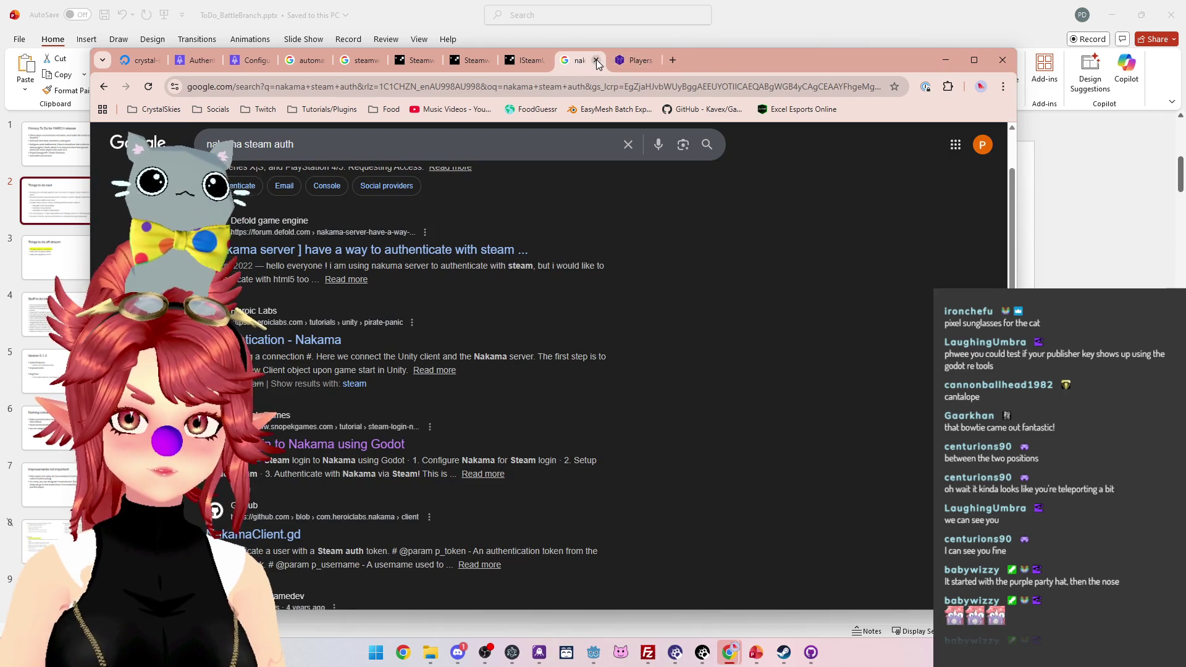
{"action": "left_click", "coordinate": [596, 60]}
{"action": "left_click", "coordinate": [518, 65]}
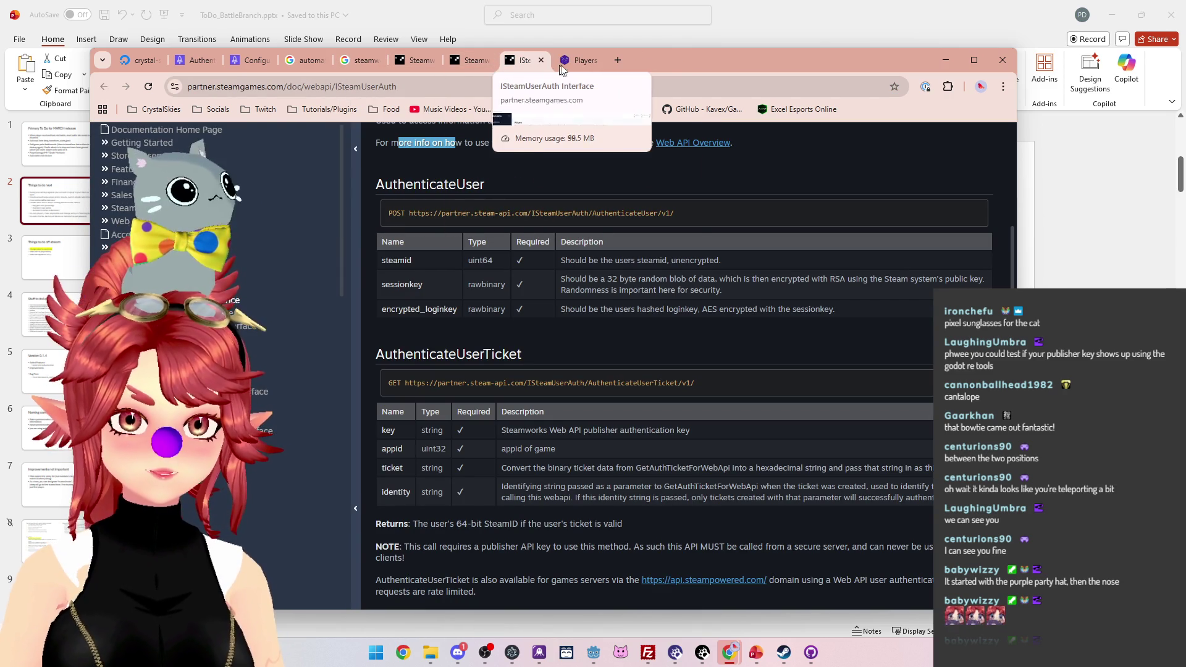
{"action": "middle_click", "coordinate": [522, 65]}
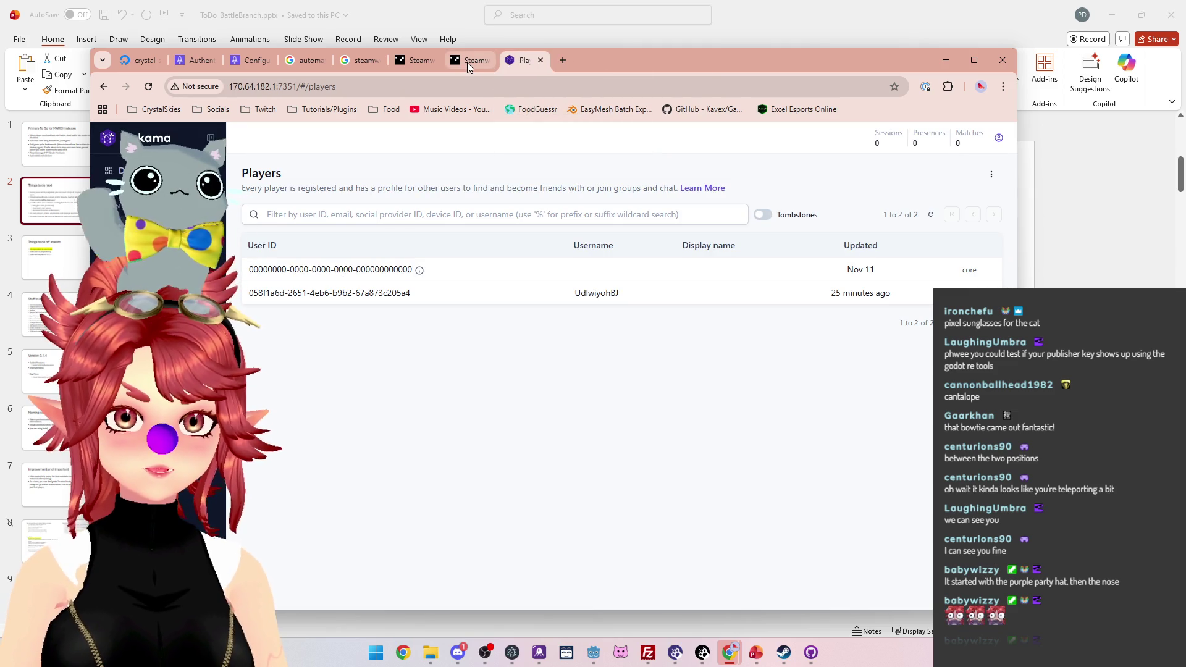
{"action": "left_click", "coordinate": [945, 60]}
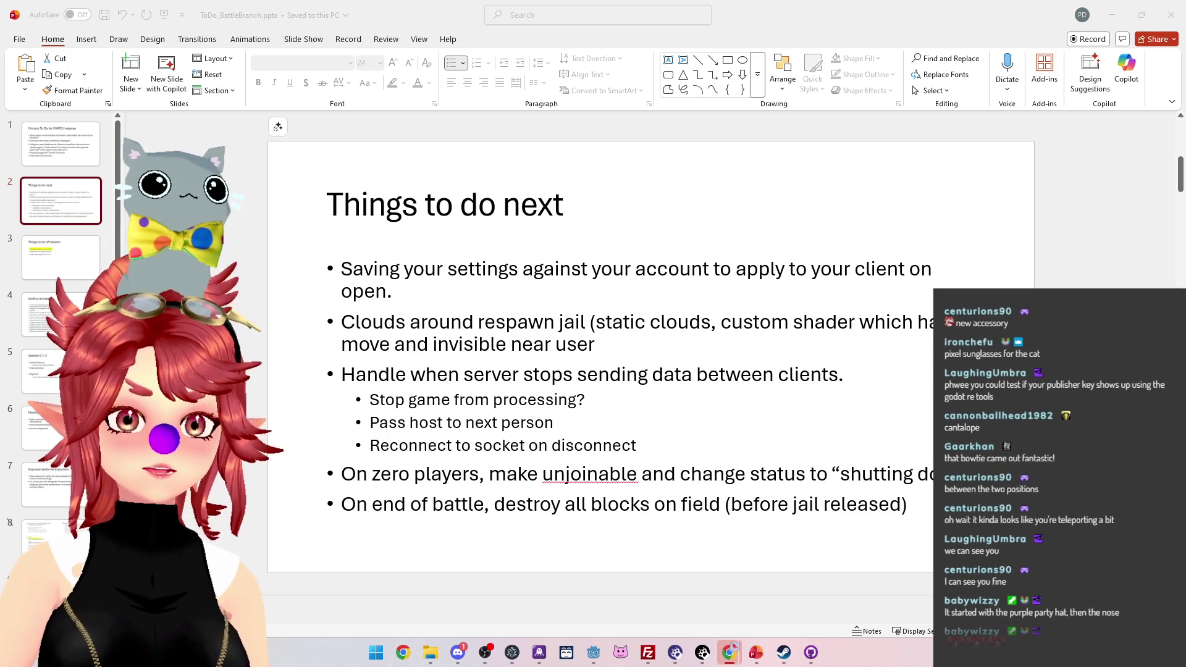
Step: Return to the Nakama Configuration docs, dismiss the server_key search, and scroll up to the Logger section
{"action": "key", "text": "alt+Tab"}
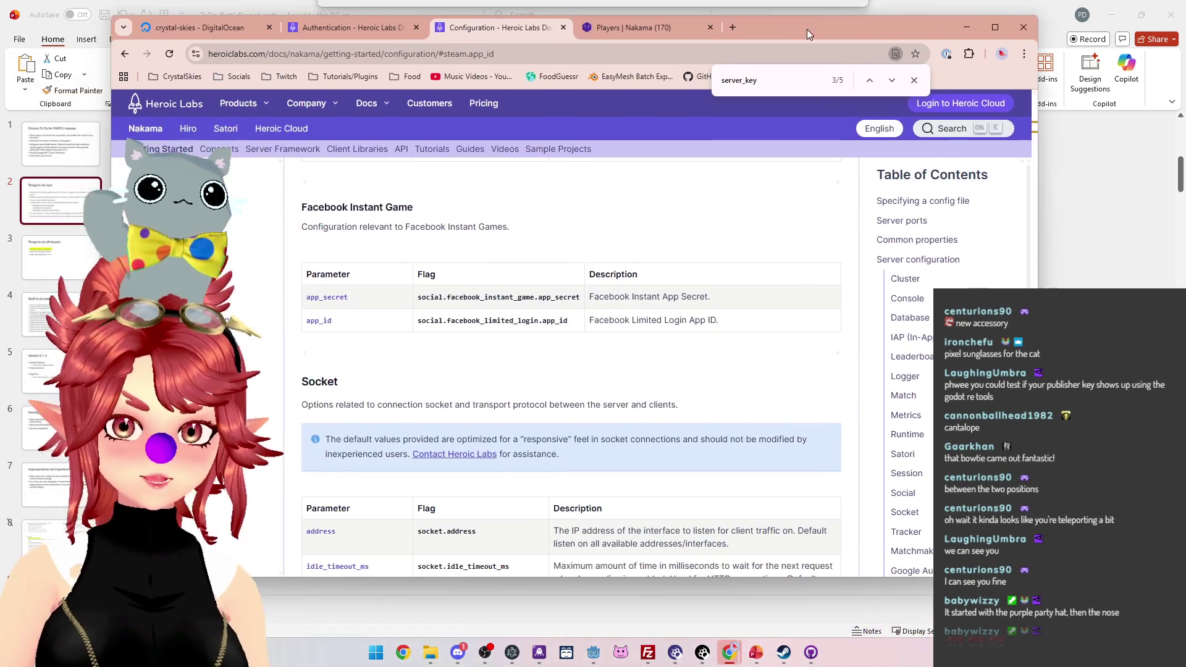
{"action": "key", "text": "Escape"}
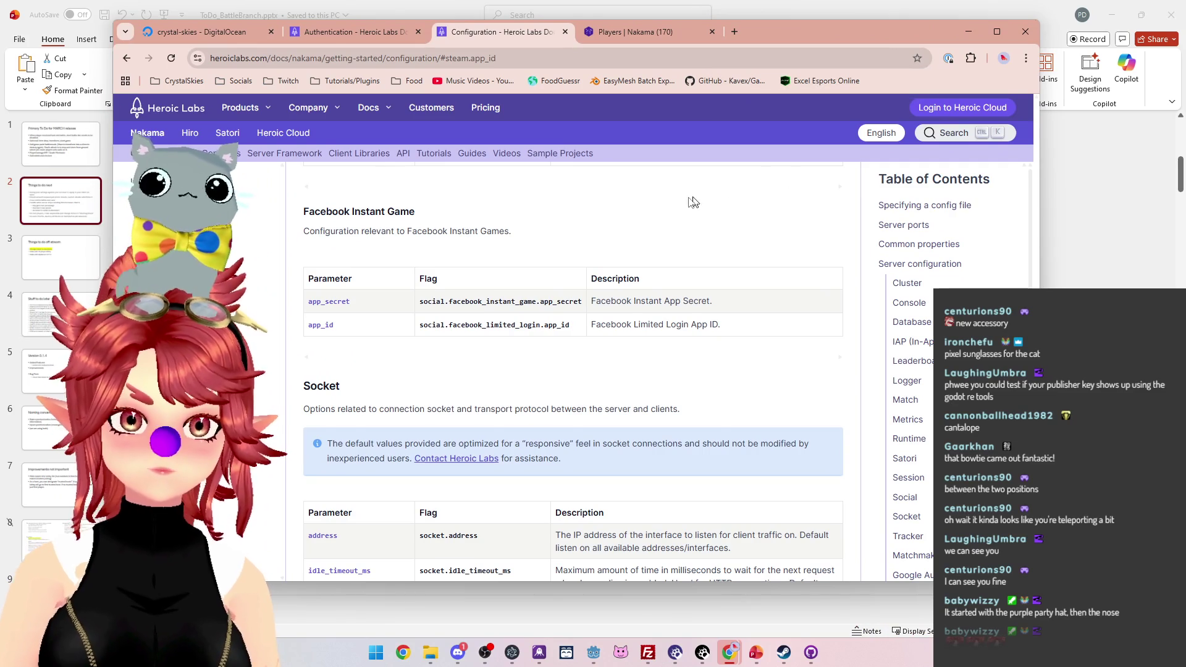
{"action": "scroll", "coordinate": [694, 202], "scroll_direction": "up", "scroll_amount": 12}
{"action": "scroll", "coordinate": [510, 283], "scroll_direction": "up", "scroll_amount": 15}
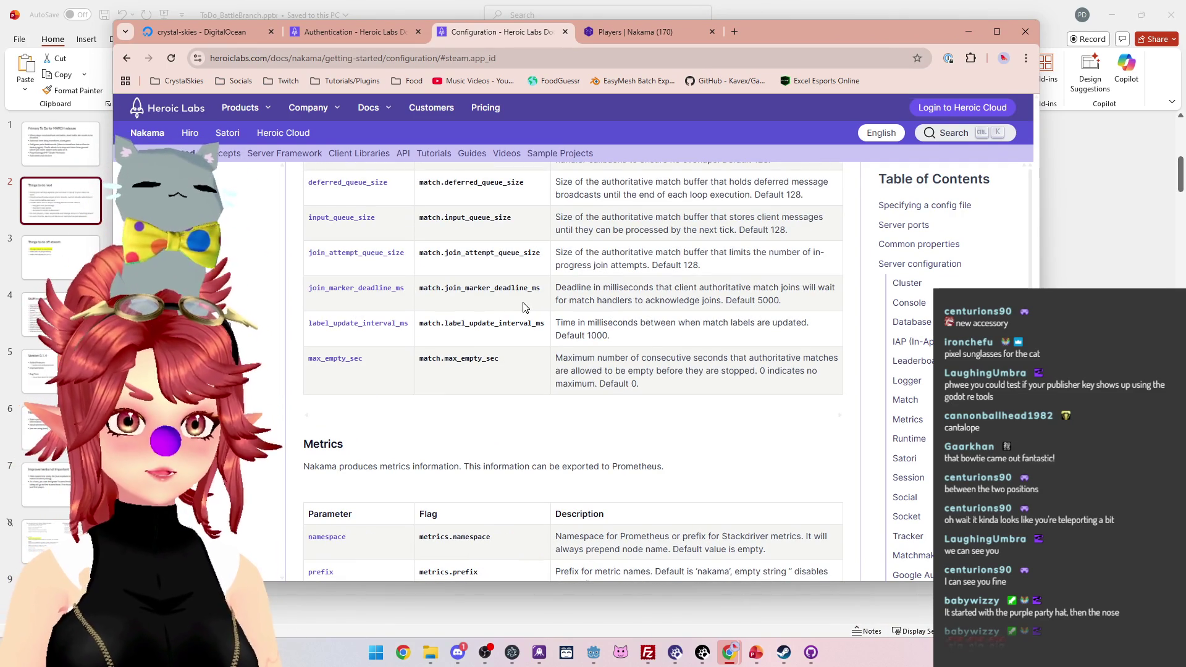
{"action": "scroll", "coordinate": [503, 311], "scroll_direction": "up", "scroll_amount": 15}
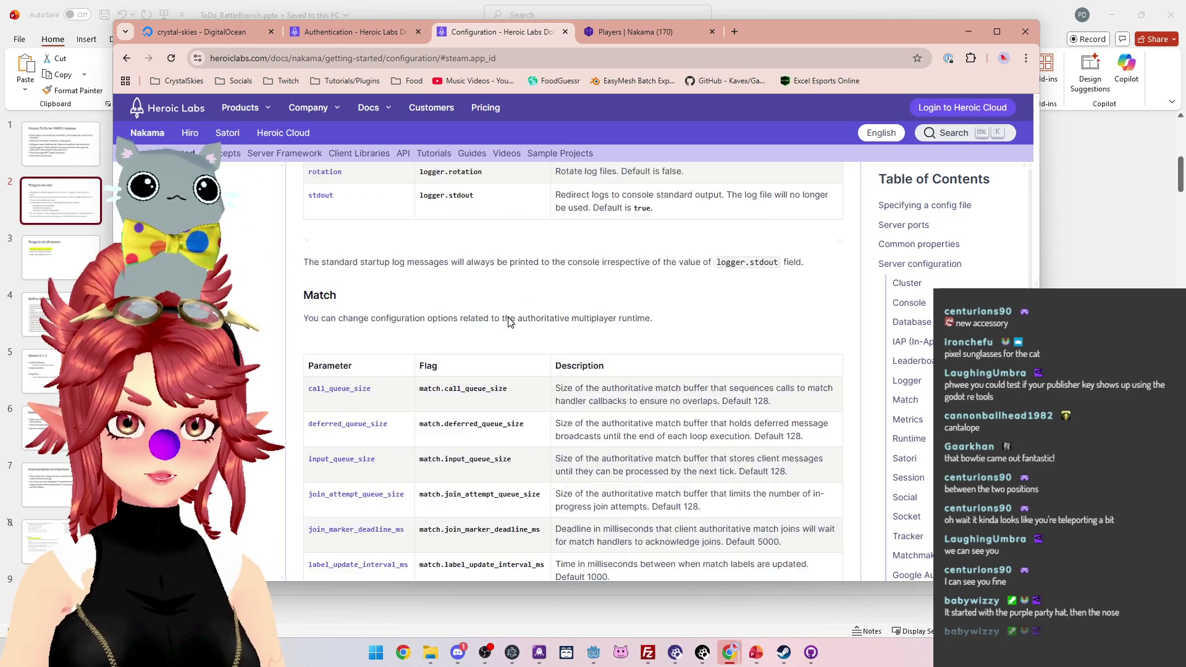
{"action": "scroll", "coordinate": [508, 326], "scroll_direction": "up", "scroll_amount": 4}
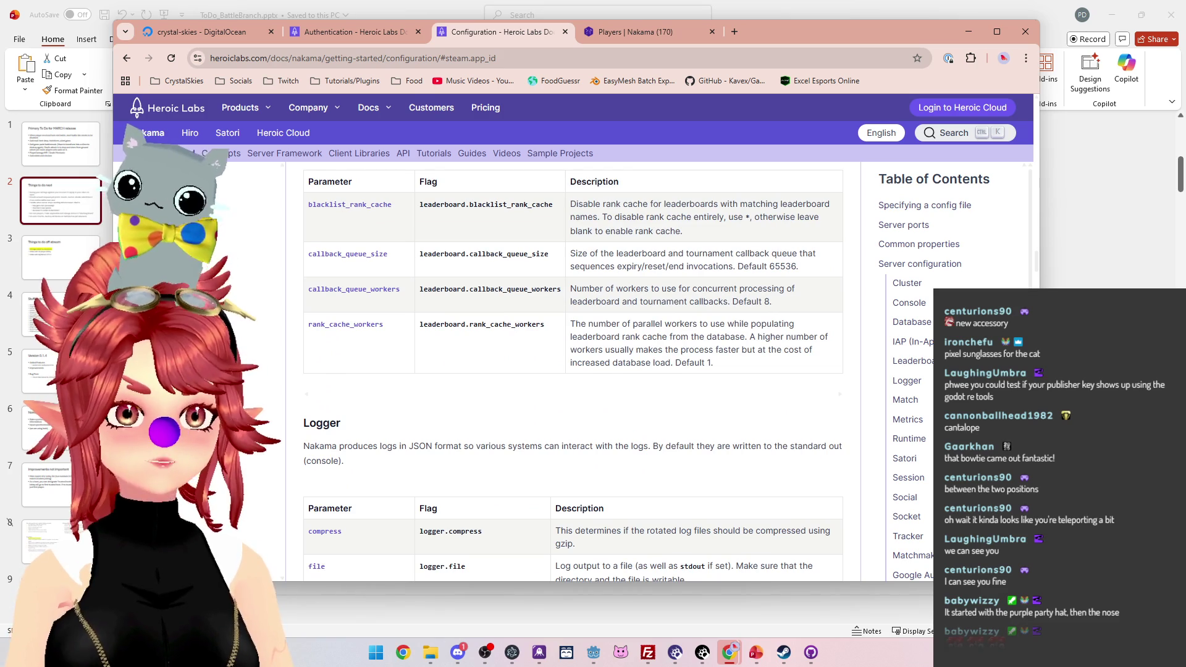